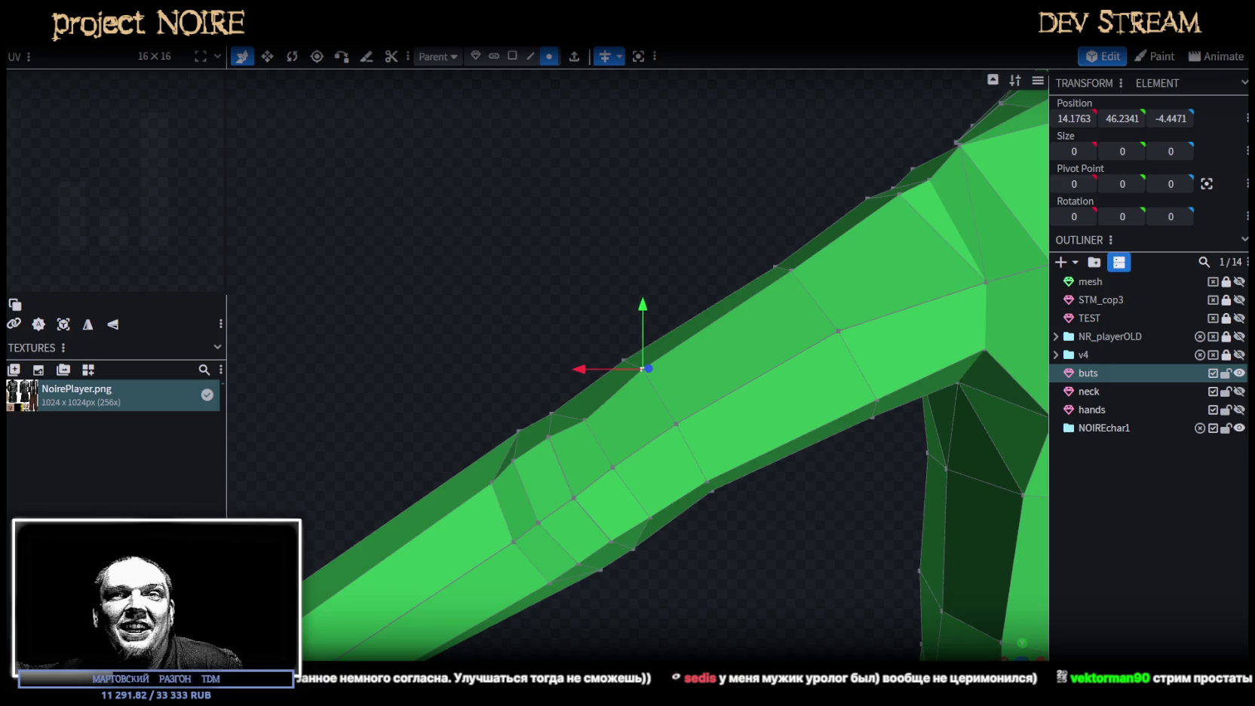
Lower the selected sleeve vertices and nudge one sleeve vertex along X.
{"action": "mouse_move", "coordinate": [910, 383]}
{"action": "left_mouse_down"}
{"action": "mouse_move", "coordinate": [737, 522]}
{"action": "mouse_move", "coordinate": [709, 441]}
{"action": "left_mouse_up"}
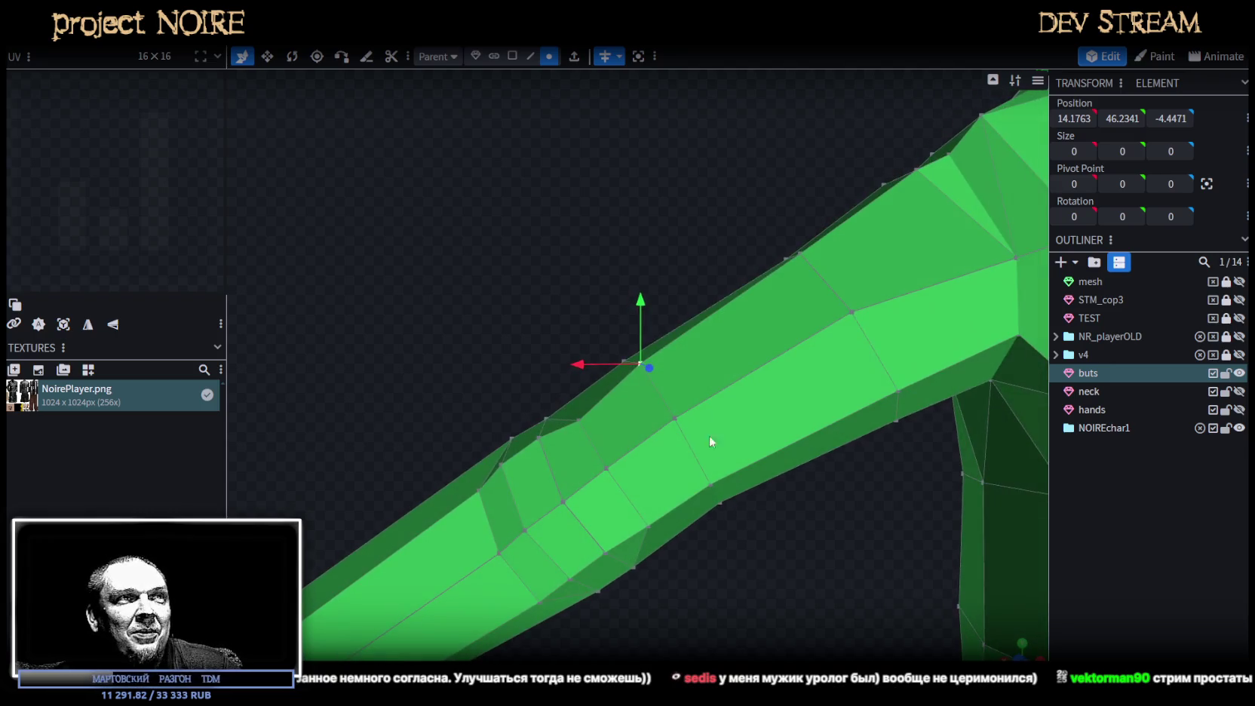
{"action": "left_click", "coordinate": [674, 416], "text": "shift"}
{"action": "left_click", "coordinate": [711, 486], "text": "shift"}
{"action": "left_click_drag", "start_coordinate": [675, 359], "coordinate": [679, 369]}
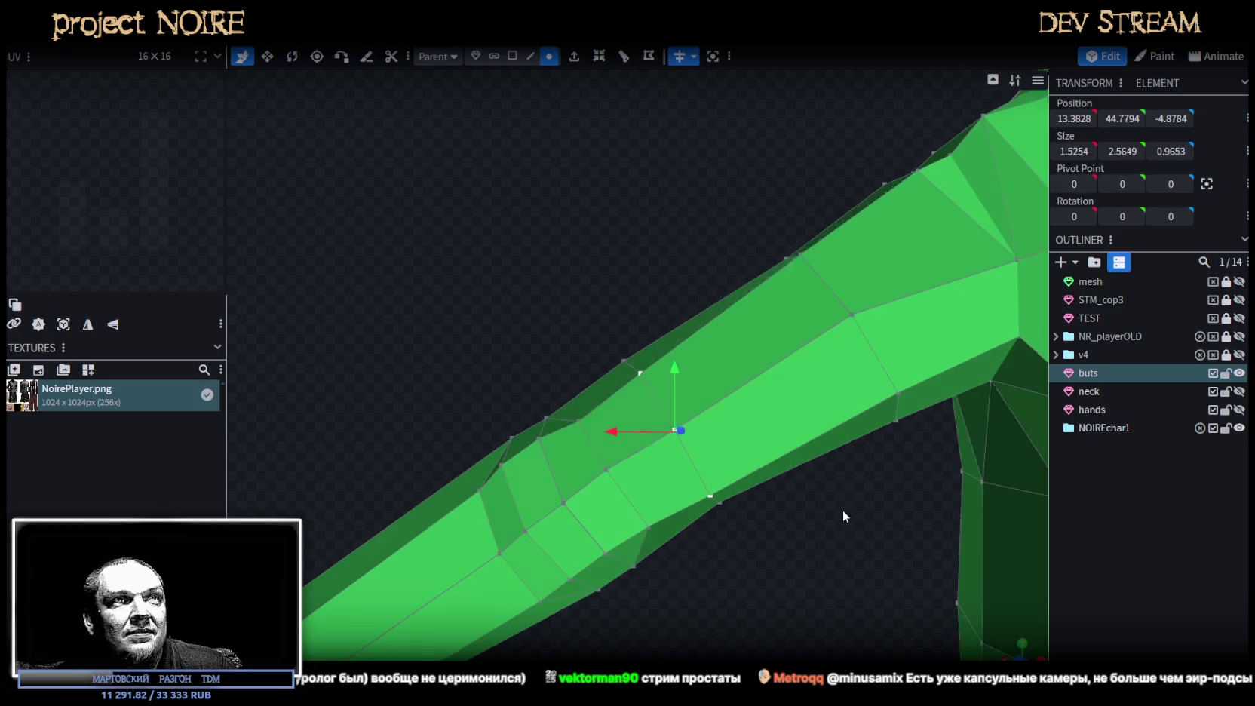
{"action": "left_click_drag", "start_coordinate": [842, 510], "coordinate": [828, 315]}
{"action": "left_click", "coordinate": [811, 284]}
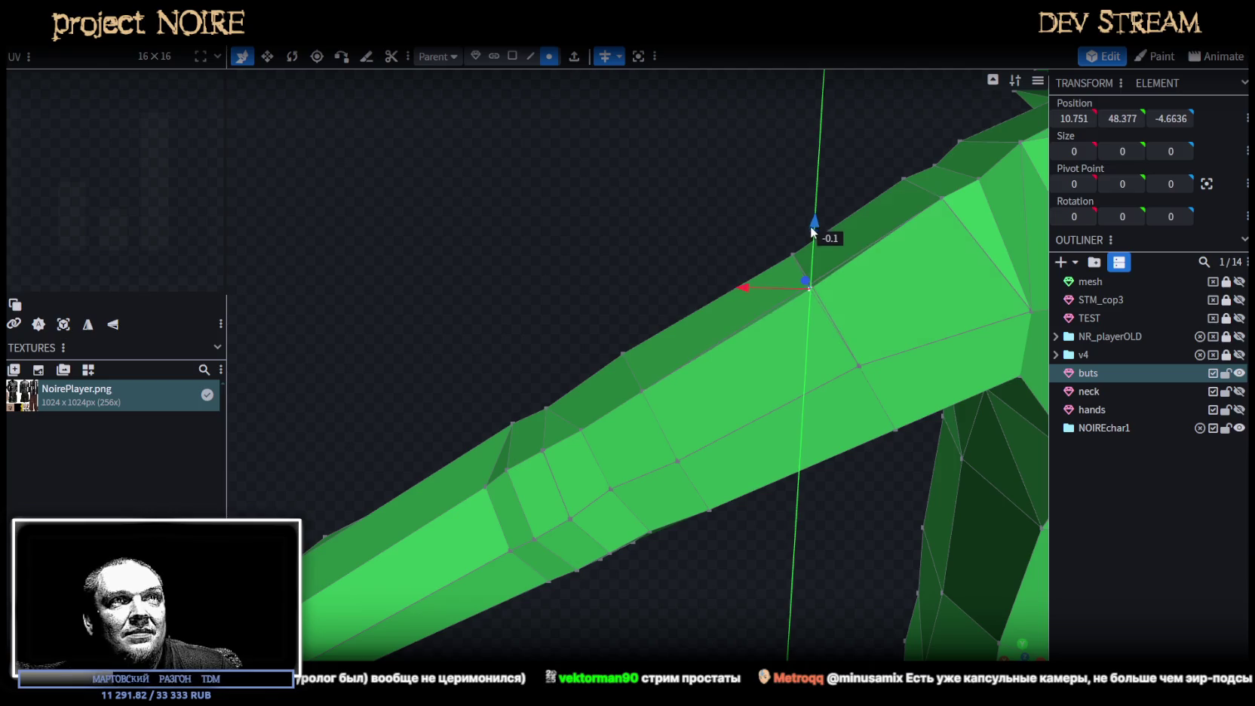
{"action": "mouse_move", "coordinate": [748, 290]}
{"action": "left_mouse_down"}
{"action": "mouse_move", "coordinate": [758, 522]}
{"action": "mouse_move", "coordinate": [884, 373]}
{"action": "left_mouse_up"}
Raise the shoulder junction vertex and shift it along X.
{"action": "left_click", "coordinate": [836, 339]}
{"action": "left_click_drag", "start_coordinate": [828, 279], "coordinate": [833, 260]}
{"action": "left_click_drag", "start_coordinate": [770, 313], "coordinate": [756, 314]}
{"action": "mouse_move", "coordinate": [823, 260]}
{"action": "left_mouse_down"}
{"action": "mouse_move", "coordinate": [717, 535]}
{"action": "mouse_move", "coordinate": [652, 529]}
{"action": "mouse_move", "coordinate": [657, 462]}
{"action": "left_mouse_up"}
Pull a vertex on the side of the torso inward.
{"action": "scroll", "coordinate": [636, 456], "scroll_direction": "up", "scroll_amount": 3}
{"action": "left_click", "coordinate": [748, 348]}
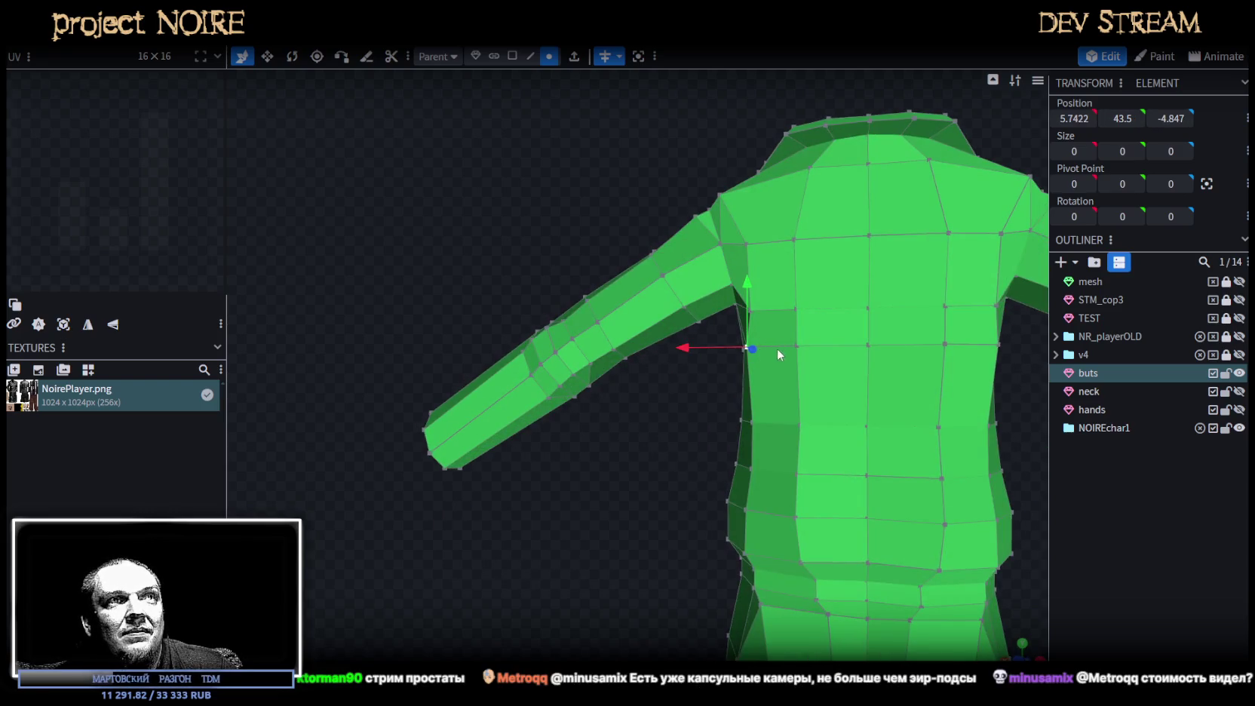
{"action": "mouse_move", "coordinate": [690, 350]}
{"action": "left_mouse_down"}
{"action": "mouse_move", "coordinate": [703, 347]}
{"action": "mouse_move", "coordinate": [577, 512]}
{"action": "mouse_move", "coordinate": [748, 483]}
{"action": "mouse_move", "coordinate": [719, 473]}
{"action": "mouse_move", "coordinate": [591, 516]}
{"action": "mouse_move", "coordinate": [837, 463]}
{"action": "mouse_move", "coordinate": [826, 427]}
{"action": "mouse_move", "coordinate": [777, 455]}
{"action": "mouse_move", "coordinate": [891, 217]}
{"action": "mouse_move", "coordinate": [641, 121]}
{"action": "left_mouse_up"}
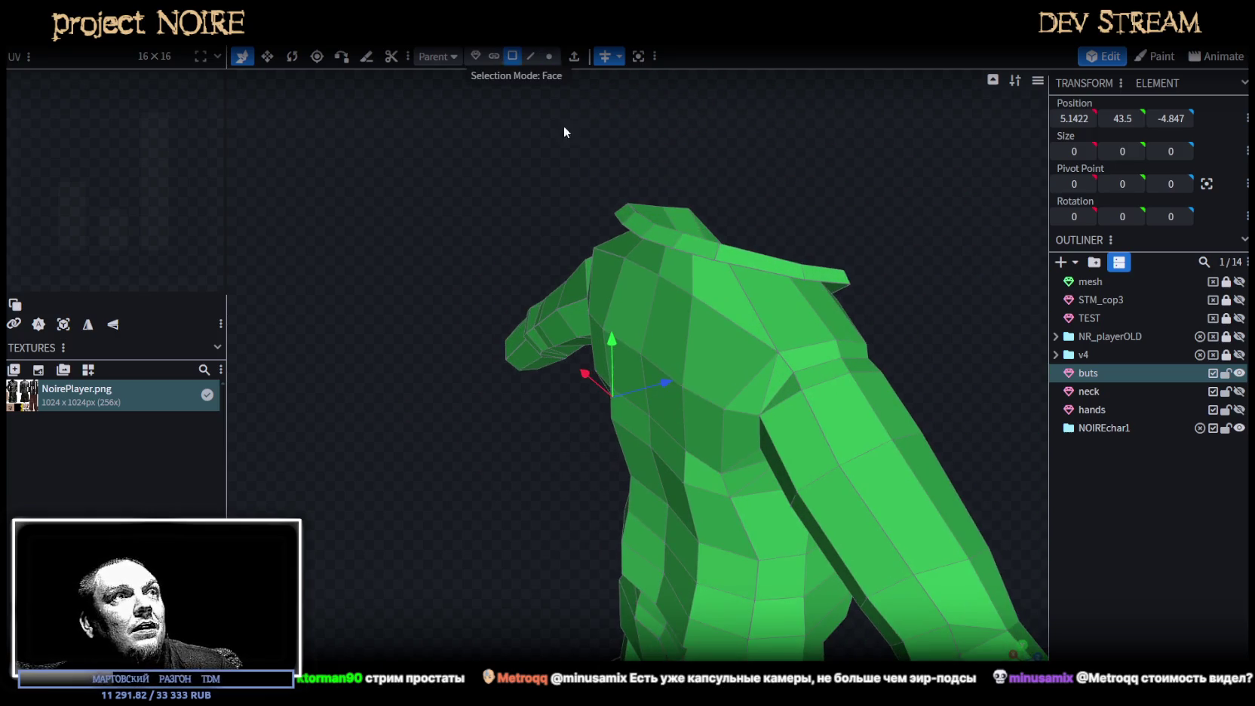
Push two faces on top of the shoulder back along Z.
{"action": "left_click", "coordinate": [608, 291]}
{"action": "left_click", "coordinate": [613, 349], "text": "shift"}
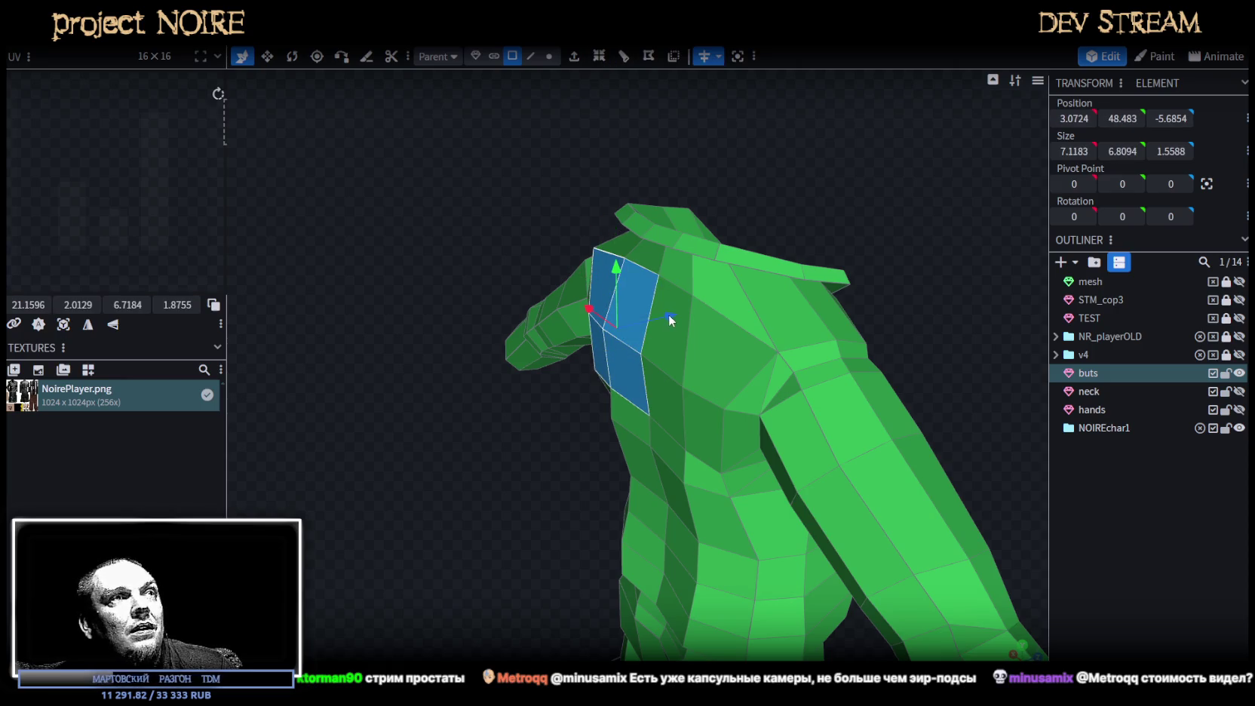
{"action": "left_click_drag", "start_coordinate": [669, 315], "coordinate": [664, 324]}
{"action": "mouse_move", "coordinate": [486, 233]}
{"action": "left_mouse_down"}
{"action": "mouse_move", "coordinate": [742, 251]}
{"action": "mouse_move", "coordinate": [749, 200]}
{"action": "left_mouse_up"}
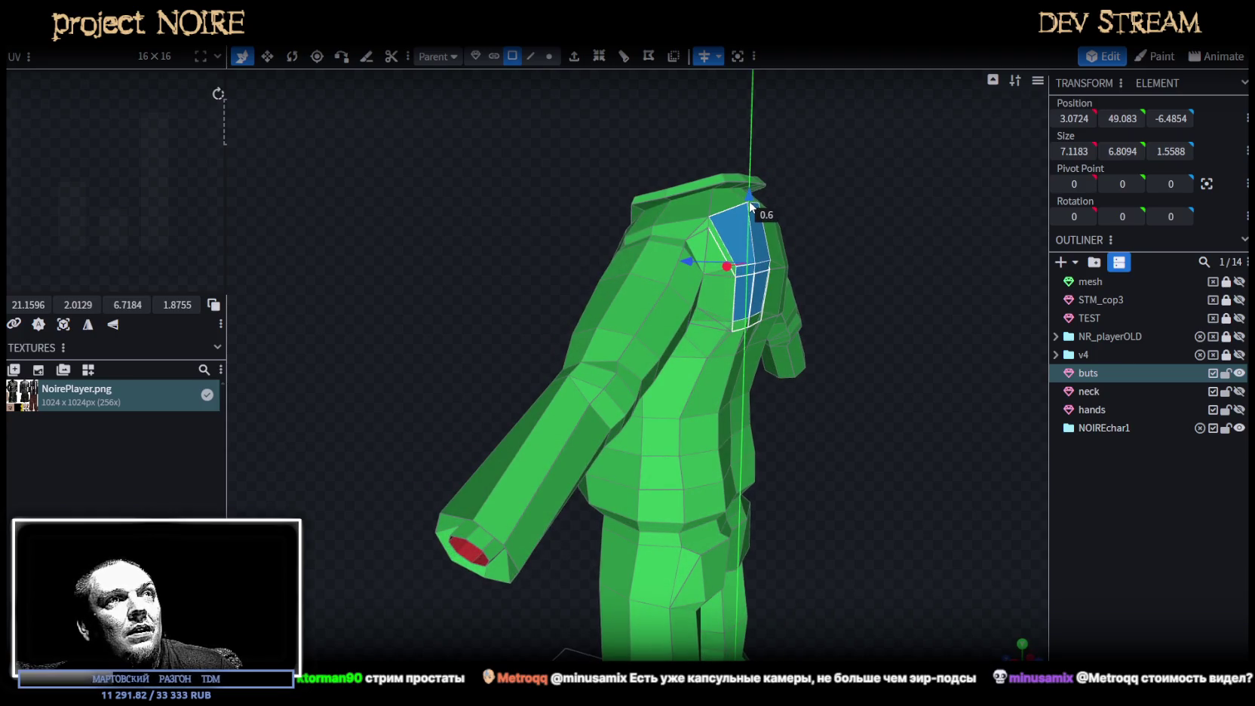
From a front view, switch to vertex selection and pick the shoulder corner vertex.
{"action": "mouse_move", "coordinate": [784, 443]}
{"action": "left_mouse_down"}
{"action": "mouse_move", "coordinate": [693, 409]}
{"action": "mouse_move", "coordinate": [730, 432]}
{"action": "left_mouse_up"}
{"action": "scroll", "coordinate": [731, 432], "scroll_direction": "up", "scroll_amount": 2}
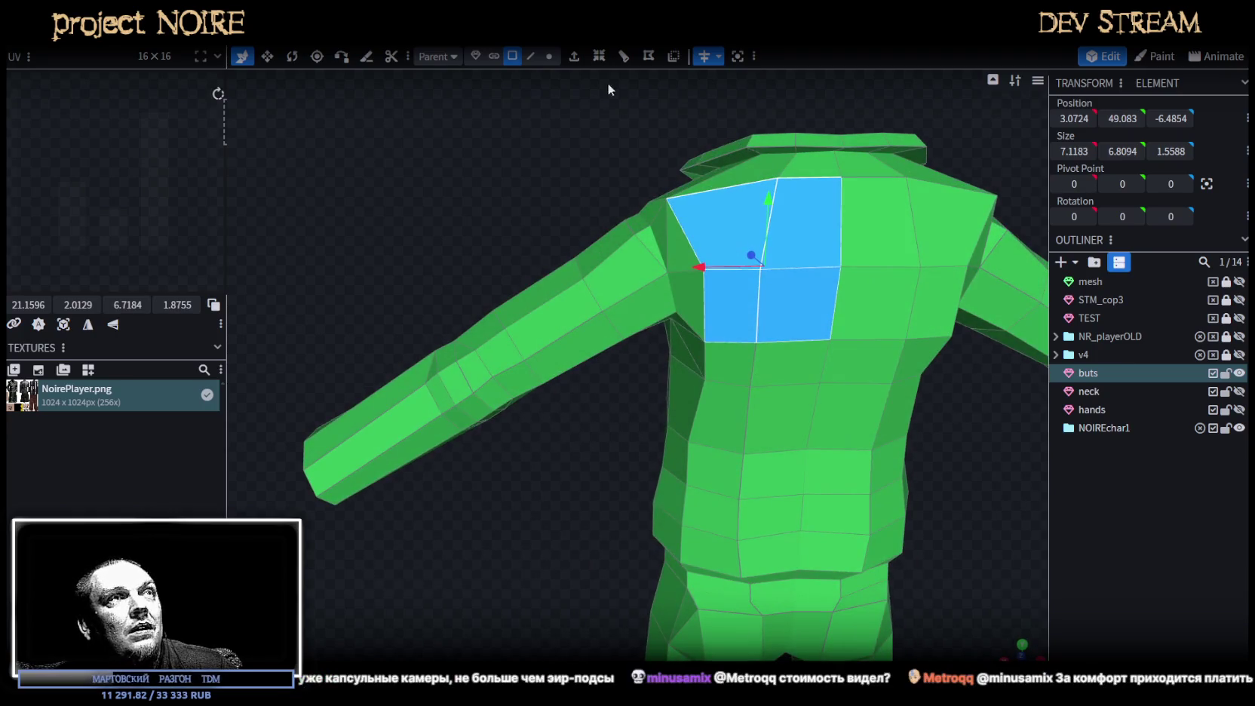
{"action": "key", "text": "4"}
{"action": "left_click", "coordinate": [667, 199]}
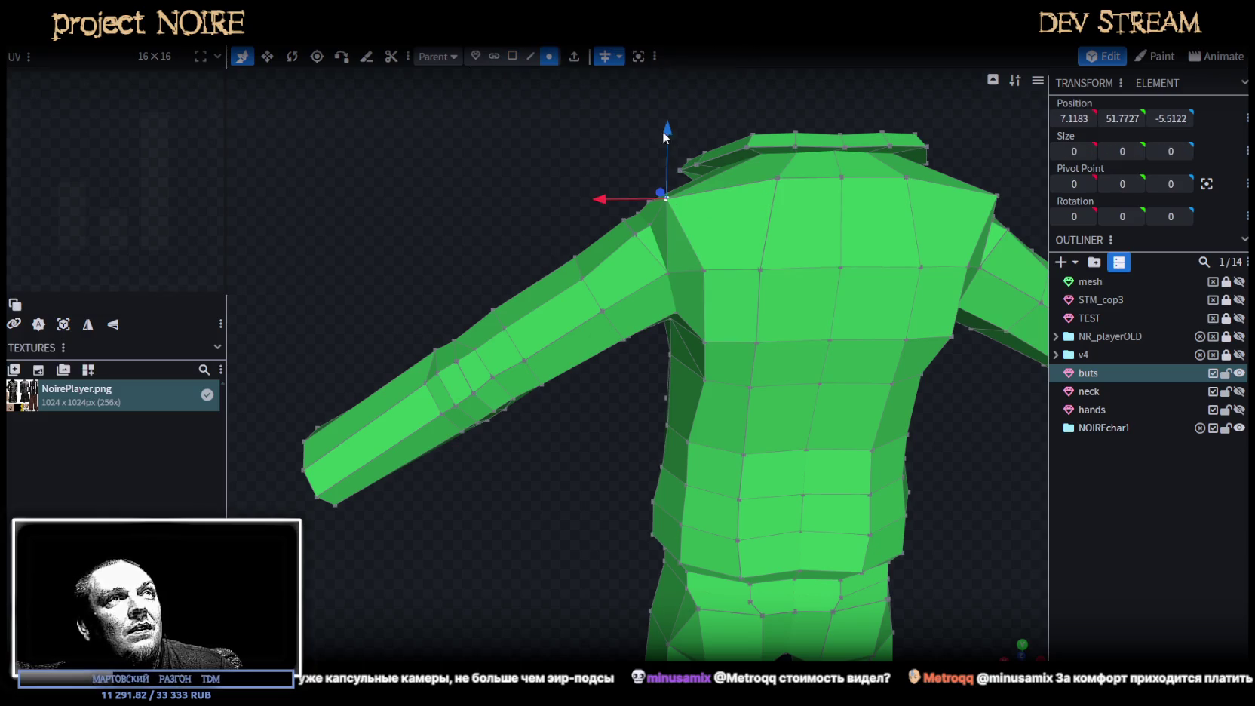
Move the shoulder corner vertex inward along X and raise it slightly.
{"action": "left_click_drag", "start_coordinate": [599, 202], "coordinate": [616, 205]}
{"action": "left_click_drag", "start_coordinate": [684, 152], "coordinate": [679, 140]}
{"action": "mouse_move", "coordinate": [507, 177]}
{"action": "left_mouse_down"}
{"action": "mouse_move", "coordinate": [694, 169]}
{"action": "mouse_move", "coordinate": [649, 193]}
{"action": "mouse_move", "coordinate": [677, 289]}
{"action": "mouse_move", "coordinate": [633, 281]}
{"action": "mouse_move", "coordinate": [569, 377]}
{"action": "mouse_move", "coordinate": [931, 361]}
{"action": "left_mouse_up"}
Box-select several side-torso vertices and move them inward along X.
{"action": "left_click", "coordinate": [647, 276]}
{"action": "scroll", "coordinate": [570, 354], "scroll_direction": "up", "scroll_amount": 2}
{"action": "scroll", "coordinate": [581, 362], "scroll_direction": "up", "scroll_amount": 3}
{"action": "left_click_drag", "start_coordinate": [750, 344], "coordinate": [760, 346]}
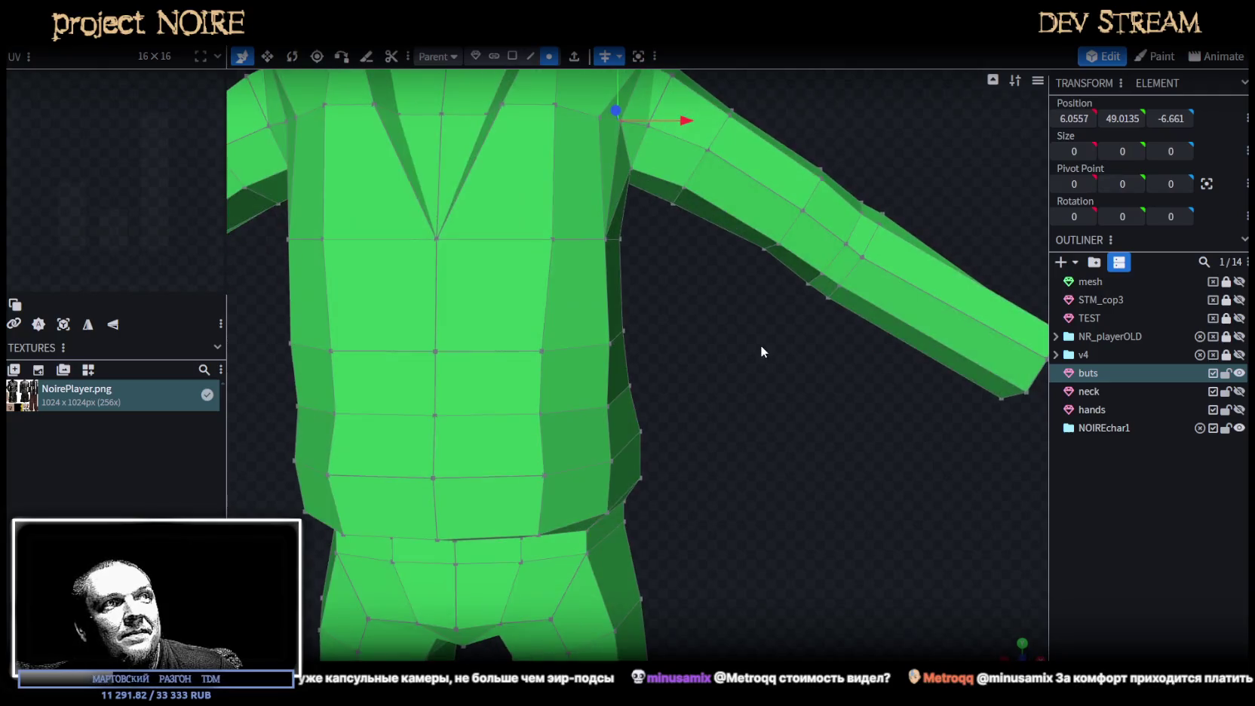
{"action": "left_click_drag", "start_coordinate": [671, 356], "coordinate": [582, 289], "text": "ctrl"}
{"action": "mouse_move", "coordinate": [807, 380]}
{"action": "left_mouse_down"}
{"action": "mouse_move", "coordinate": [475, 376]}
{"action": "mouse_move", "coordinate": [422, 364]}
{"action": "left_mouse_up"}
{"action": "left_click_drag", "start_coordinate": [613, 318], "coordinate": [630, 321]}
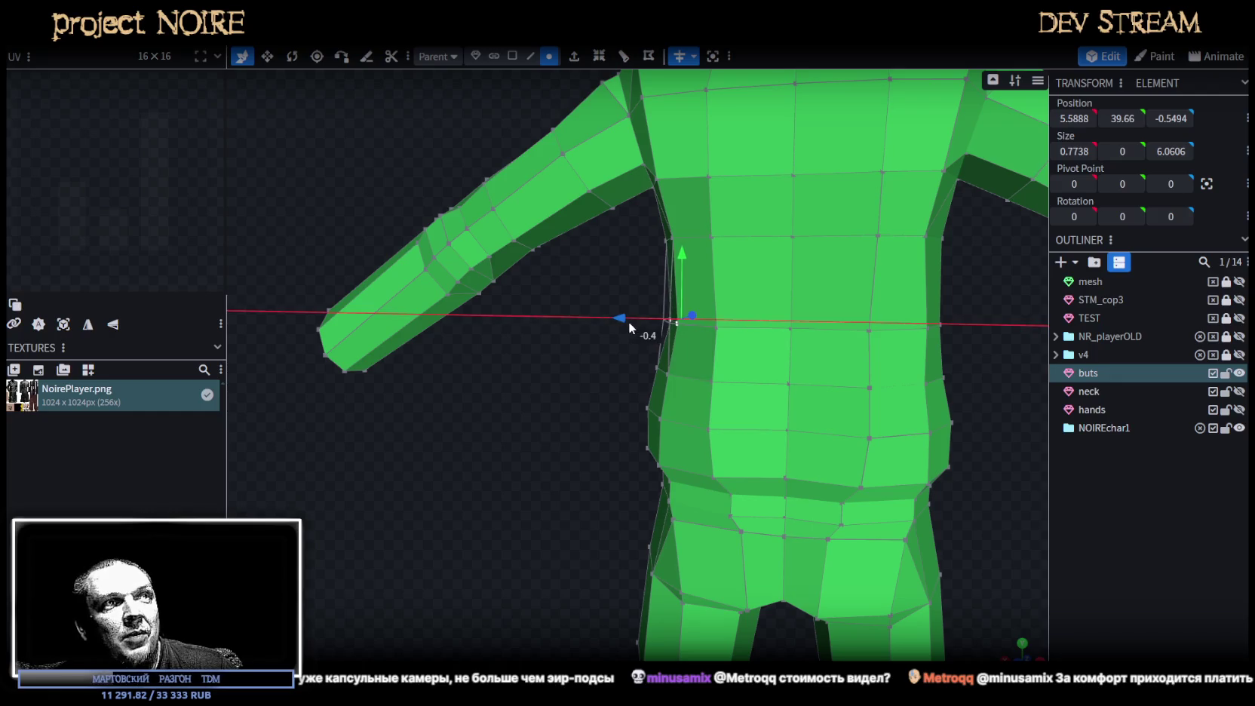
{"action": "mouse_move", "coordinate": [557, 377]}
{"action": "left_mouse_down"}
{"action": "mouse_move", "coordinate": [839, 380]}
{"action": "mouse_move", "coordinate": [556, 380]}
{"action": "mouse_move", "coordinate": [610, 353]}
{"action": "left_mouse_up"}
From a front view of the figure, raise a torso vertex slightly.
{"action": "left_click", "coordinate": [653, 362]}
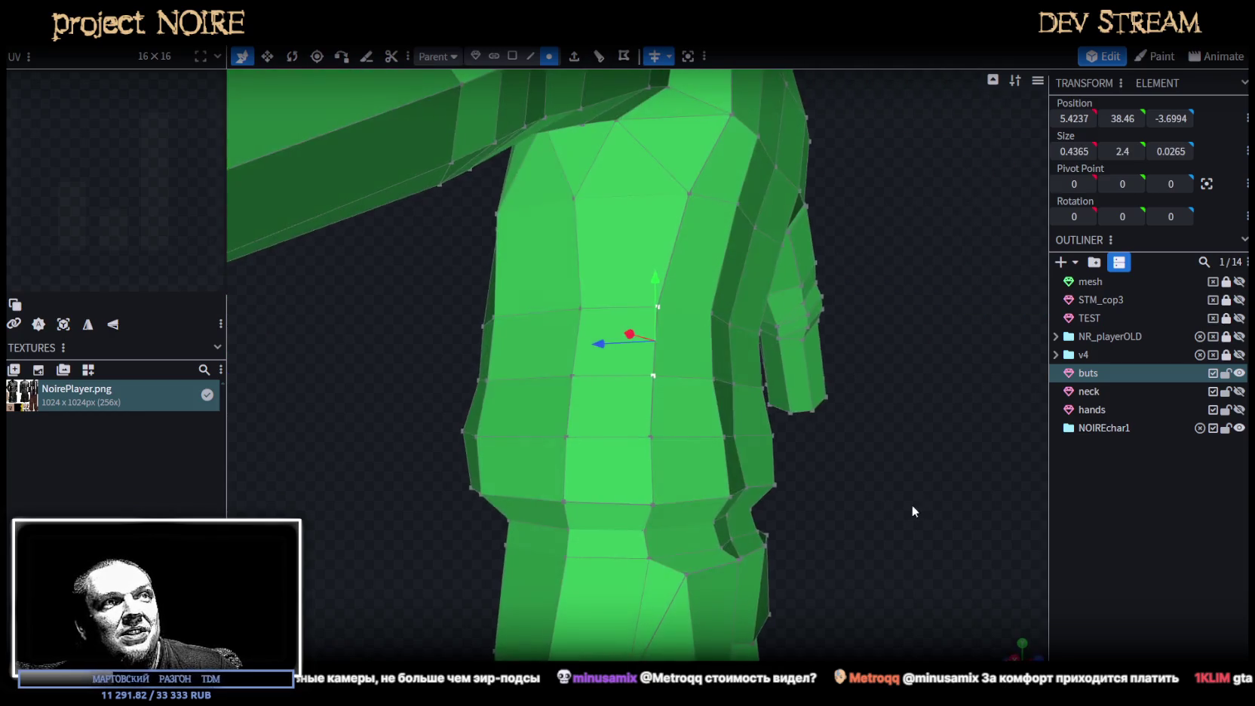
{"action": "left_click", "coordinate": [722, 437]}
{"action": "mouse_move", "coordinate": [852, 488]}
{"action": "left_mouse_down"}
{"action": "mouse_move", "coordinate": [694, 447]}
{"action": "mouse_move", "coordinate": [532, 521]}
{"action": "mouse_move", "coordinate": [645, 478]}
{"action": "mouse_move", "coordinate": [643, 443]}
{"action": "mouse_move", "coordinate": [621, 450]}
{"action": "left_mouse_up"}
{"action": "mouse_move", "coordinate": [817, 460]}
{"action": "left_mouse_down"}
{"action": "mouse_move", "coordinate": [738, 491]}
{"action": "mouse_move", "coordinate": [625, 488]}
{"action": "mouse_move", "coordinate": [604, 501]}
{"action": "mouse_move", "coordinate": [702, 497]}
{"action": "left_mouse_up"}
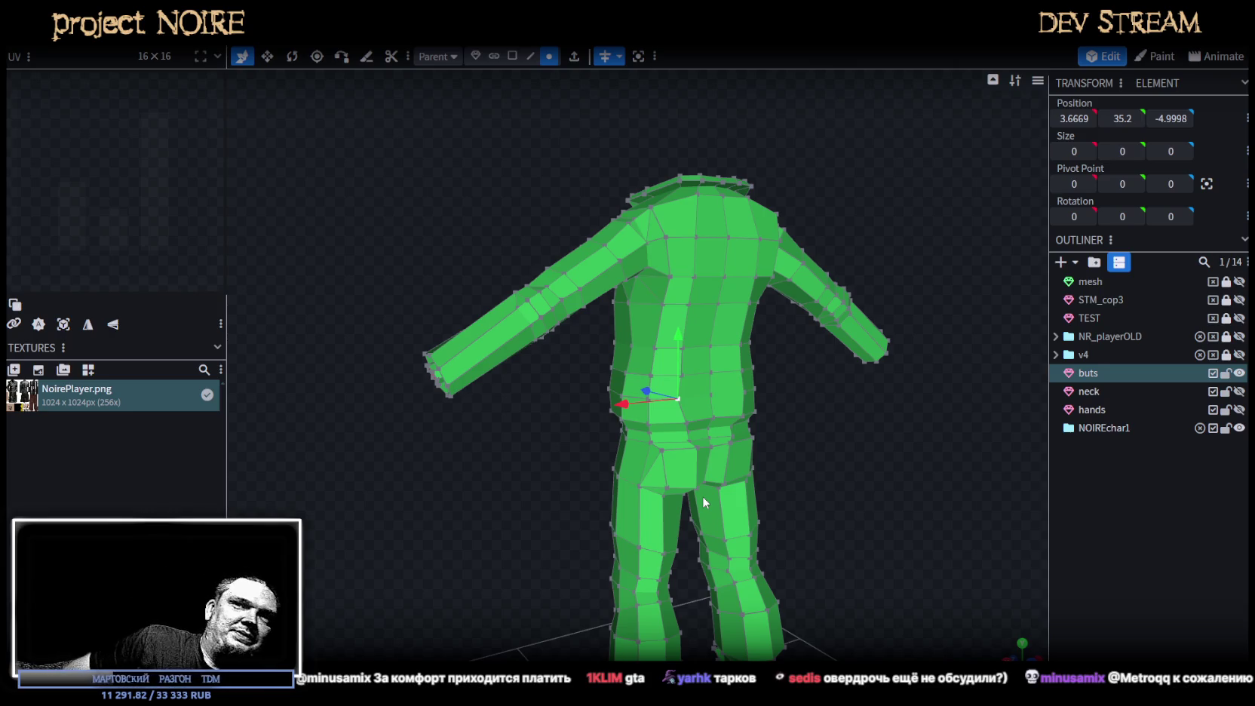
{"action": "mouse_move", "coordinate": [703, 495]}
{"action": "left_mouse_down"}
{"action": "mouse_move", "coordinate": [904, 537]}
{"action": "mouse_move", "coordinate": [765, 462]}
{"action": "mouse_move", "coordinate": [813, 483]}
{"action": "mouse_move", "coordinate": [814, 497]}
{"action": "mouse_move", "coordinate": [789, 495]}
{"action": "left_mouse_up"}
{"action": "scroll", "coordinate": [839, 493], "scroll_direction": "up", "scroll_amount": 3}
{"action": "left_click", "coordinate": [729, 421]}
{"action": "mouse_move", "coordinate": [729, 421]}
{"action": "left_mouse_down"}
{"action": "mouse_move", "coordinate": [898, 441]}
{"action": "mouse_move", "coordinate": [890, 420]}
{"action": "left_mouse_up"}
{"action": "left_click_drag", "start_coordinate": [778, 329], "coordinate": [782, 323]}
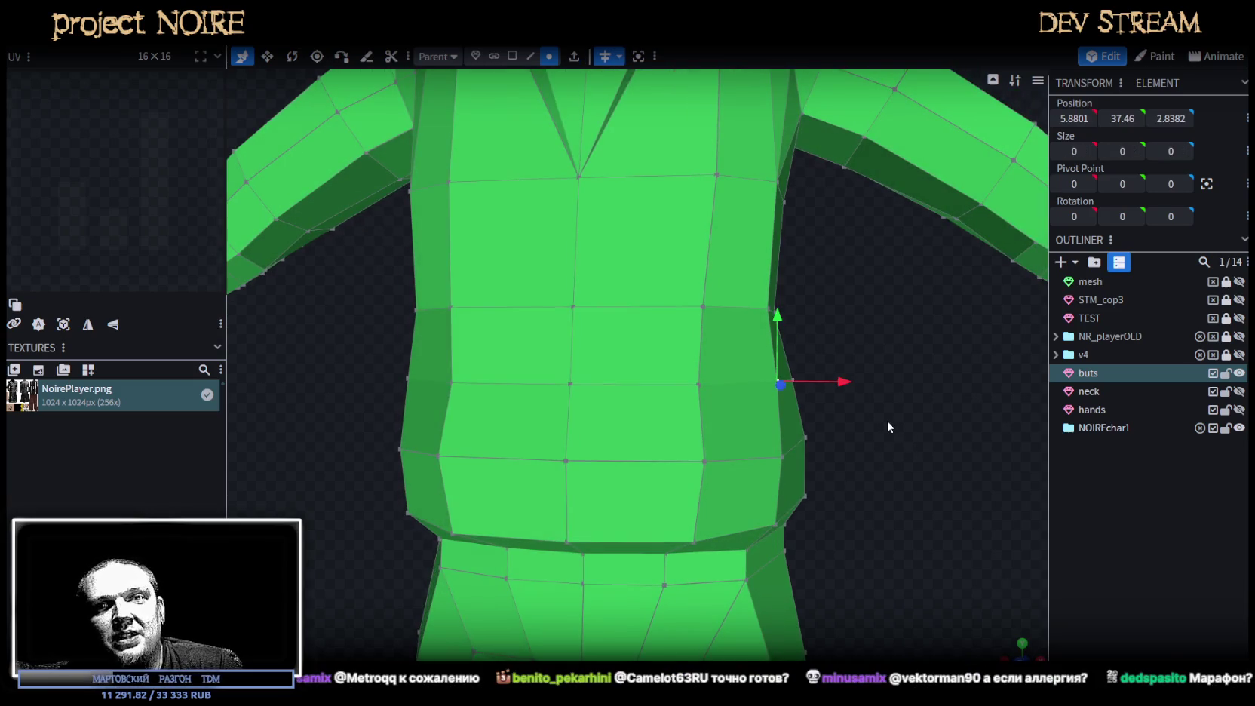
Move the waist corner vertex along X.
{"action": "mouse_move", "coordinate": [887, 420]}
{"action": "left_mouse_down"}
{"action": "mouse_move", "coordinate": [871, 443]}
{"action": "mouse_move", "coordinate": [810, 445]}
{"action": "left_mouse_up"}
{"action": "left_click", "coordinate": [728, 455]}
{"action": "left_click_drag", "start_coordinate": [802, 504], "coordinate": [887, 491]}
{"action": "mouse_move", "coordinate": [841, 543]}
{"action": "left_mouse_down"}
{"action": "mouse_move", "coordinate": [846, 491]}
{"action": "mouse_move", "coordinate": [865, 499]}
{"action": "mouse_move", "coordinate": [847, 493]}
{"action": "mouse_move", "coordinate": [829, 447]}
{"action": "mouse_move", "coordinate": [903, 462]}
{"action": "mouse_move", "coordinate": [751, 524]}
{"action": "mouse_move", "coordinate": [553, 530]}
{"action": "mouse_move", "coordinate": [632, 551]}
{"action": "mouse_move", "coordinate": [552, 526]}
{"action": "left_mouse_up"}
{"action": "left_click", "coordinate": [827, 444]}
{"action": "scroll", "coordinate": [750, 490], "scroll_direction": "up", "scroll_amount": 3}
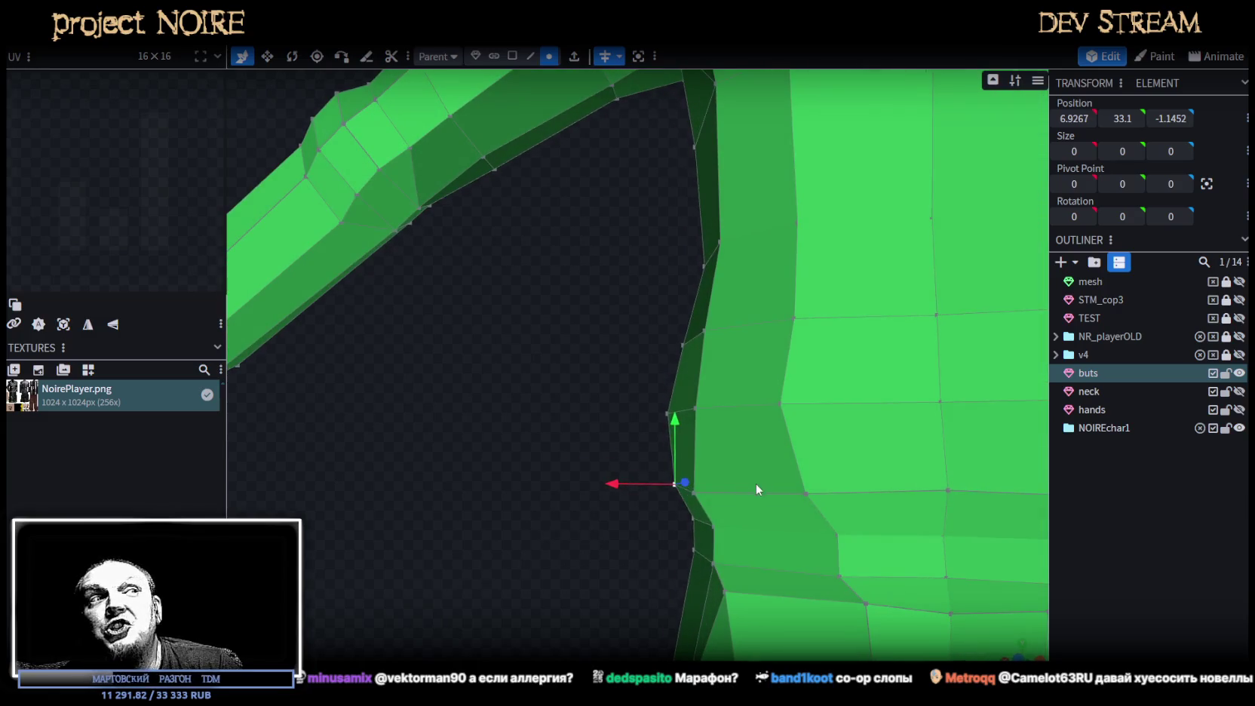
{"action": "left_click_drag", "start_coordinate": [656, 489], "coordinate": [579, 472]}
Move the two-vertex waist edge inward along X, then review the whole body.
{"action": "left_click", "coordinate": [777, 428]}
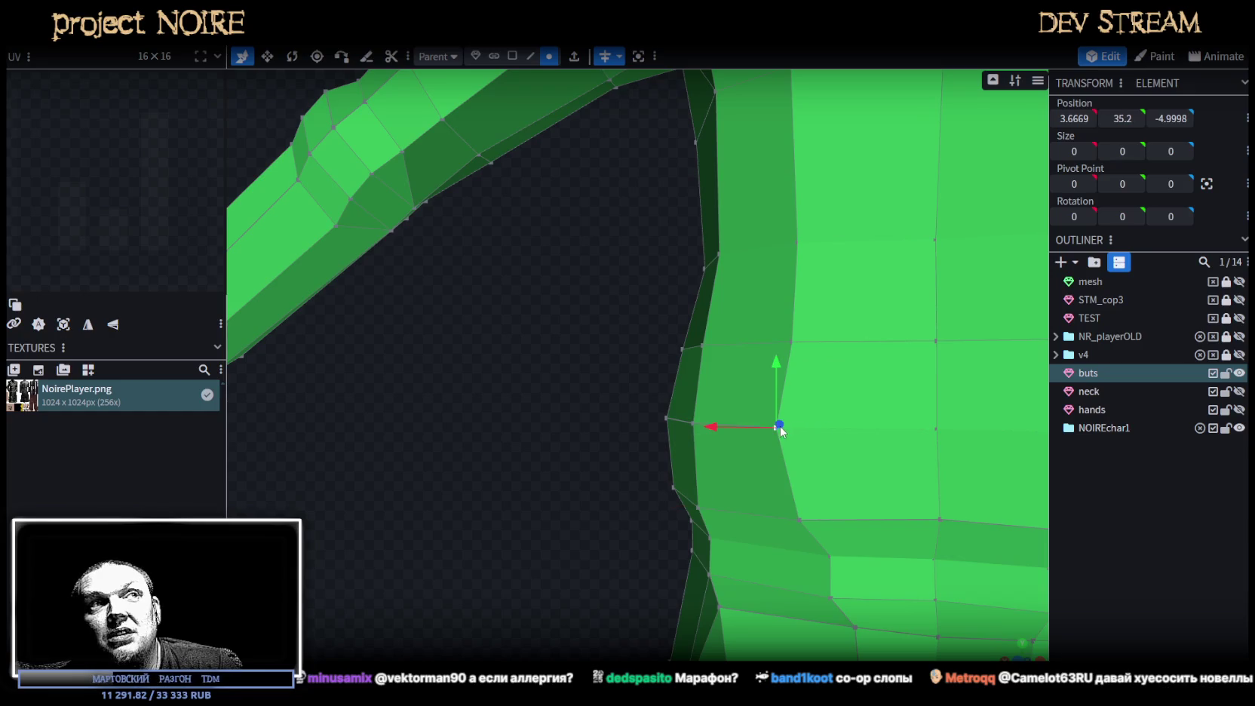
{"action": "left_click", "coordinate": [791, 342], "text": "shift"}
{"action": "left_click_drag", "start_coordinate": [724, 381], "coordinate": [743, 386]}
{"action": "mouse_move", "coordinate": [545, 378]}
{"action": "left_mouse_down"}
{"action": "mouse_move", "coordinate": [605, 405]}
{"action": "mouse_move", "coordinate": [934, 399]}
{"action": "left_mouse_up"}
{"action": "scroll", "coordinate": [952, 406], "scroll_direction": "down", "scroll_amount": 5}
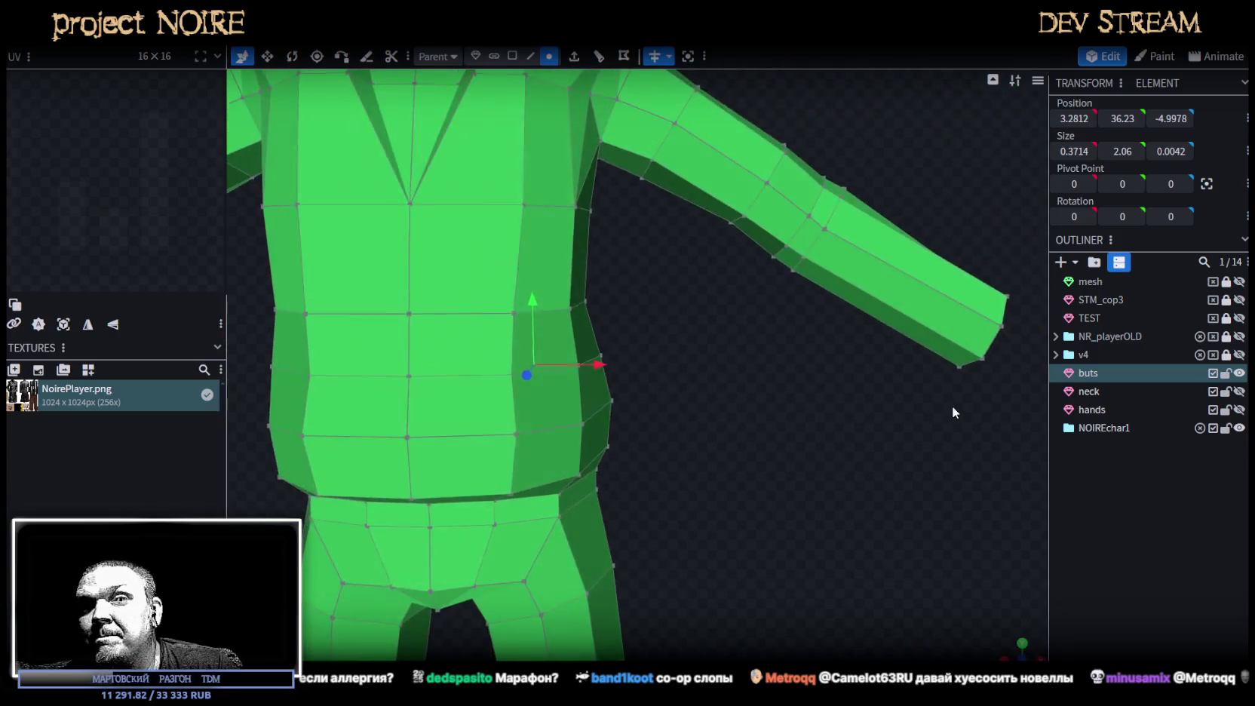
{"action": "scroll", "coordinate": [968, 388], "scroll_direction": "down", "scroll_amount": 3}
{"action": "scroll", "coordinate": [958, 383], "scroll_direction": "down", "scroll_amount": 2}
{"action": "mouse_move", "coordinate": [956, 387]}
{"action": "left_mouse_down"}
{"action": "mouse_move", "coordinate": [716, 483]}
{"action": "mouse_move", "coordinate": [896, 491]}
{"action": "mouse_move", "coordinate": [829, 474]}
{"action": "mouse_move", "coordinate": [935, 471]}
{"action": "left_mouse_up"}
{"action": "scroll", "coordinate": [791, 479], "scroll_direction": "up", "scroll_amount": 2}
{"action": "left_click_drag", "start_coordinate": [800, 521], "coordinate": [823, 524]}
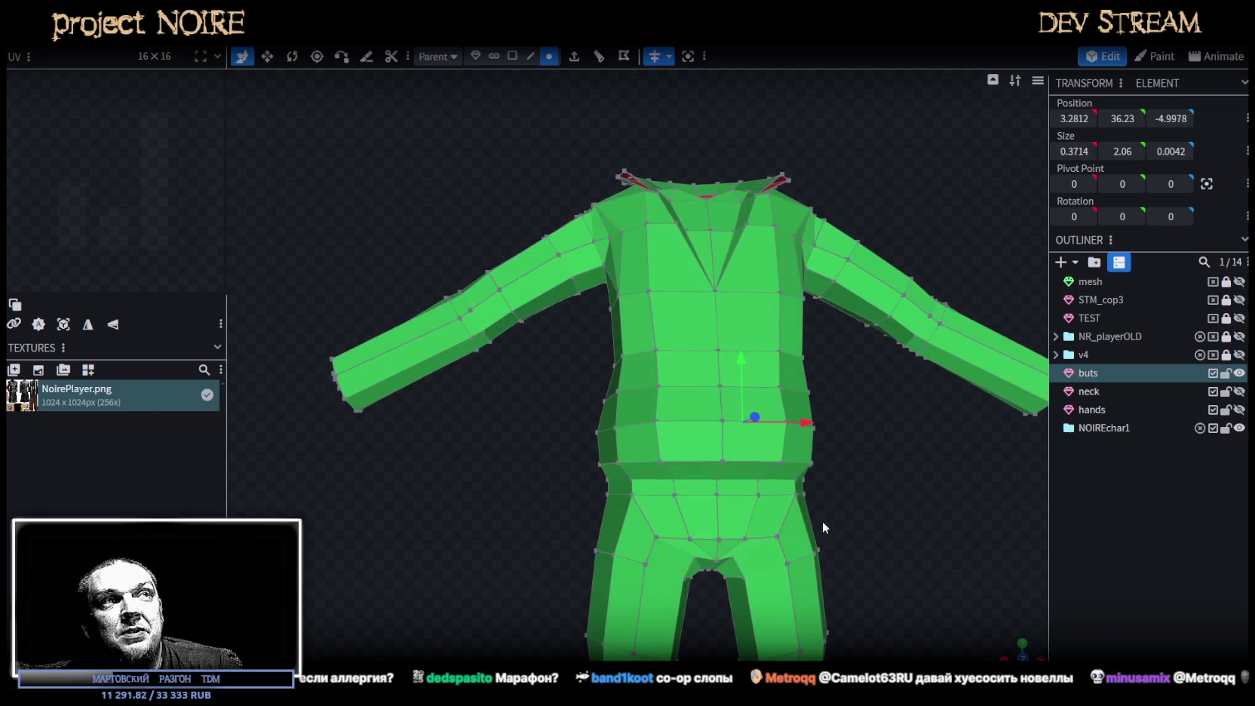
{"action": "scroll", "coordinate": [673, 459], "scroll_direction": "up", "scroll_amount": 2}
{"action": "scroll", "coordinate": [721, 546], "scroll_direction": "down", "scroll_amount": 3}
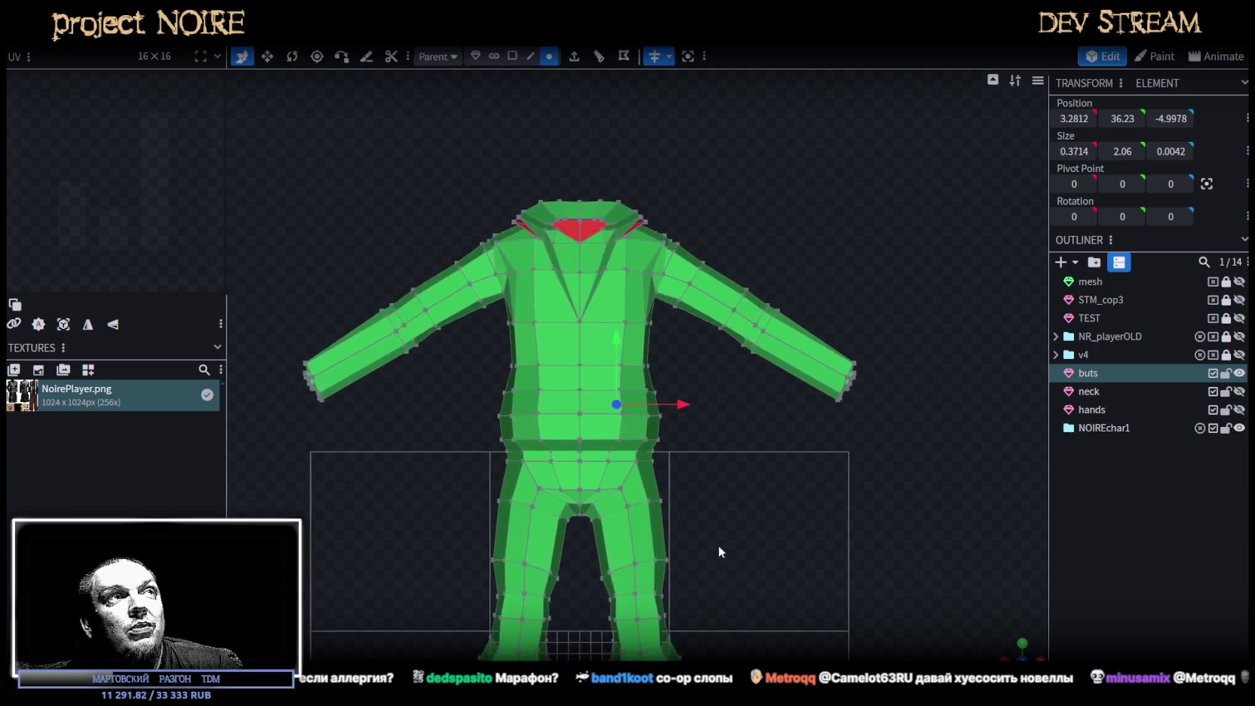
Box-select the chest and lower waist vertex rows and raise each slightly.
{"action": "scroll", "coordinate": [436, 347], "scroll_direction": "up", "scroll_amount": 3}
{"action": "scroll", "coordinate": [337, 323], "scroll_direction": "up", "scroll_amount": 2}
{"action": "left_click_drag", "start_coordinate": [338, 323], "coordinate": [686, 383]}
{"action": "left_click_drag", "start_coordinate": [521, 294], "coordinate": [524, 268]}
{"action": "left_click_drag", "start_coordinate": [341, 363], "coordinate": [757, 427]}
{"action": "left_click_drag", "start_coordinate": [521, 341], "coordinate": [521, 328]}
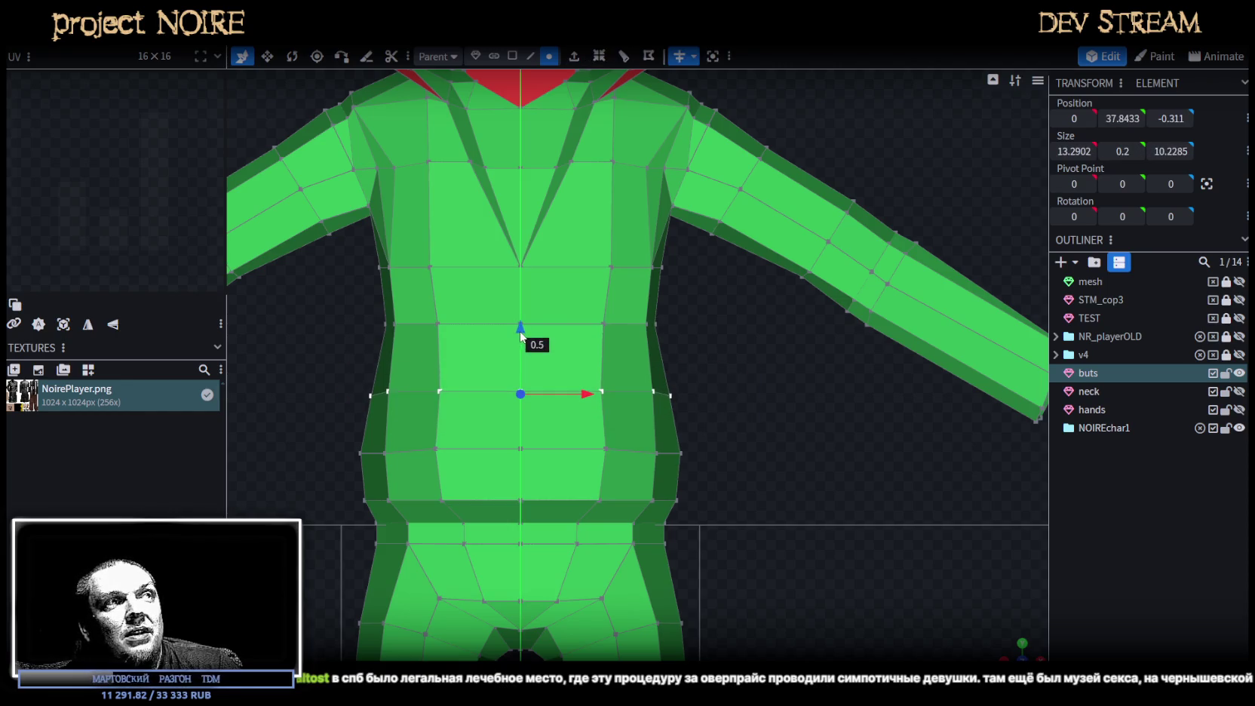
In Edge mode, pull the front belly edges inward along Z.
{"action": "mouse_move", "coordinate": [1001, 647]}
{"action": "left_mouse_down"}
{"action": "mouse_move", "coordinate": [639, 439]}
{"action": "mouse_move", "coordinate": [589, 437]}
{"action": "mouse_move", "coordinate": [897, 491]}
{"action": "mouse_move", "coordinate": [879, 434]}
{"action": "mouse_move", "coordinate": [862, 444]}
{"action": "left_mouse_up"}
{"action": "left_click", "coordinate": [530, 56]}
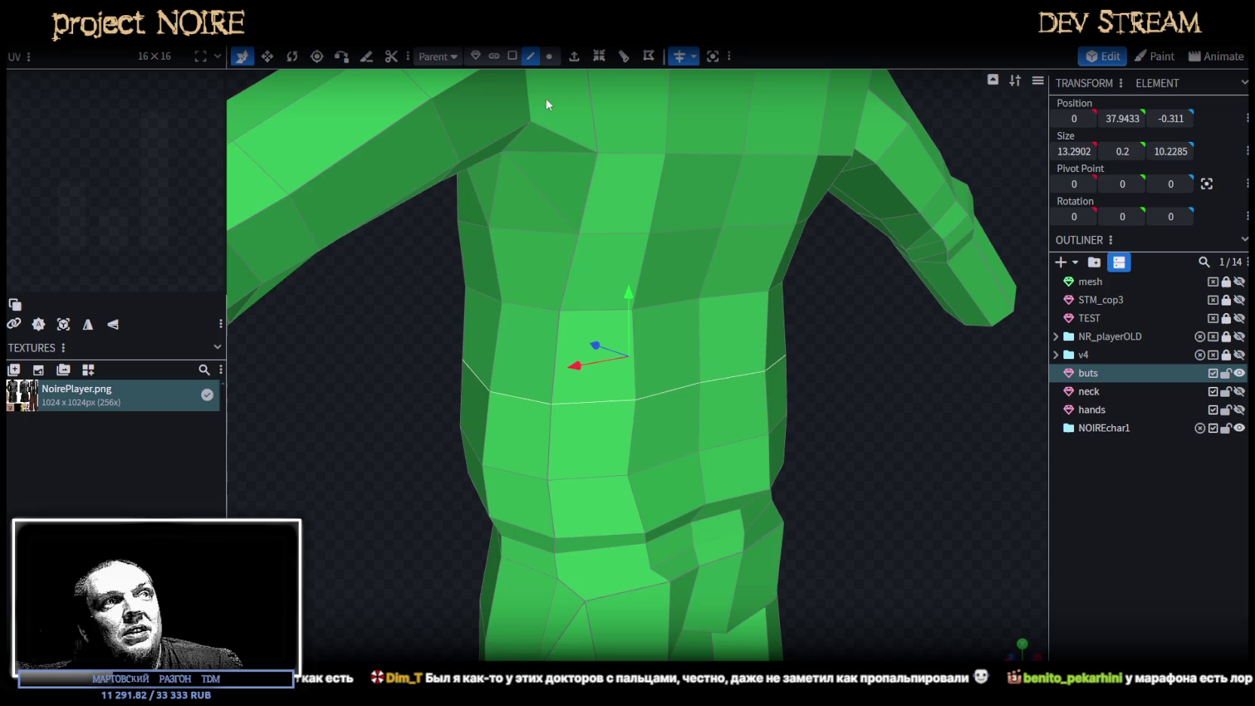
{"action": "left_click", "coordinate": [604, 408]}
{"action": "left_click", "coordinate": [641, 390], "text": "shift"}
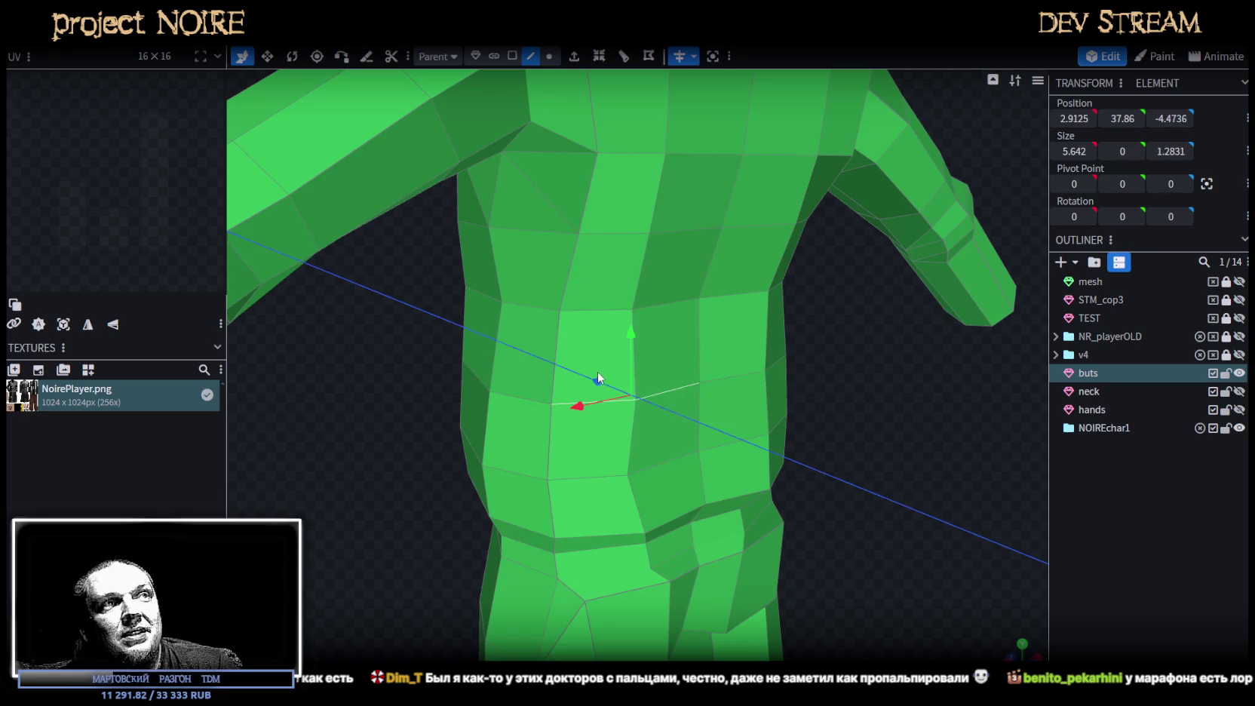
{"action": "mouse_move", "coordinate": [560, 367]}
{"action": "left_mouse_down"}
{"action": "mouse_move", "coordinate": [434, 337]}
{"action": "mouse_move", "coordinate": [597, 350]}
{"action": "left_mouse_up"}
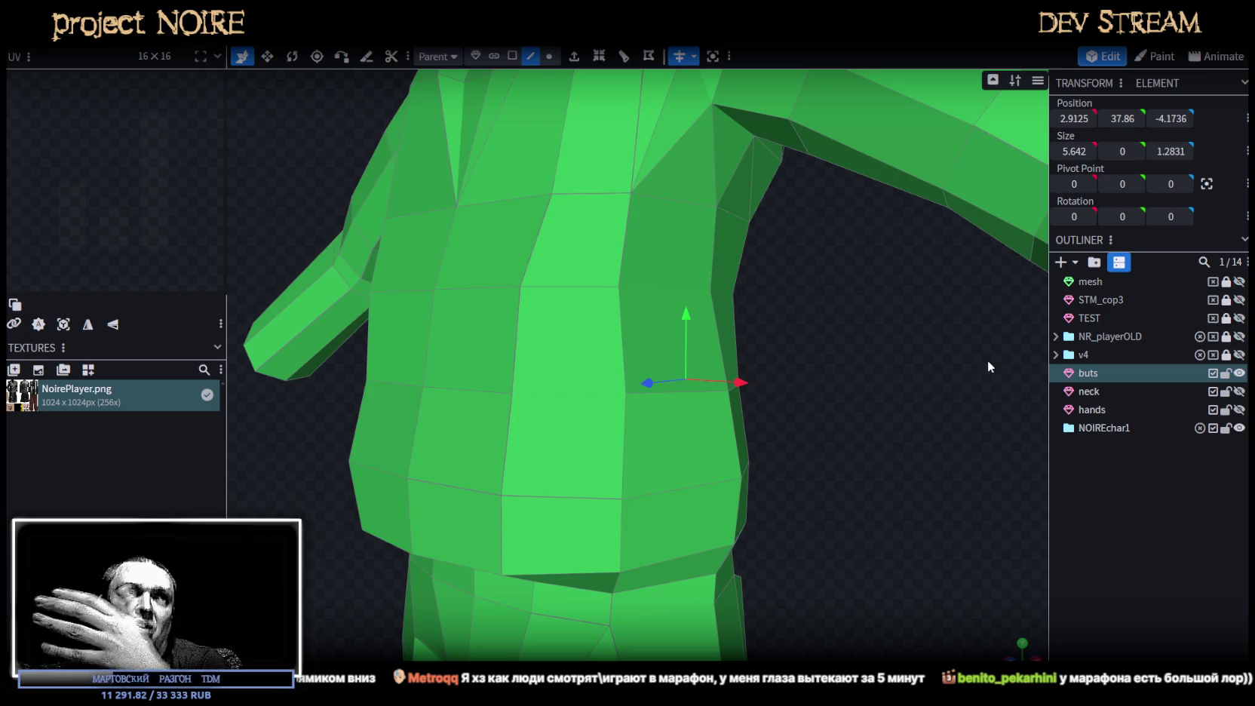
{"action": "left_click_drag", "start_coordinate": [800, 299], "coordinate": [776, 344]}
{"action": "mouse_move", "coordinate": [778, 358]}
{"action": "left_mouse_down"}
{"action": "mouse_move", "coordinate": [880, 394]}
{"action": "mouse_move", "coordinate": [997, 408]}
{"action": "mouse_move", "coordinate": [810, 382]}
{"action": "mouse_move", "coordinate": [889, 432]}
{"action": "mouse_move", "coordinate": [645, 287]}
{"action": "left_mouse_up"}
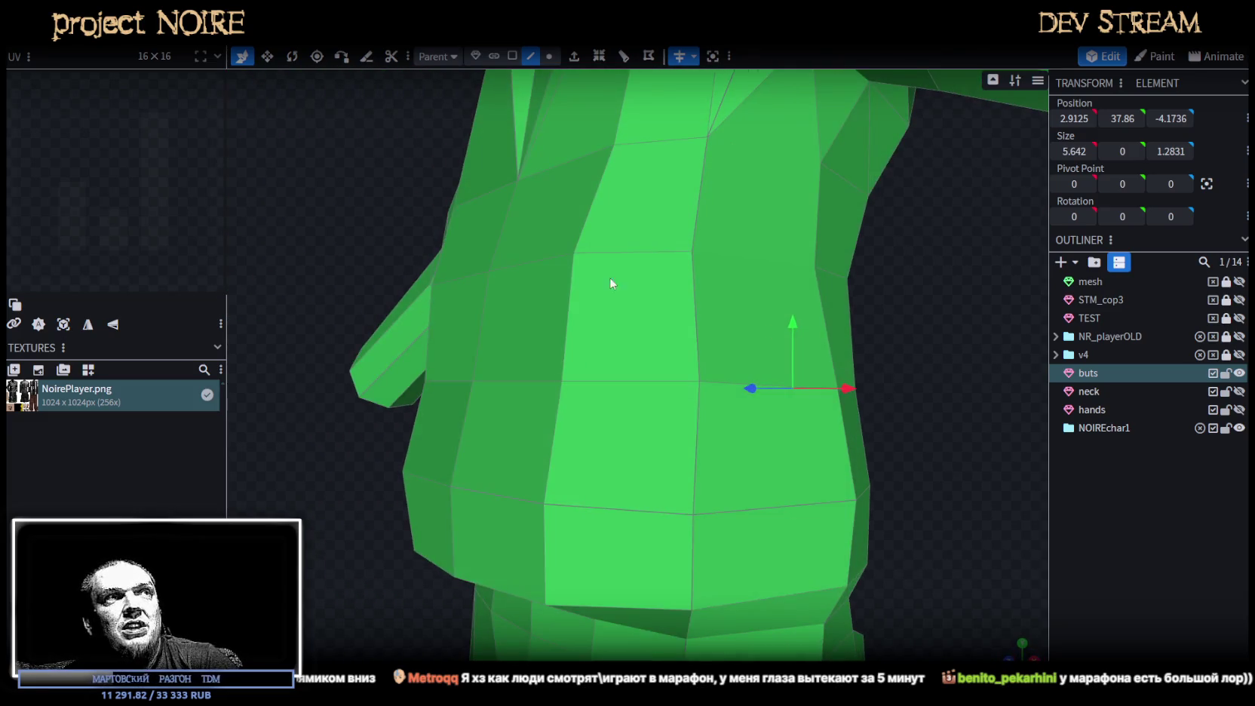
{"action": "left_click", "coordinate": [531, 258]}
{"action": "mouse_move", "coordinate": [902, 309]}
{"action": "left_mouse_down"}
{"action": "mouse_move", "coordinate": [914, 242]}
{"action": "mouse_move", "coordinate": [910, 319]}
{"action": "mouse_move", "coordinate": [858, 430]}
{"action": "left_mouse_up"}
{"action": "left_click_drag", "start_coordinate": [532, 525], "coordinate": [546, 521]}
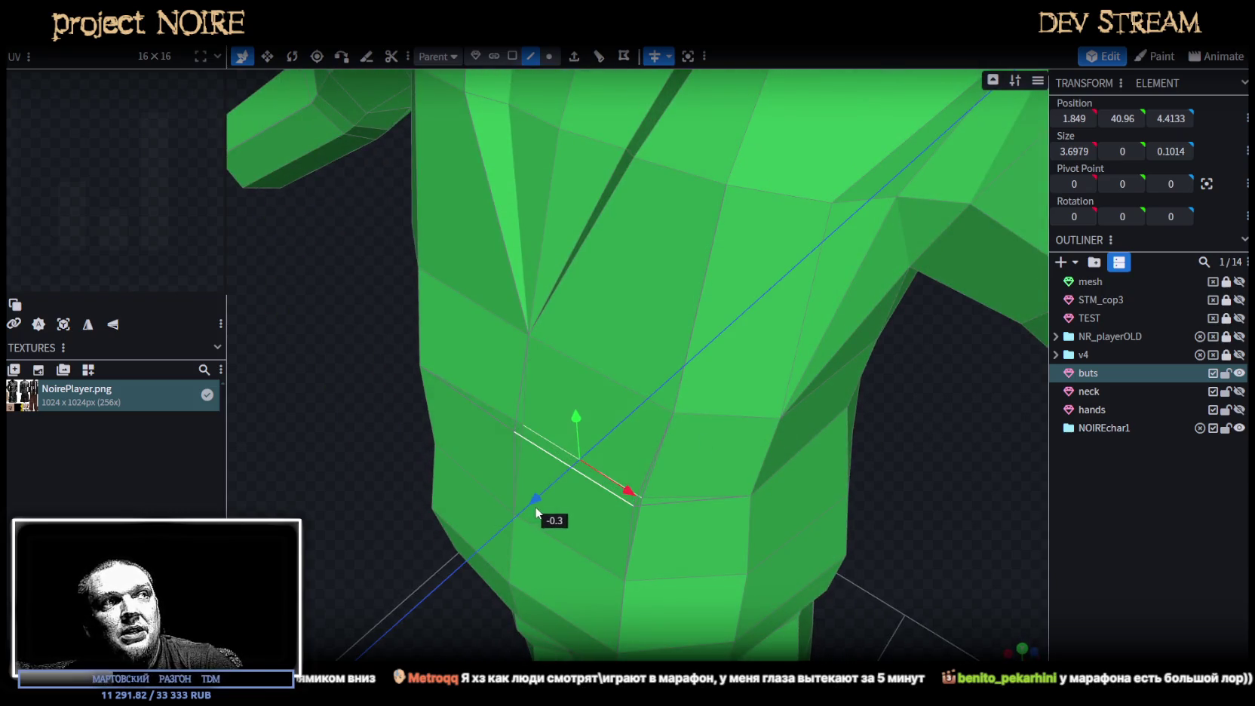
{"action": "mouse_move", "coordinate": [336, 483]}
{"action": "left_mouse_down"}
{"action": "mouse_move", "coordinate": [298, 415]}
{"action": "mouse_move", "coordinate": [377, 336]}
{"action": "mouse_move", "coordinate": [423, 316]}
{"action": "mouse_move", "coordinate": [392, 298]}
{"action": "mouse_move", "coordinate": [355, 398]}
{"action": "mouse_move", "coordinate": [591, 432]}
{"action": "mouse_move", "coordinate": [464, 424]}
{"action": "mouse_move", "coordinate": [846, 416]}
{"action": "mouse_move", "coordinate": [858, 387]}
{"action": "mouse_move", "coordinate": [891, 437]}
{"action": "left_mouse_up"}
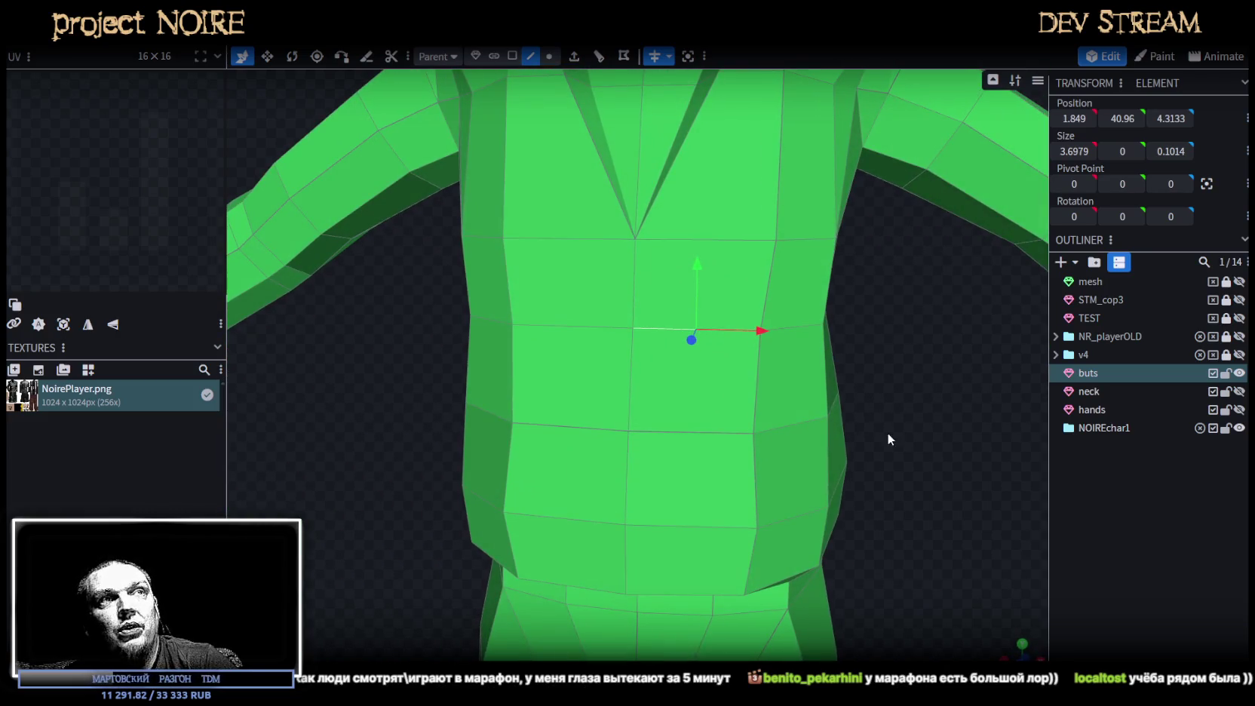
In Vertex mode, shift two front torso vertices left along X.
{"action": "left_click", "coordinate": [549, 55]}
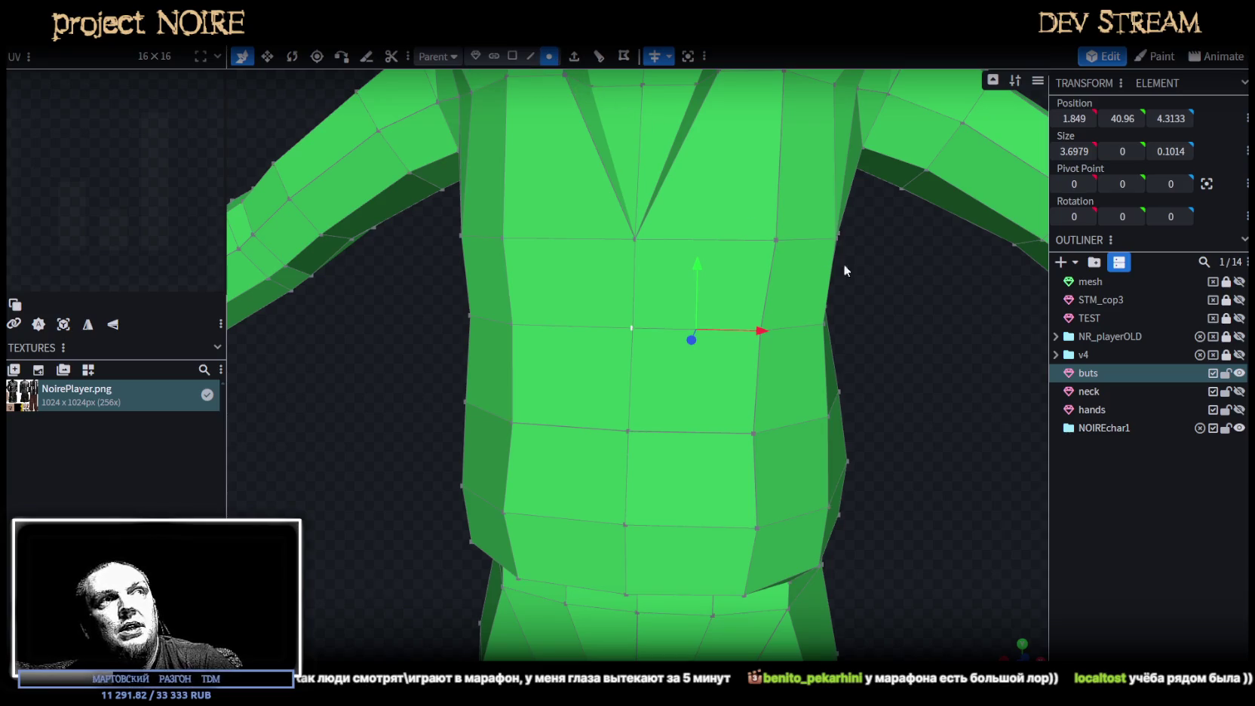
{"action": "left_click", "coordinate": [776, 242]}
{"action": "left_click", "coordinate": [756, 330], "text": "shift"}
{"action": "left_click_drag", "start_coordinate": [837, 287], "coordinate": [828, 287]}
Look down into the jacket collar and select a collar vertex to shift.
{"action": "scroll", "coordinate": [868, 302], "scroll_direction": "down", "scroll_amount": 5}
{"action": "mouse_move", "coordinate": [903, 318]}
{"action": "left_mouse_down"}
{"action": "mouse_move", "coordinate": [828, 336]}
{"action": "mouse_move", "coordinate": [749, 327]}
{"action": "mouse_move", "coordinate": [879, 336]}
{"action": "mouse_move", "coordinate": [799, 341]}
{"action": "mouse_move", "coordinate": [818, 314]}
{"action": "mouse_move", "coordinate": [765, 289]}
{"action": "left_mouse_up"}
{"action": "scroll", "coordinate": [835, 344], "scroll_direction": "up", "scroll_amount": 3}
{"action": "mouse_move", "coordinate": [835, 341]}
{"action": "left_mouse_down"}
{"action": "mouse_move", "coordinate": [829, 309]}
{"action": "mouse_move", "coordinate": [785, 417]}
{"action": "mouse_move", "coordinate": [839, 258]}
{"action": "mouse_move", "coordinate": [870, 292]}
{"action": "mouse_move", "coordinate": [841, 255]}
{"action": "mouse_move", "coordinate": [871, 272]}
{"action": "mouse_move", "coordinate": [743, 301]}
{"action": "mouse_move", "coordinate": [705, 334]}
{"action": "mouse_move", "coordinate": [856, 225]}
{"action": "mouse_move", "coordinate": [855, 190]}
{"action": "mouse_move", "coordinate": [851, 270]}
{"action": "mouse_move", "coordinate": [819, 215]}
{"action": "left_mouse_up"}
{"action": "scroll", "coordinate": [845, 264], "scroll_direction": "up", "scroll_amount": 3}
{"action": "left_click", "coordinate": [655, 321]}
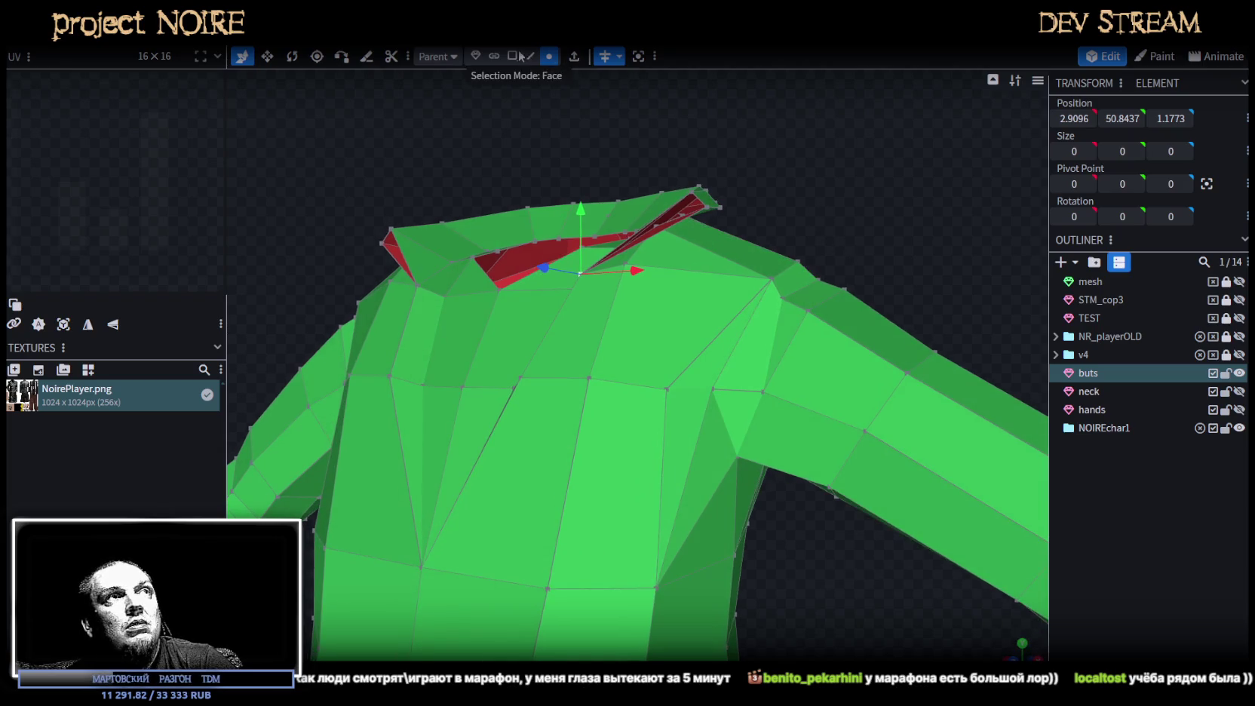
Select the collar flap faces and delete them.
{"action": "mouse_move", "coordinate": [796, 160]}
{"action": "left_mouse_down"}
{"action": "mouse_move", "coordinate": [784, 150]}
{"action": "mouse_move", "coordinate": [671, 226]}
{"action": "left_mouse_up"}
{"action": "mouse_move", "coordinate": [754, 173]}
{"action": "left_mouse_down"}
{"action": "mouse_move", "coordinate": [822, 186]}
{"action": "mouse_move", "coordinate": [843, 241]}
{"action": "mouse_move", "coordinate": [757, 320]}
{"action": "mouse_move", "coordinate": [567, 298]}
{"action": "left_mouse_up"}
{"action": "key", "text": "Delete"}
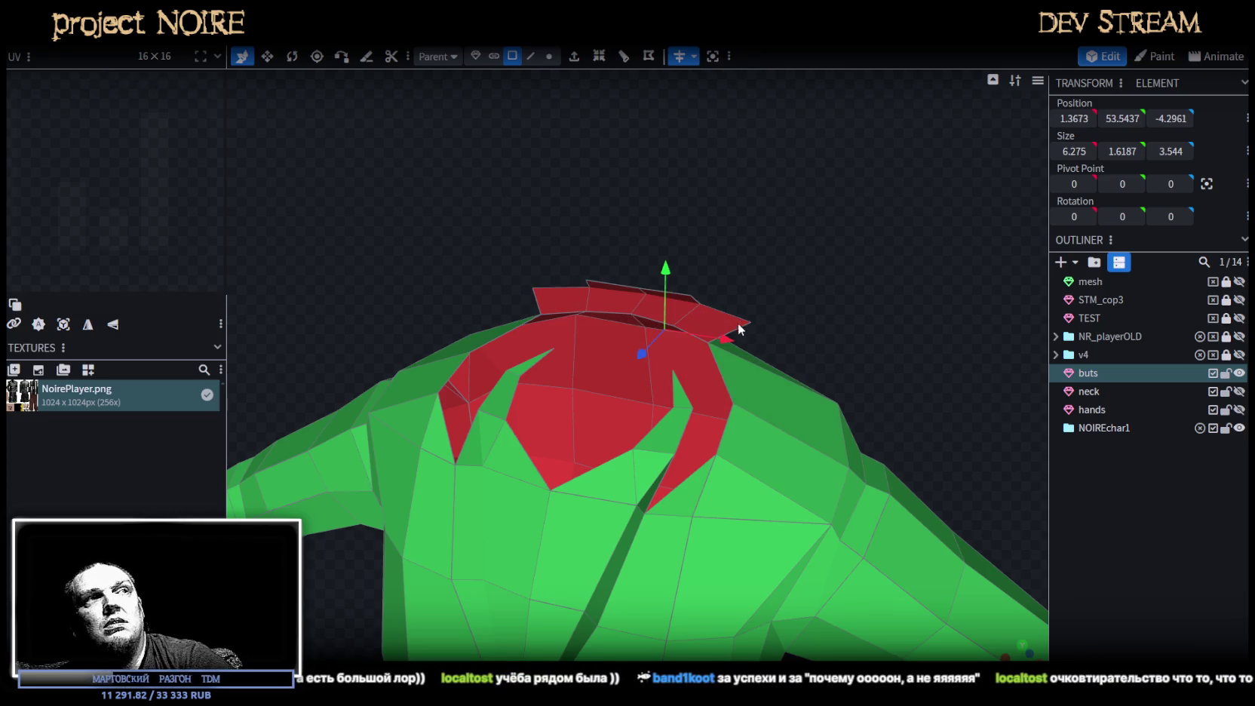
Select the whole top collar strip and extrude it upward.
{"action": "left_click", "coordinate": [730, 322]}
{"action": "mouse_move", "coordinate": [812, 294]}
{"action": "left_mouse_down"}
{"action": "mouse_move", "coordinate": [855, 226]}
{"action": "mouse_move", "coordinate": [808, 277]}
{"action": "mouse_move", "coordinate": [842, 282]}
{"action": "mouse_move", "coordinate": [852, 258]}
{"action": "mouse_move", "coordinate": [703, 255]}
{"action": "mouse_move", "coordinate": [785, 275]}
{"action": "mouse_move", "coordinate": [678, 230]}
{"action": "left_mouse_up"}
{"action": "double_click", "coordinate": [686, 298]}
{"action": "key", "text": "e"}
Select the top collar faces, leaving out the side ones, and inspect from front and top.
{"action": "left_click", "coordinate": [547, 198]}
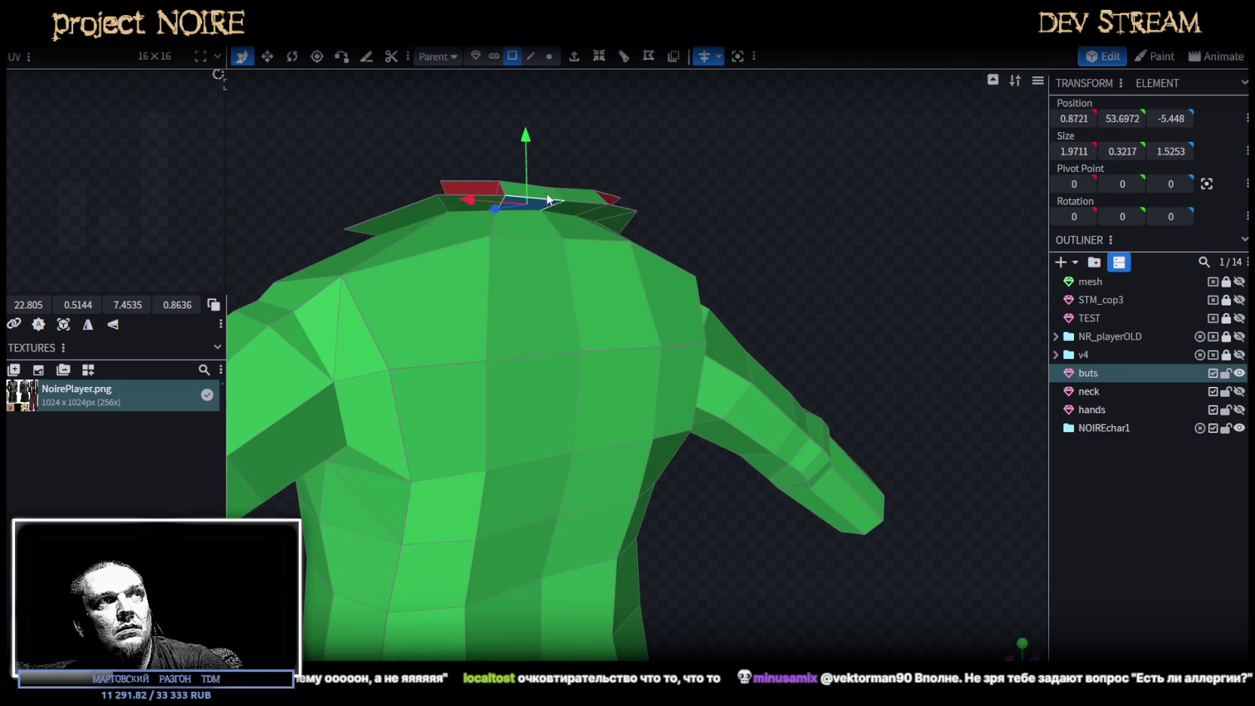
{"action": "left_click", "coordinate": [577, 201], "text": "shift"}
{"action": "left_click", "coordinate": [603, 214], "text": "shift"}
{"action": "mouse_move", "coordinate": [701, 211]}
{"action": "left_mouse_down"}
{"action": "mouse_move", "coordinate": [715, 202]}
{"action": "mouse_move", "coordinate": [528, 202]}
{"action": "left_mouse_up"}
{"action": "left_click", "coordinate": [486, 199], "text": "shift"}
{"action": "left_click", "coordinate": [501, 199], "text": "shift"}
{"action": "left_click_drag", "start_coordinate": [411, 162], "coordinate": [678, 213]}
{"action": "left_click", "coordinate": [704, 213]}
{"action": "left_click_drag", "start_coordinate": [841, 161], "coordinate": [882, 193]}
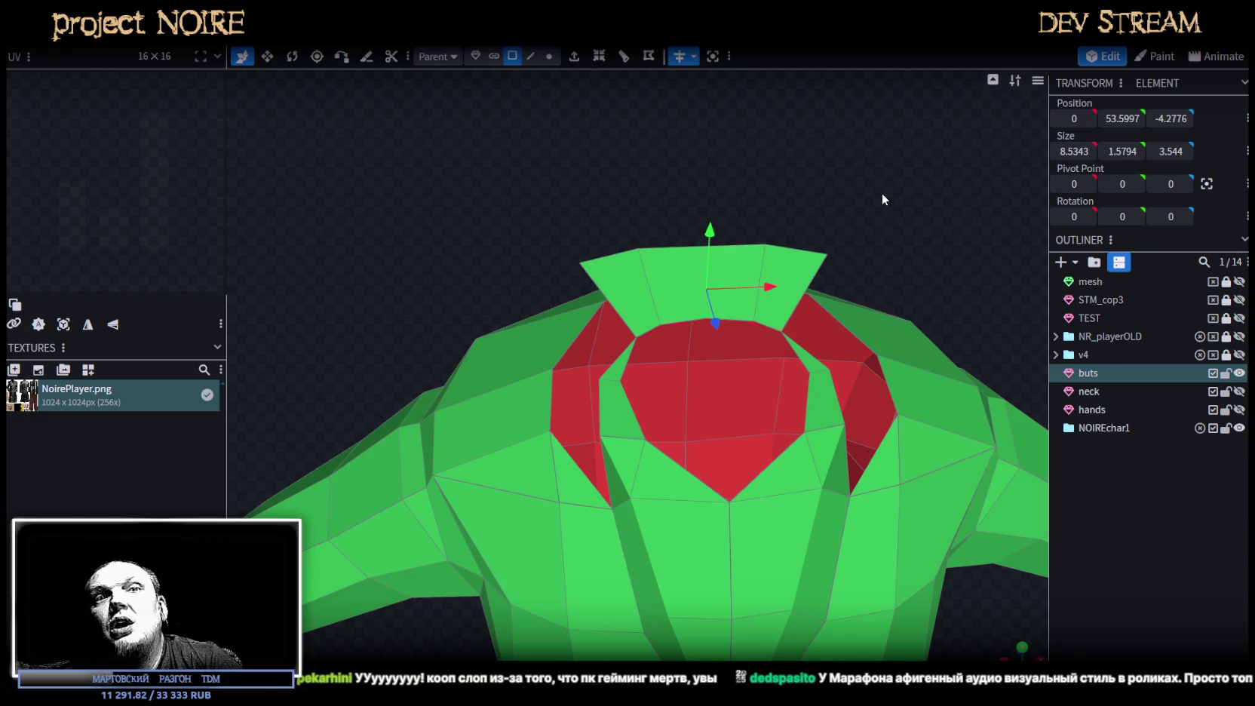
{"action": "mouse_move", "coordinate": [850, 181]}
{"action": "left_mouse_down"}
{"action": "mouse_move", "coordinate": [833, 285]}
{"action": "mouse_move", "coordinate": [875, 326]}
{"action": "mouse_move", "coordinate": [851, 447]}
{"action": "mouse_move", "coordinate": [742, 372]}
{"action": "mouse_move", "coordinate": [989, 416]}
{"action": "mouse_move", "coordinate": [730, 195]}
{"action": "left_mouse_up"}
{"action": "left_click", "coordinate": [531, 55]}
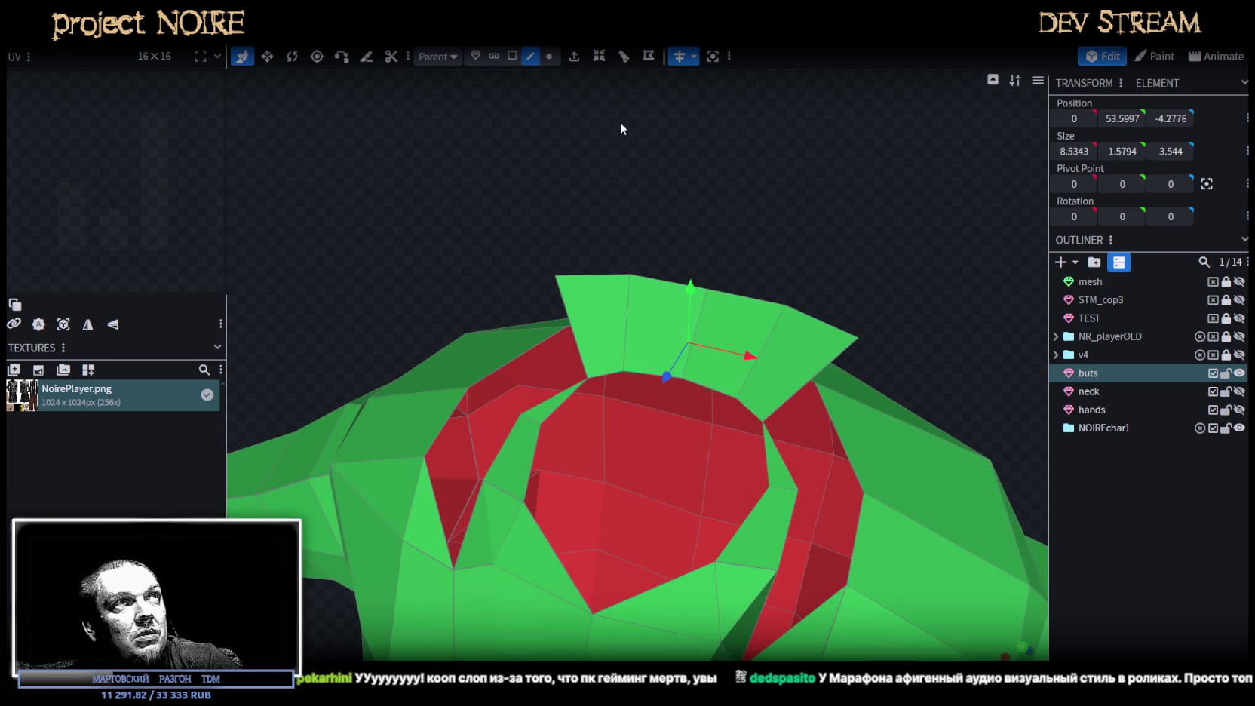
Add a loop cut through the collar flap and push the new edge loop back 0.6 units.
{"action": "left_click", "coordinate": [807, 383]}
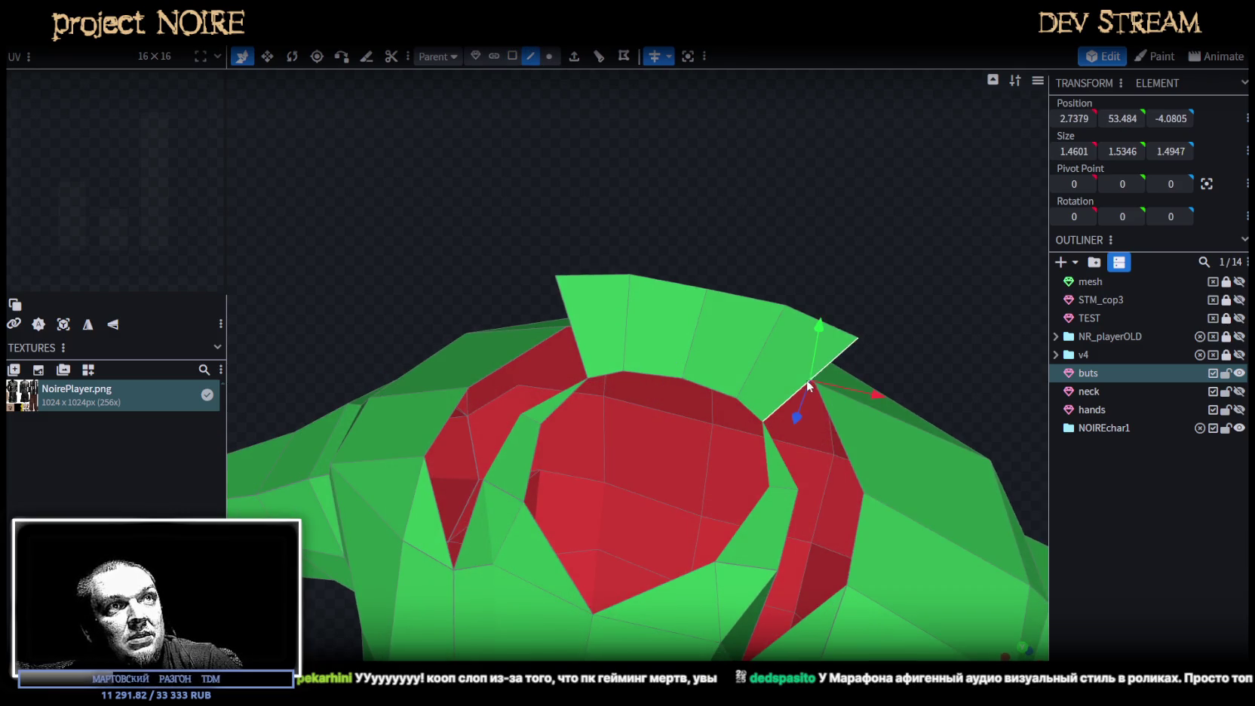
{"action": "left_click", "coordinate": [599, 56]}
{"action": "mouse_move", "coordinate": [751, 255]}
{"action": "left_mouse_down"}
{"action": "mouse_move", "coordinate": [677, 213]}
{"action": "mouse_move", "coordinate": [737, 219]}
{"action": "mouse_move", "coordinate": [713, 266]}
{"action": "left_mouse_up"}
{"action": "left_click_drag", "start_coordinate": [604, 345], "coordinate": [576, 344]}
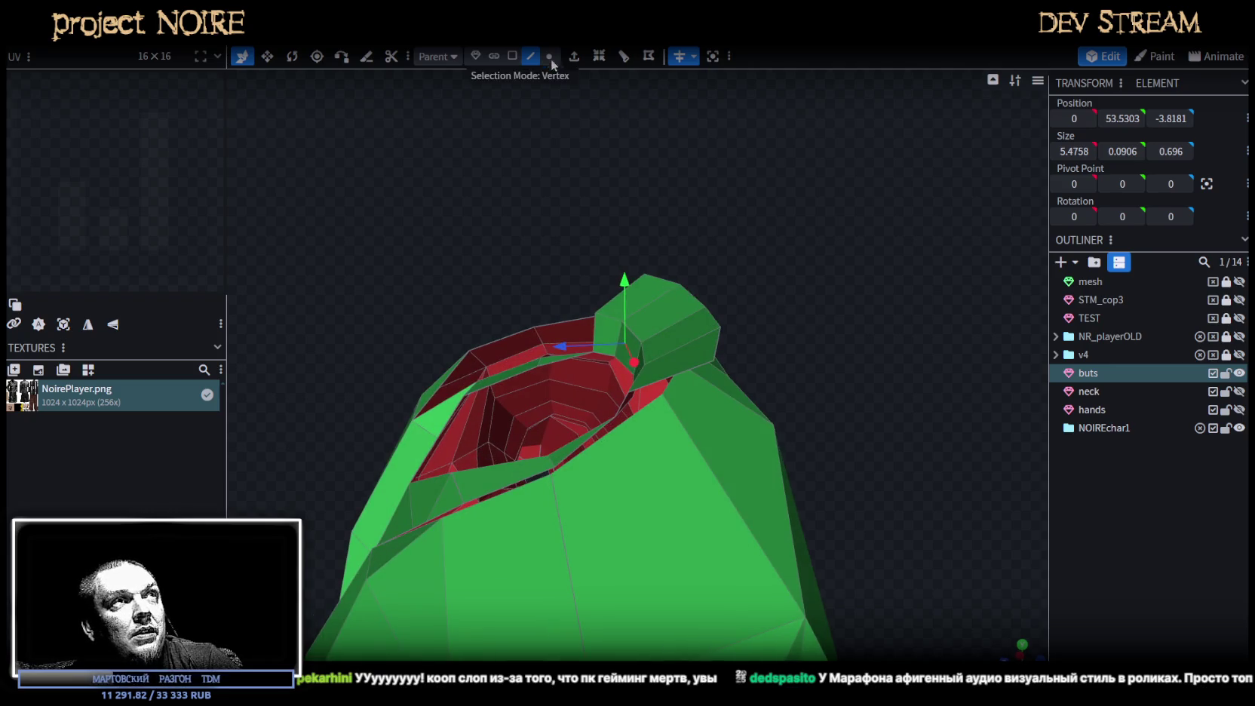
Merge the stray collar vertices together with Merge Vertices in three passes.
{"action": "left_click", "coordinate": [667, 396]}
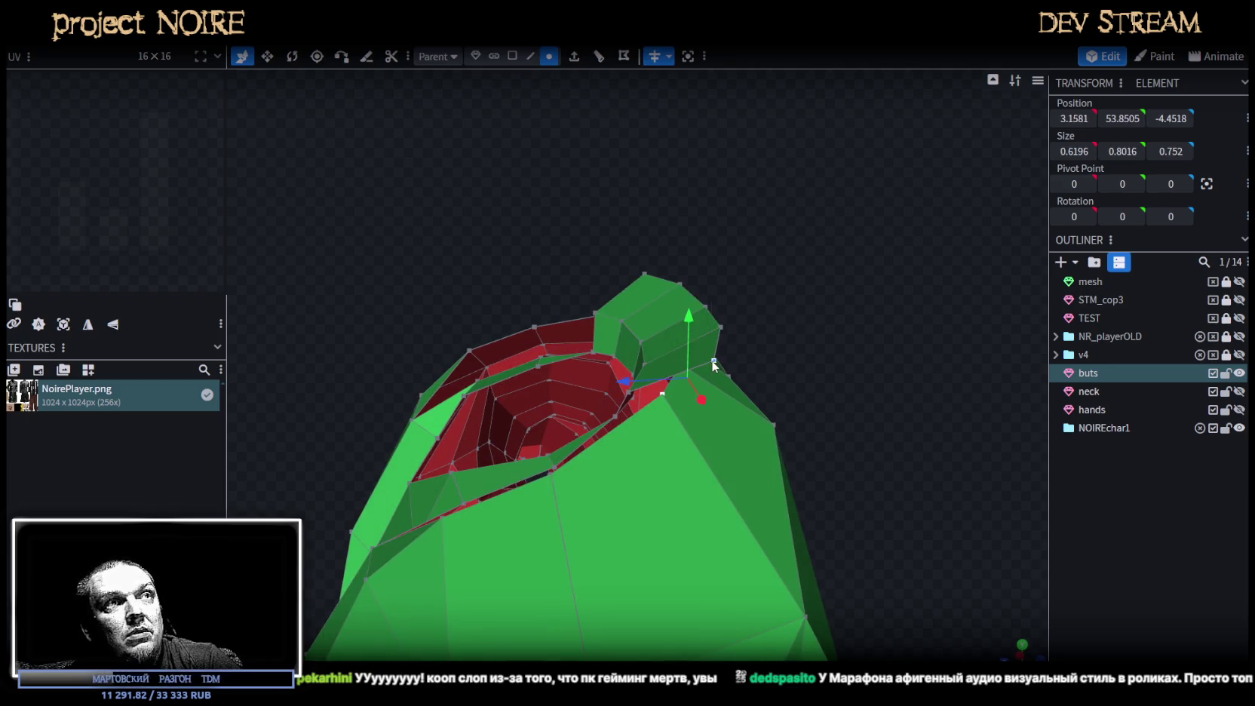
{"action": "right_click", "coordinate": [713, 392]}
{"action": "left_click", "coordinate": [897, 347]}
{"action": "left_click_drag", "start_coordinate": [813, 374], "coordinate": [612, 398]}
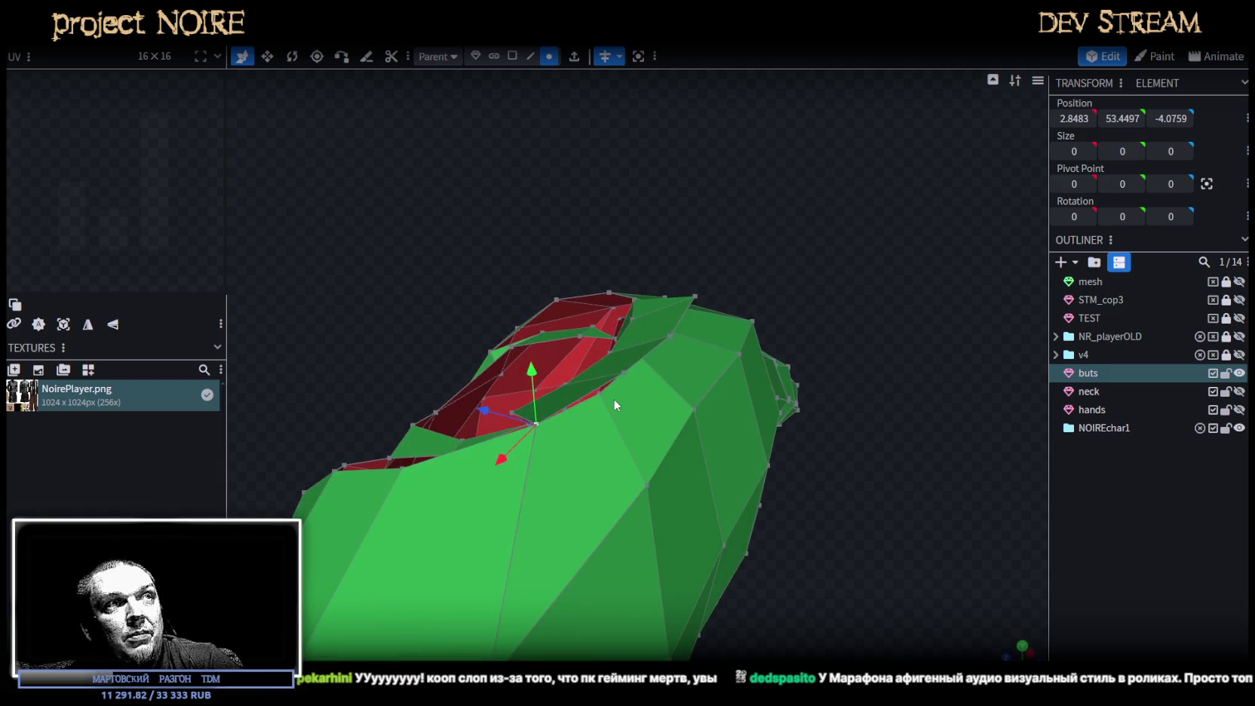
{"action": "left_click", "coordinate": [604, 392]}
{"action": "left_click", "coordinate": [623, 372], "text": "shift"}
{"action": "right_click", "coordinate": [630, 371]}
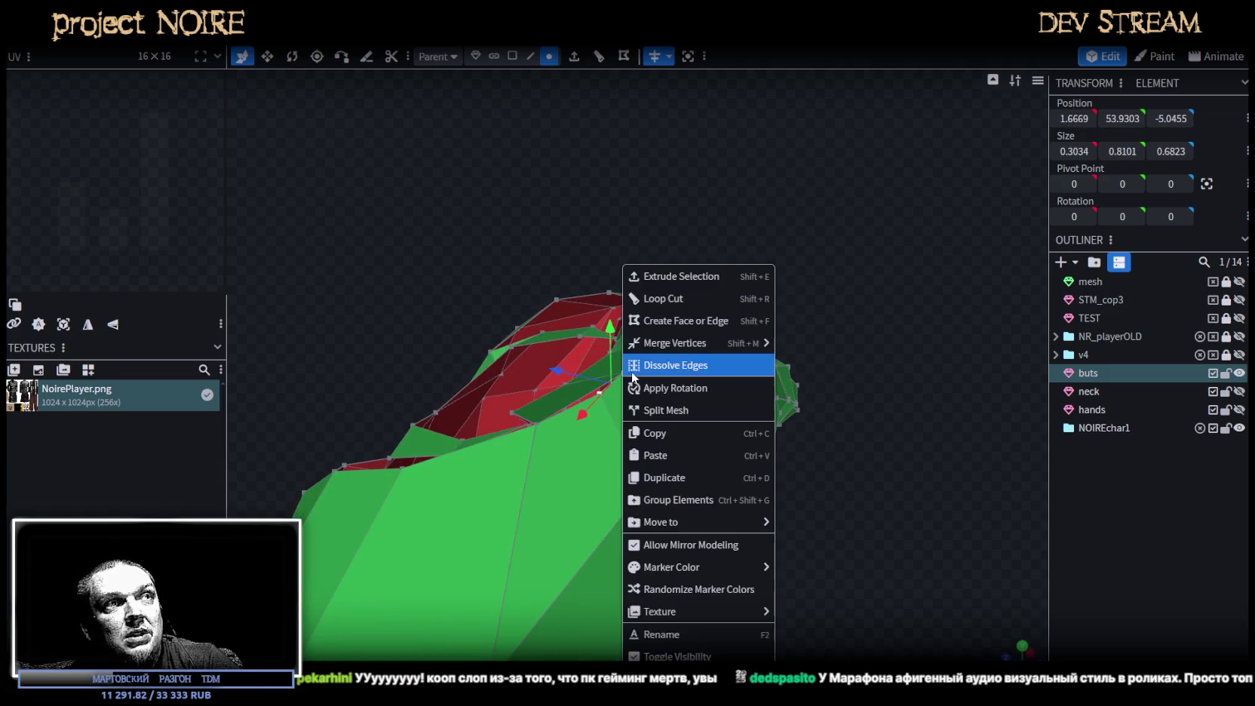
{"action": "left_click", "coordinate": [796, 344]}
{"action": "left_click_drag", "start_coordinate": [816, 333], "coordinate": [644, 347]}
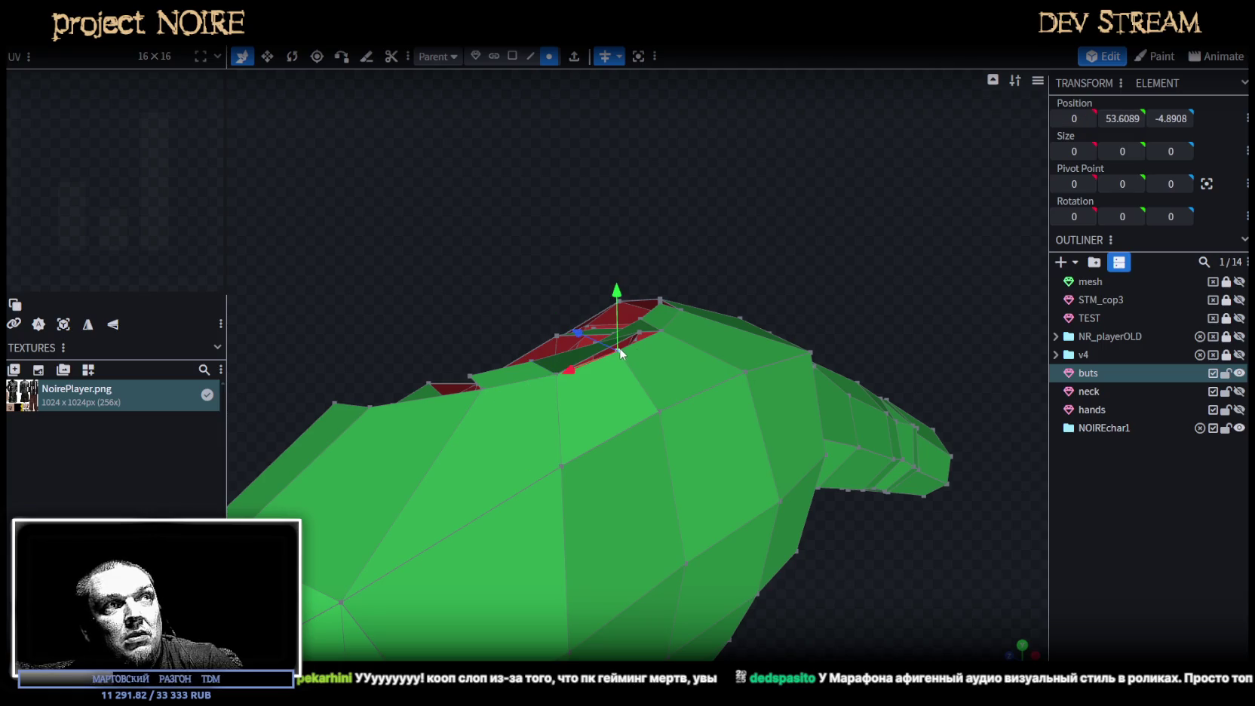
{"action": "right_click", "coordinate": [638, 330]}
{"action": "left_click", "coordinate": [830, 345]}
Move the collar rim edge by the red neck opening back 0.3 units.
{"action": "mouse_move", "coordinate": [713, 280]}
{"action": "left_mouse_down"}
{"action": "mouse_move", "coordinate": [632, 264]}
{"action": "mouse_move", "coordinate": [693, 363]}
{"action": "mouse_move", "coordinate": [674, 421]}
{"action": "mouse_move", "coordinate": [723, 369]}
{"action": "mouse_move", "coordinate": [664, 302]}
{"action": "left_mouse_up"}
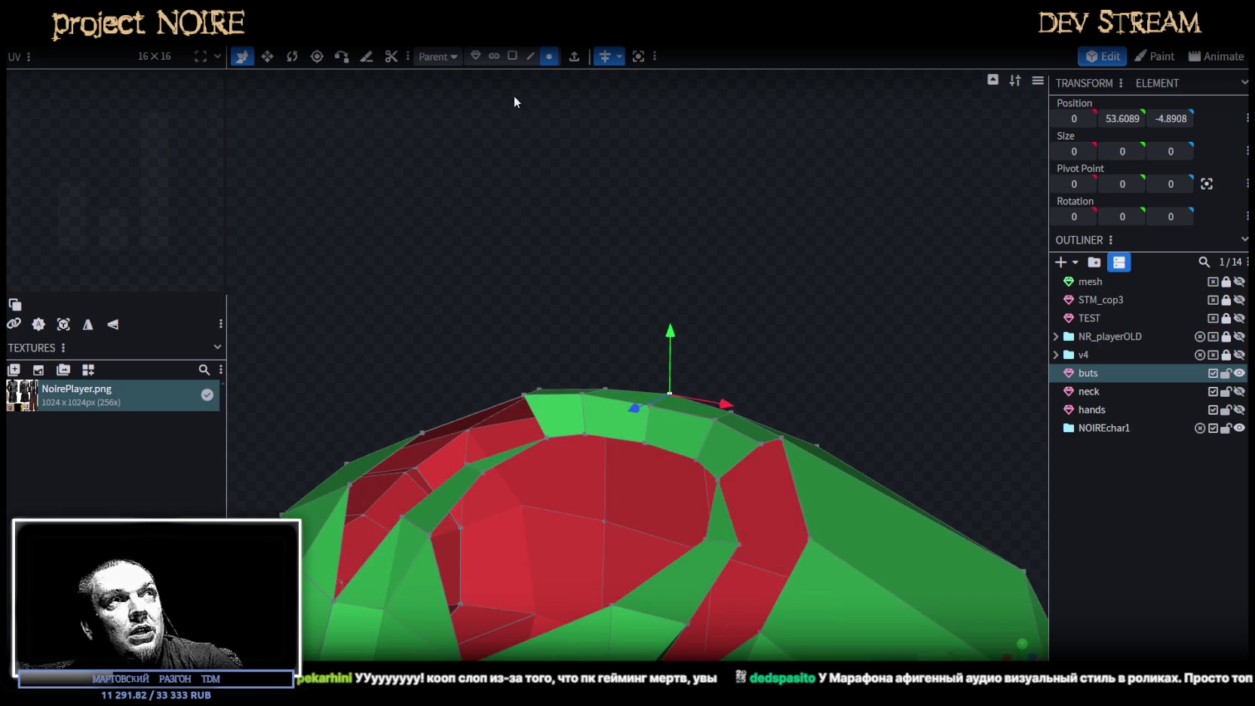
{"action": "left_click", "coordinate": [669, 397]}
{"action": "mouse_move", "coordinate": [741, 436]}
{"action": "left_mouse_down"}
{"action": "mouse_move", "coordinate": [761, 317]}
{"action": "mouse_move", "coordinate": [624, 321]}
{"action": "left_mouse_up"}
{"action": "mouse_move", "coordinate": [562, 387]}
{"action": "left_mouse_down"}
{"action": "mouse_move", "coordinate": [769, 365]}
{"action": "mouse_move", "coordinate": [946, 416]}
{"action": "mouse_move", "coordinate": [857, 311]}
{"action": "mouse_move", "coordinate": [939, 333]}
{"action": "mouse_move", "coordinate": [828, 324]}
{"action": "mouse_move", "coordinate": [674, 384]}
{"action": "left_mouse_up"}
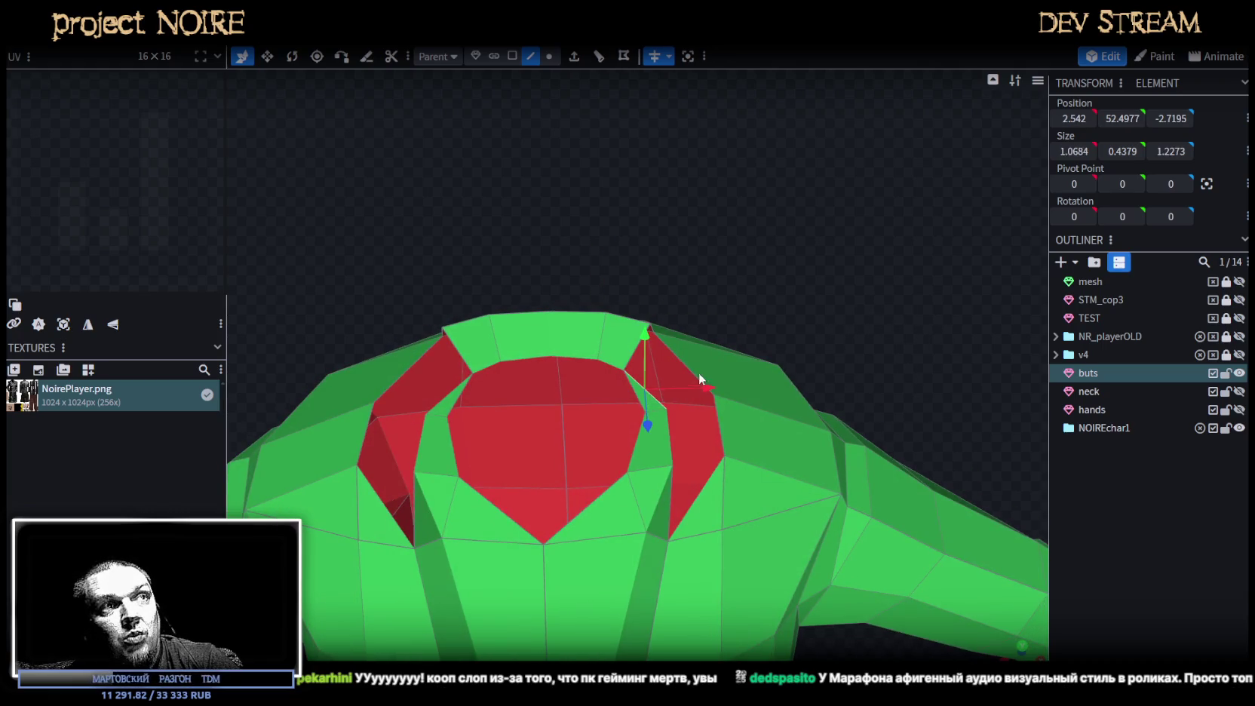
In face mode, select the small red face beside the lapel right of the neckline.
{"action": "left_click", "coordinate": [683, 362]}
{"action": "left_click_drag", "start_coordinate": [866, 407], "coordinate": [856, 332]}
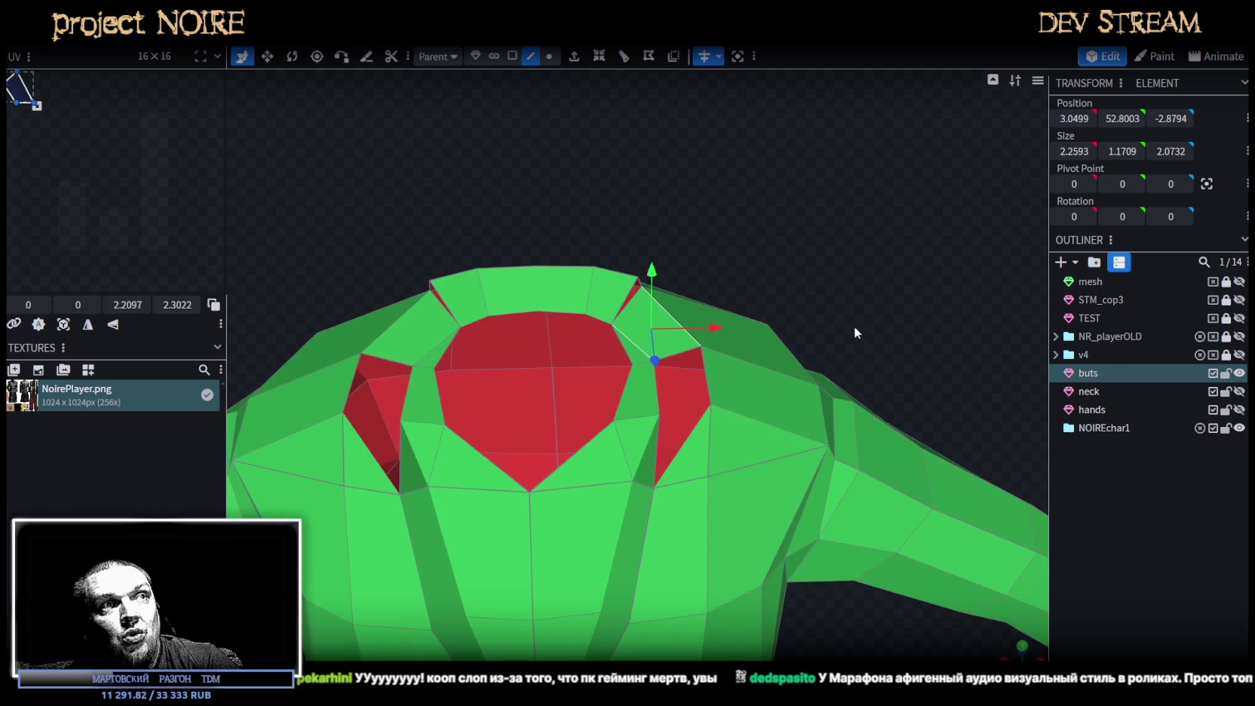
{"action": "left_click", "coordinate": [663, 417]}
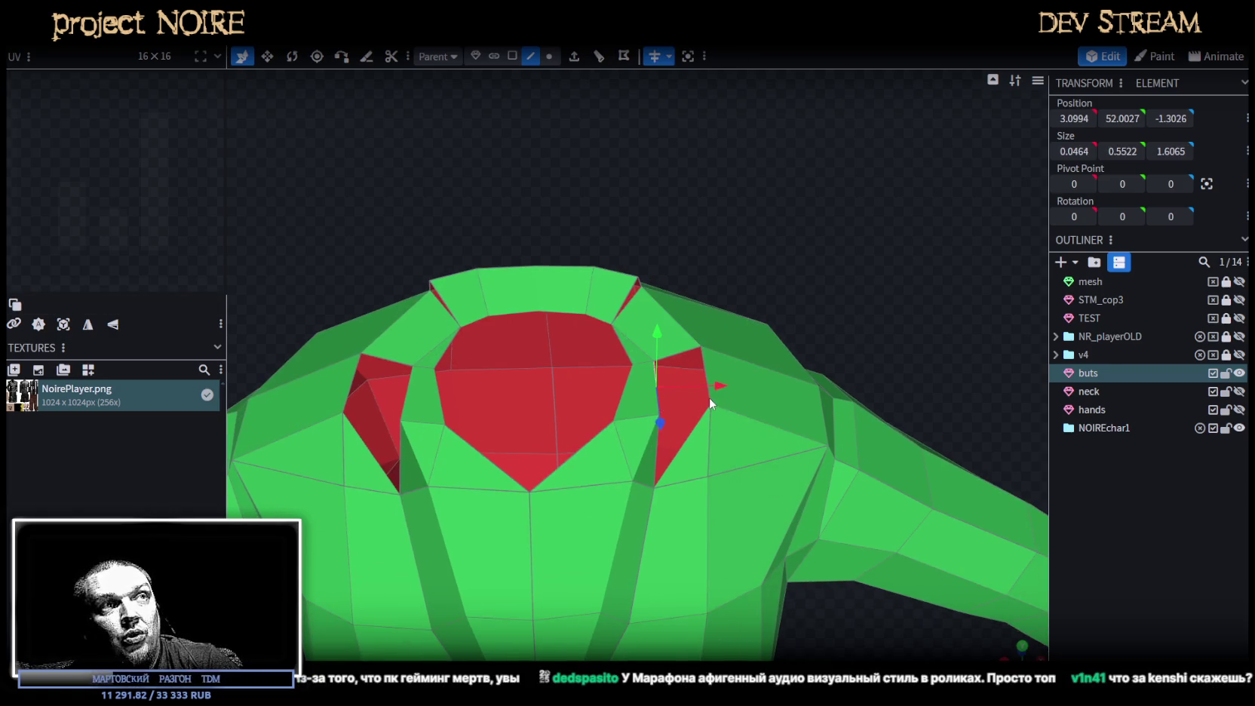
{"action": "left_click", "coordinate": [709, 402]}
{"action": "left_click", "coordinate": [503, 60]}
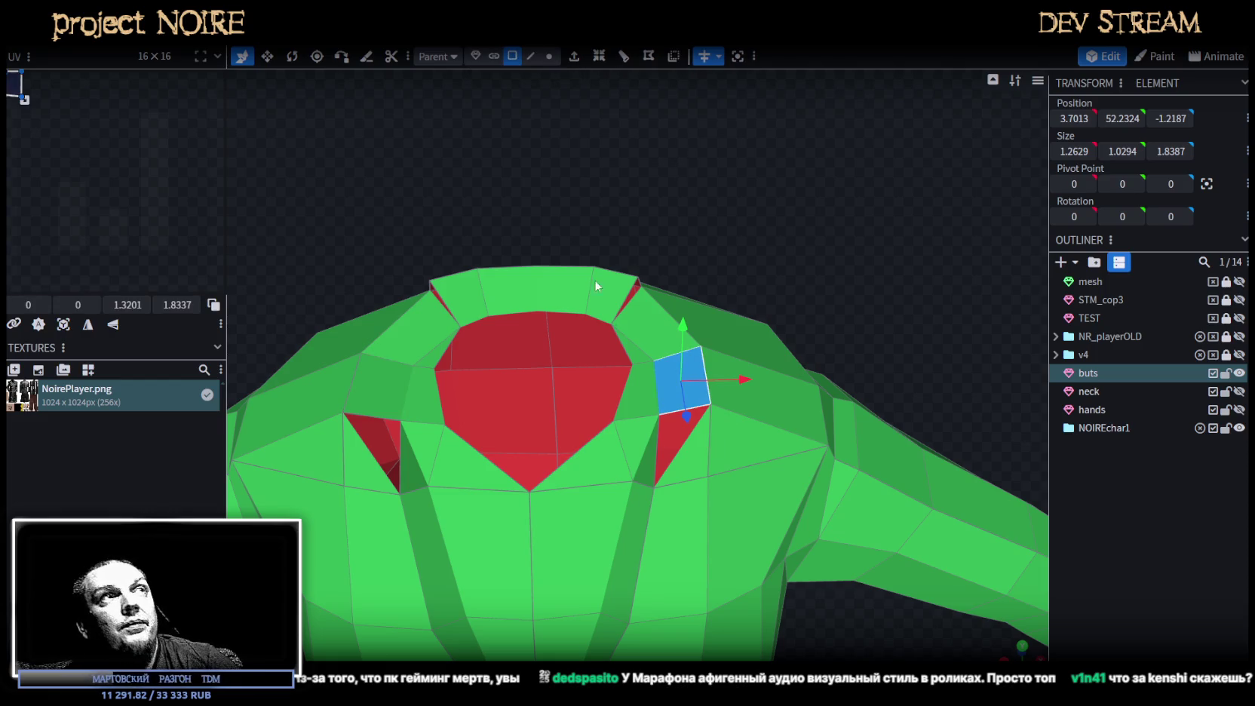
{"action": "left_click", "coordinate": [686, 476]}
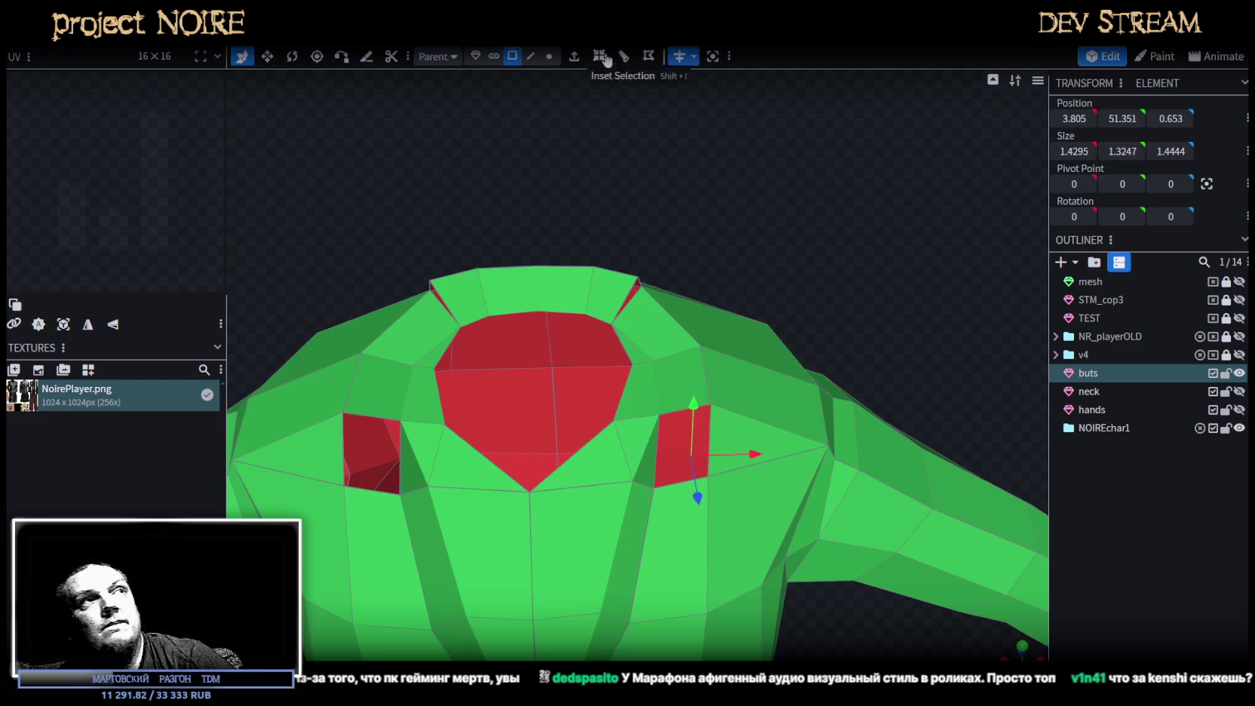
{"action": "left_click", "coordinate": [693, 490]}
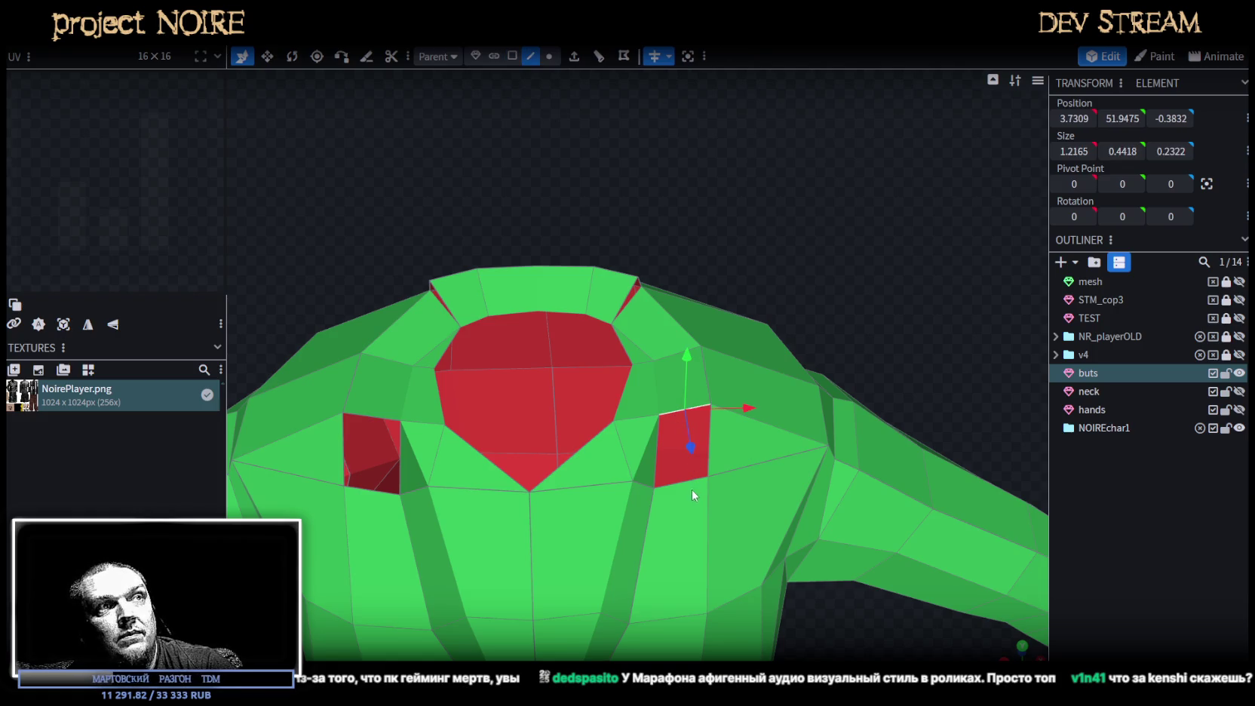
{"action": "left_click_drag", "start_coordinate": [684, 478], "coordinate": [821, 301]}
{"action": "right_click_drag", "start_coordinate": [821, 302], "coordinate": [799, 302]}
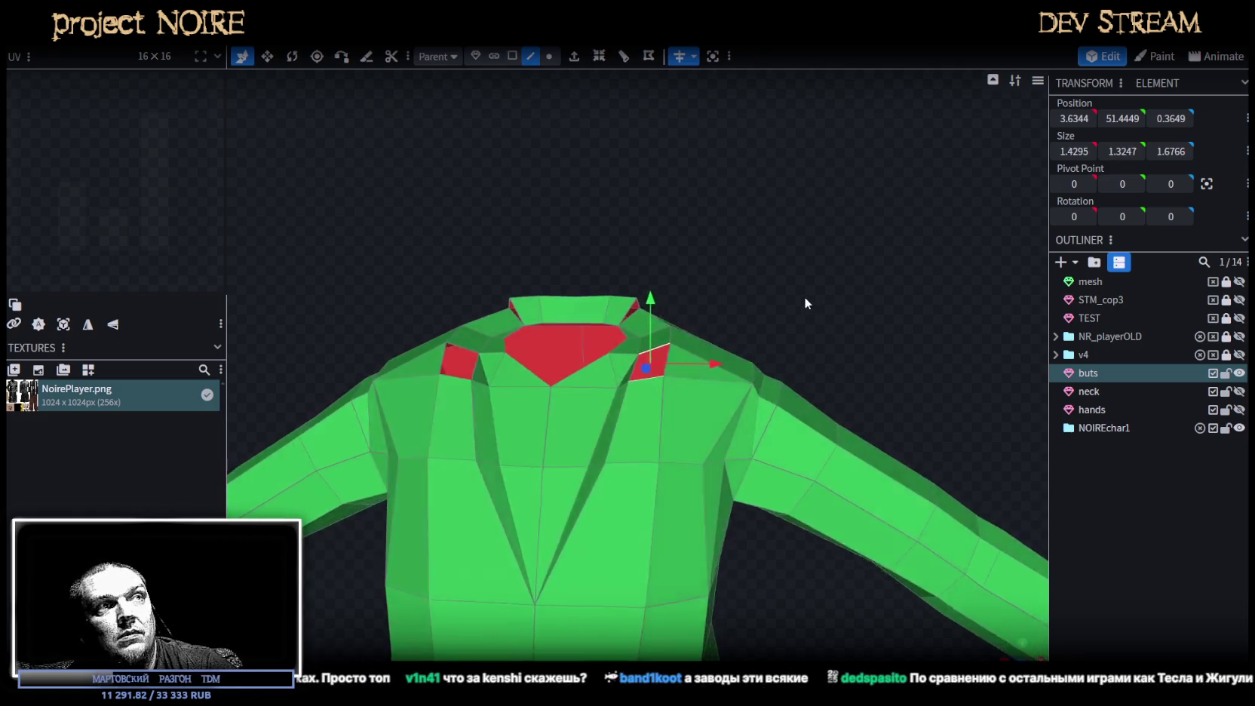
{"action": "left_click_drag", "start_coordinate": [800, 309], "coordinate": [854, 347]}
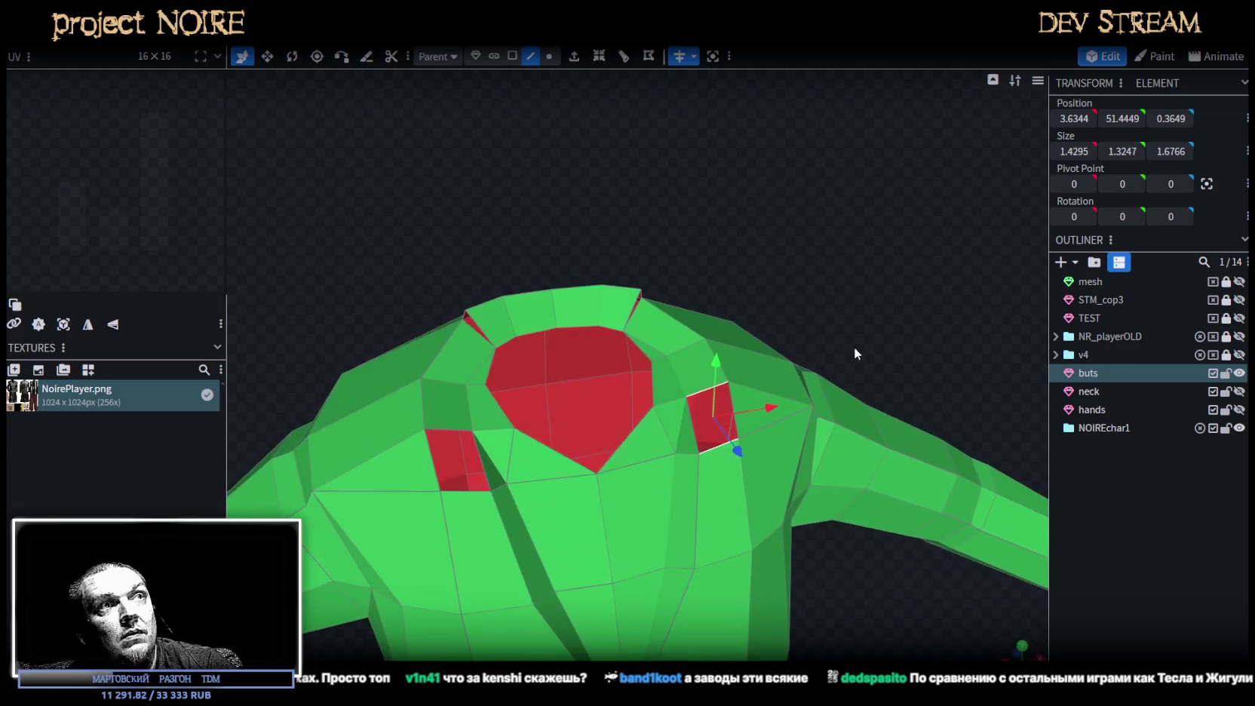
{"action": "left_click", "coordinate": [513, 56]}
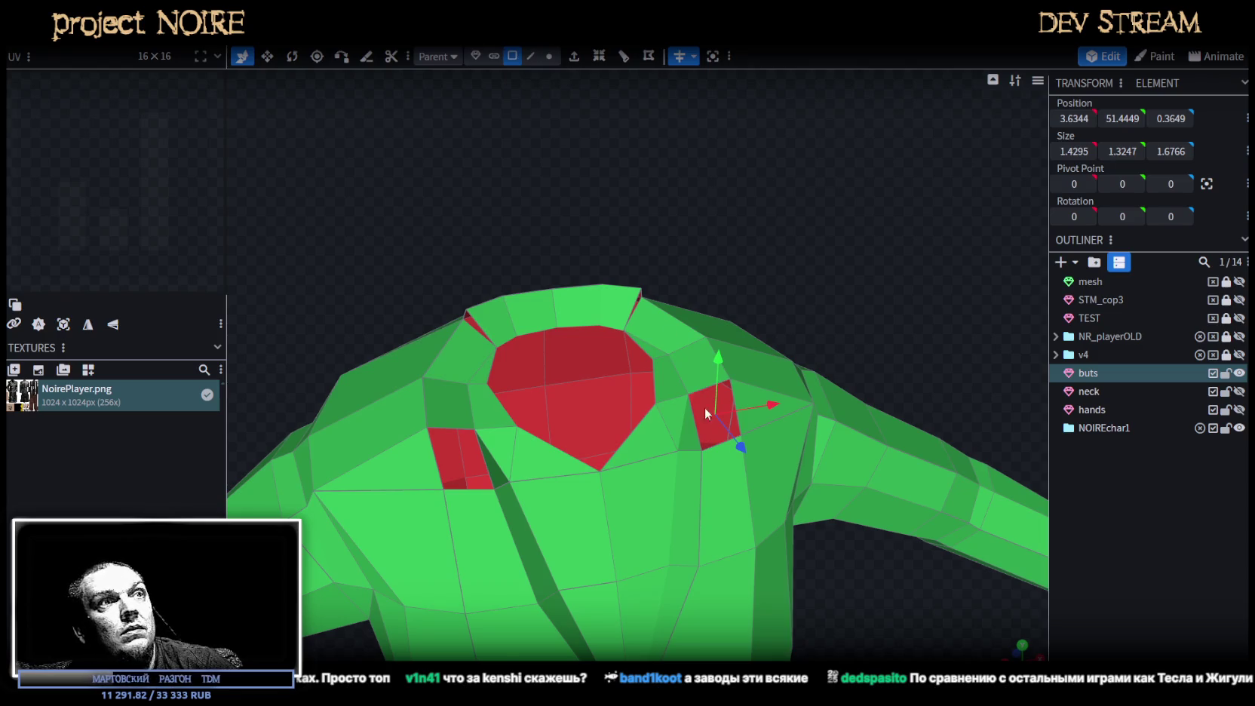
{"action": "left_click", "coordinate": [704, 408]}
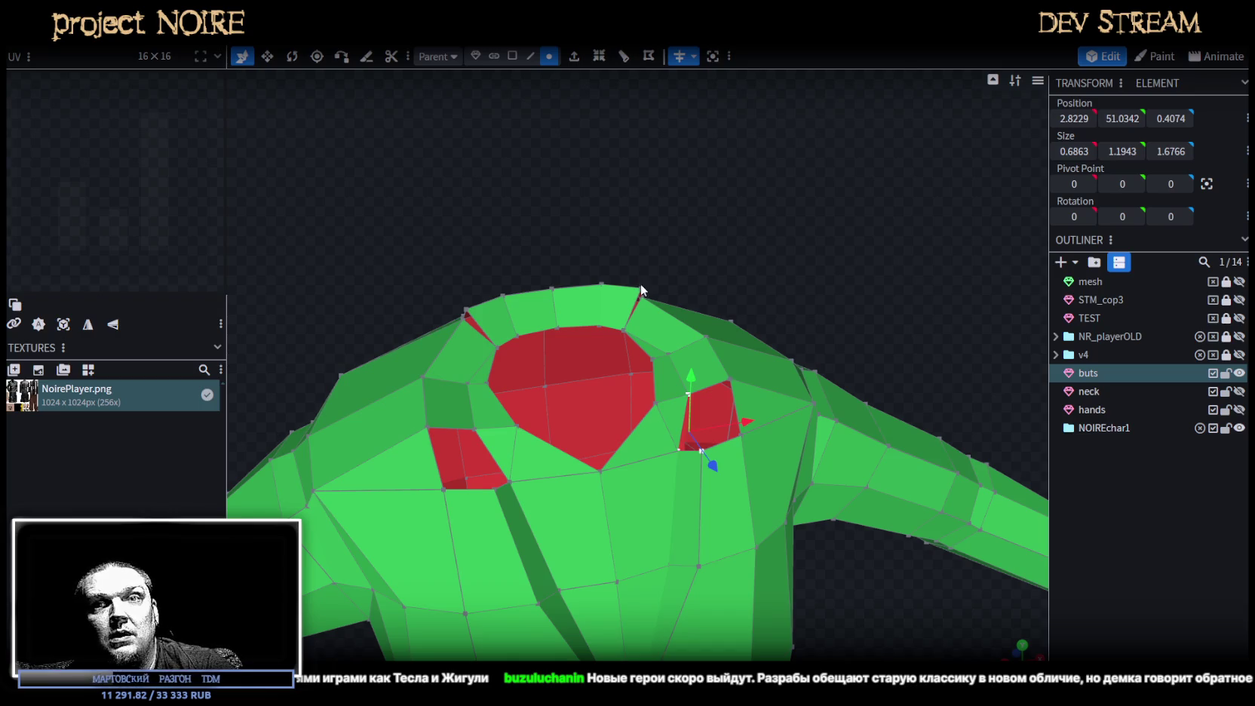
Select the red face's corner vertices and bordering edges, then switch to the Steam library.
{"action": "scroll", "coordinate": [625, 474], "scroll_direction": "up", "scroll_amount": 2}
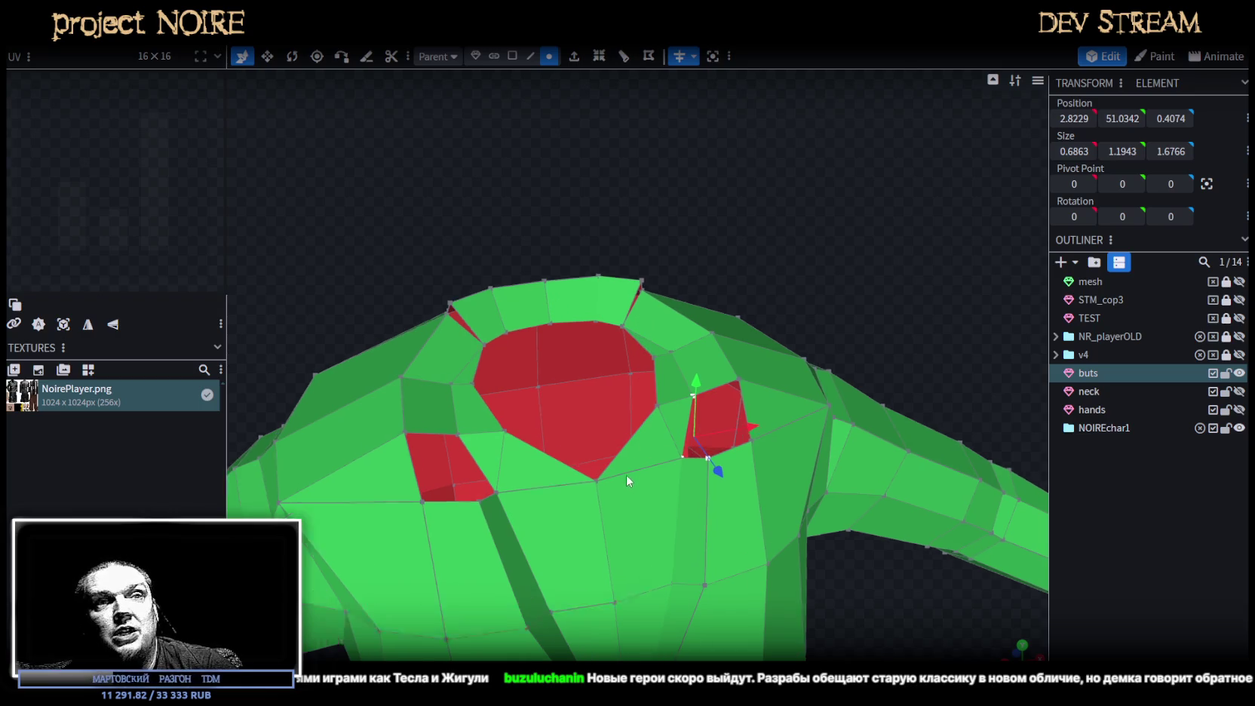
{"action": "left_click", "coordinate": [748, 384]}
{"action": "left_click", "coordinate": [715, 466], "text": "shift"}
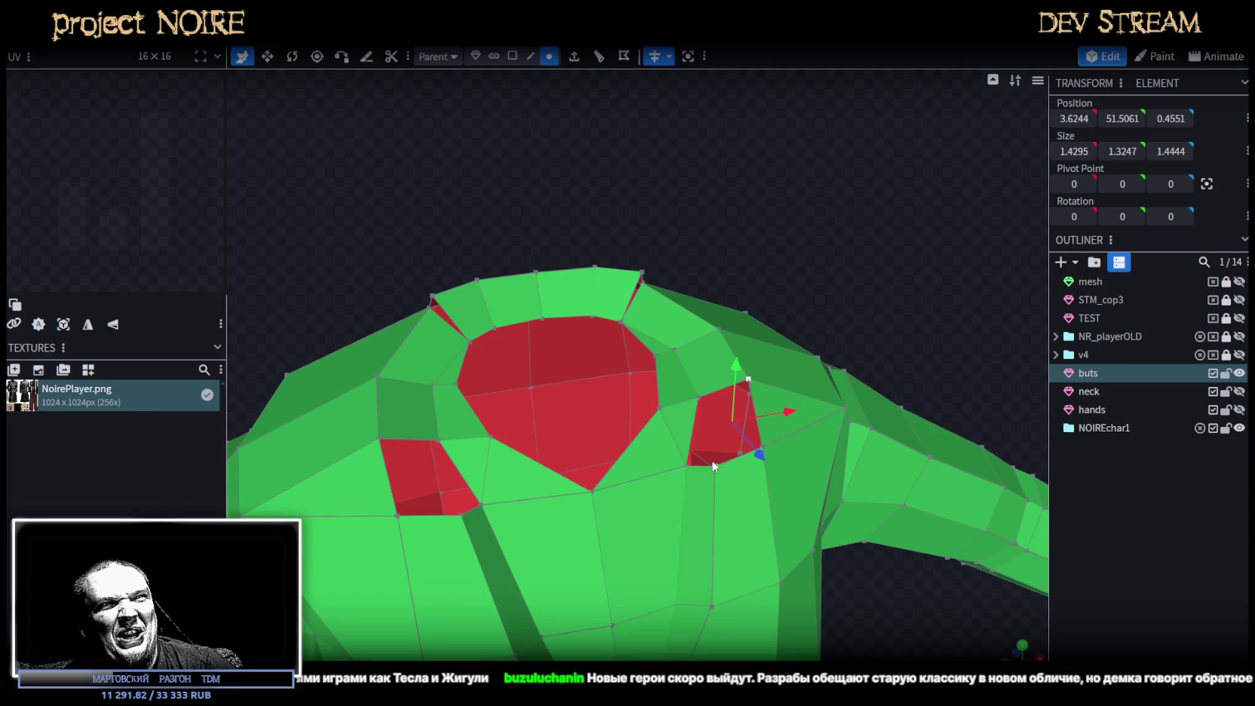
{"action": "left_click", "coordinate": [725, 462]}
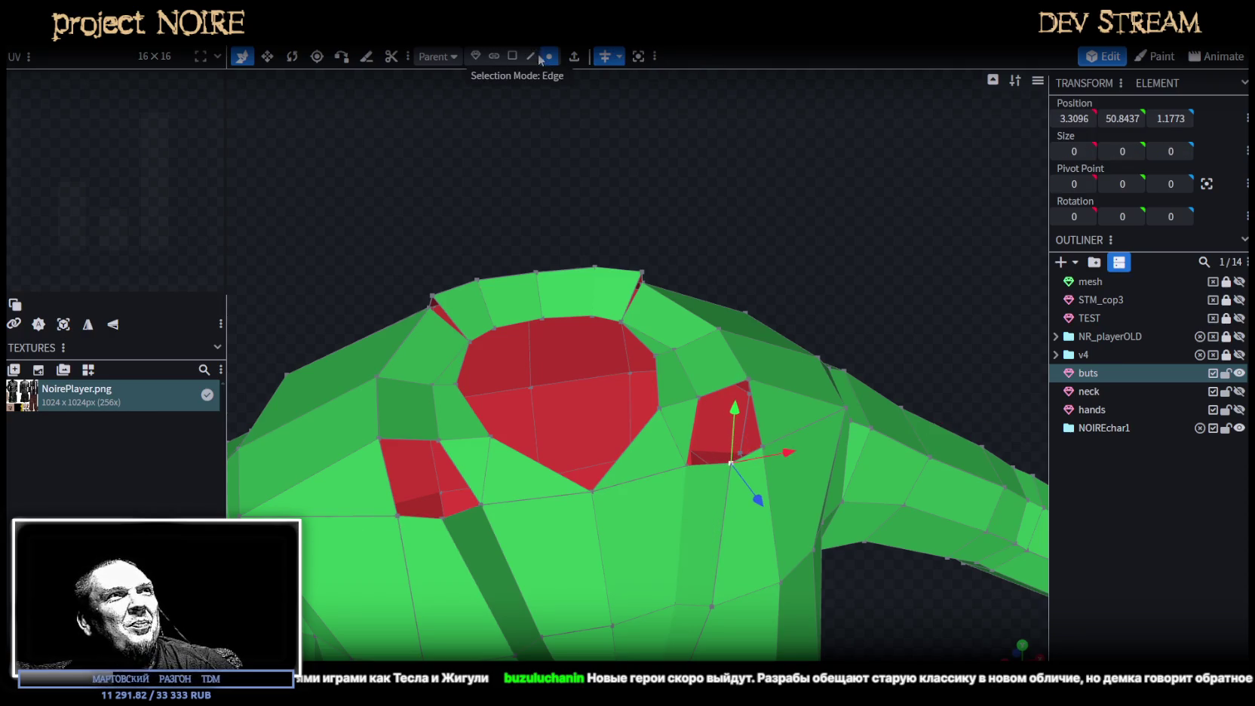
{"action": "scroll", "coordinate": [706, 345], "scroll_direction": "up", "scroll_amount": 2}
{"action": "left_click", "coordinate": [814, 434]}
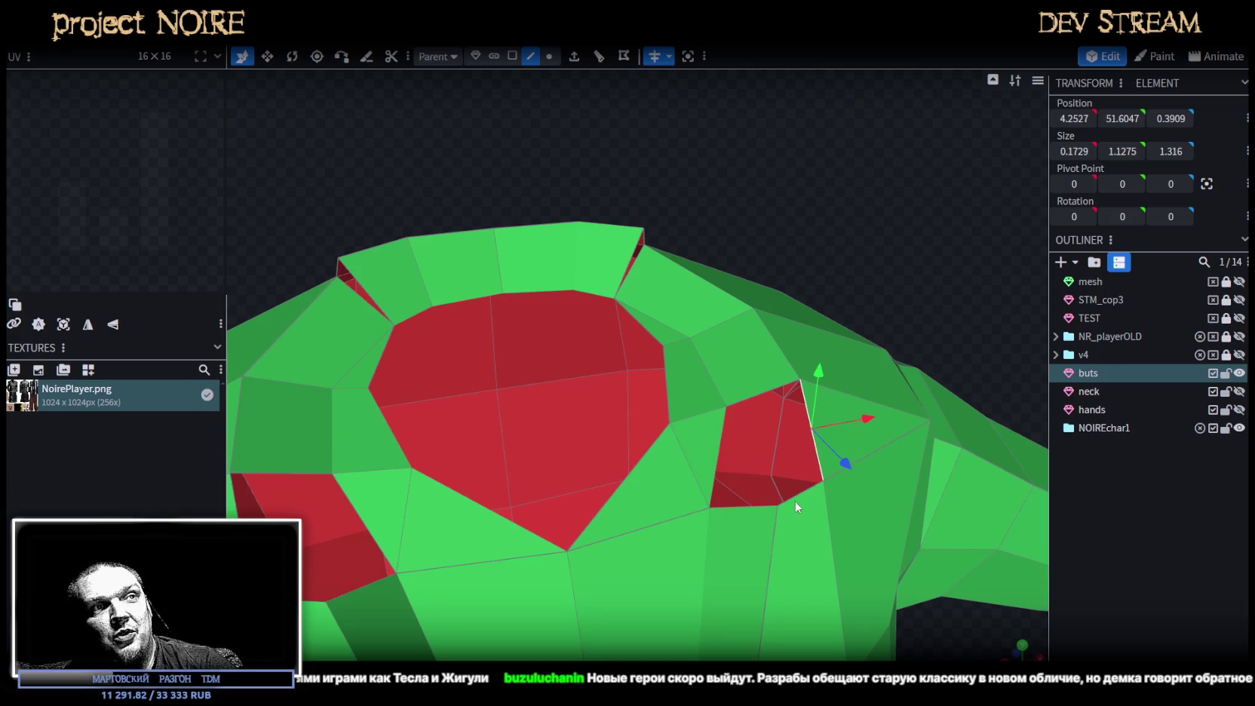
{"action": "left_click", "coordinate": [798, 491], "text": "shift"}
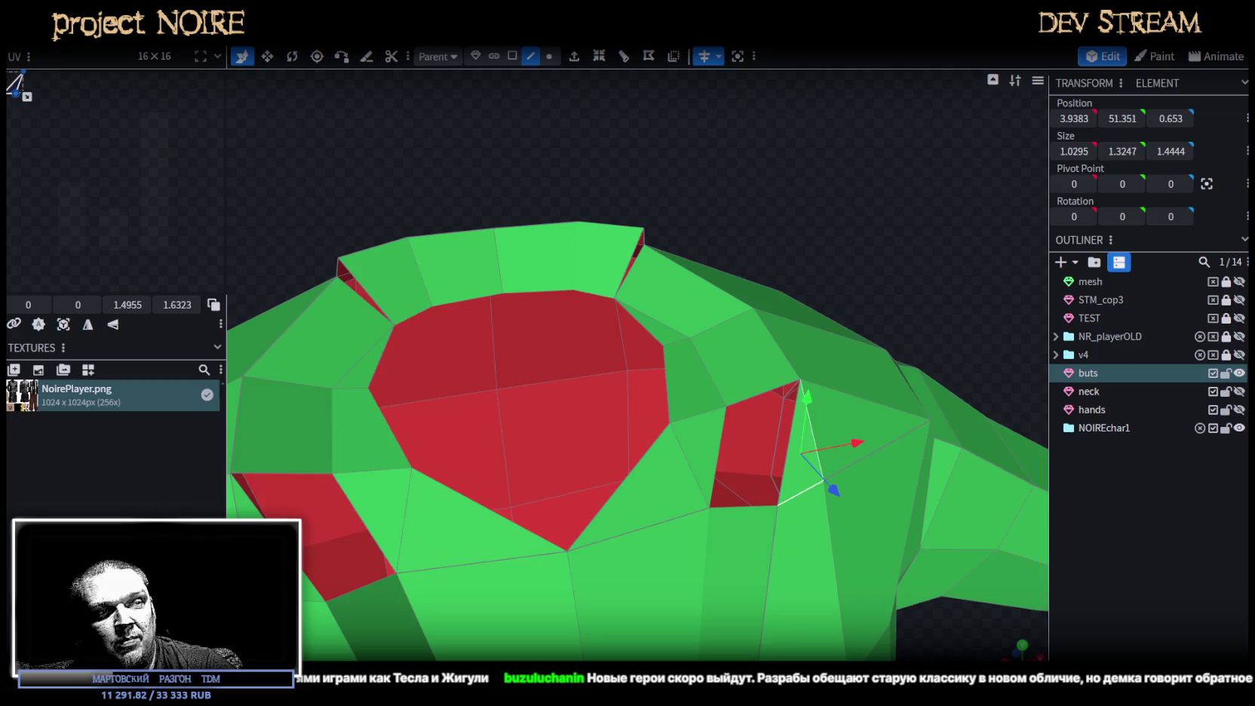
{"action": "key", "text": "alt+Tab"}
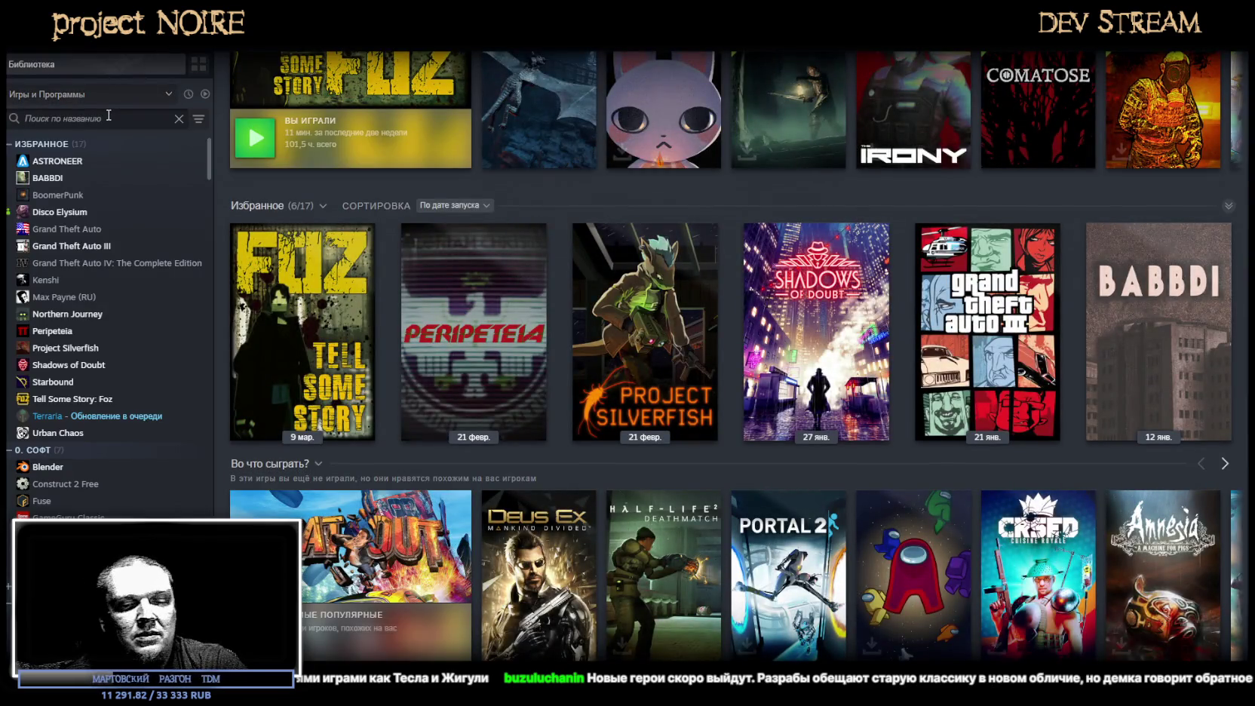
Search the Steam library for 'ken', view Kenshi's page, then return to the Blockbench collar.
{"action": "type", "text": "ken"}
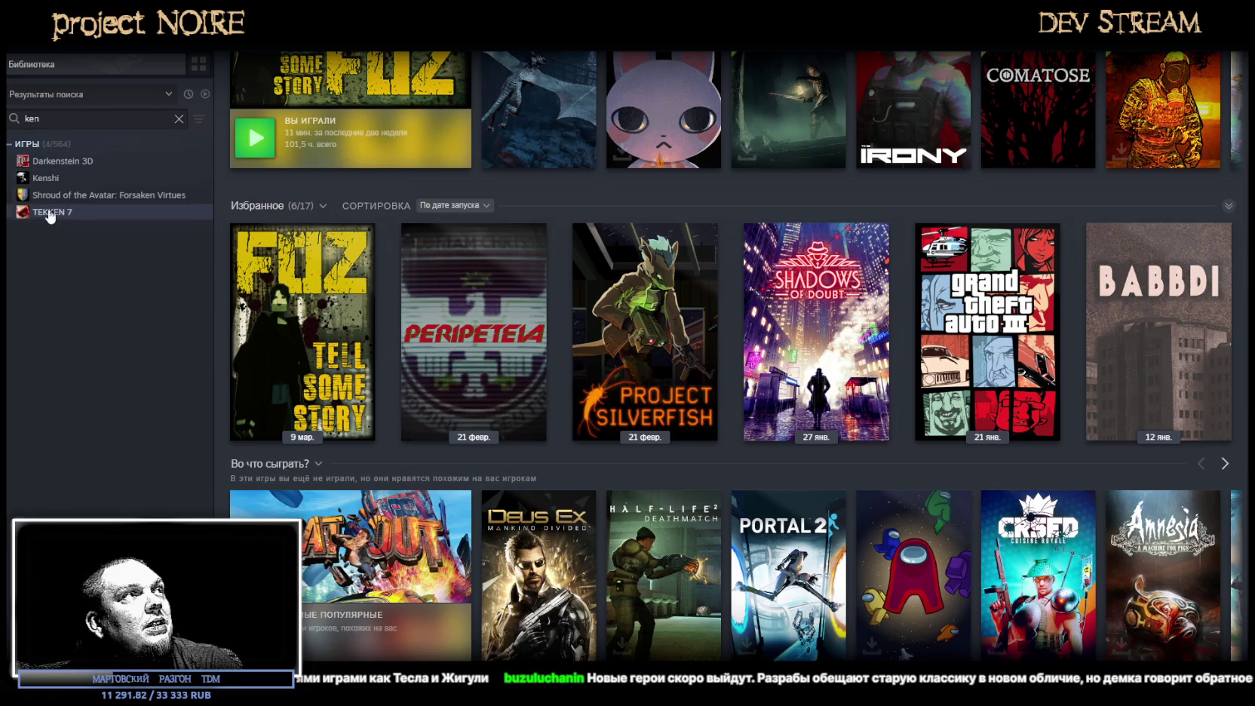
{"action": "left_click", "coordinate": [55, 184]}
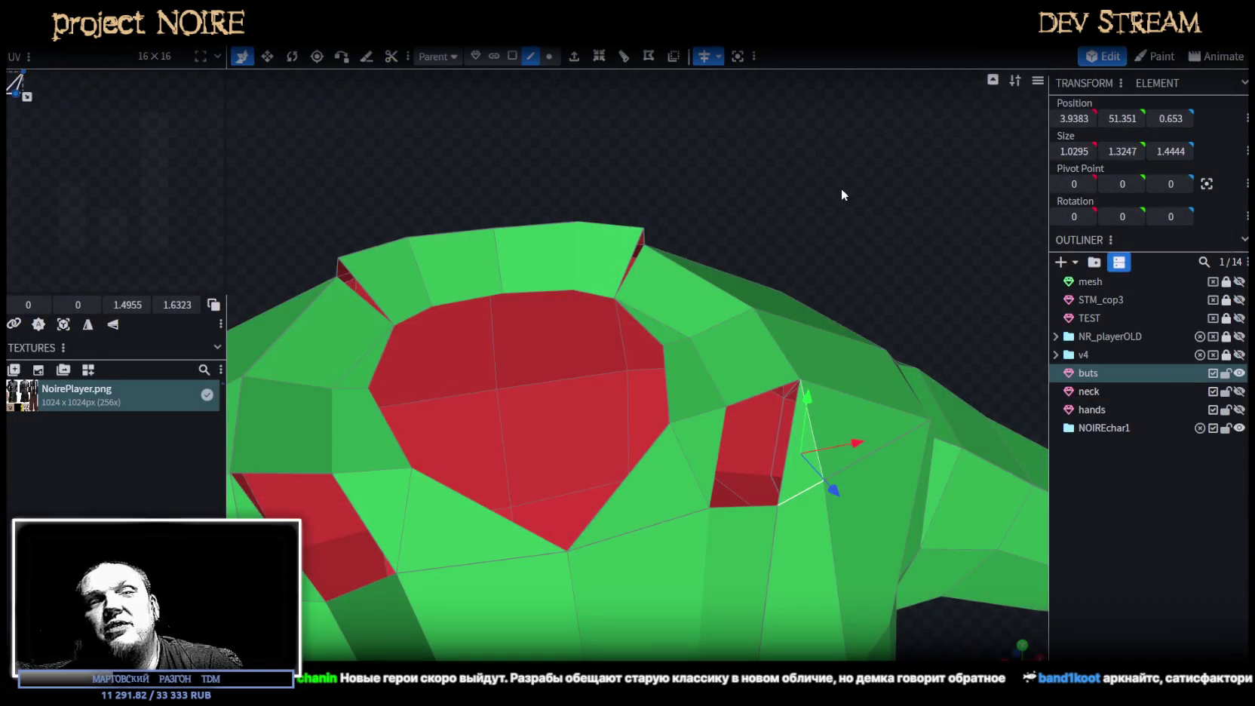
{"action": "mouse_move", "coordinate": [843, 195]}
{"action": "left_mouse_down"}
{"action": "mouse_move", "coordinate": [869, 202]}
{"action": "mouse_move", "coordinate": [856, 173]}
{"action": "mouse_move", "coordinate": [882, 128]}
{"action": "mouse_move", "coordinate": [842, 187]}
{"action": "mouse_move", "coordinate": [754, 151]}
{"action": "mouse_move", "coordinate": [794, 202]}
{"action": "mouse_move", "coordinate": [661, 169]}
{"action": "left_mouse_up"}
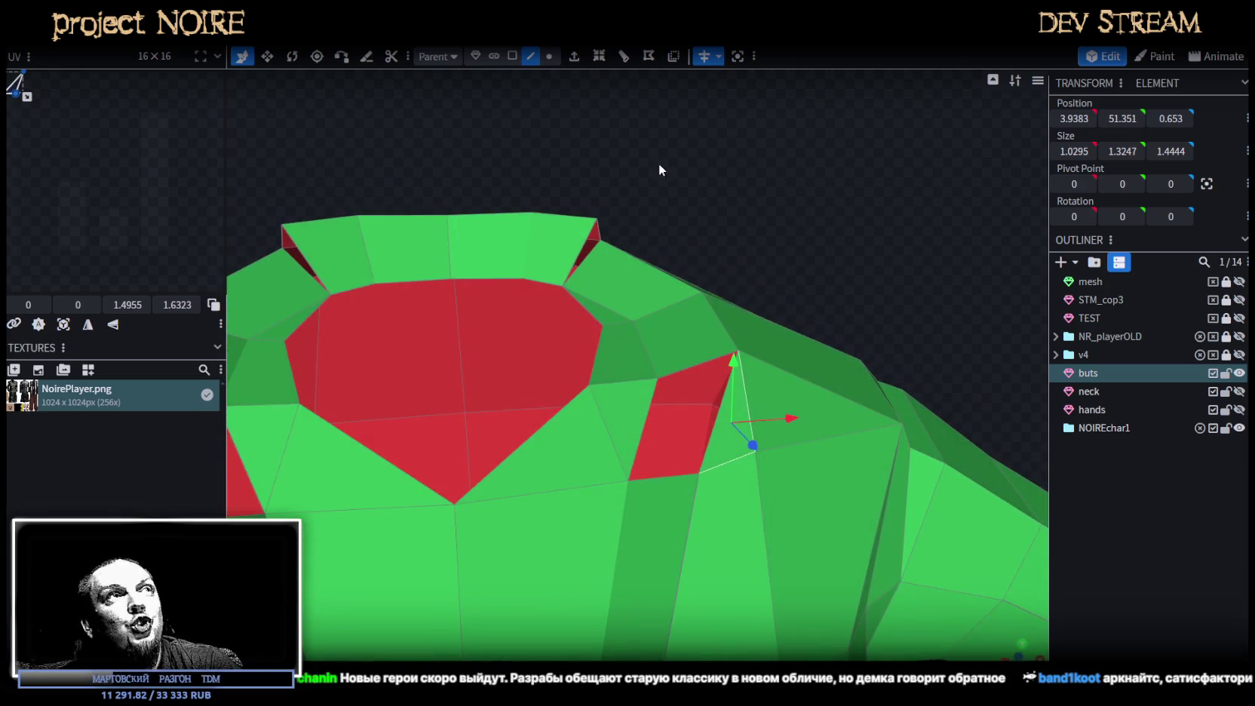
Delete the extra edge in the red face and fill the neckline gap with a new face.
{"action": "mouse_move", "coordinate": [764, 232]}
{"action": "left_mouse_down"}
{"action": "mouse_move", "coordinate": [846, 193]}
{"action": "mouse_move", "coordinate": [841, 221]}
{"action": "mouse_move", "coordinate": [825, 217]}
{"action": "left_mouse_up"}
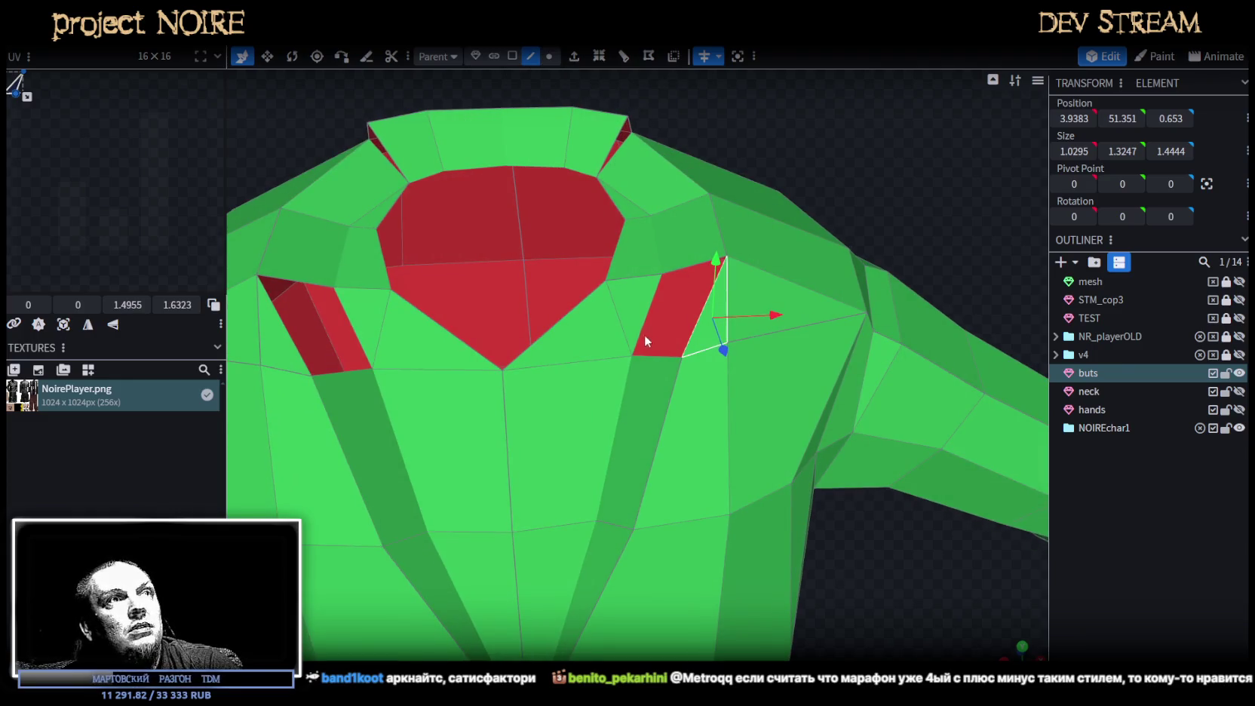
{"action": "key", "text": "Delete"}
{"action": "left_click", "coordinate": [694, 264]}
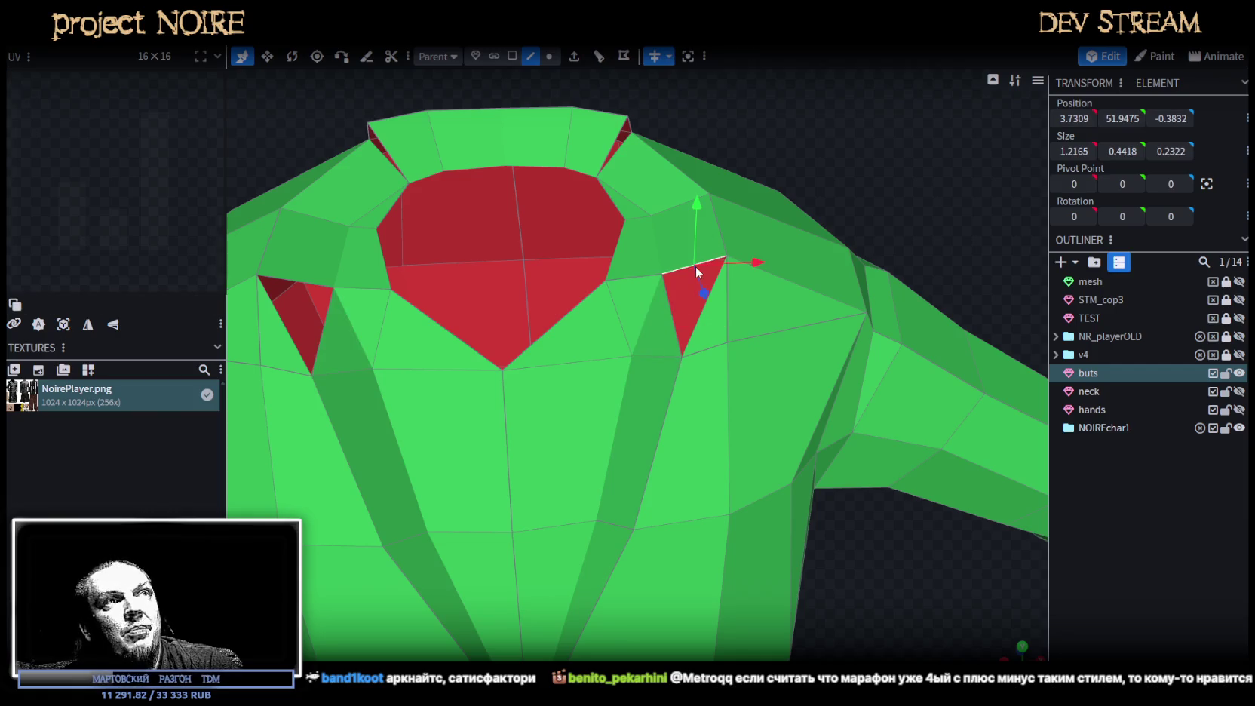
{"action": "left_click", "coordinate": [697, 327]}
{"action": "key", "text": "f"}
{"action": "left_click_drag", "start_coordinate": [807, 212], "coordinate": [679, 247]}
Loop-cut across the shoulder, raising the new edge 0.6 units and shifting it 0.3 right.
{"action": "left_click", "coordinate": [679, 246]}
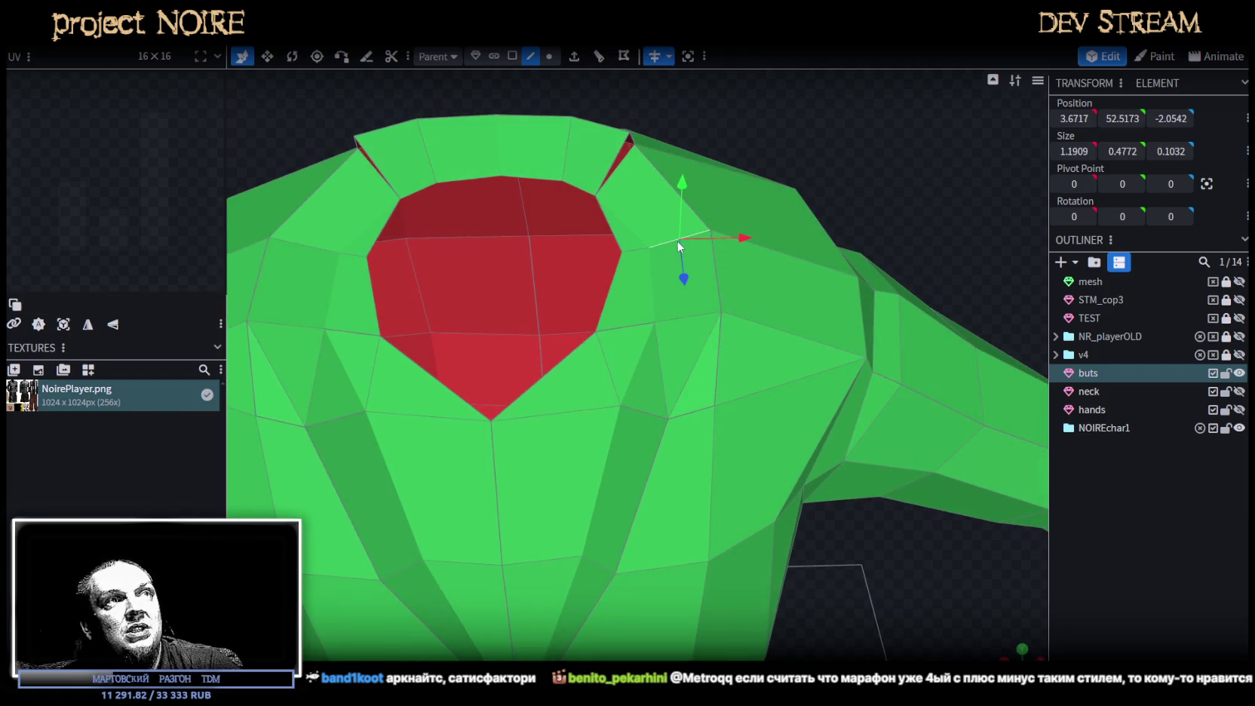
{"action": "left_click", "coordinate": [599, 60]}
{"action": "mouse_move", "coordinate": [824, 125]}
{"action": "left_mouse_down"}
{"action": "mouse_move", "coordinate": [873, 107]}
{"action": "mouse_move", "coordinate": [757, 128]}
{"action": "left_mouse_up"}
{"action": "left_click_drag", "start_coordinate": [663, 146], "coordinate": [668, 118]}
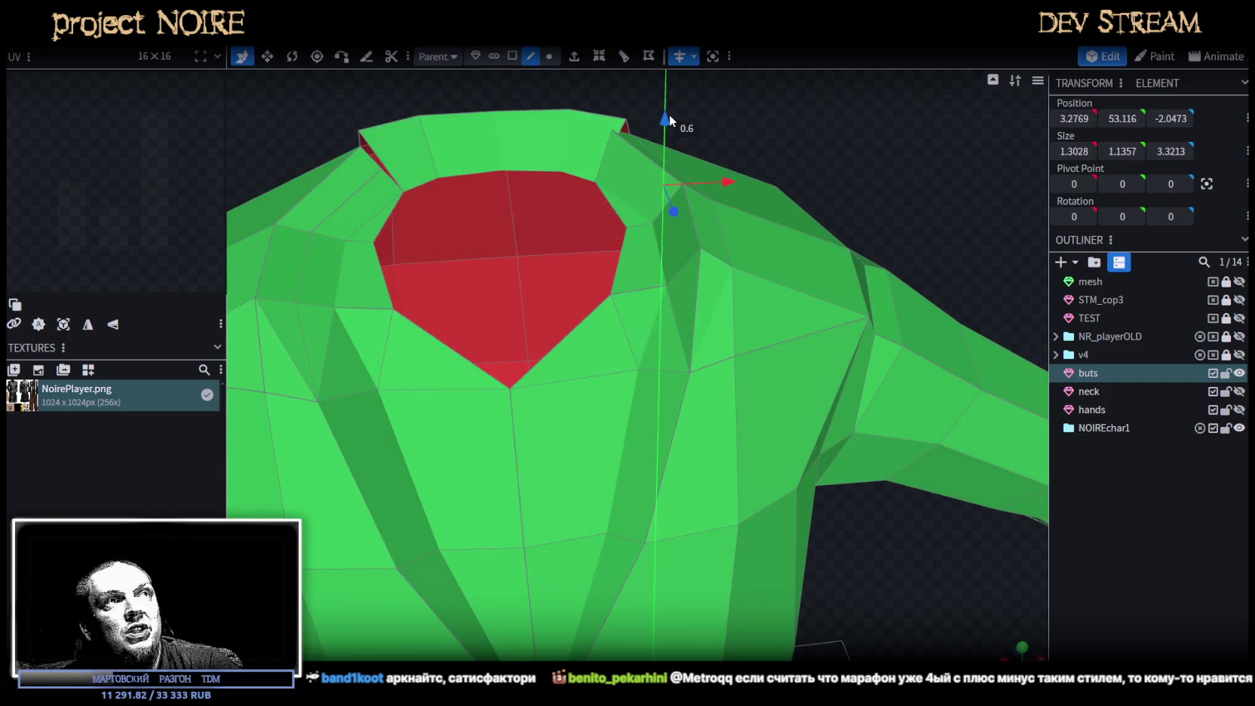
{"action": "left_click_drag", "start_coordinate": [730, 185], "coordinate": [751, 185]}
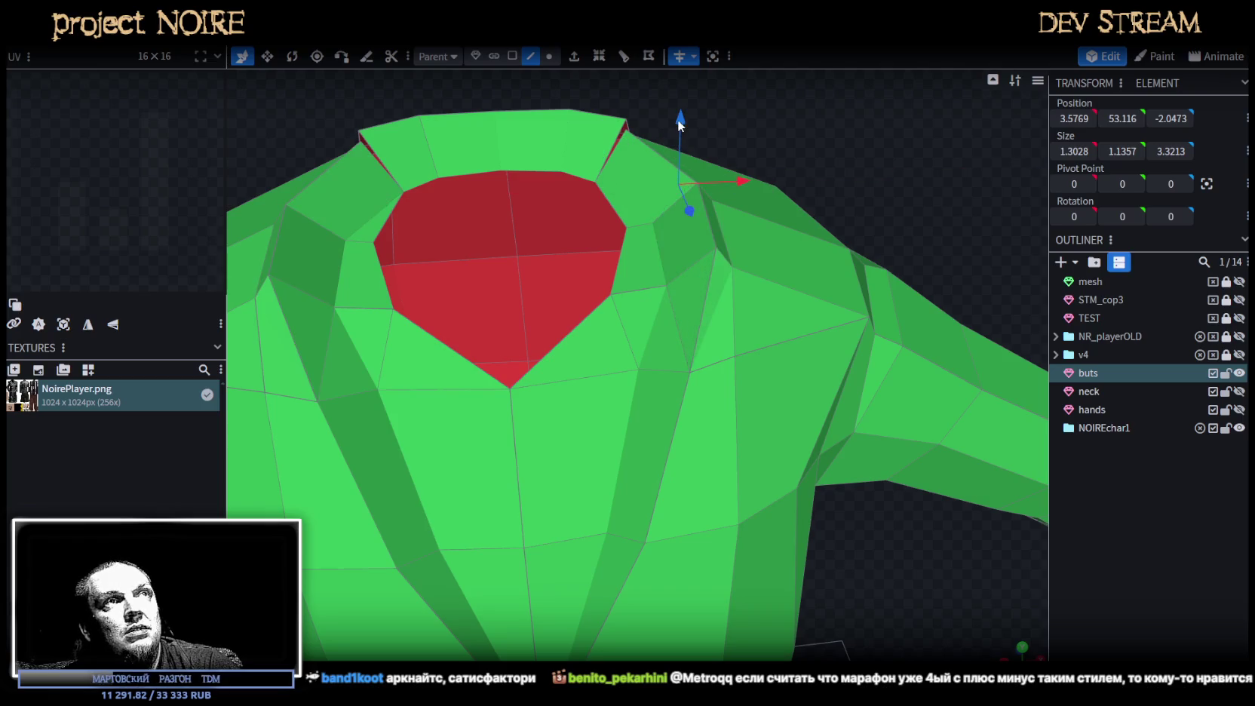
Merge the collar corner vertex to remove the thin red sliver.
{"action": "mouse_move", "coordinate": [854, 122]}
{"action": "left_mouse_down"}
{"action": "mouse_move", "coordinate": [745, 131]}
{"action": "mouse_move", "coordinate": [726, 238]}
{"action": "mouse_move", "coordinate": [817, 240]}
{"action": "mouse_move", "coordinate": [818, 159]}
{"action": "left_mouse_up"}
{"action": "scroll", "coordinate": [817, 159], "scroll_direction": "down", "scroll_amount": 3}
{"action": "left_click", "coordinate": [549, 55]}
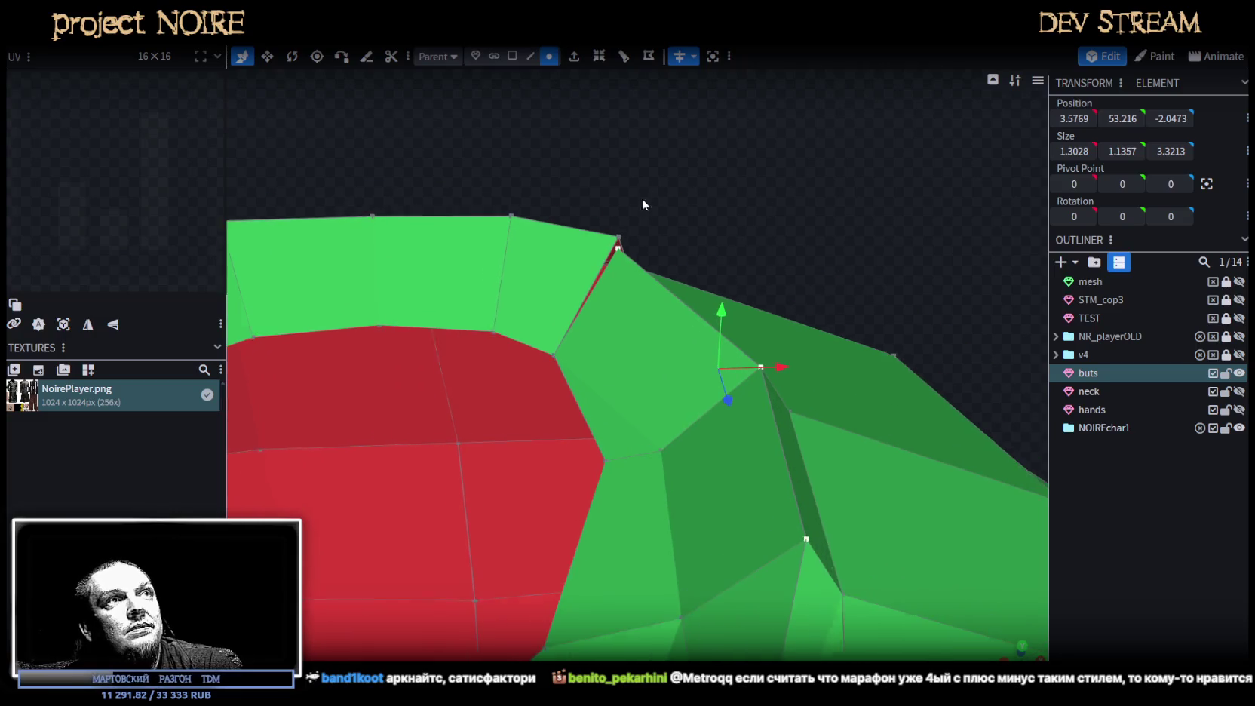
{"action": "left_click", "coordinate": [615, 220]}
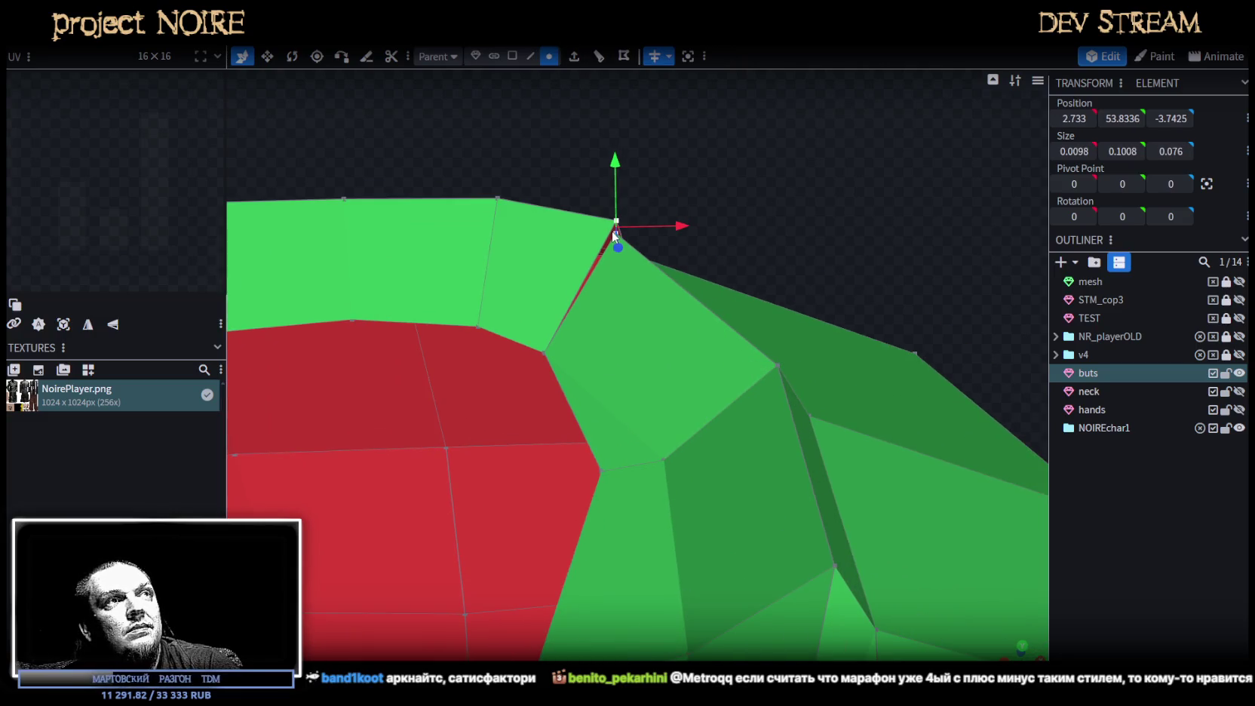
{"action": "right_click", "coordinate": [612, 231]}
{"action": "left_click", "coordinate": [799, 311]}
{"action": "mouse_move", "coordinate": [850, 199]}
{"action": "left_mouse_down"}
{"action": "mouse_move", "coordinate": [683, 202]}
{"action": "mouse_move", "coordinate": [829, 185]}
{"action": "mouse_move", "coordinate": [774, 184]}
{"action": "mouse_move", "coordinate": [789, 200]}
{"action": "left_mouse_up"}
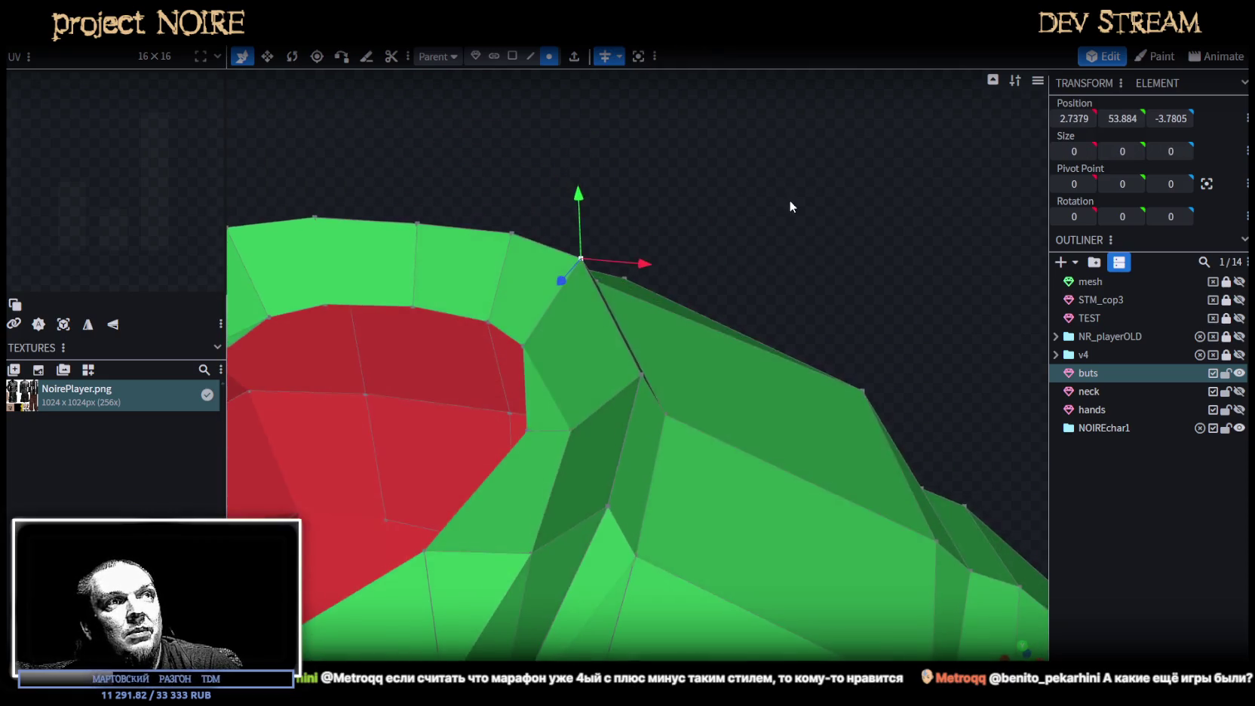
Nudge collar vertices along X and depth, and raise two top collar vertices.
{"action": "left_click", "coordinate": [640, 383]}
{"action": "left_click_drag", "start_coordinate": [663, 383], "coordinate": [679, 387]}
{"action": "left_click", "coordinate": [580, 264]}
{"action": "left_click_drag", "start_coordinate": [558, 288], "coordinate": [581, 197]}
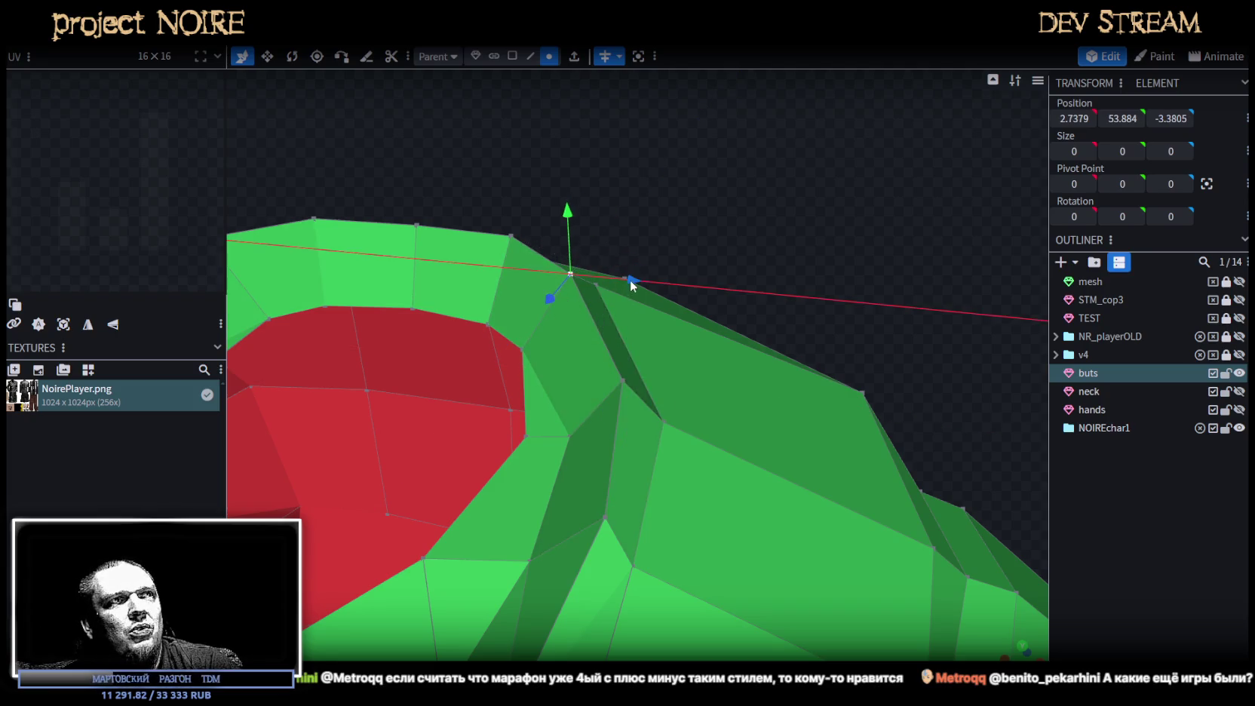
{"action": "left_click", "coordinate": [512, 236]}
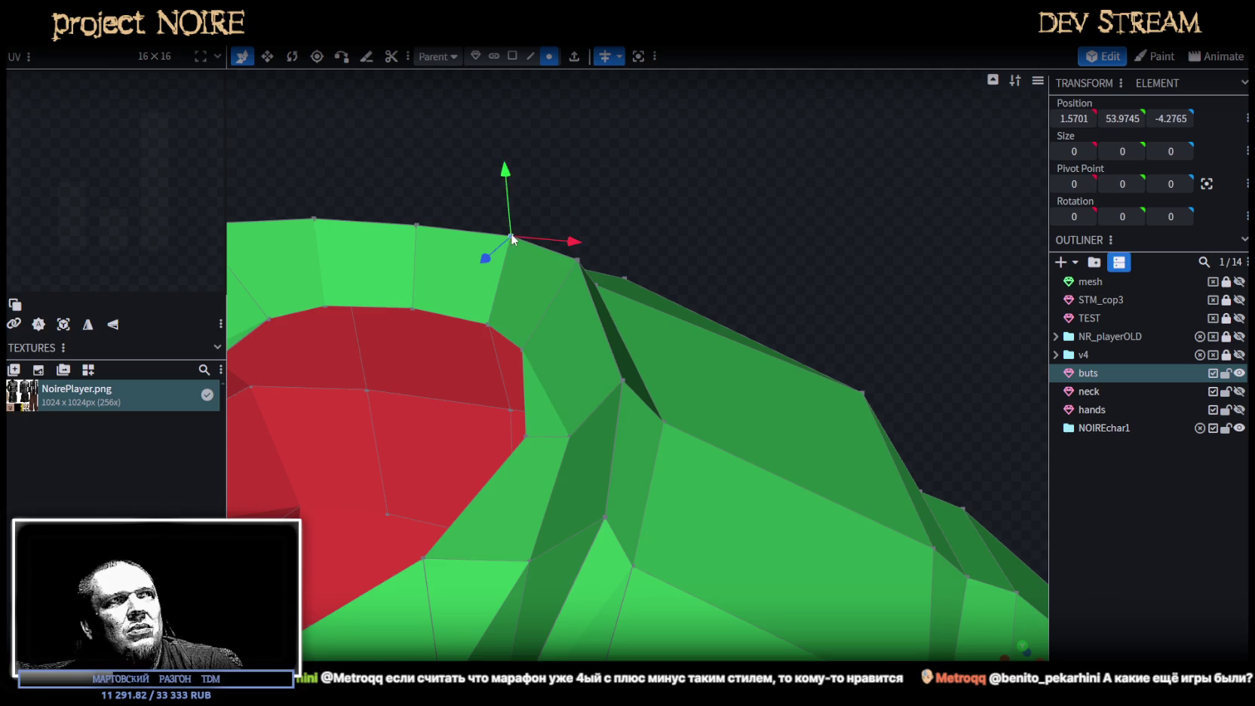
{"action": "left_click", "coordinate": [416, 225], "text": "shift"}
{"action": "left_click_drag", "start_coordinate": [456, 167], "coordinate": [456, 152]}
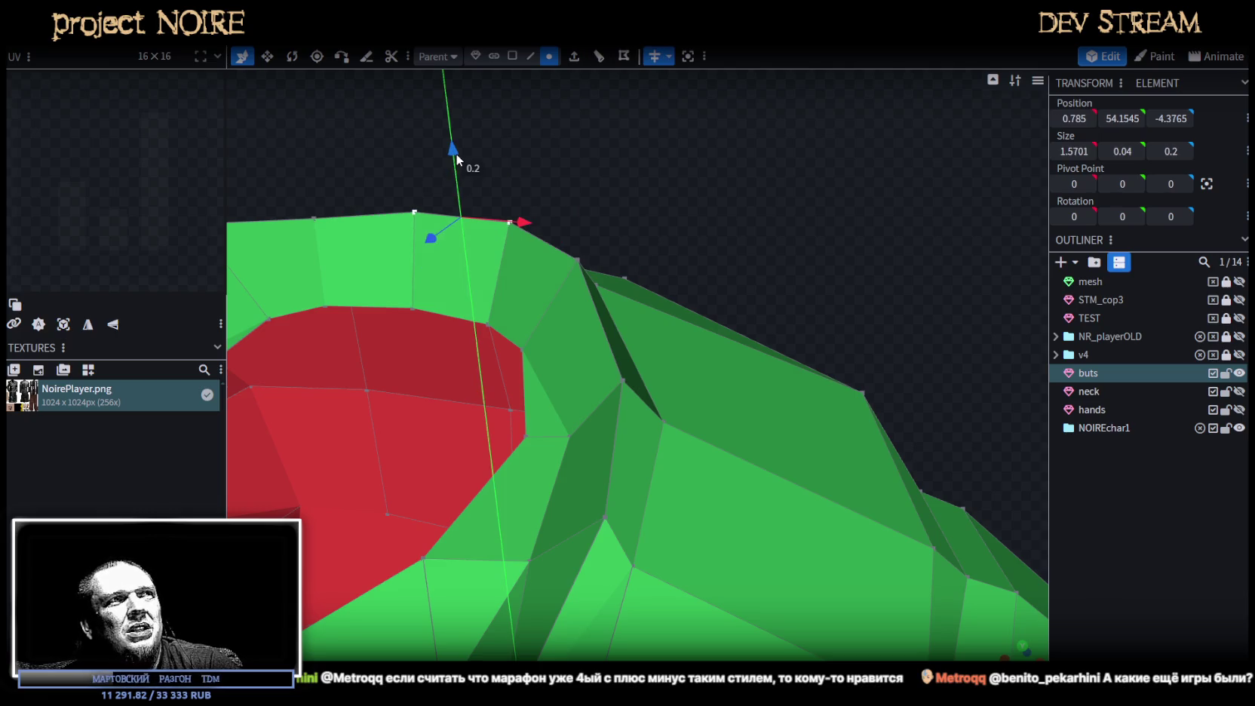
From a front view, select top collar vertices and a vertex on the neck opening rim.
{"action": "left_click", "coordinate": [578, 262]}
{"action": "left_click", "coordinate": [512, 222]}
{"action": "left_click", "coordinate": [507, 163]}
{"action": "mouse_move", "coordinate": [507, 165]}
{"action": "left_mouse_down"}
{"action": "mouse_move", "coordinate": [699, 404]}
{"action": "mouse_move", "coordinate": [949, 197]}
{"action": "mouse_move", "coordinate": [905, 199]}
{"action": "mouse_move", "coordinate": [919, 277]}
{"action": "left_mouse_up"}
{"action": "scroll", "coordinate": [920, 277], "scroll_direction": "up", "scroll_amount": 3}
{"action": "left_click", "coordinate": [594, 246]}
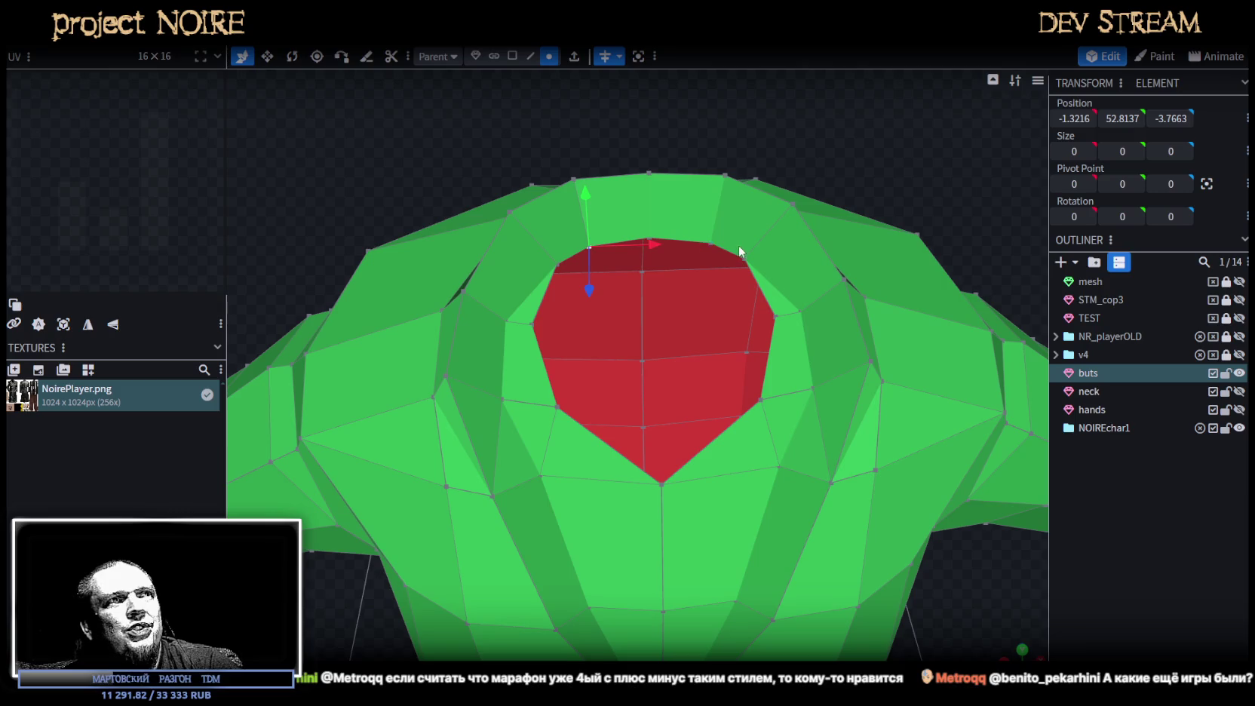
Pull the right-side and lower rim vertices of the neck opening inward along X.
{"action": "left_click", "coordinate": [711, 245]}
{"action": "left_click", "coordinate": [744, 258]}
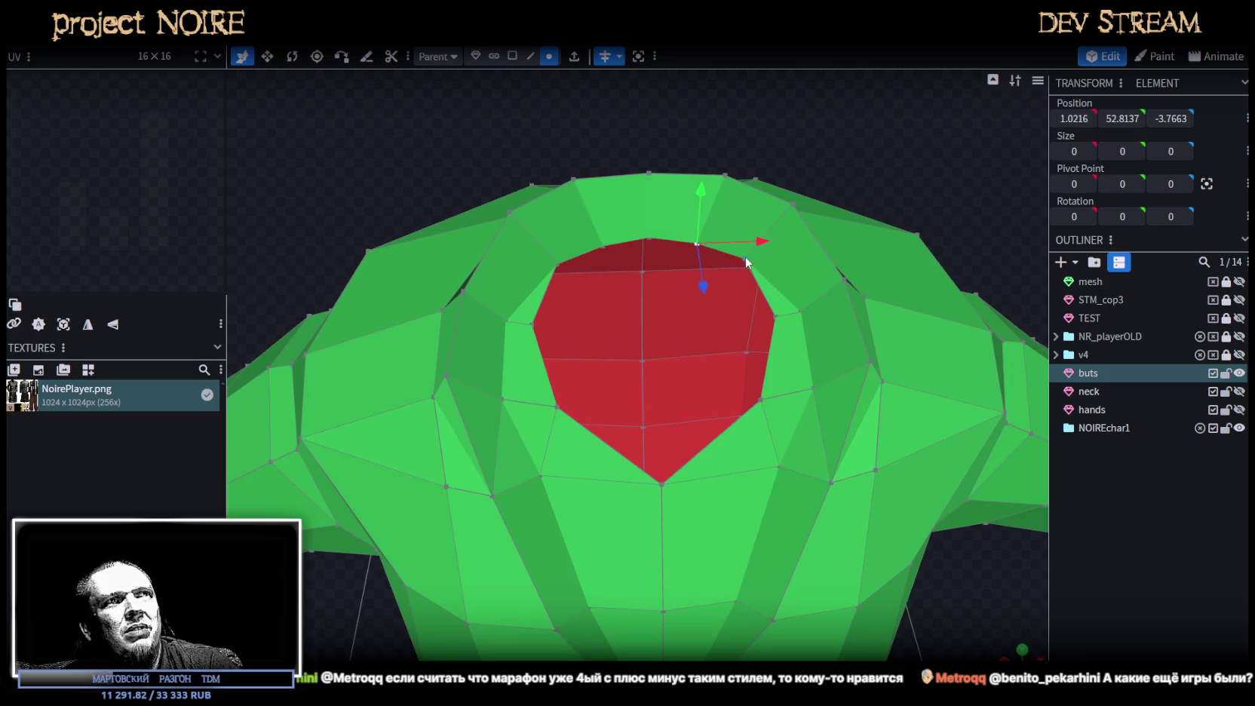
{"action": "left_click", "coordinate": [776, 316]}
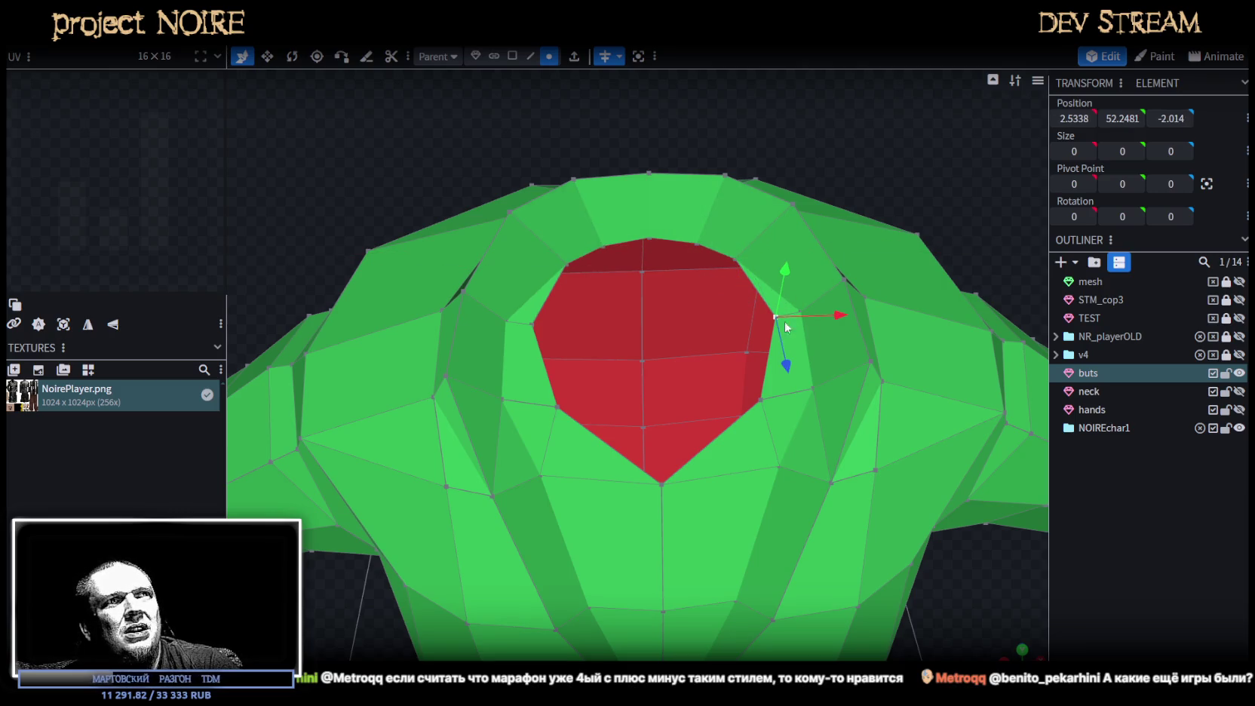
{"action": "left_click_drag", "start_coordinate": [822, 319], "coordinate": [805, 319]}
{"action": "left_click", "coordinate": [750, 399]}
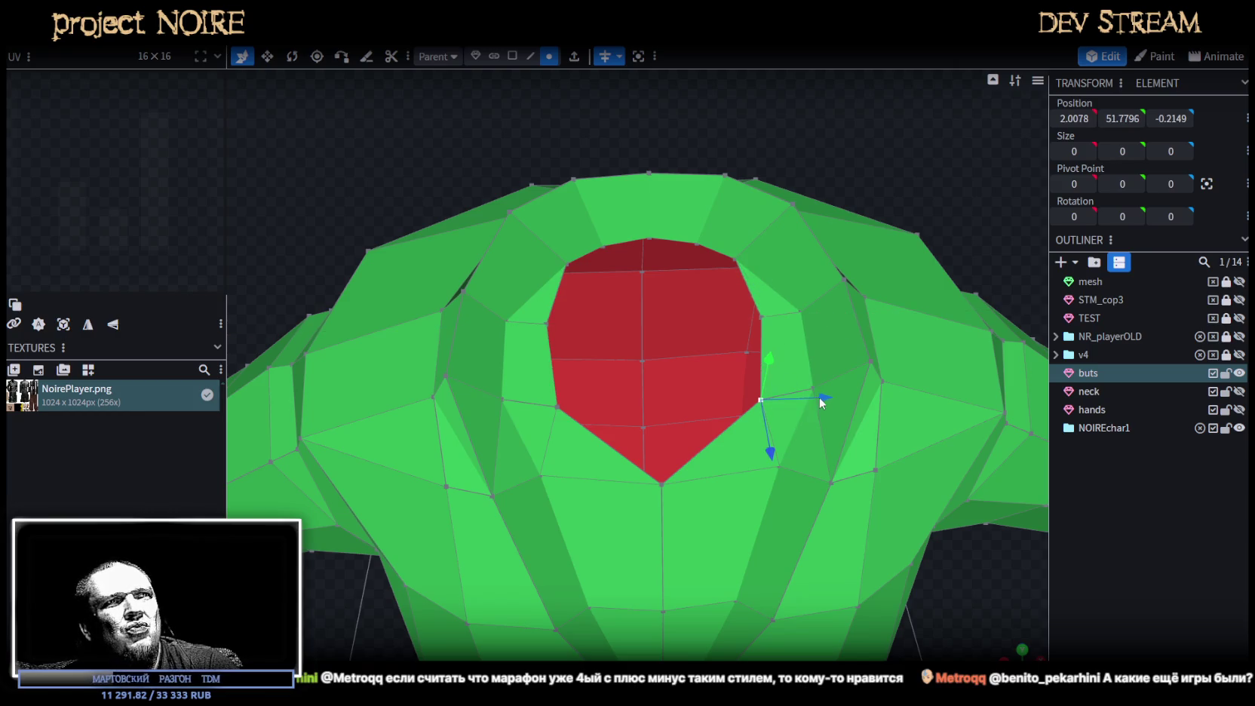
{"action": "left_click_drag", "start_coordinate": [824, 398], "coordinate": [813, 399]}
Raise the bottom vertex of the red neck area and push it backward.
{"action": "left_click", "coordinate": [661, 483]}
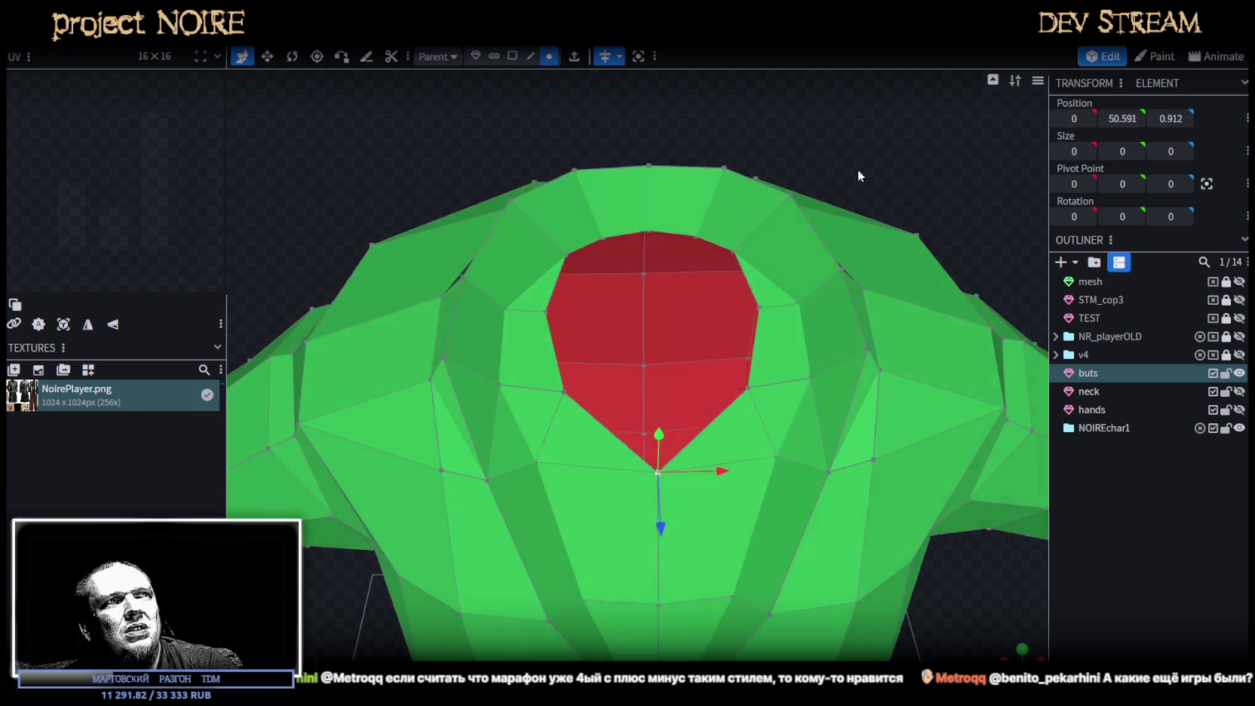
{"action": "left_click_drag", "start_coordinate": [858, 169], "coordinate": [757, 118]}
{"action": "left_click_drag", "start_coordinate": [461, 245], "coordinate": [457, 208]}
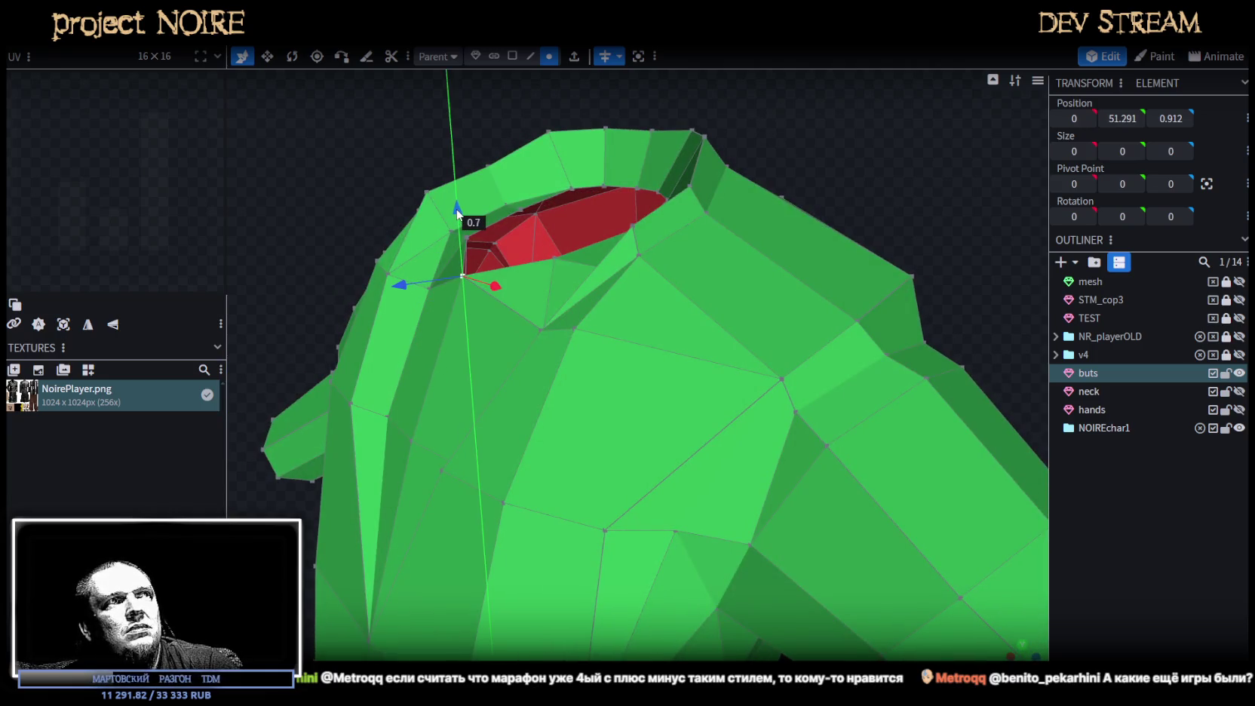
{"action": "mouse_move", "coordinate": [601, 212]}
{"action": "left_mouse_down"}
{"action": "mouse_move", "coordinate": [702, 134]}
{"action": "mouse_move", "coordinate": [392, 261]}
{"action": "mouse_move", "coordinate": [377, 283]}
{"action": "mouse_move", "coordinate": [357, 279]}
{"action": "left_mouse_up"}
{"action": "mouse_move", "coordinate": [678, 232]}
{"action": "left_mouse_down"}
{"action": "mouse_move", "coordinate": [938, 213]}
{"action": "mouse_move", "coordinate": [875, 324]}
{"action": "mouse_move", "coordinate": [639, 392]}
{"action": "left_mouse_up"}
Shift two side vertices beside the neck hole forward and outward.
{"action": "mouse_move", "coordinate": [797, 234]}
{"action": "left_mouse_down"}
{"action": "mouse_move", "coordinate": [954, 145]}
{"action": "mouse_move", "coordinate": [828, 223]}
{"action": "left_mouse_up"}
{"action": "scroll", "coordinate": [691, 238], "scroll_direction": "up", "scroll_amount": 3}
{"action": "left_click", "coordinate": [685, 243]}
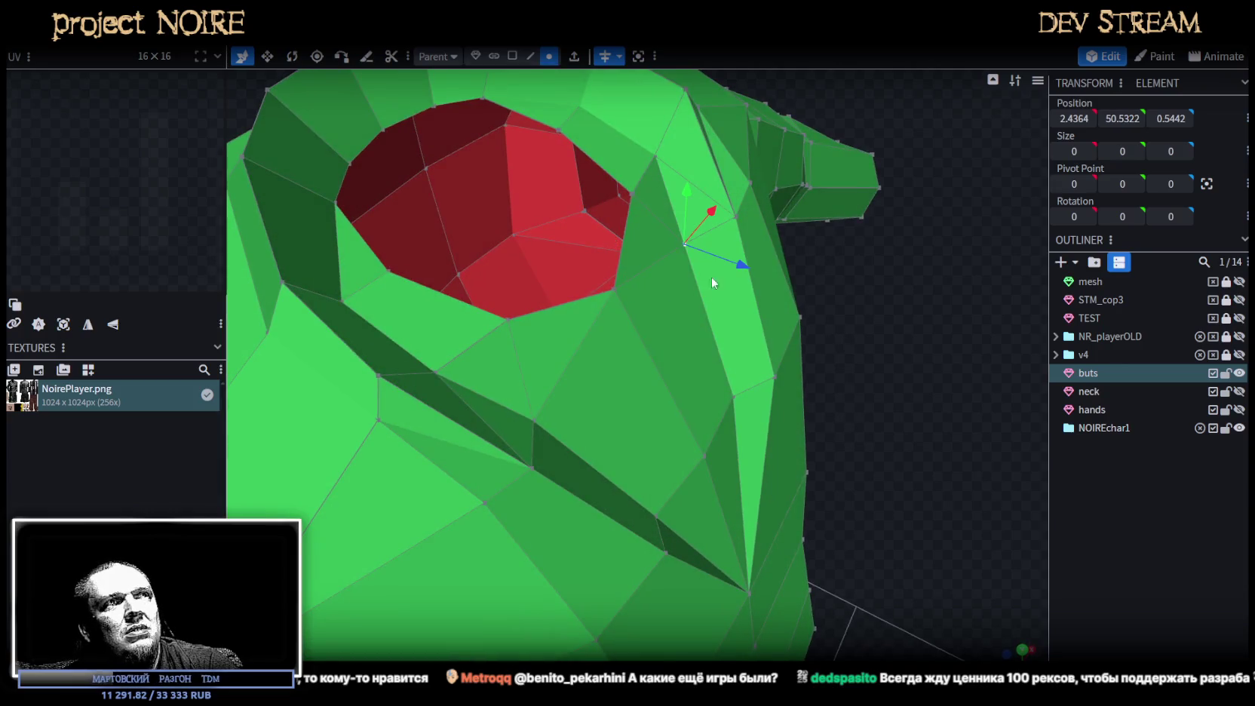
{"action": "left_click", "coordinate": [733, 398], "text": "shift"}
{"action": "mouse_move", "coordinate": [767, 349]}
{"action": "left_mouse_down"}
{"action": "mouse_move", "coordinate": [781, 345]}
{"action": "mouse_move", "coordinate": [692, 320]}
{"action": "mouse_move", "coordinate": [722, 327]}
{"action": "mouse_move", "coordinate": [868, 457]}
{"action": "mouse_move", "coordinate": [681, 401]}
{"action": "mouse_move", "coordinate": [715, 400]}
{"action": "mouse_move", "coordinate": [653, 365]}
{"action": "left_mouse_up"}
{"action": "left_click", "coordinate": [682, 404]}
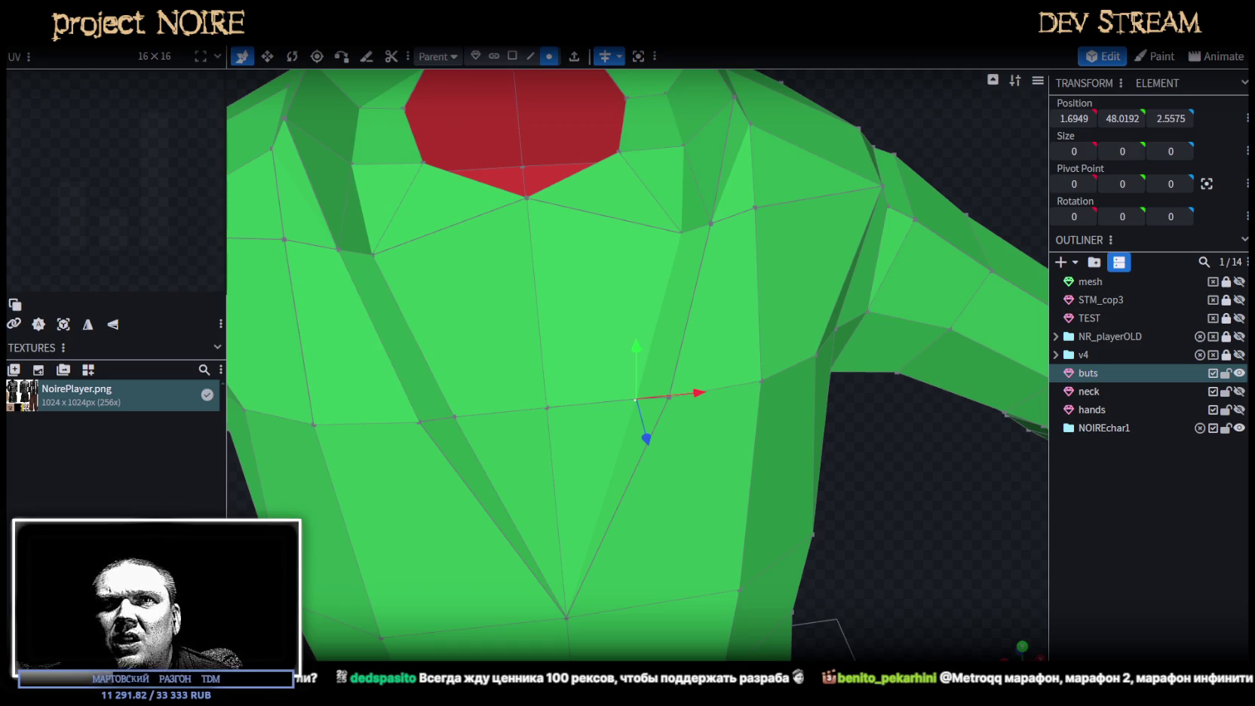
Pull the two right-edge vertices of the red neck area inward and raise them.
{"action": "mouse_move", "coordinate": [868, 392]}
{"action": "left_mouse_down"}
{"action": "mouse_move", "coordinate": [852, 559]}
{"action": "mouse_move", "coordinate": [641, 179]}
{"action": "left_mouse_up"}
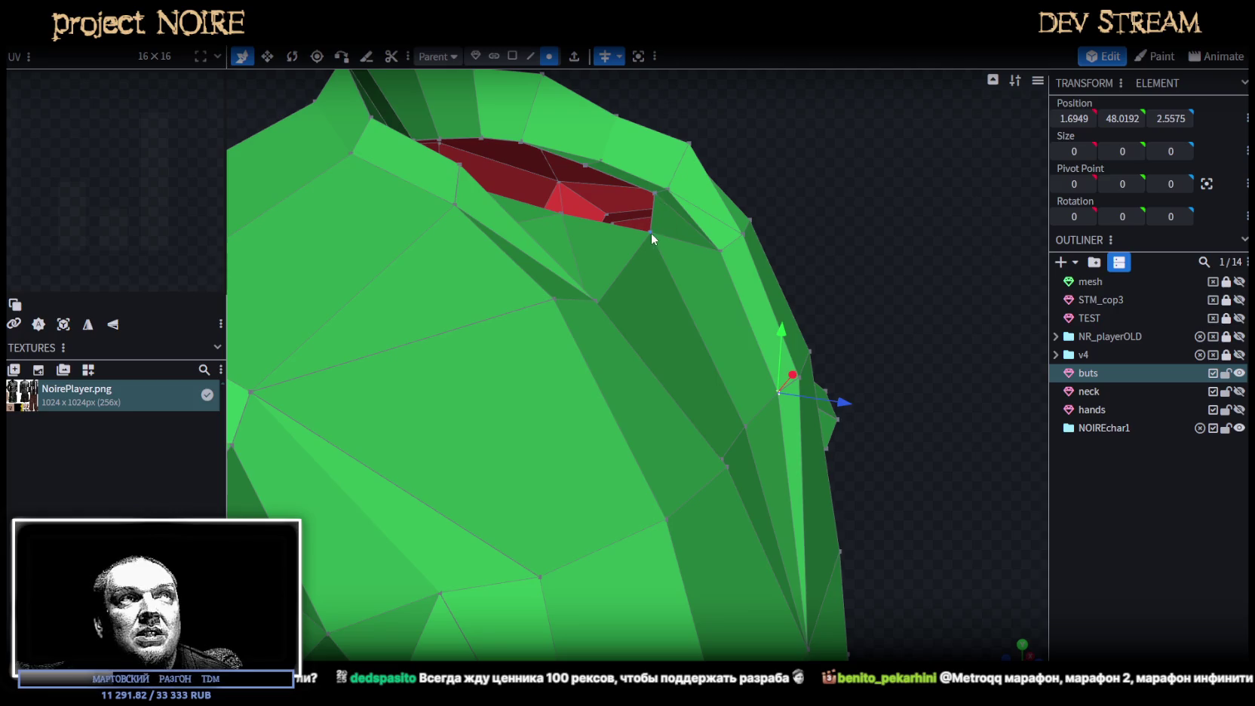
{"action": "left_click", "coordinate": [651, 231]}
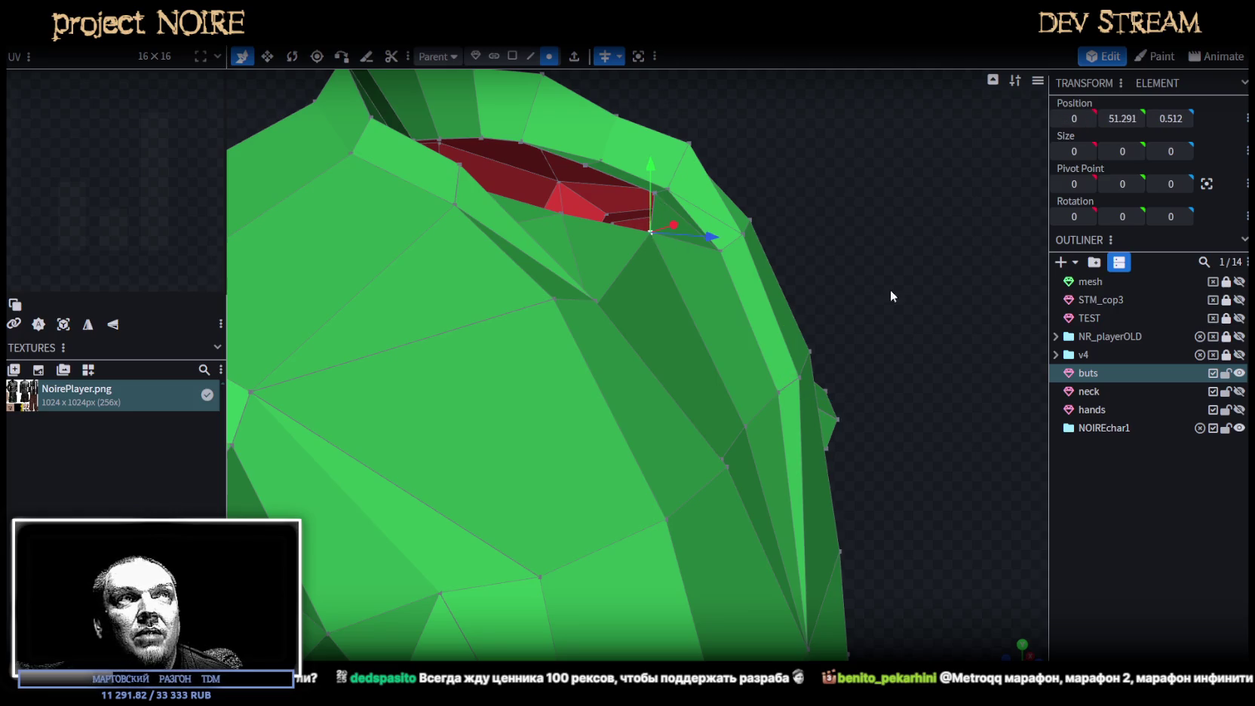
{"action": "left_click_drag", "start_coordinate": [856, 279], "coordinate": [963, 347]}
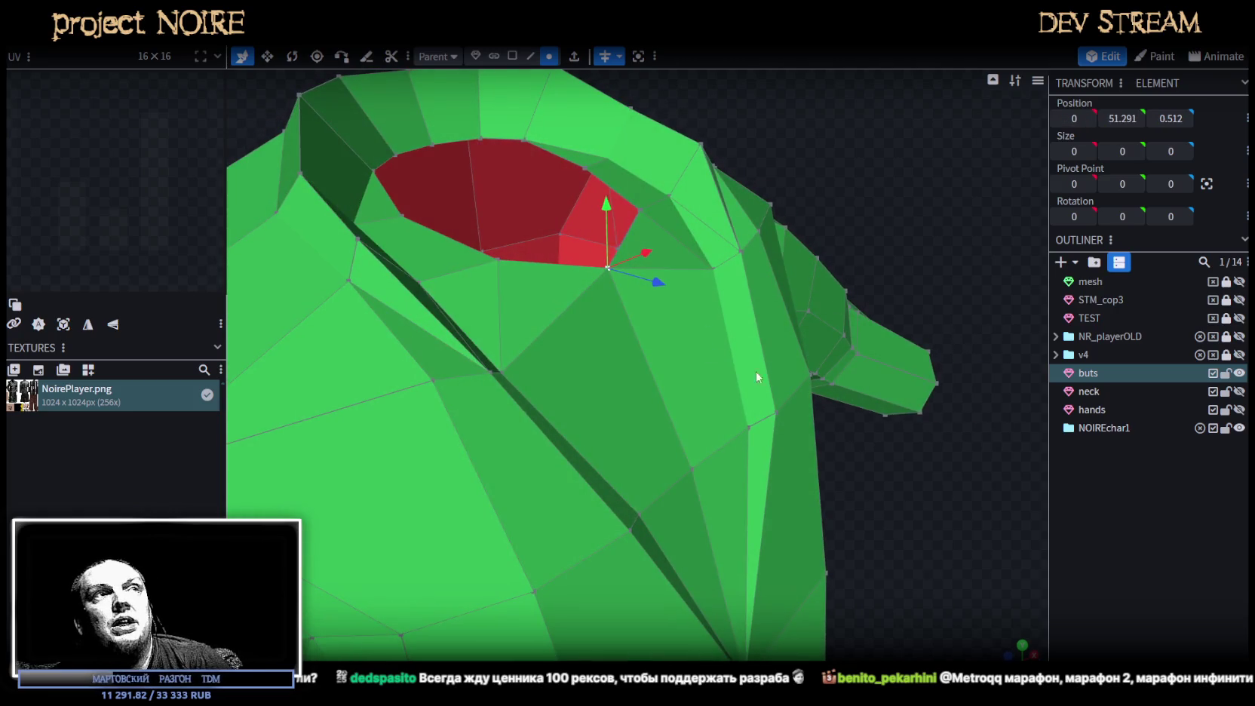
{"action": "left_click_drag", "start_coordinate": [728, 357], "coordinate": [853, 545]}
{"action": "left_click", "coordinate": [602, 245]}
{"action": "left_click", "coordinate": [604, 172]}
{"action": "left_click", "coordinate": [601, 172]}
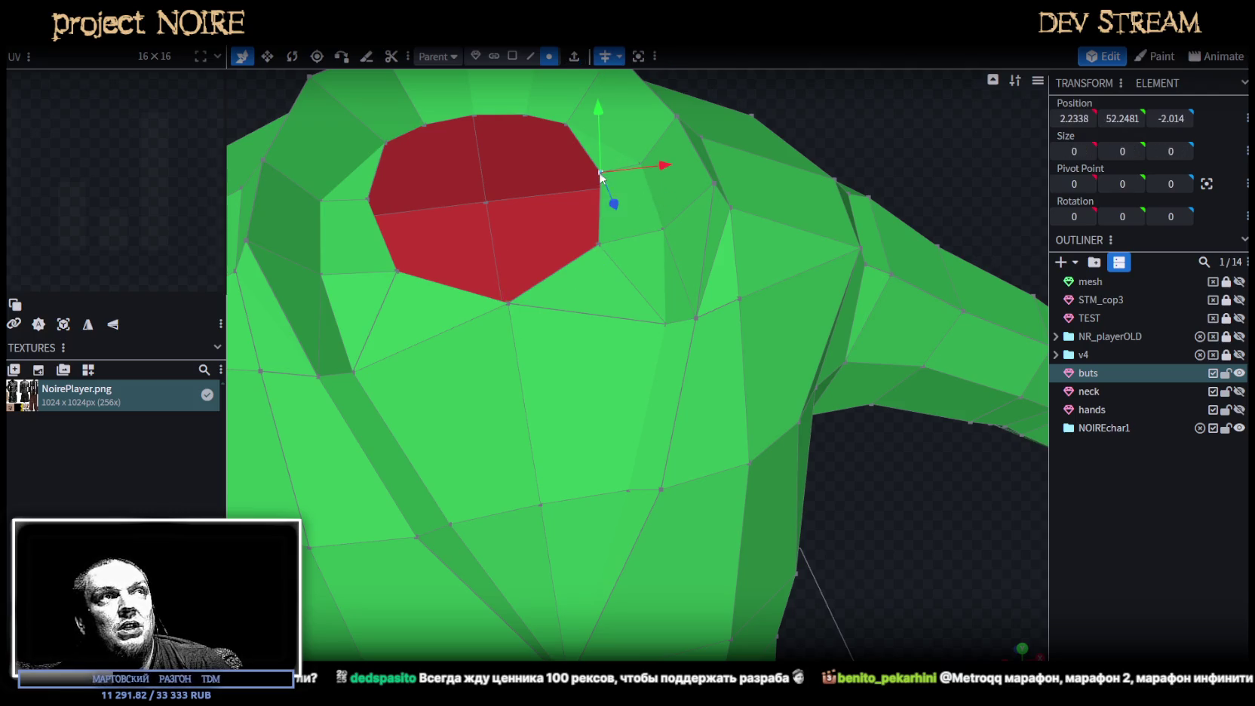
{"action": "left_click", "coordinate": [601, 243], "text": "shift"}
{"action": "left_click_drag", "start_coordinate": [653, 212], "coordinate": [631, 207]}
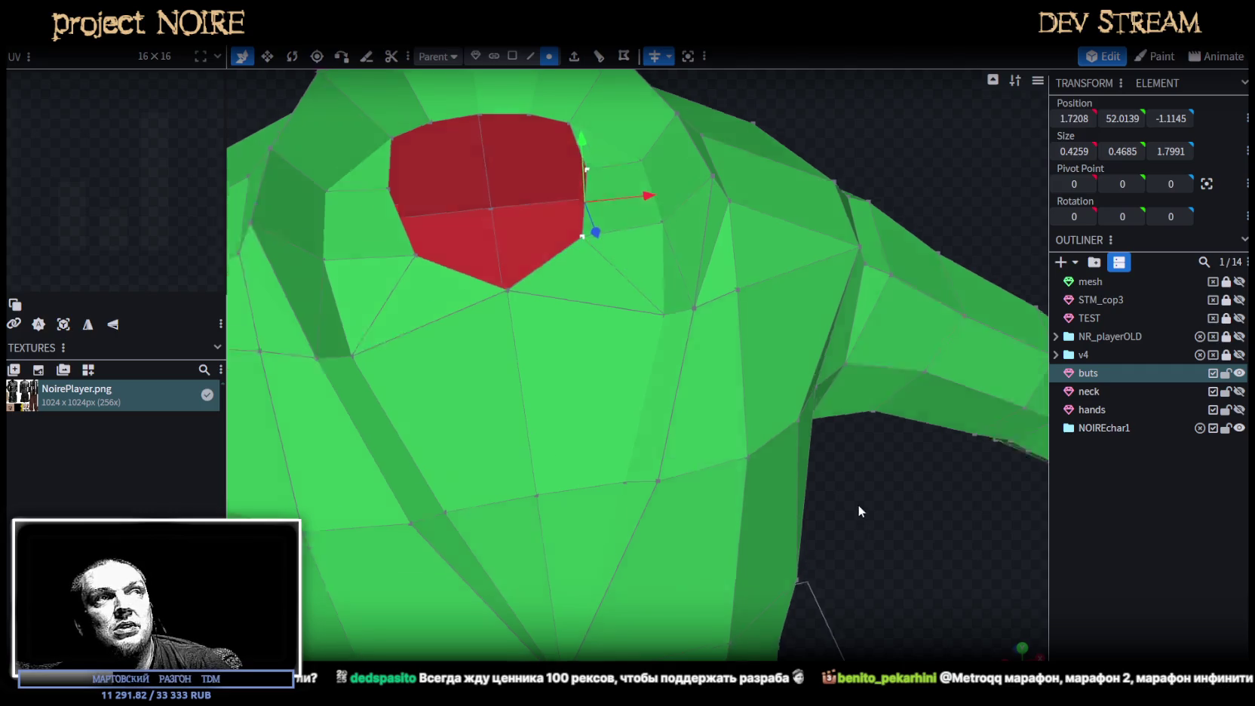
{"action": "left_click_drag", "start_coordinate": [858, 506], "coordinate": [835, 213]}
{"action": "left_click_drag", "start_coordinate": [614, 231], "coordinate": [661, 258]}
Adjust the front collar vertex slightly up, forward, then a touch lower.
{"action": "mouse_move", "coordinate": [565, 338]}
{"action": "left_mouse_down"}
{"action": "mouse_move", "coordinate": [753, 300]}
{"action": "mouse_move", "coordinate": [679, 290]}
{"action": "left_mouse_up"}
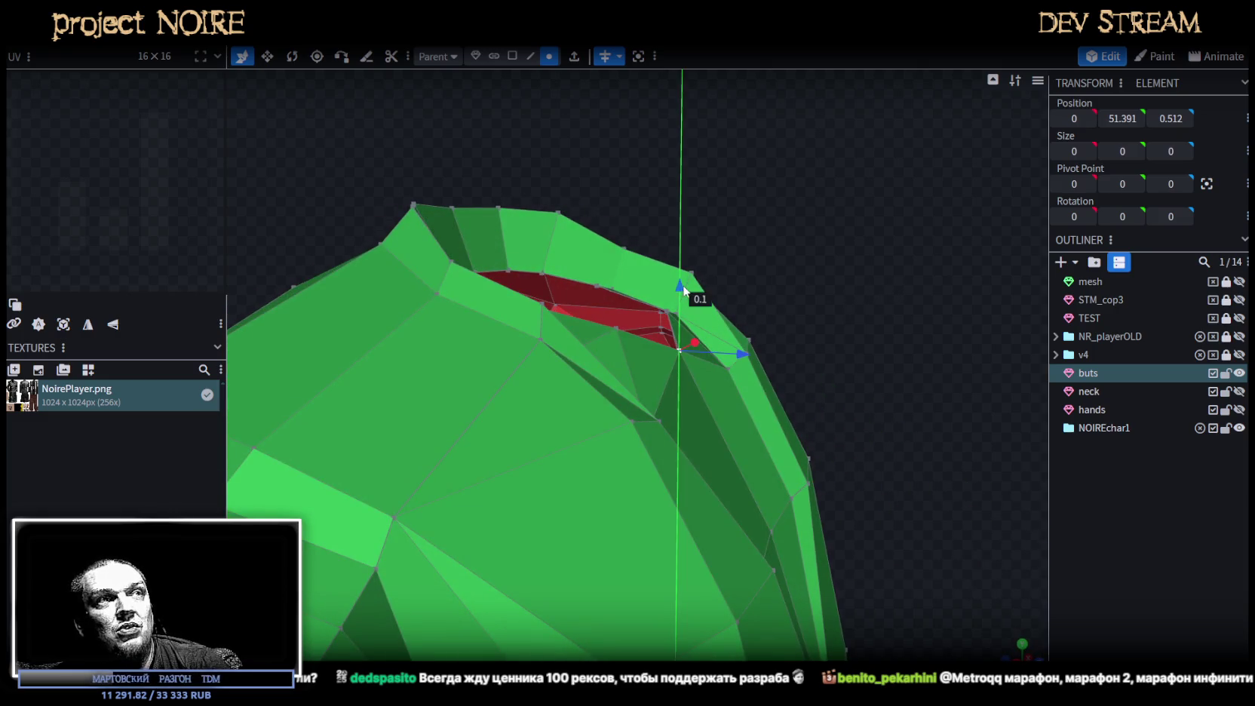
{"action": "left_click_drag", "start_coordinate": [868, 392], "coordinate": [878, 372]}
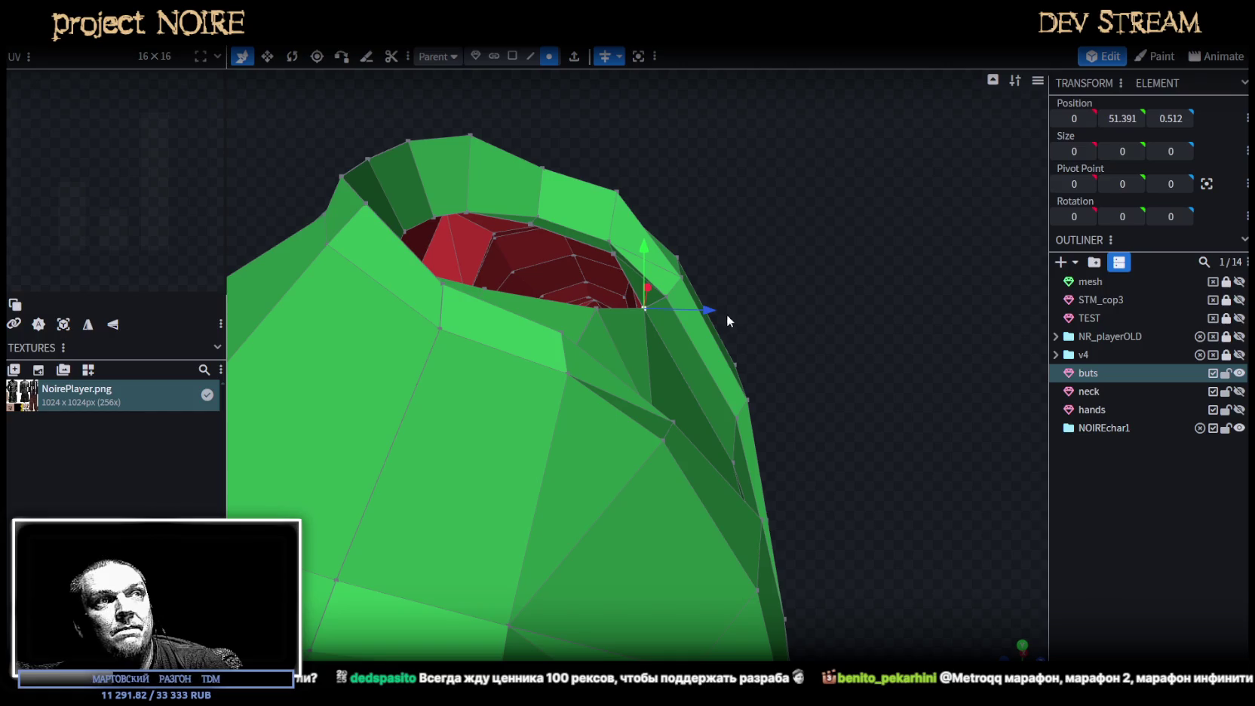
{"action": "left_click_drag", "start_coordinate": [711, 310], "coordinate": [716, 298]}
{"action": "left_click_drag", "start_coordinate": [657, 252], "coordinate": [657, 264]}
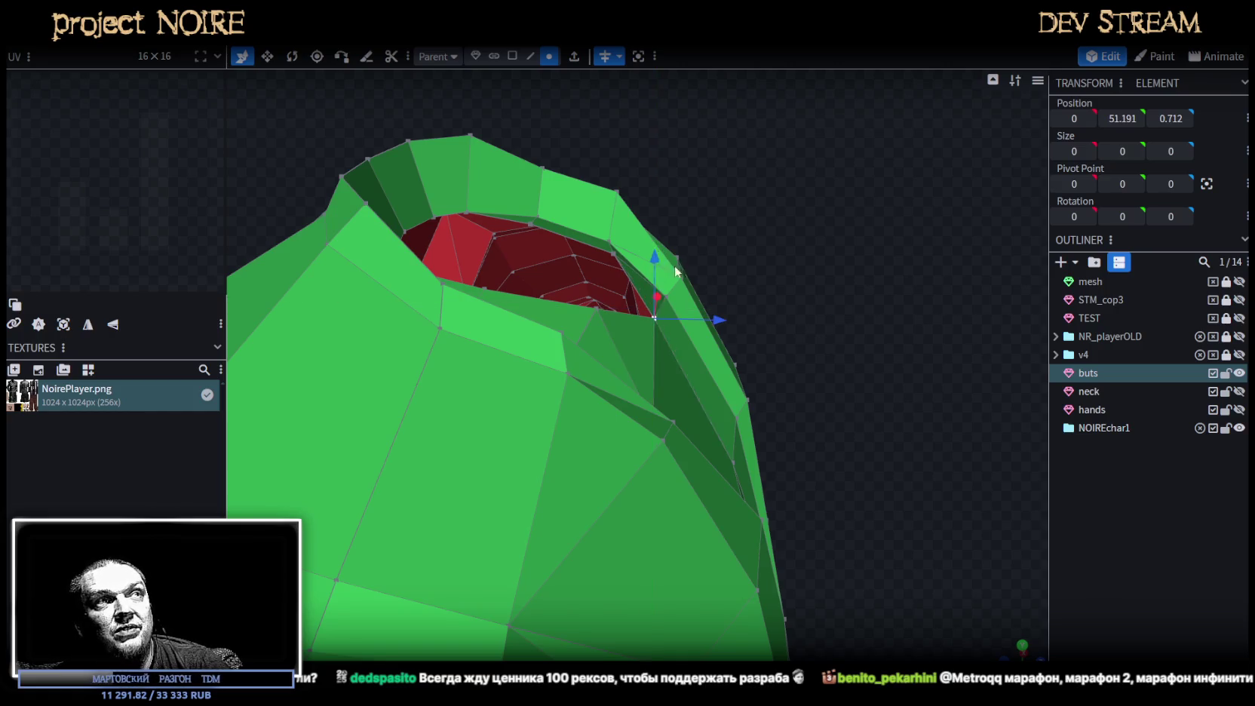
{"action": "left_click_drag", "start_coordinate": [724, 294], "coordinate": [783, 329]}
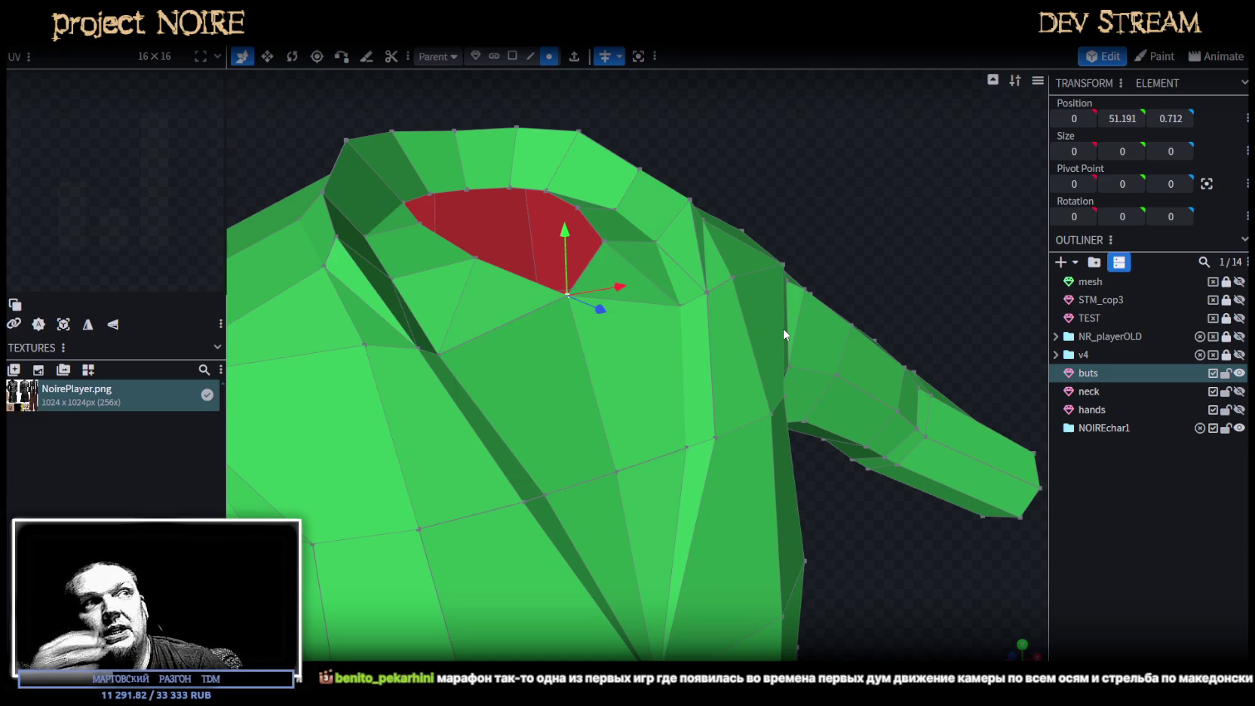
Move the chest vertex forward and up.
{"action": "mouse_move", "coordinate": [618, 473]}
{"action": "left_mouse_down"}
{"action": "mouse_move", "coordinate": [739, 466]}
{"action": "mouse_move", "coordinate": [724, 444]}
{"action": "left_mouse_up"}
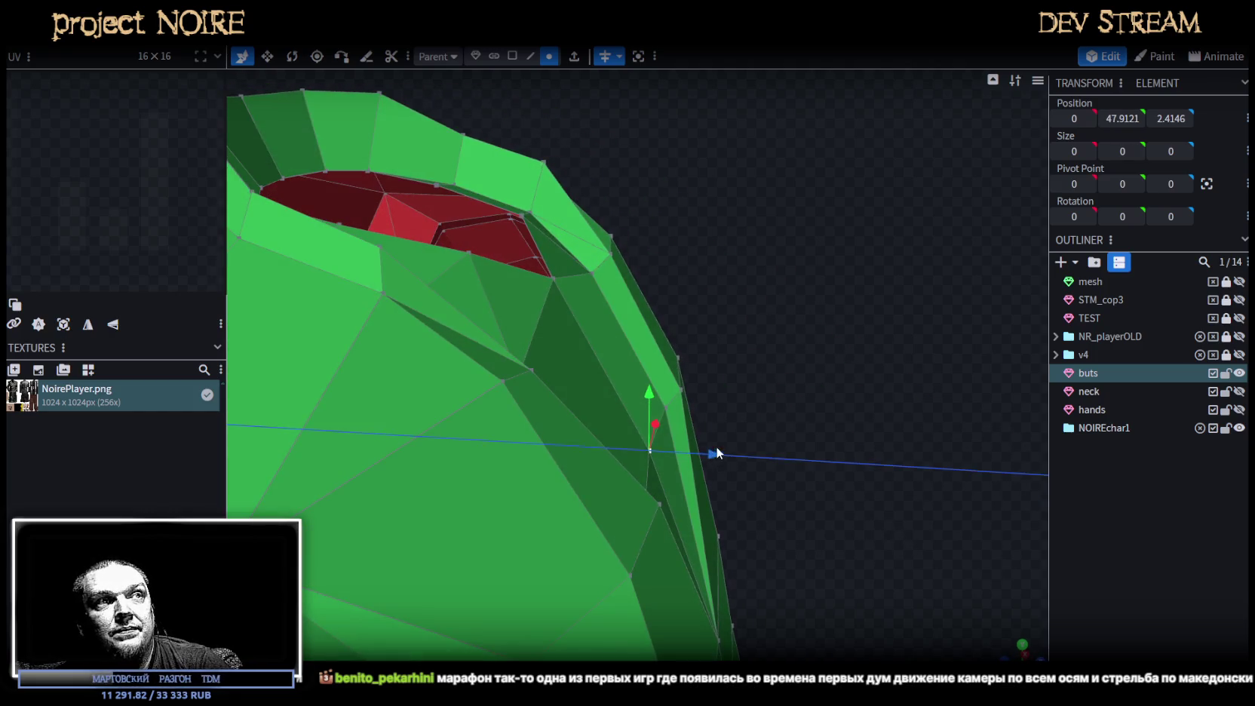
{"action": "left_click_drag", "start_coordinate": [660, 396], "coordinate": [659, 380]}
{"action": "mouse_move", "coordinate": [725, 449]}
{"action": "left_mouse_down"}
{"action": "mouse_move", "coordinate": [824, 431]}
{"action": "mouse_move", "coordinate": [774, 434]}
{"action": "mouse_move", "coordinate": [581, 385]}
{"action": "mouse_move", "coordinate": [762, 441]}
{"action": "mouse_move", "coordinate": [815, 430]}
{"action": "mouse_move", "coordinate": [829, 411]}
{"action": "mouse_move", "coordinate": [828, 452]}
{"action": "mouse_move", "coordinate": [842, 435]}
{"action": "mouse_move", "coordinate": [934, 475]}
{"action": "mouse_move", "coordinate": [1003, 475]}
{"action": "mouse_move", "coordinate": [843, 432]}
{"action": "mouse_move", "coordinate": [863, 419]}
{"action": "mouse_move", "coordinate": [855, 426]}
{"action": "left_mouse_up"}
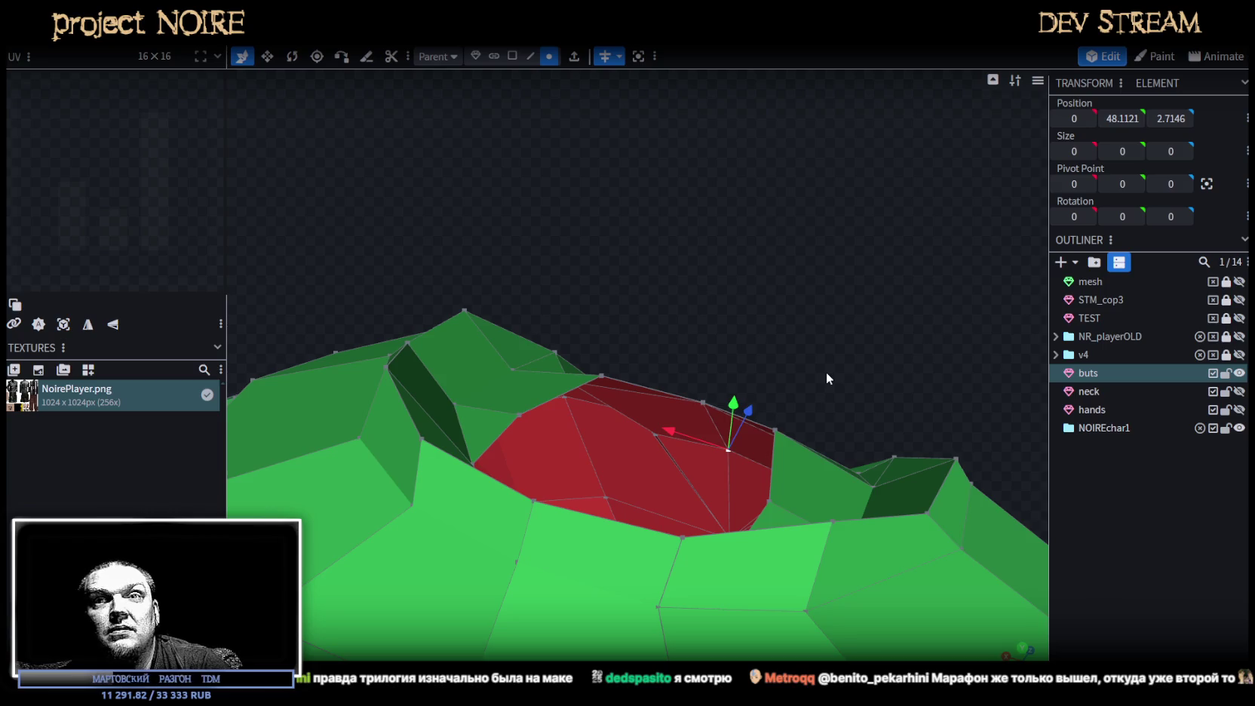
{"action": "mouse_move", "coordinate": [826, 372]}
{"action": "left_mouse_down"}
{"action": "mouse_move", "coordinate": [783, 321]}
{"action": "mouse_move", "coordinate": [671, 321]}
{"action": "mouse_move", "coordinate": [532, 279]}
{"action": "mouse_move", "coordinate": [863, 172]}
{"action": "mouse_move", "coordinate": [922, 195]}
{"action": "left_mouse_up"}
Push the red collar-edge vertex forward and lower it.
{"action": "left_click", "coordinate": [532, 279]}
{"action": "left_click_drag", "start_coordinate": [656, 343], "coordinate": [666, 337]}
{"action": "left_click_drag", "start_coordinate": [593, 283], "coordinate": [603, 302]}
{"action": "mouse_move", "coordinate": [701, 332]}
{"action": "left_mouse_down"}
{"action": "mouse_move", "coordinate": [821, 341]}
{"action": "mouse_move", "coordinate": [694, 342]}
{"action": "mouse_move", "coordinate": [700, 370]}
{"action": "left_mouse_up"}
{"action": "left_click", "coordinate": [561, 232]}
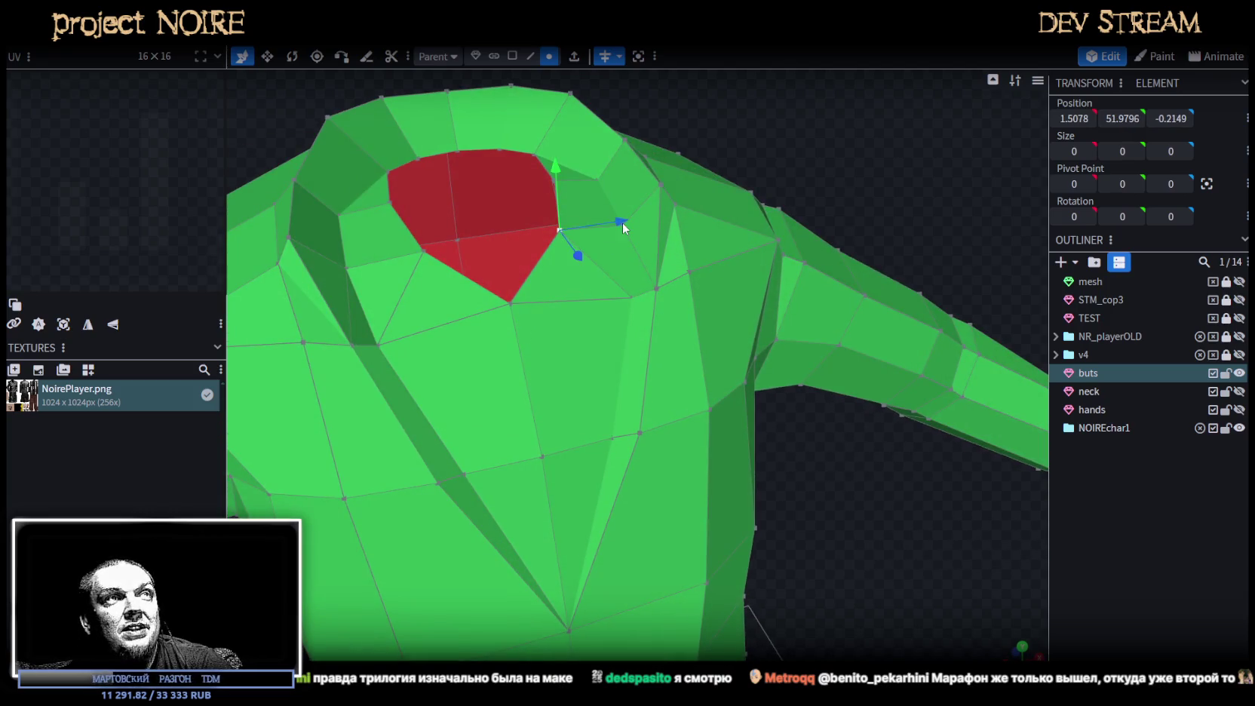
{"action": "mouse_move", "coordinate": [620, 219]}
{"action": "left_mouse_down"}
{"action": "mouse_move", "coordinate": [788, 170]}
{"action": "mouse_move", "coordinate": [606, 166]}
{"action": "mouse_move", "coordinate": [638, 158]}
{"action": "left_mouse_up"}
Select two chest vertices and pull them along X toward the jacket's centre line.
{"action": "scroll", "coordinate": [834, 425], "scroll_direction": "down", "scroll_amount": 3}
{"action": "left_click_drag", "start_coordinate": [834, 425], "coordinate": [807, 329]}
{"action": "scroll", "coordinate": [818, 356], "scroll_direction": "up", "scroll_amount": 3}
{"action": "scroll", "coordinate": [817, 363], "scroll_direction": "up", "scroll_amount": 2}
{"action": "mouse_move", "coordinate": [818, 377]}
{"action": "left_mouse_down"}
{"action": "mouse_move", "coordinate": [816, 437]}
{"action": "mouse_move", "coordinate": [843, 481]}
{"action": "mouse_move", "coordinate": [721, 337]}
{"action": "left_mouse_up"}
{"action": "scroll", "coordinate": [845, 436], "scroll_direction": "up", "scroll_amount": 3}
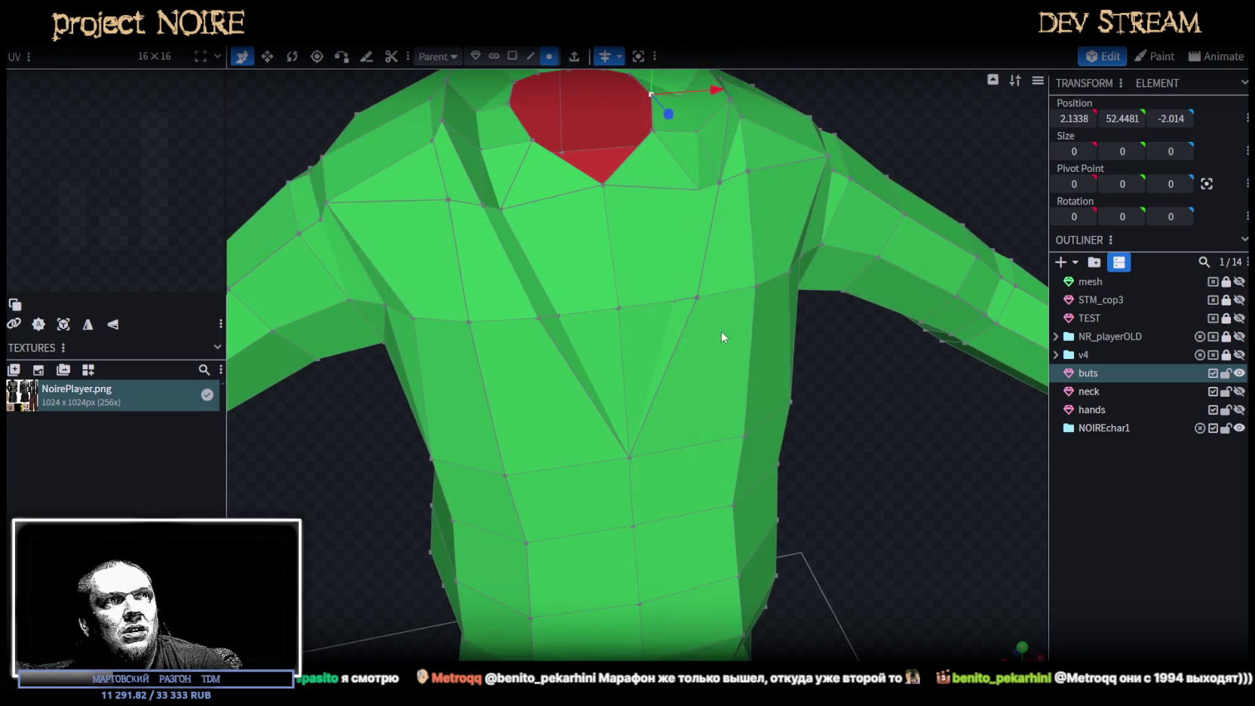
{"action": "left_click", "coordinate": [676, 302]}
{"action": "left_click", "coordinate": [698, 296], "text": "shift"}
{"action": "left_click_drag", "start_coordinate": [735, 295], "coordinate": [724, 303]}
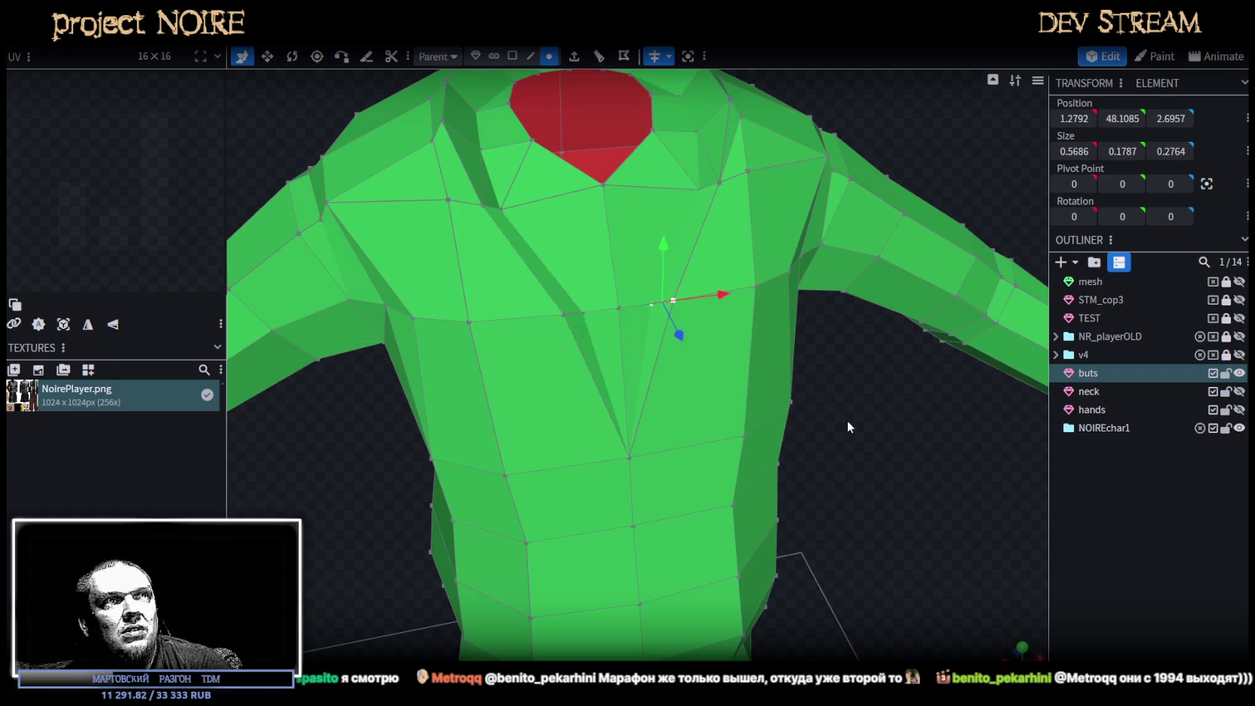
{"action": "mouse_move", "coordinate": [848, 420]}
{"action": "left_mouse_down"}
{"action": "mouse_move", "coordinate": [788, 410]}
{"action": "mouse_move", "coordinate": [844, 438]}
{"action": "mouse_move", "coordinate": [812, 358]}
{"action": "mouse_move", "coordinate": [967, 602]}
{"action": "mouse_move", "coordinate": [789, 516]}
{"action": "mouse_move", "coordinate": [966, 613]}
{"action": "mouse_move", "coordinate": [714, 339]}
{"action": "mouse_move", "coordinate": [501, 325]}
{"action": "left_mouse_up"}
Raise the horizontal chest edge loop and narrow it by one unit.
{"action": "double_click", "coordinate": [528, 304]}
{"action": "left_click_drag", "start_coordinate": [575, 249], "coordinate": [582, 232]}
{"action": "scroll", "coordinate": [841, 536], "scroll_direction": "up", "scroll_amount": 3}
{"action": "mouse_move", "coordinate": [841, 536]}
{"action": "left_mouse_down"}
{"action": "mouse_move", "coordinate": [978, 622]}
{"action": "mouse_move", "coordinate": [759, 419]}
{"action": "mouse_move", "coordinate": [839, 445]}
{"action": "left_mouse_up"}
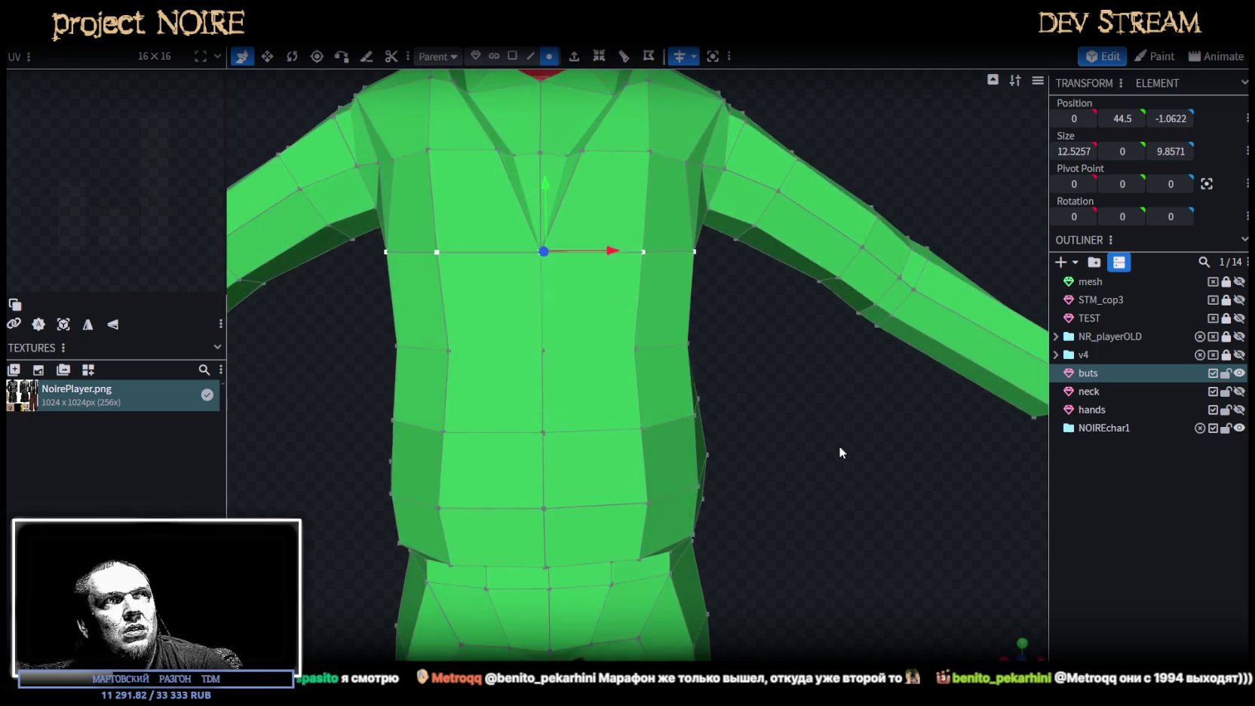
{"action": "key", "text": "s"}
{"action": "left_click_drag", "start_coordinate": [612, 252], "coordinate": [600, 252]}
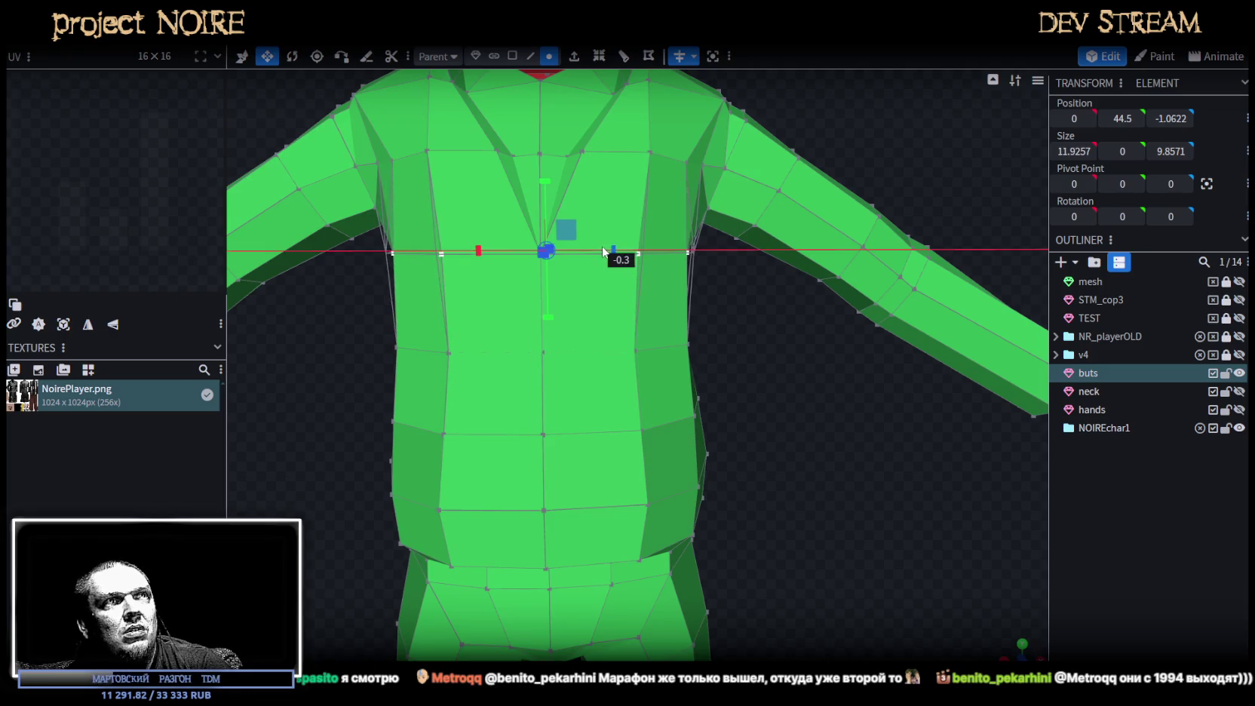
{"action": "scroll", "coordinate": [755, 400], "scroll_direction": "down", "scroll_amount": 3}
{"action": "left_click_drag", "start_coordinate": [741, 390], "coordinate": [390, 386]}
{"action": "scroll", "coordinate": [381, 391], "scroll_direction": "up", "scroll_amount": 4}
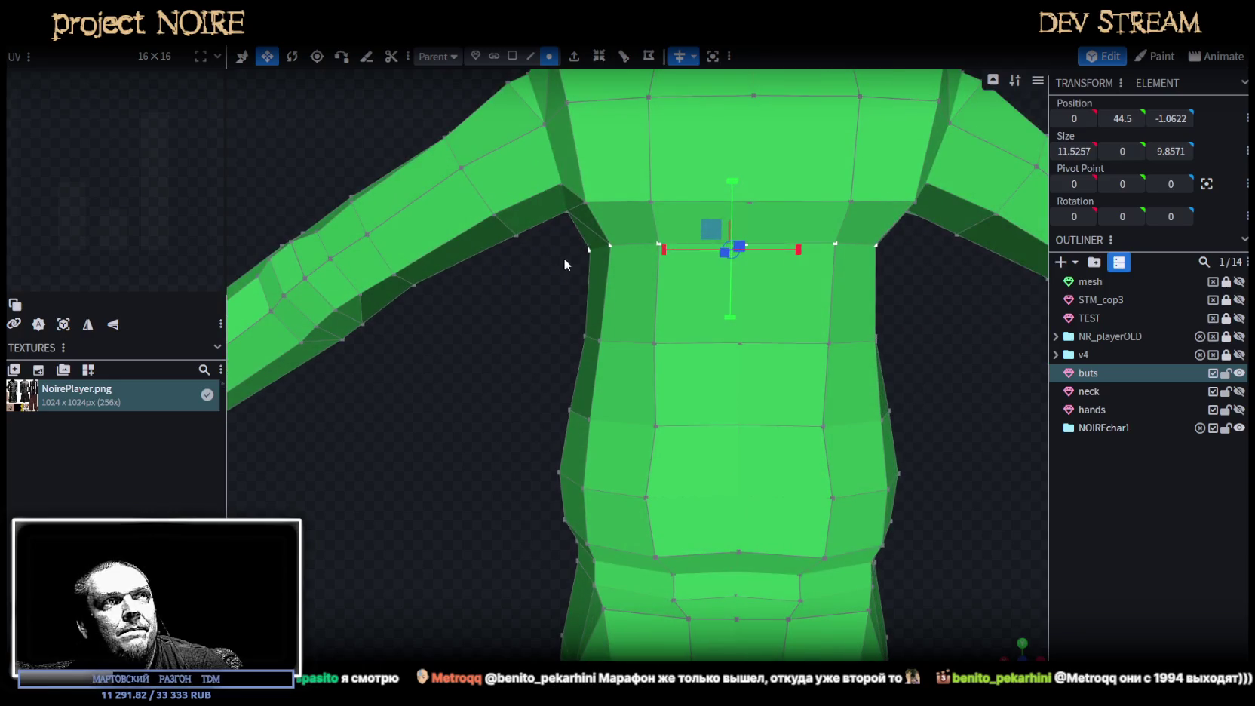
Select the left, right and adjacent armpit vertices and lower the armpit edge.
{"action": "left_click", "coordinate": [611, 245]}
{"action": "key", "text": "v"}
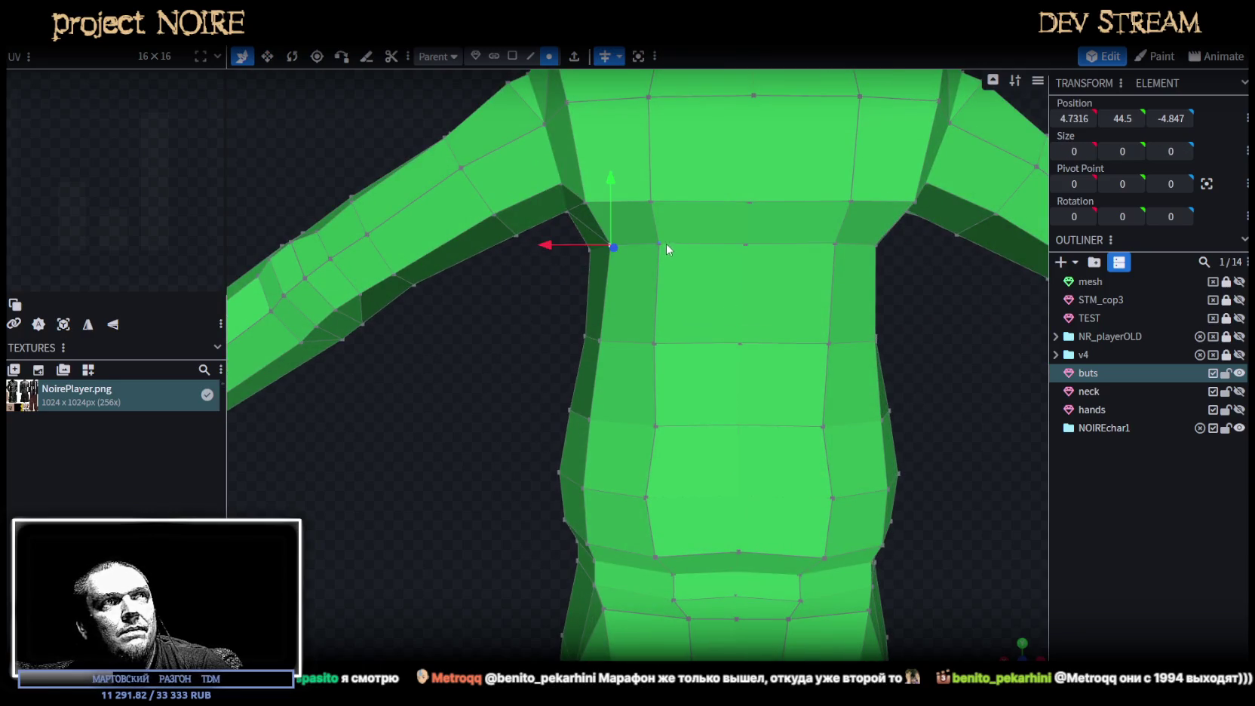
{"action": "left_click", "coordinate": [667, 243], "text": "shift"}
{"action": "left_click", "coordinate": [747, 243], "text": "shift"}
{"action": "left_click_drag", "start_coordinate": [670, 194], "coordinate": [653, 235]}
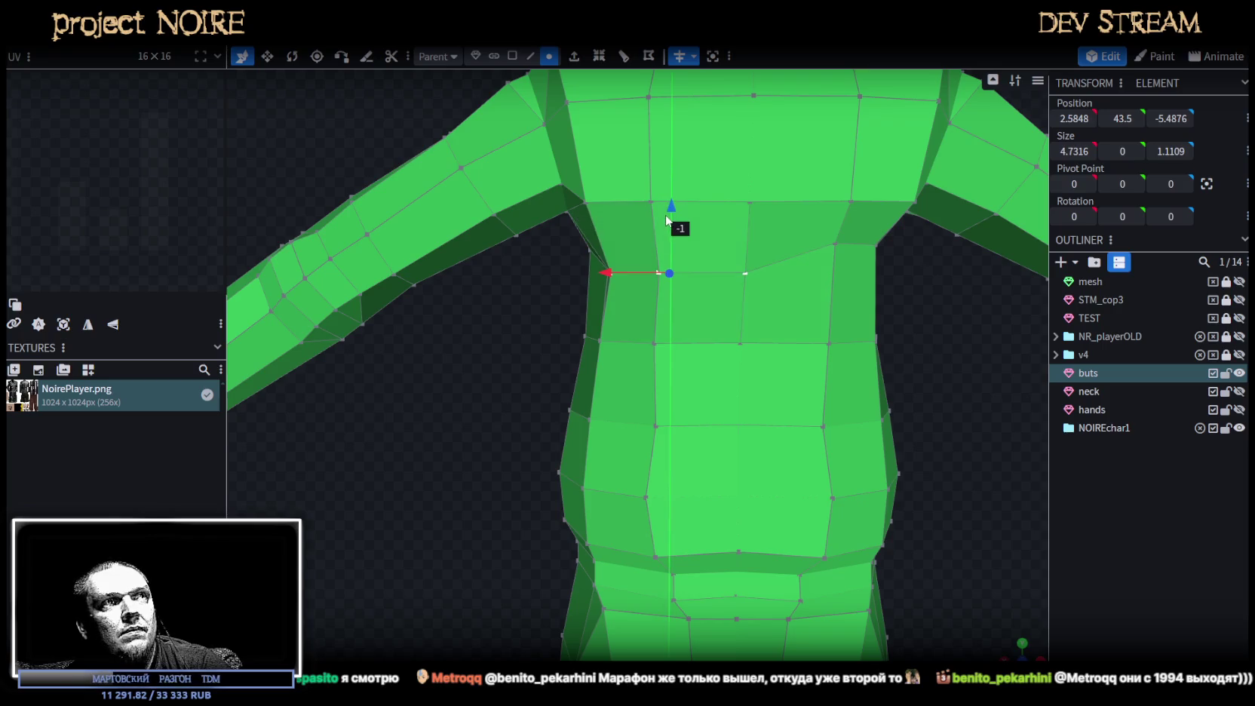
Pull an armpit vertex slightly inward and shift a torso-side vertex 0.2 along X.
{"action": "left_click", "coordinate": [606, 268]}
{"action": "left_click_drag", "start_coordinate": [549, 267], "coordinate": [549, 259]}
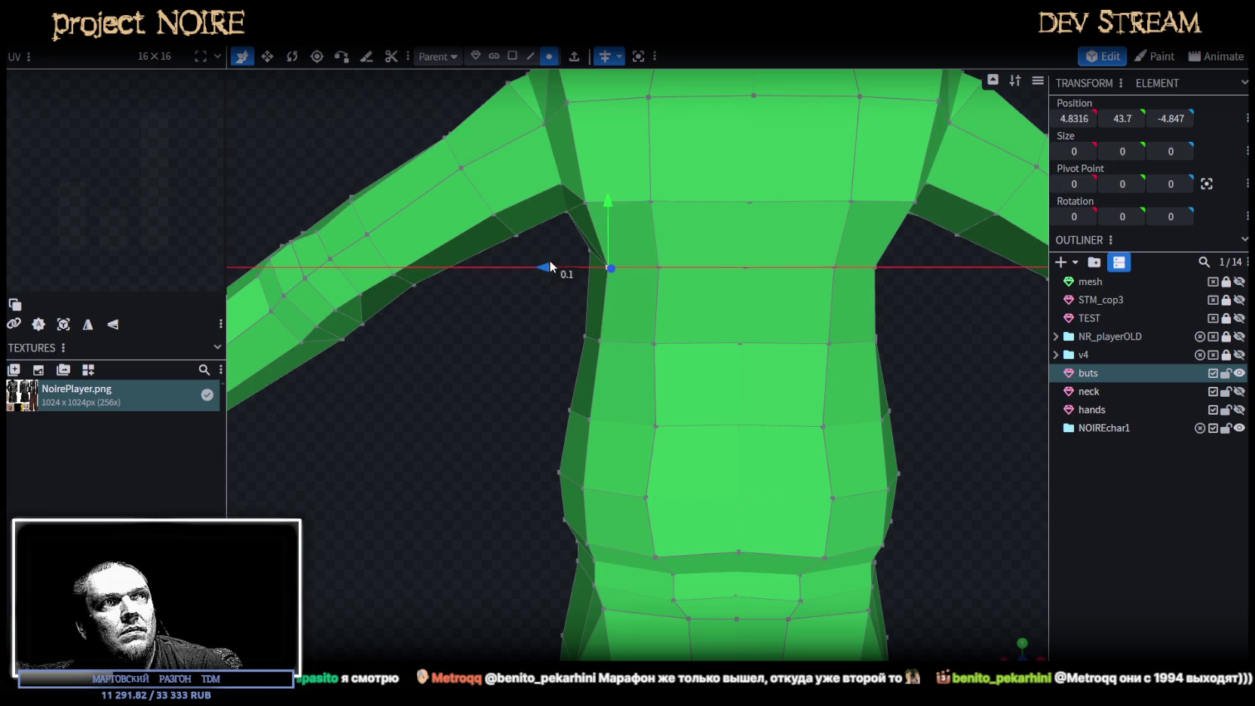
{"action": "scroll", "coordinate": [480, 350], "scroll_direction": "down", "scroll_amount": 2}
{"action": "scroll", "coordinate": [505, 307], "scroll_direction": "down", "scroll_amount": 2}
{"action": "left_click", "coordinate": [652, 393]}
{"action": "mouse_move", "coordinate": [584, 390]}
{"action": "left_mouse_down"}
{"action": "mouse_move", "coordinate": [766, 446]}
{"action": "mouse_move", "coordinate": [645, 348]}
{"action": "mouse_move", "coordinate": [701, 455]}
{"action": "left_mouse_up"}
{"action": "scroll", "coordinate": [551, 391], "scroll_direction": "down", "scroll_amount": 2}
{"action": "left_click", "coordinate": [530, 57]}
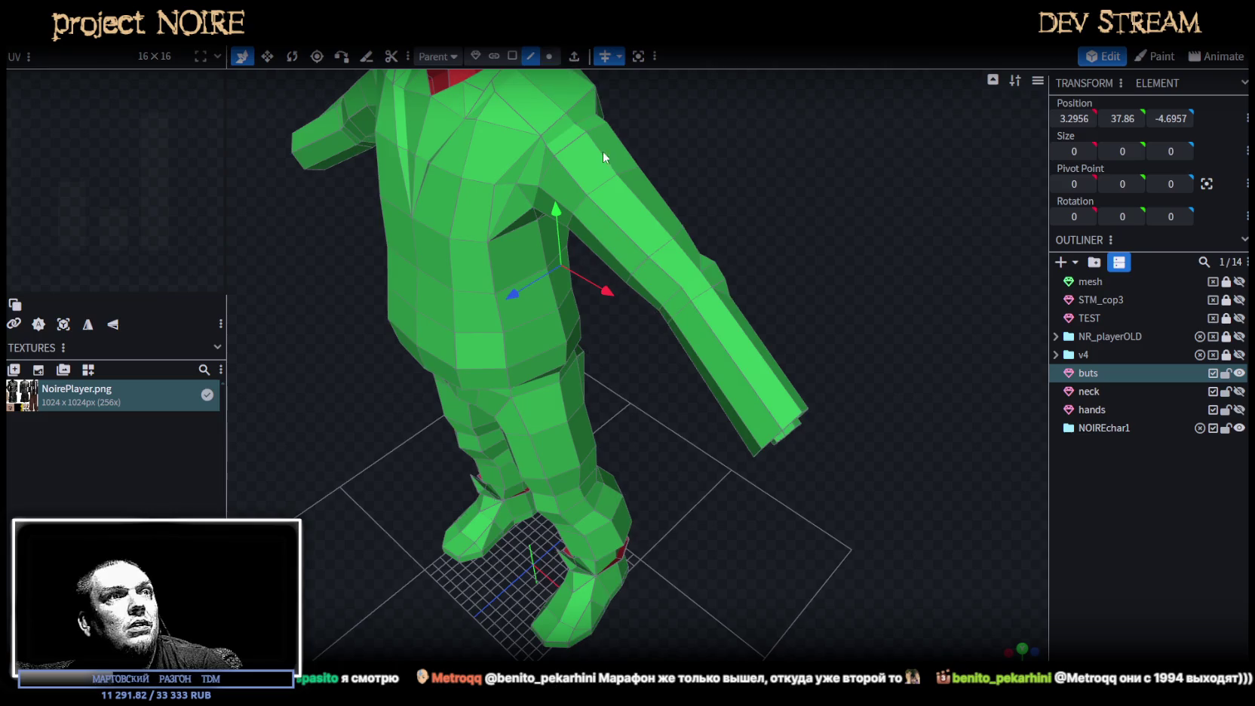
Add a loop cut around the sleeve and slide it toward the cuff.
{"action": "left_click", "coordinate": [757, 398]}
{"action": "left_click_drag", "start_coordinate": [896, 274], "coordinate": [610, 88]}
{"action": "left_click", "coordinate": [599, 57]}
{"action": "mouse_move", "coordinate": [649, 166]}
{"action": "left_mouse_down"}
{"action": "mouse_move", "coordinate": [806, 314]}
{"action": "mouse_move", "coordinate": [777, 333]}
{"action": "left_mouse_up"}
{"action": "key", "text": "v"}
{"action": "left_click_drag", "start_coordinate": [862, 304], "coordinate": [755, 422]}
{"action": "left_click", "coordinate": [695, 654]}
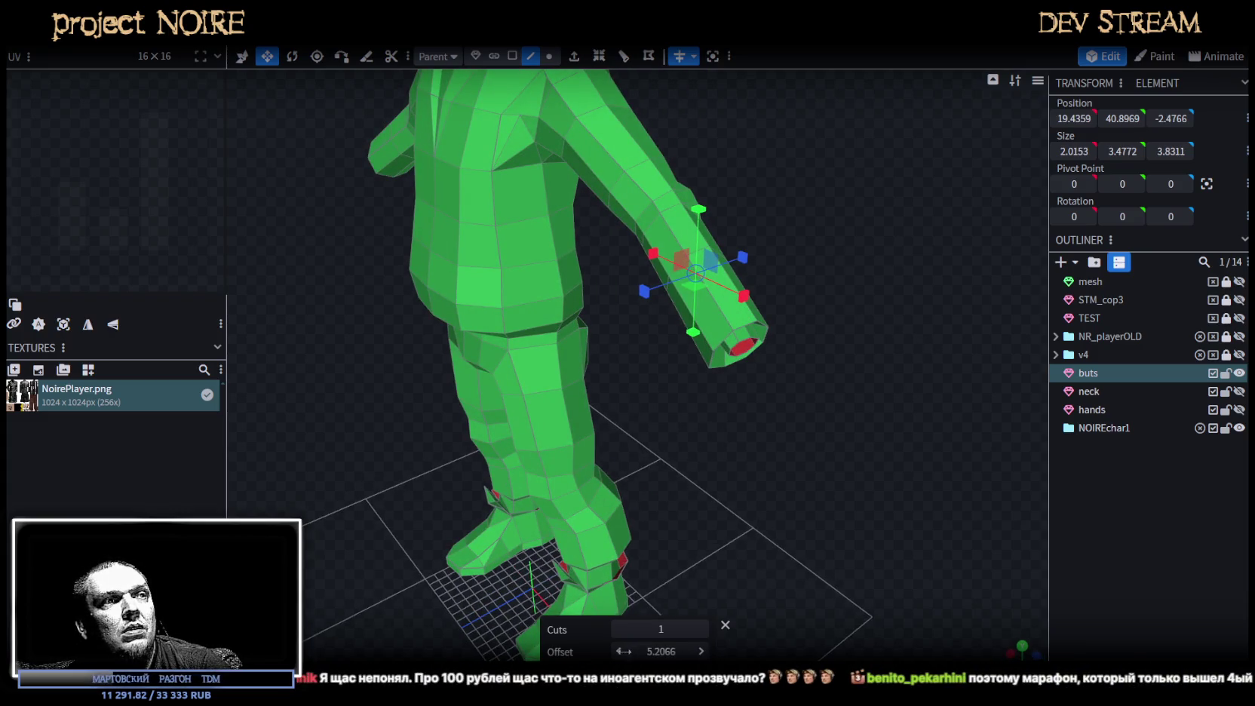
{"action": "left_click_drag", "start_coordinate": [624, 651], "coordinate": [596, 651]}
Widen the new cuff loop, then shift it back in depth and slightly lower.
{"action": "left_click_drag", "start_coordinate": [837, 493], "coordinate": [785, 453]}
{"action": "left_click_drag", "start_coordinate": [686, 286], "coordinate": [696, 277]}
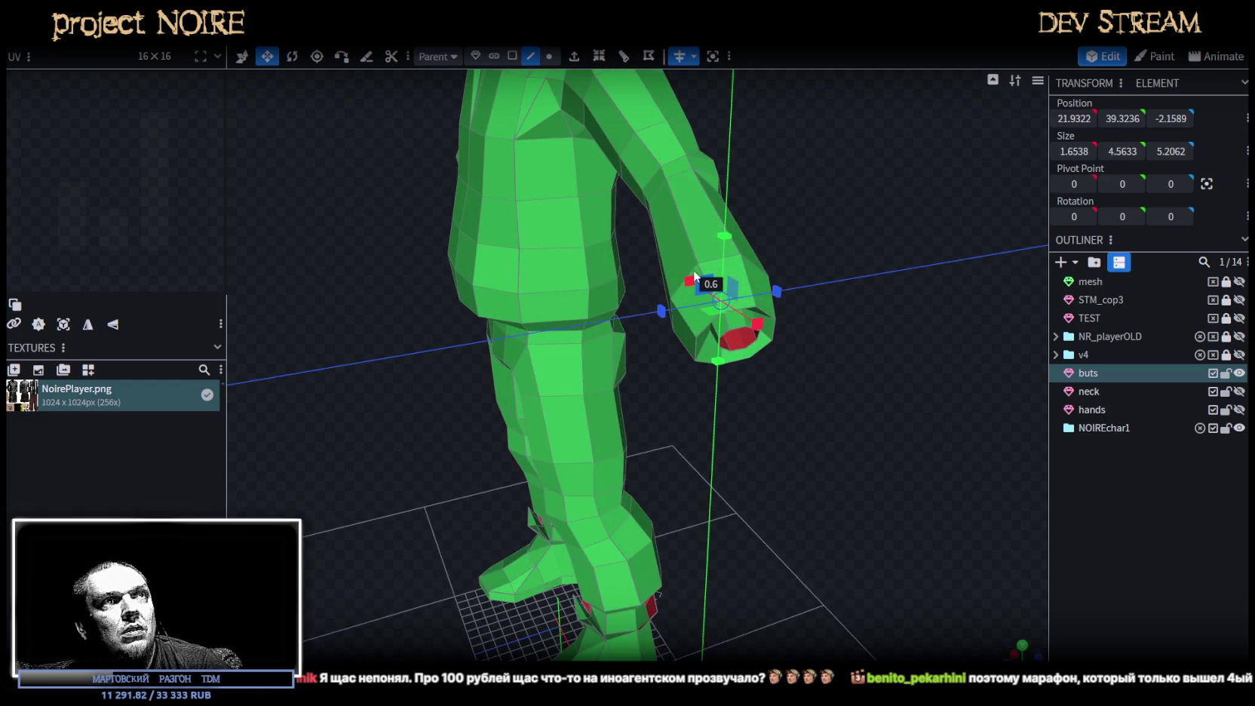
{"action": "key", "text": "v"}
{"action": "mouse_move", "coordinate": [863, 466]}
{"action": "left_mouse_down"}
{"action": "mouse_move", "coordinate": [856, 488]}
{"action": "mouse_move", "coordinate": [829, 463]}
{"action": "left_mouse_up"}
{"action": "left_click_drag", "start_coordinate": [668, 408], "coordinate": [918, 479]}
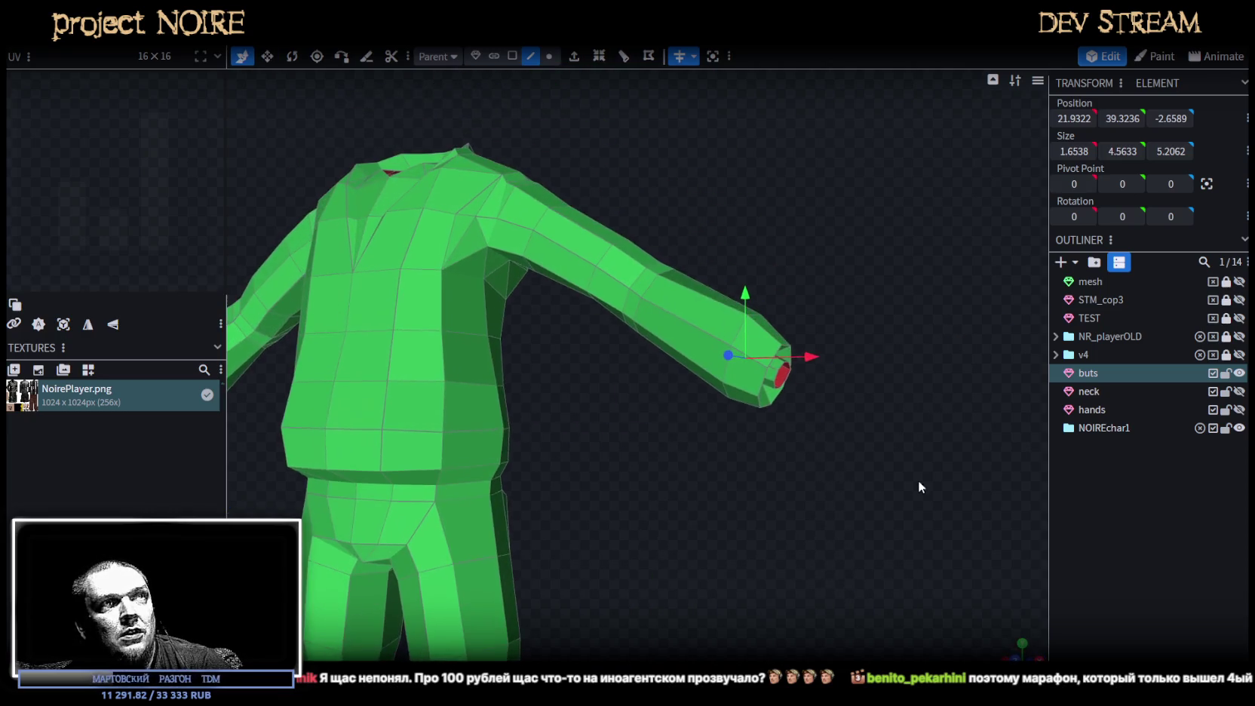
{"action": "left_click_drag", "start_coordinate": [746, 291], "coordinate": [745, 296]}
Nudge an upper-arm edge loop up and outward.
{"action": "mouse_move", "coordinate": [840, 464]}
{"action": "left_mouse_down"}
{"action": "mouse_move", "coordinate": [674, 522]}
{"action": "mouse_move", "coordinate": [662, 563]}
{"action": "mouse_move", "coordinate": [730, 584]}
{"action": "mouse_move", "coordinate": [743, 563]}
{"action": "mouse_move", "coordinate": [638, 586]}
{"action": "mouse_move", "coordinate": [546, 583]}
{"action": "mouse_move", "coordinate": [659, 492]}
{"action": "mouse_move", "coordinate": [747, 473]}
{"action": "left_mouse_up"}
{"action": "scroll", "coordinate": [751, 471], "scroll_direction": "up", "scroll_amount": 2}
{"action": "scroll", "coordinate": [743, 490], "scroll_direction": "up", "scroll_amount": 2}
{"action": "scroll", "coordinate": [727, 510], "scroll_direction": "up", "scroll_amount": 1}
{"action": "scroll", "coordinate": [733, 499], "scroll_direction": "up", "scroll_amount": 2}
{"action": "mouse_move", "coordinate": [738, 485]}
{"action": "left_mouse_down"}
{"action": "mouse_move", "coordinate": [704, 399]}
{"action": "mouse_move", "coordinate": [695, 592]}
{"action": "mouse_move", "coordinate": [745, 519]}
{"action": "left_mouse_up"}
{"action": "left_click", "coordinate": [683, 389]}
{"action": "left_click_drag", "start_coordinate": [734, 372], "coordinate": [737, 365]}
{"action": "mouse_move", "coordinate": [805, 427]}
{"action": "left_mouse_down"}
{"action": "mouse_move", "coordinate": [795, 534]}
{"action": "mouse_move", "coordinate": [785, 347]}
{"action": "left_mouse_up"}
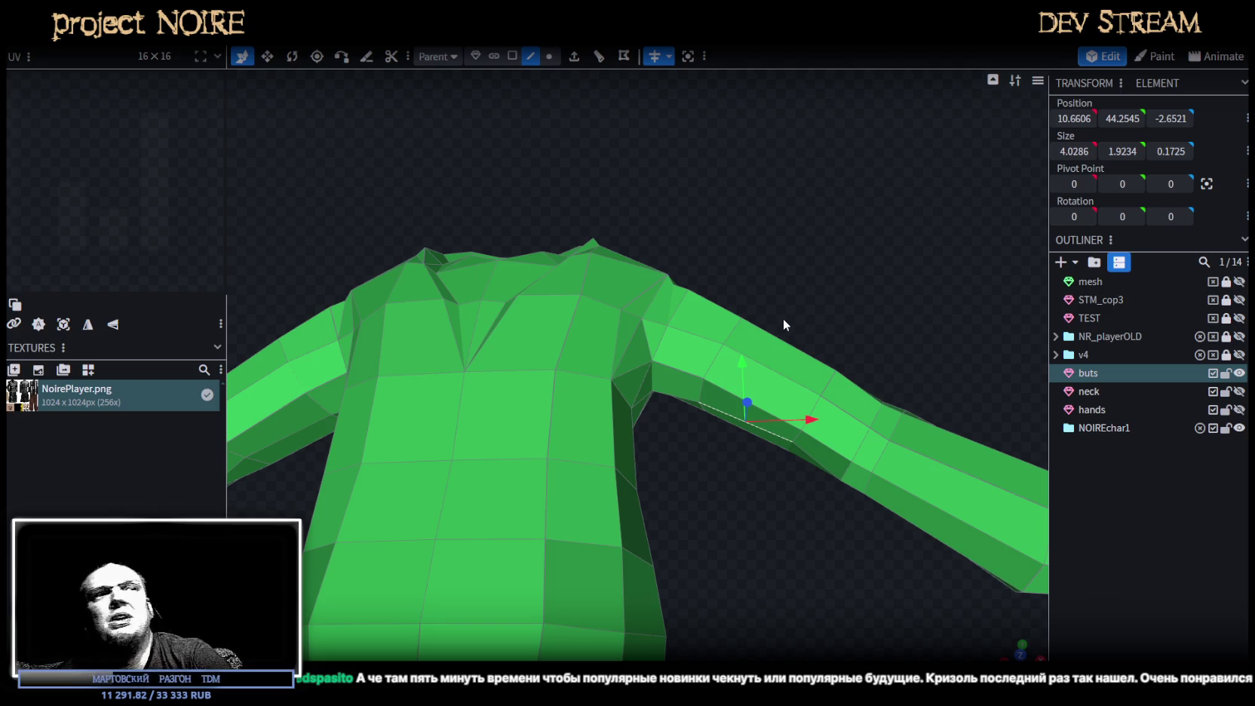
Push the selected upper-arm face back along Z.
{"action": "scroll", "coordinate": [783, 319], "scroll_direction": "up", "scroll_amount": 2}
{"action": "scroll", "coordinate": [792, 324], "scroll_direction": "up", "scroll_amount": 2}
{"action": "scroll", "coordinate": [801, 330], "scroll_direction": "up", "scroll_amount": 2}
{"action": "mouse_move", "coordinate": [788, 351]}
{"action": "left_mouse_down"}
{"action": "mouse_move", "coordinate": [860, 273]}
{"action": "mouse_move", "coordinate": [765, 460]}
{"action": "mouse_move", "coordinate": [621, 175]}
{"action": "left_mouse_up"}
{"action": "left_click_drag", "start_coordinate": [679, 214], "coordinate": [673, 239]}
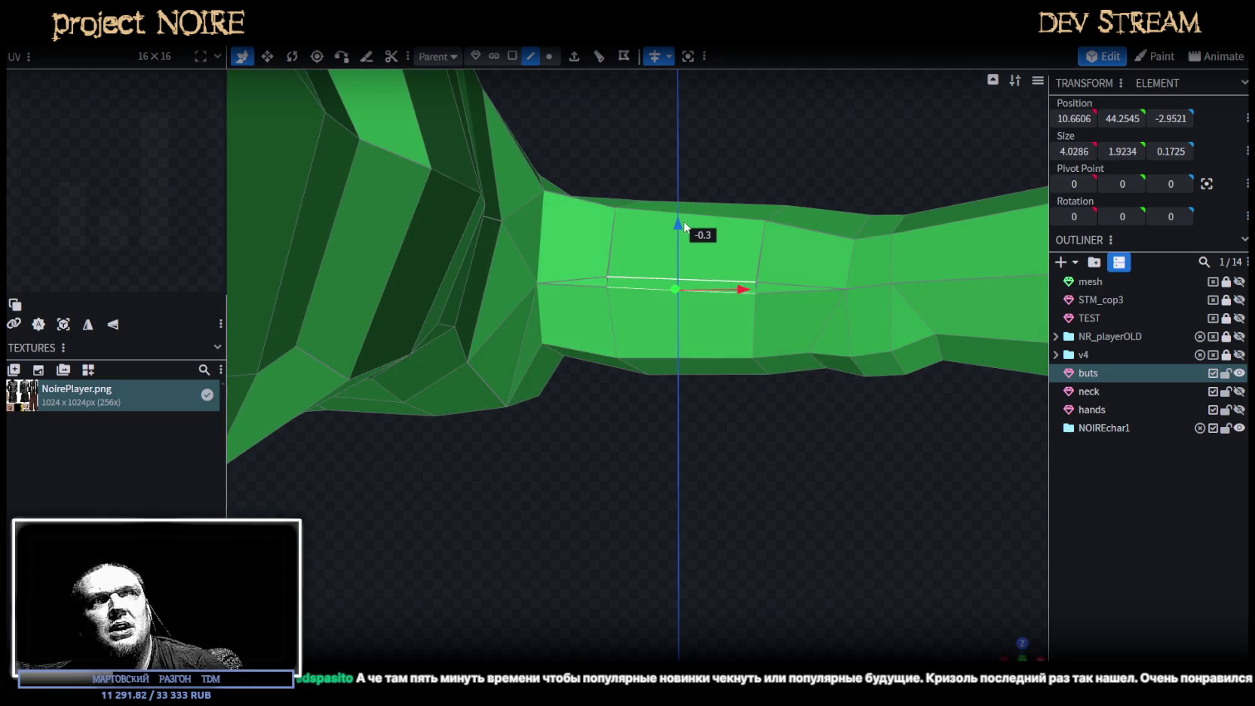
In vertex mode, move two sleeve vertices in depth and nudge one sideways and up.
{"action": "left_click", "coordinate": [549, 56]}
{"action": "left_click_drag", "start_coordinate": [608, 286], "coordinate": [590, 265]}
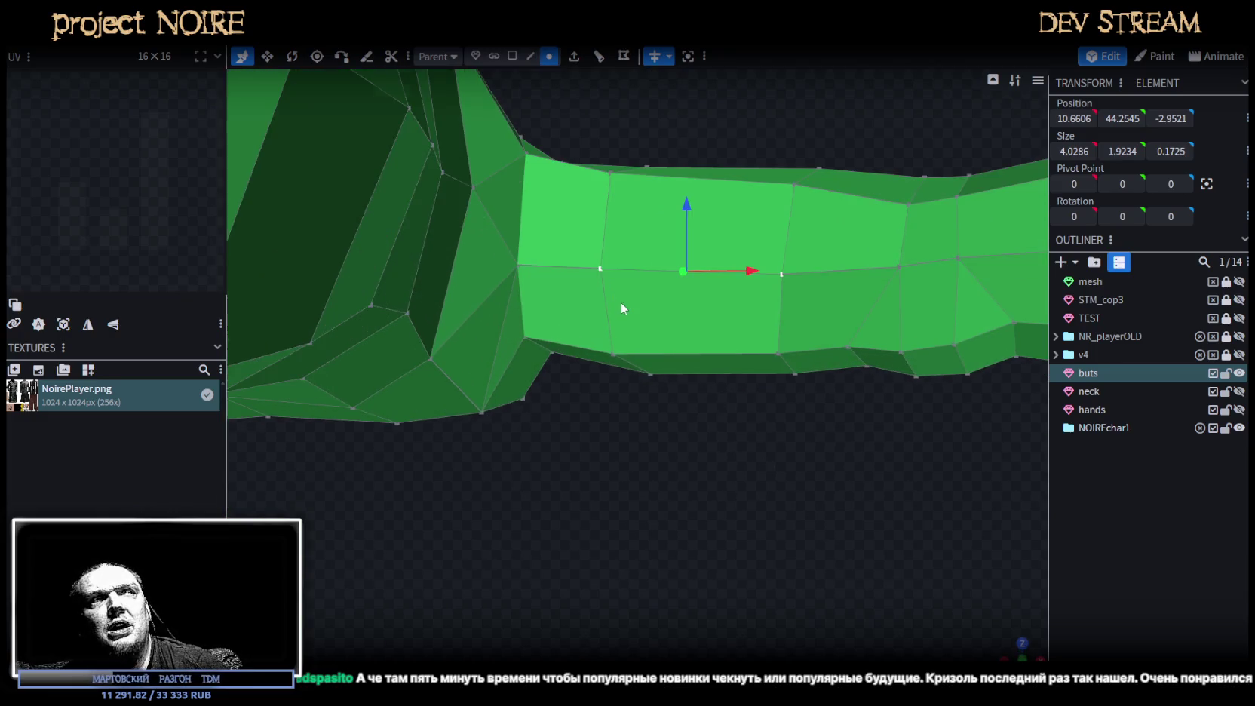
{"action": "left_click", "coordinate": [787, 273]}
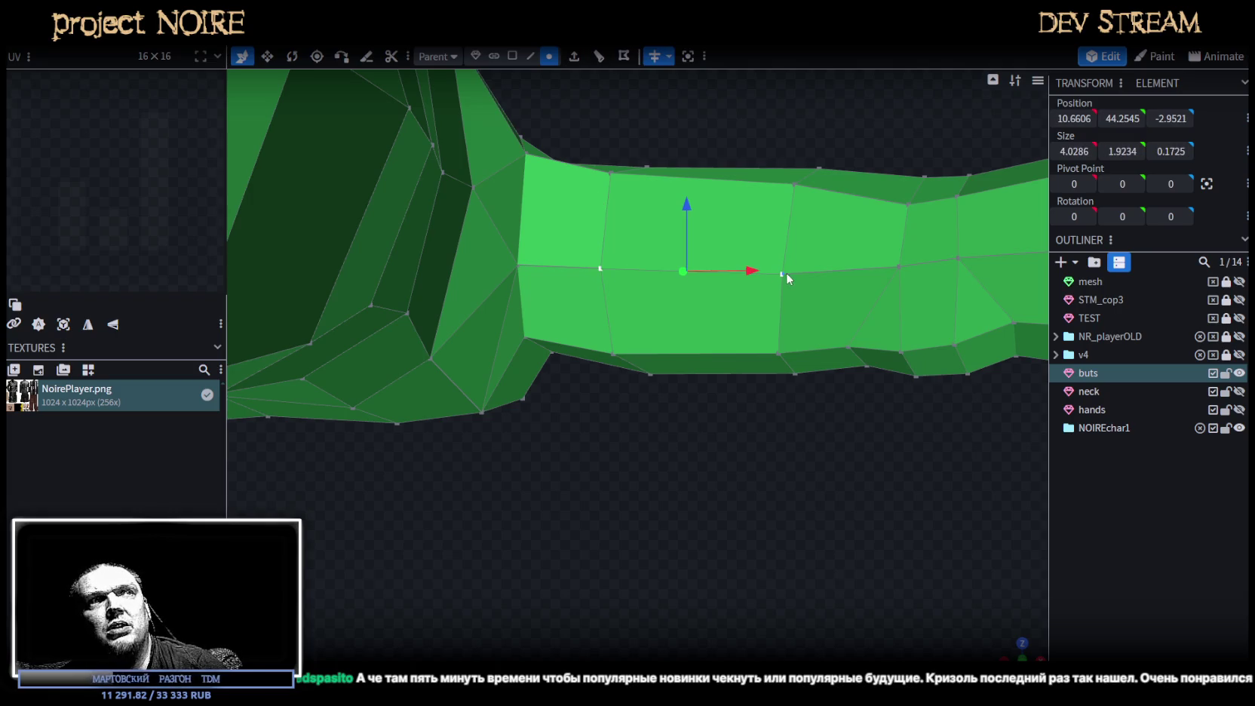
{"action": "left_click_drag", "start_coordinate": [785, 216], "coordinate": [786, 213]}
{"action": "left_click", "coordinate": [602, 268]}
{"action": "mouse_move", "coordinate": [609, 203]}
{"action": "left_mouse_down"}
{"action": "mouse_move", "coordinate": [722, 490]}
{"action": "mouse_move", "coordinate": [730, 620]}
{"action": "left_mouse_up"}
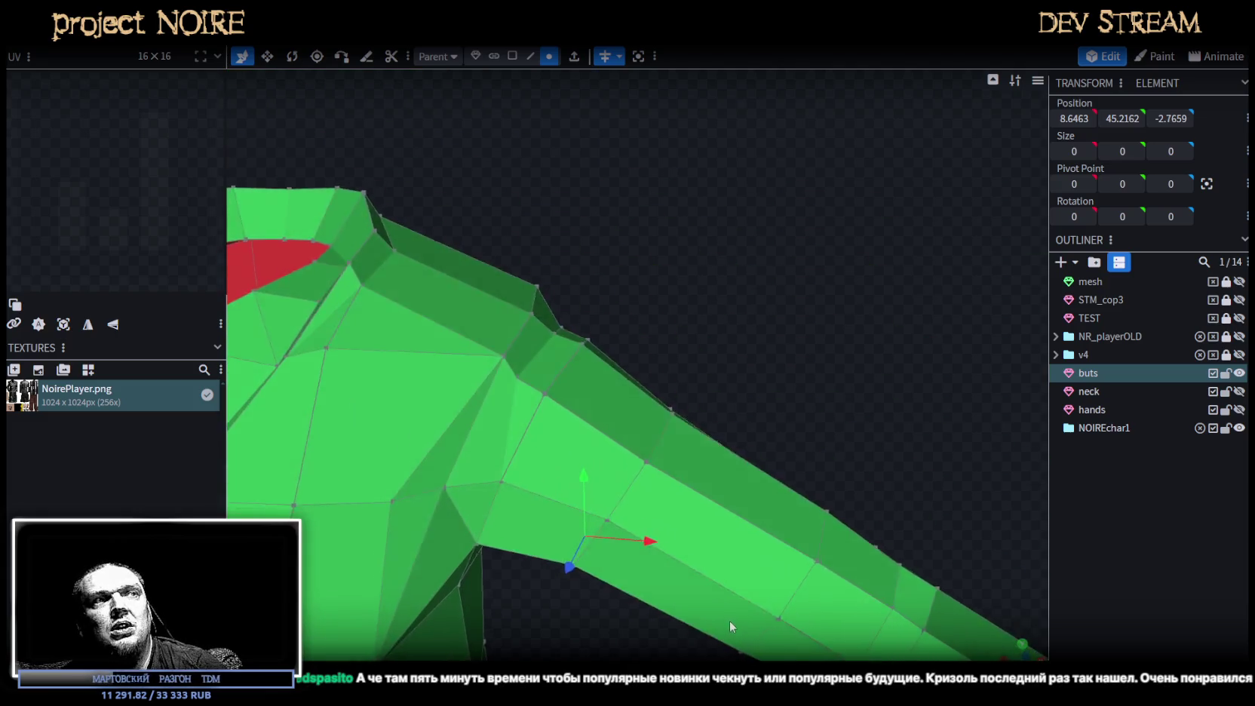
{"action": "scroll", "coordinate": [720, 608], "scroll_direction": "down", "scroll_amount": 5}
{"action": "scroll", "coordinate": [703, 496], "scroll_direction": "up", "scroll_amount": 5}
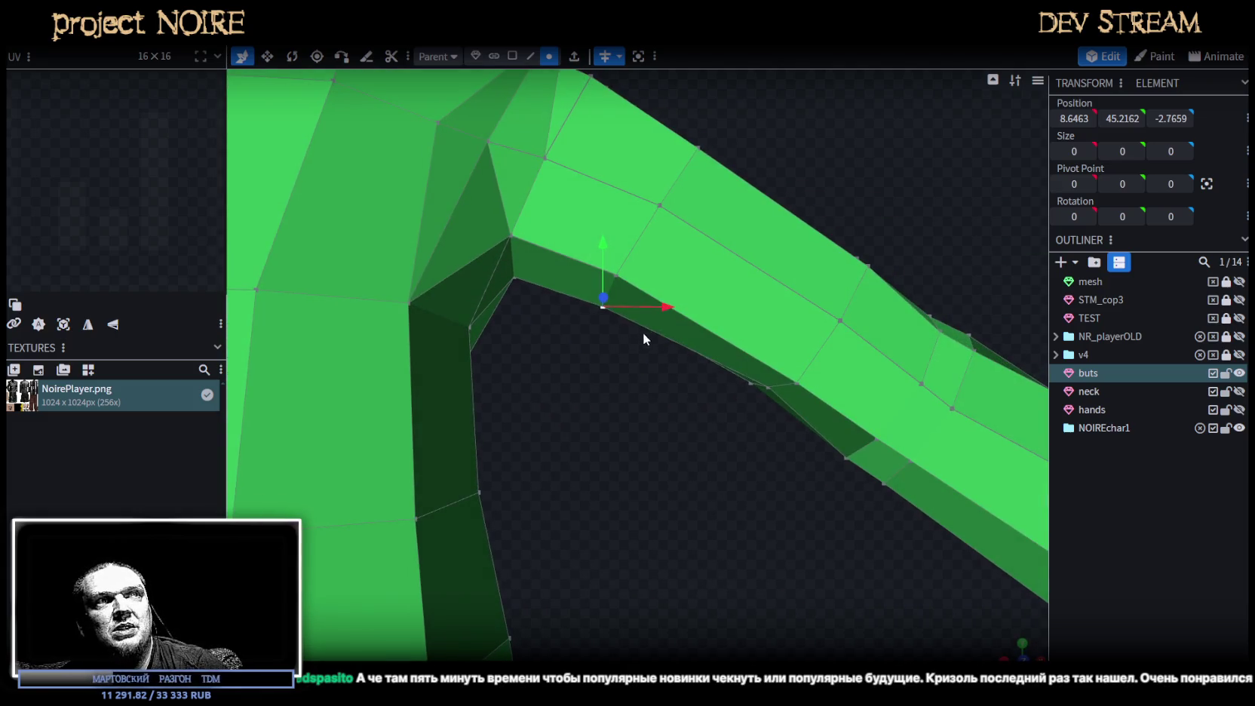
{"action": "left_click_drag", "start_coordinate": [669, 306], "coordinate": [680, 307]}
{"action": "left_click_drag", "start_coordinate": [616, 249], "coordinate": [616, 243]}
Raise and shift an underarm vertex, then nudge another arm vertex sideways.
{"action": "mouse_move", "coordinate": [657, 355]}
{"action": "left_mouse_down"}
{"action": "mouse_move", "coordinate": [686, 427]}
{"action": "mouse_move", "coordinate": [671, 356]}
{"action": "mouse_move", "coordinate": [350, 478]}
{"action": "mouse_move", "coordinate": [496, 557]}
{"action": "mouse_move", "coordinate": [554, 537]}
{"action": "mouse_move", "coordinate": [640, 389]}
{"action": "left_mouse_up"}
{"action": "left_click", "coordinate": [665, 368]}
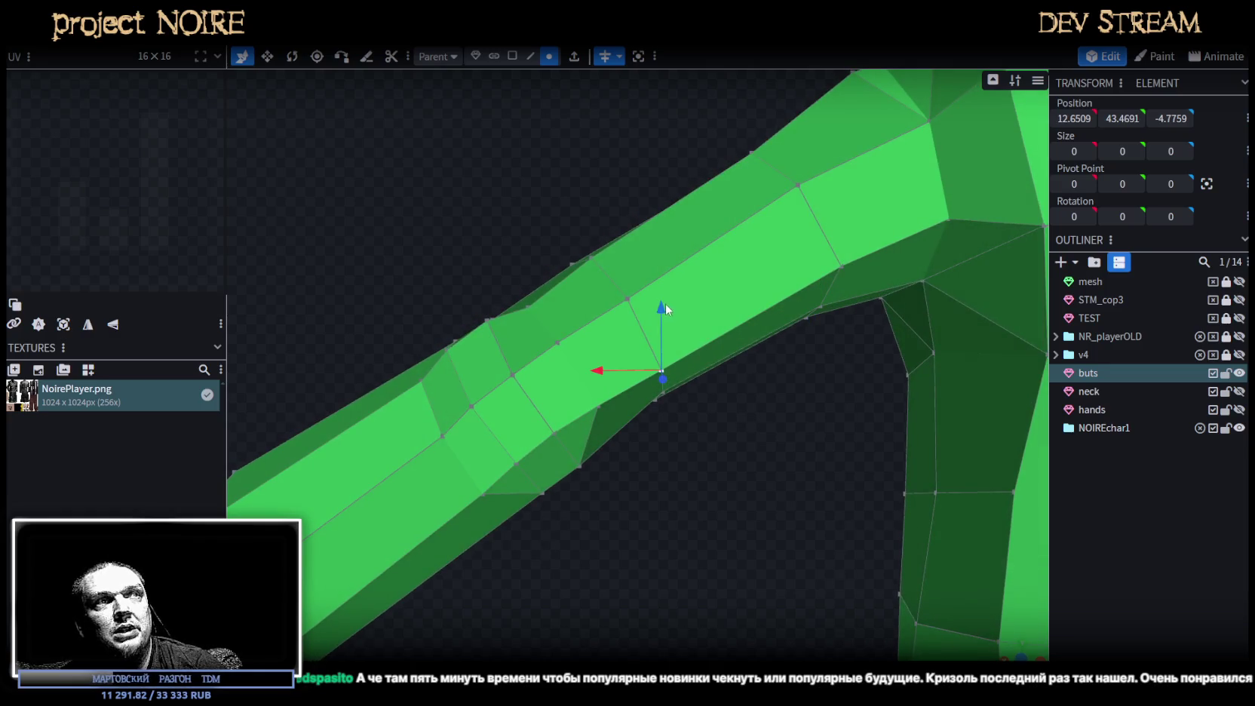
{"action": "left_click_drag", "start_coordinate": [667, 310], "coordinate": [667, 300]}
{"action": "left_click_drag", "start_coordinate": [600, 360], "coordinate": [592, 360]}
{"action": "mouse_move", "coordinate": [692, 462]}
{"action": "left_mouse_down"}
{"action": "mouse_move", "coordinate": [946, 546]}
{"action": "mouse_move", "coordinate": [691, 550]}
{"action": "mouse_move", "coordinate": [697, 597]}
{"action": "mouse_move", "coordinate": [884, 598]}
{"action": "mouse_move", "coordinate": [812, 507]}
{"action": "mouse_move", "coordinate": [857, 331]}
{"action": "mouse_move", "coordinate": [918, 360]}
{"action": "mouse_move", "coordinate": [676, 334]}
{"action": "mouse_move", "coordinate": [711, 341]}
{"action": "left_mouse_up"}
{"action": "left_click", "coordinate": [665, 341]}
{"action": "mouse_move", "coordinate": [537, 568]}
{"action": "left_mouse_down"}
{"action": "mouse_move", "coordinate": [559, 507]}
{"action": "mouse_move", "coordinate": [581, 494]}
{"action": "left_mouse_up"}
{"action": "scroll", "coordinate": [559, 512], "scroll_direction": "up", "scroll_amount": 3}
{"action": "left_click", "coordinate": [608, 420]}
{"action": "mouse_move", "coordinate": [887, 330]}
{"action": "left_mouse_down"}
{"action": "mouse_move", "coordinate": [819, 412]}
{"action": "mouse_move", "coordinate": [871, 419]}
{"action": "left_mouse_up"}
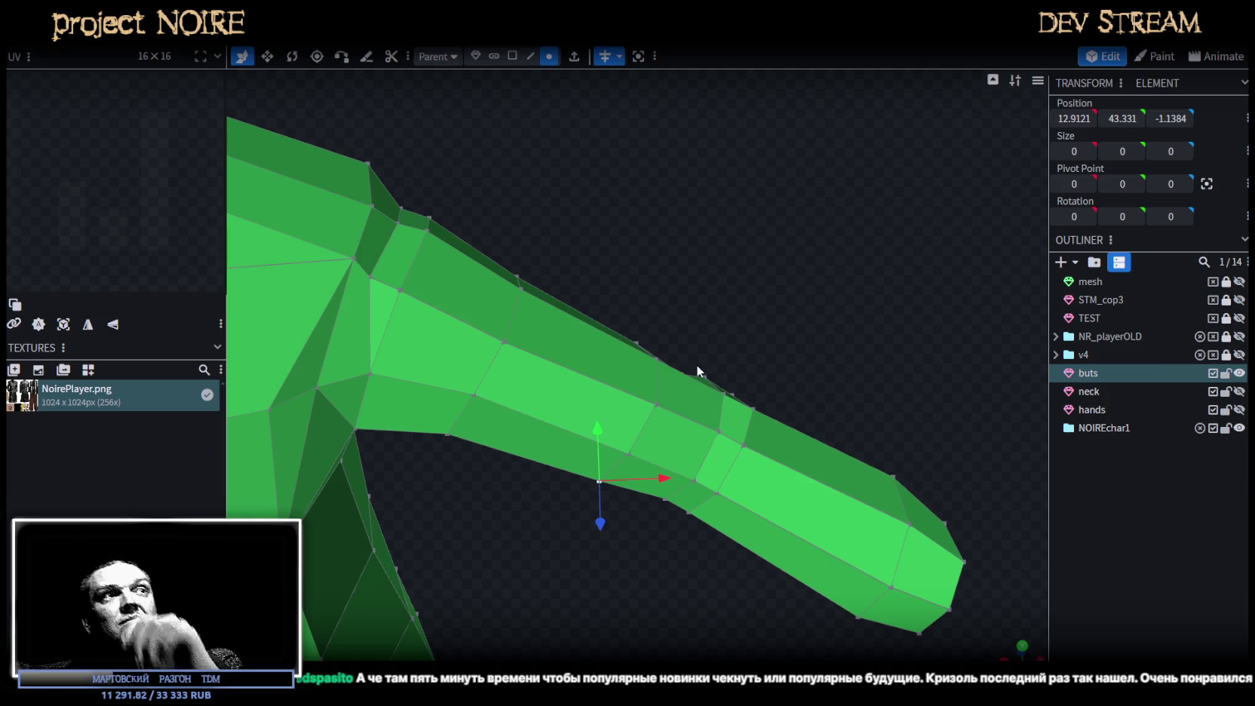
{"action": "mouse_move", "coordinate": [586, 527]}
{"action": "left_mouse_down"}
{"action": "mouse_move", "coordinate": [598, 509]}
{"action": "mouse_move", "coordinate": [590, 482]}
{"action": "mouse_move", "coordinate": [760, 285]}
{"action": "mouse_move", "coordinate": [573, 297]}
{"action": "mouse_move", "coordinate": [571, 265]}
{"action": "mouse_move", "coordinate": [526, 276]}
{"action": "mouse_move", "coordinate": [678, 309]}
{"action": "mouse_move", "coordinate": [584, 296]}
{"action": "mouse_move", "coordinate": [545, 268]}
{"action": "mouse_move", "coordinate": [685, 332]}
{"action": "mouse_move", "coordinate": [465, 363]}
{"action": "mouse_move", "coordinate": [451, 318]}
{"action": "mouse_move", "coordinate": [503, 284]}
{"action": "left_mouse_up"}
{"action": "left_click", "coordinate": [596, 270]}
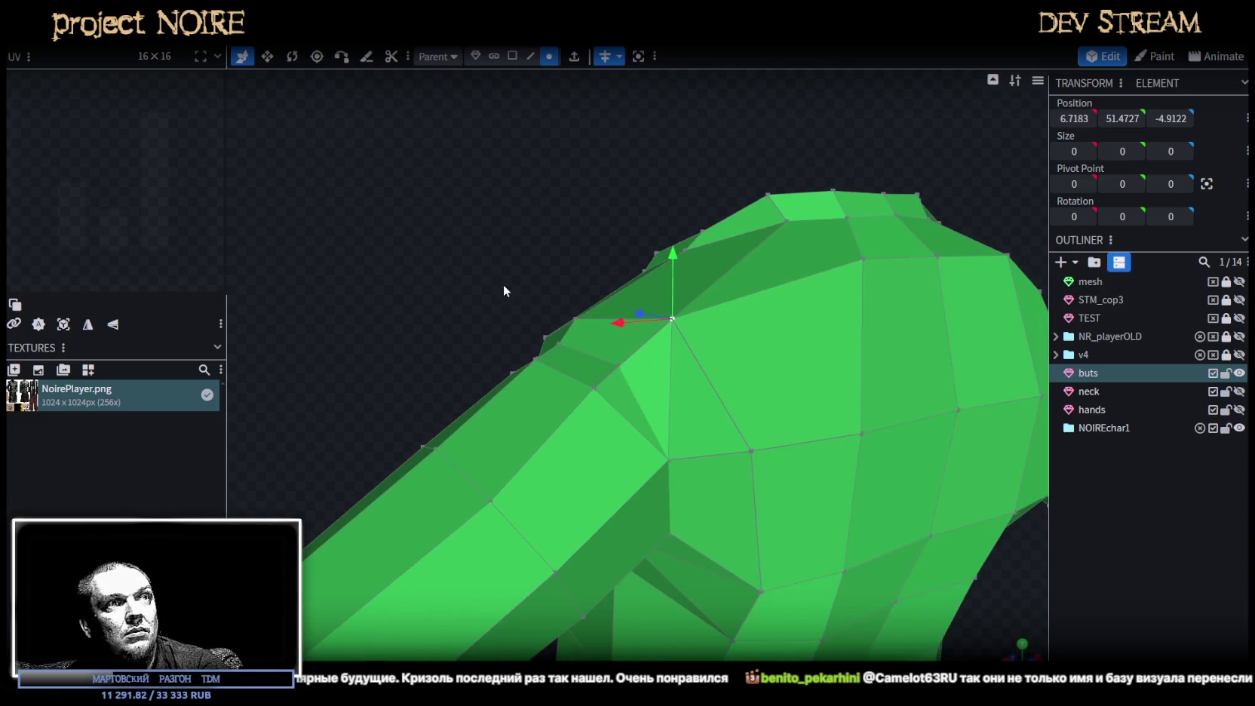
Delete the triangular shoulder face beside the neck.
{"action": "left_click", "coordinate": [513, 56]}
{"action": "left_click", "coordinate": [698, 418]}
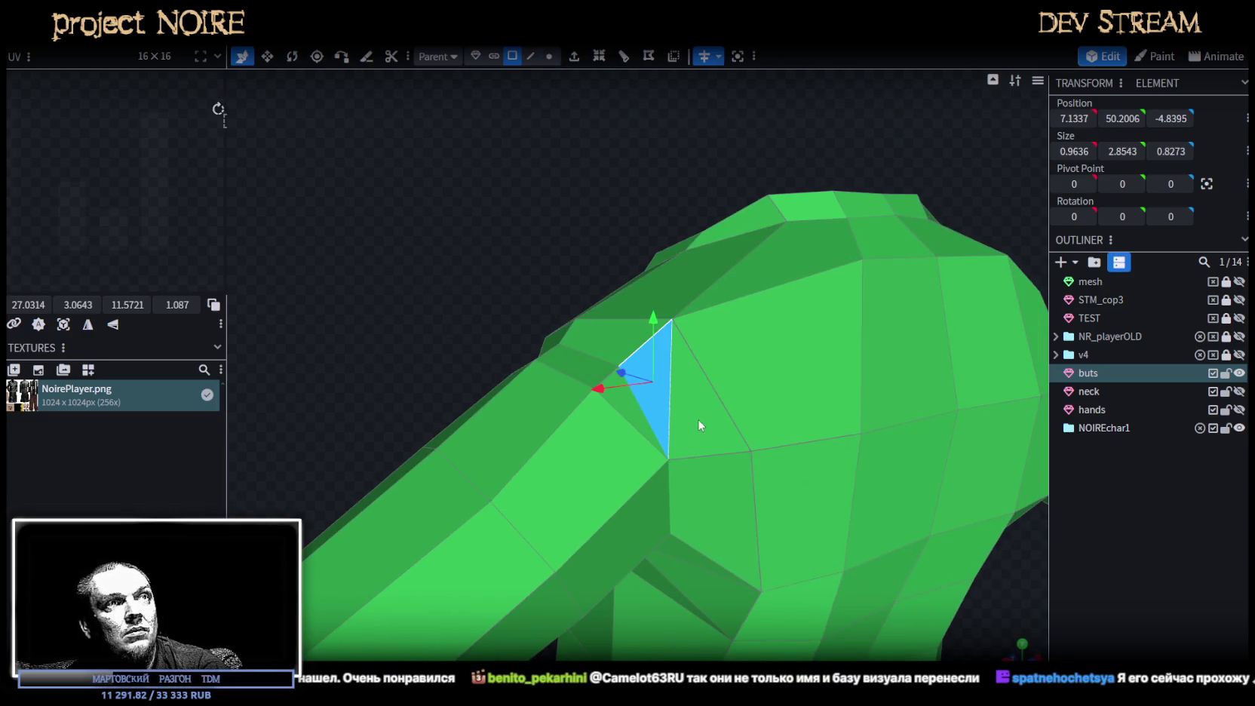
{"action": "left_click", "coordinate": [715, 422]}
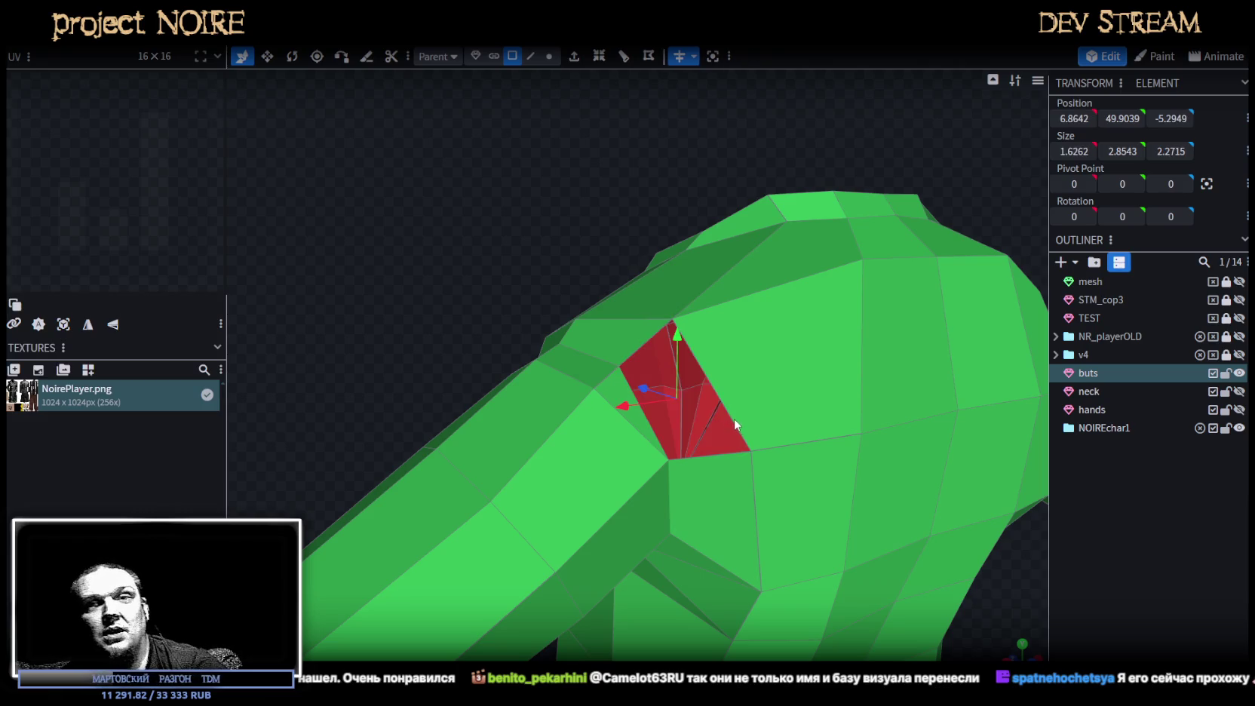
{"action": "left_click", "coordinate": [533, 56]}
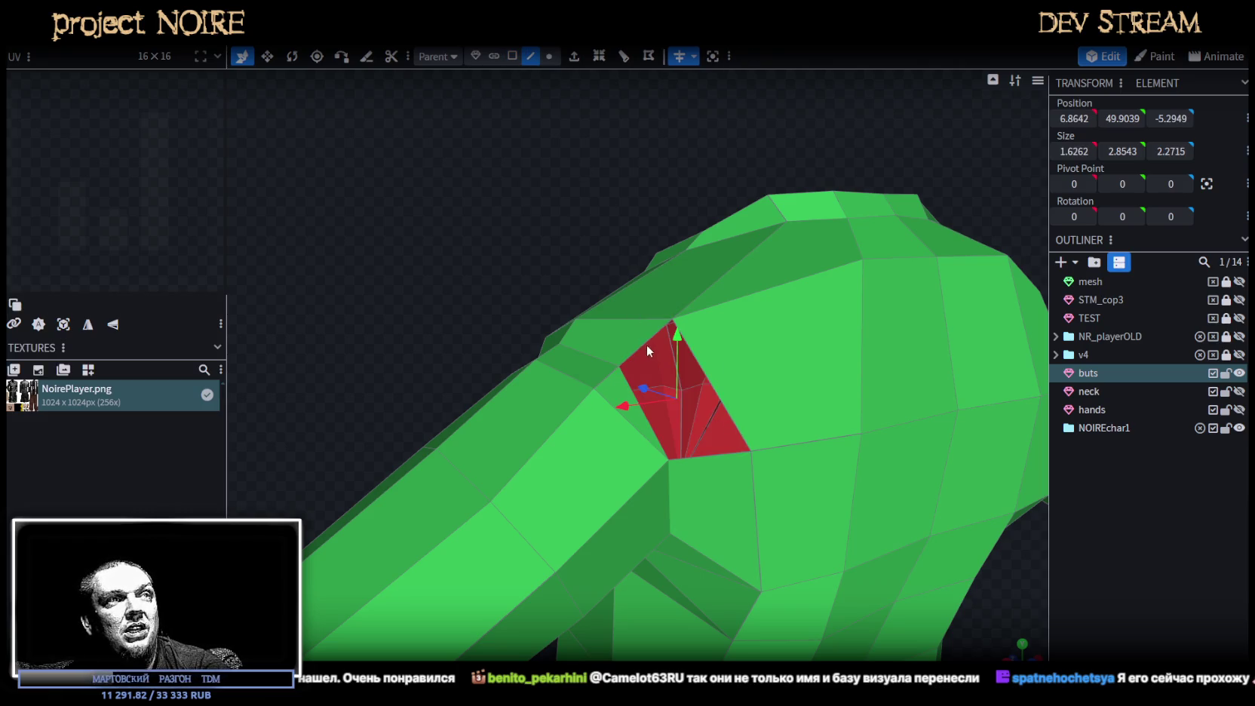
{"action": "left_click", "coordinate": [703, 455]}
{"action": "mouse_move", "coordinate": [367, 251]}
{"action": "left_mouse_down"}
{"action": "mouse_move", "coordinate": [501, 275]}
{"action": "mouse_move", "coordinate": [550, 250]}
{"action": "mouse_move", "coordinate": [605, 251]}
{"action": "mouse_move", "coordinate": [628, 277]}
{"action": "mouse_move", "coordinate": [804, 300]}
{"action": "mouse_move", "coordinate": [809, 356]}
{"action": "mouse_move", "coordinate": [792, 324]}
{"action": "left_mouse_up"}
Nudge a shoulder-top vertex outward, lower it slightly and shift it in depth.
{"action": "left_click", "coordinate": [549, 56]}
{"action": "left_click", "coordinate": [722, 324]}
{"action": "mouse_move", "coordinate": [780, 336]}
{"action": "left_mouse_down"}
{"action": "mouse_move", "coordinate": [909, 395]}
{"action": "mouse_move", "coordinate": [743, 282]}
{"action": "mouse_move", "coordinate": [648, 309]}
{"action": "mouse_move", "coordinate": [640, 334]}
{"action": "left_mouse_up"}
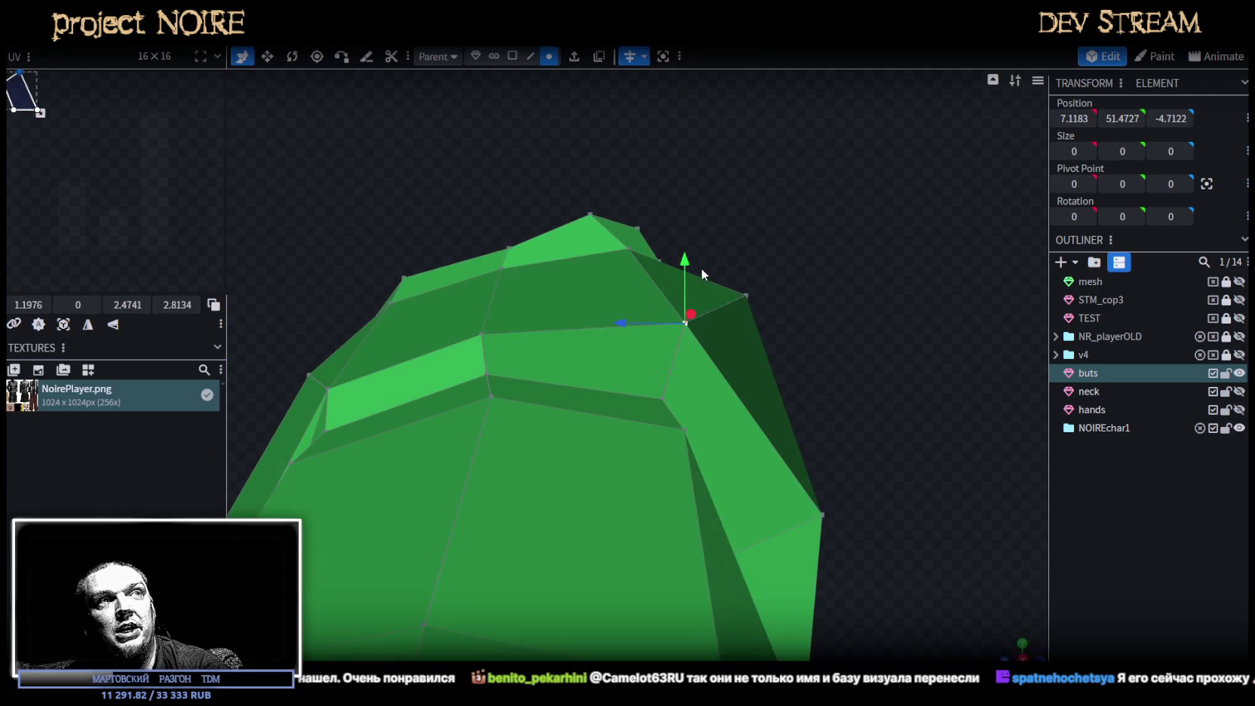
{"action": "left_click_drag", "start_coordinate": [701, 268], "coordinate": [691, 274]}
{"action": "left_click_drag", "start_coordinate": [609, 341], "coordinate": [638, 347]}
{"action": "mouse_move", "coordinate": [832, 322]}
{"action": "left_mouse_down"}
{"action": "mouse_move", "coordinate": [769, 392]}
{"action": "mouse_move", "coordinate": [828, 360]}
{"action": "mouse_move", "coordinate": [757, 396]}
{"action": "mouse_move", "coordinate": [765, 353]}
{"action": "mouse_move", "coordinate": [679, 327]}
{"action": "mouse_move", "coordinate": [773, 270]}
{"action": "left_mouse_up"}
Move the neck-side vertex in depth and lower it, then shift the centre neck vertex in depth.
{"action": "left_click", "coordinate": [757, 324]}
{"action": "left_click_drag", "start_coordinate": [662, 302], "coordinate": [652, 301]}
{"action": "mouse_move", "coordinate": [702, 240]}
{"action": "left_mouse_down"}
{"action": "mouse_move", "coordinate": [713, 328]}
{"action": "mouse_move", "coordinate": [817, 334]}
{"action": "mouse_move", "coordinate": [739, 227]}
{"action": "mouse_move", "coordinate": [668, 247]}
{"action": "left_mouse_up"}
{"action": "left_click", "coordinate": [858, 317]}
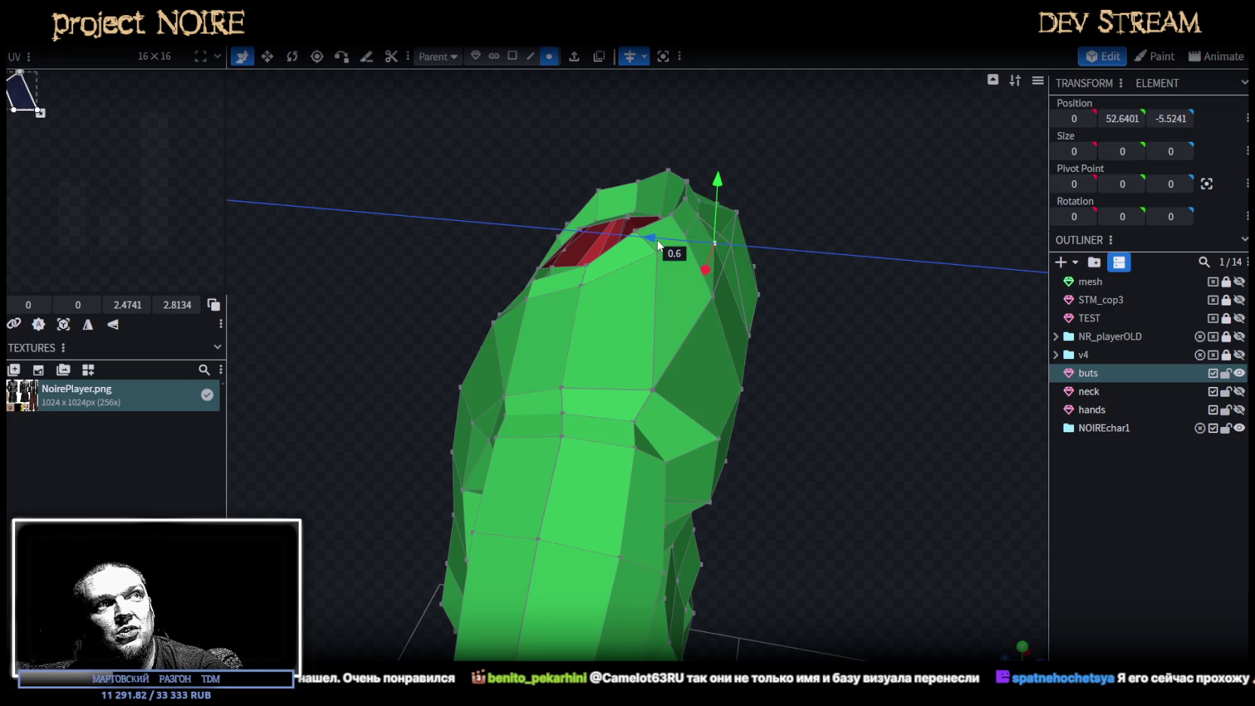
{"action": "mouse_move", "coordinate": [861, 324]}
{"action": "left_mouse_down"}
{"action": "mouse_move", "coordinate": [694, 320]}
{"action": "mouse_move", "coordinate": [820, 292]}
{"action": "mouse_move", "coordinate": [667, 332]}
{"action": "left_mouse_up"}
{"action": "left_click", "coordinate": [640, 329]}
{"action": "left_click_drag", "start_coordinate": [568, 291], "coordinate": [671, 232]}
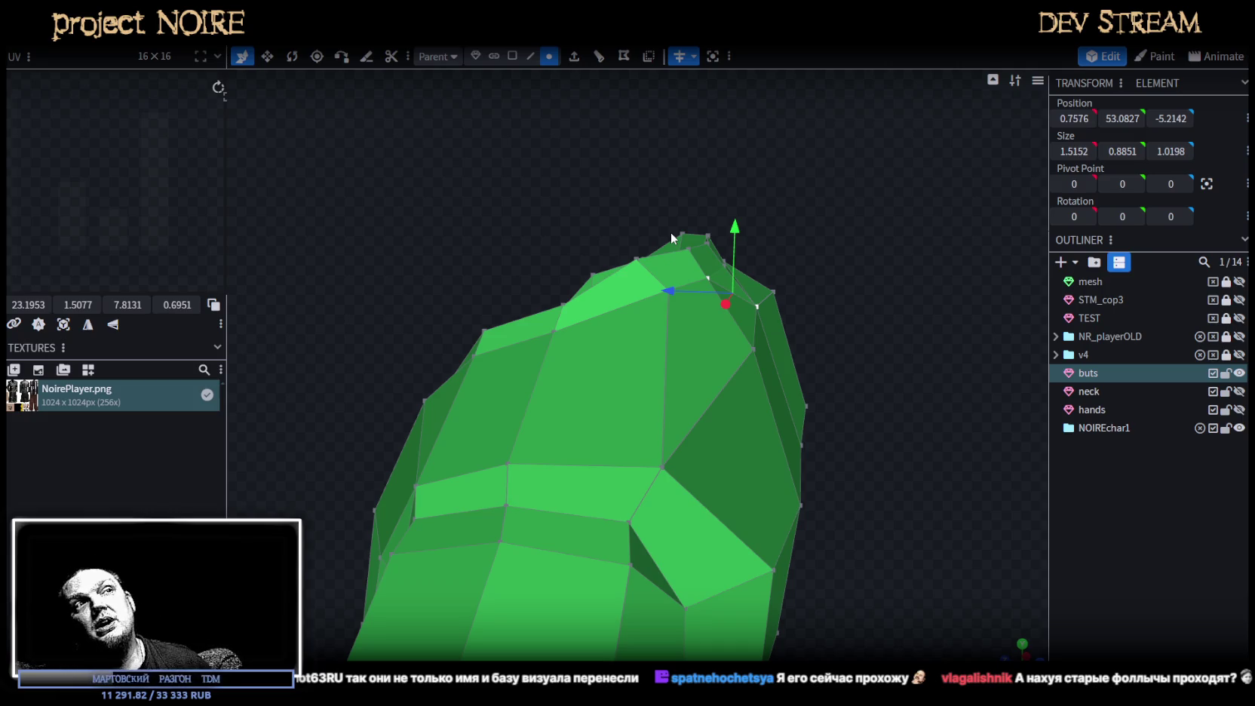
{"action": "left_click_drag", "start_coordinate": [905, 288], "coordinate": [714, 266]}
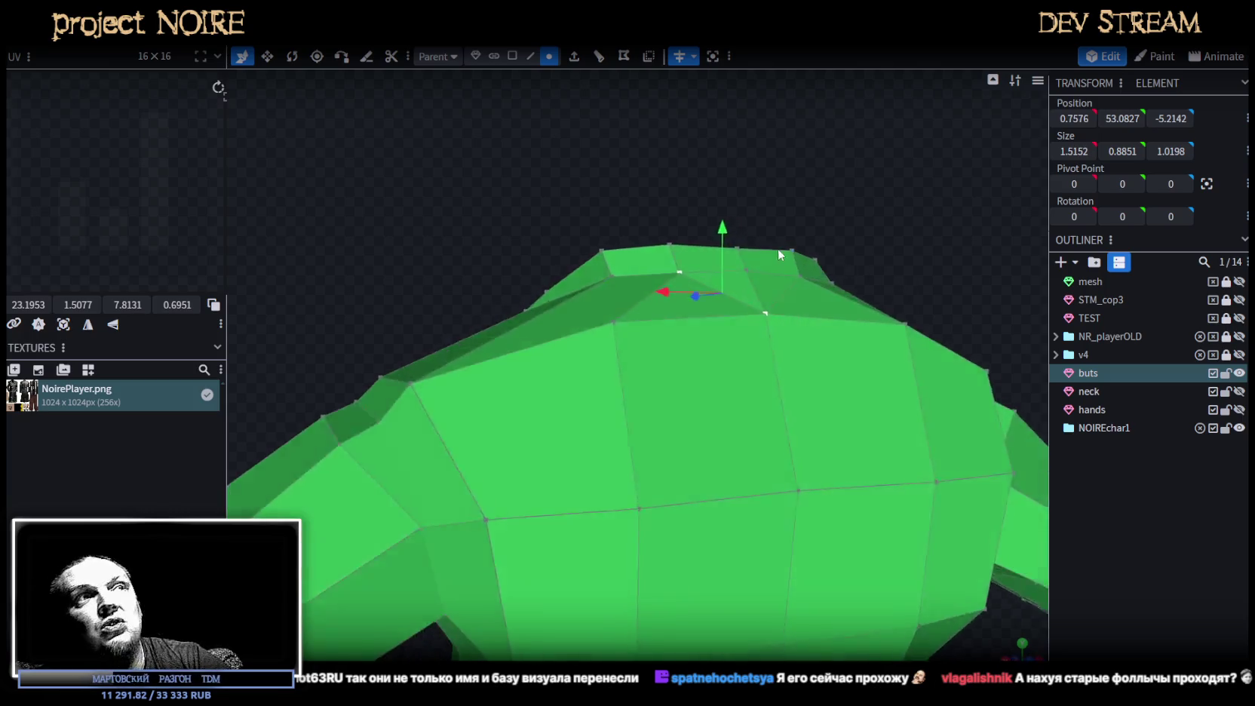
Lower the top-centre neck vertex and move it slightly in depth.
{"action": "left_click", "coordinate": [711, 322]}
{"action": "left_click_drag", "start_coordinate": [711, 322], "coordinate": [623, 192]}
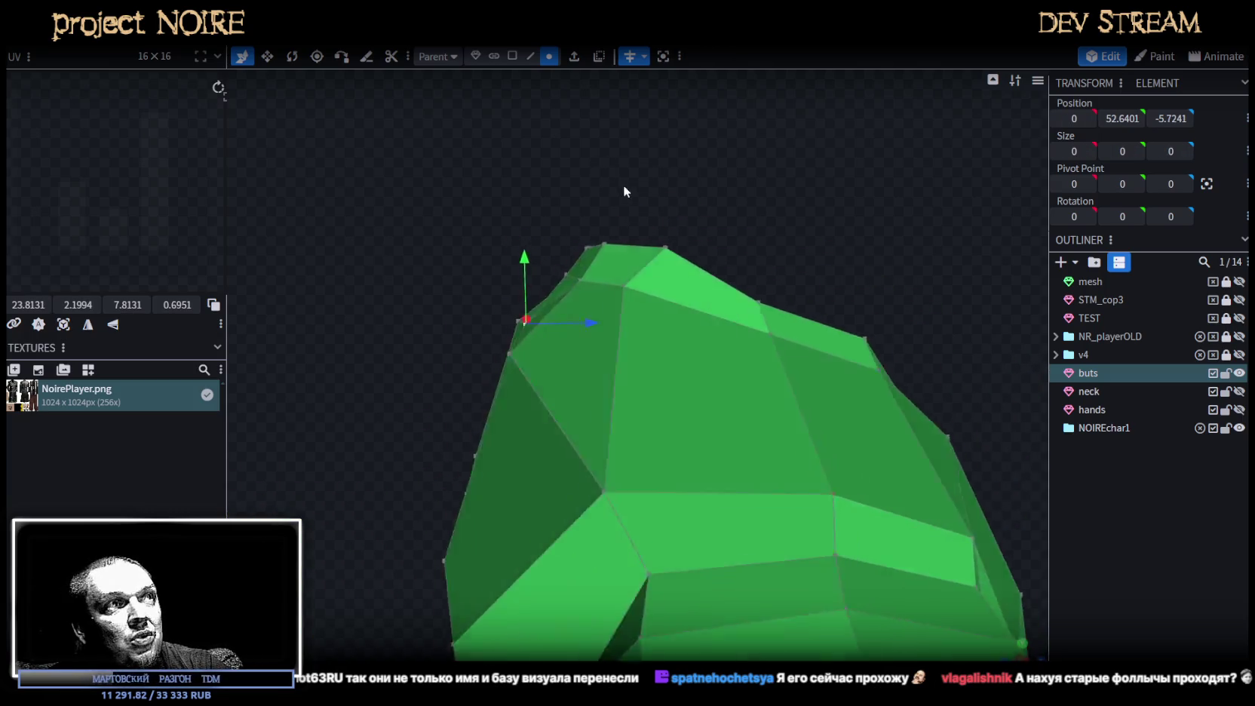
{"action": "left_click_drag", "start_coordinate": [571, 246], "coordinate": [571, 332]}
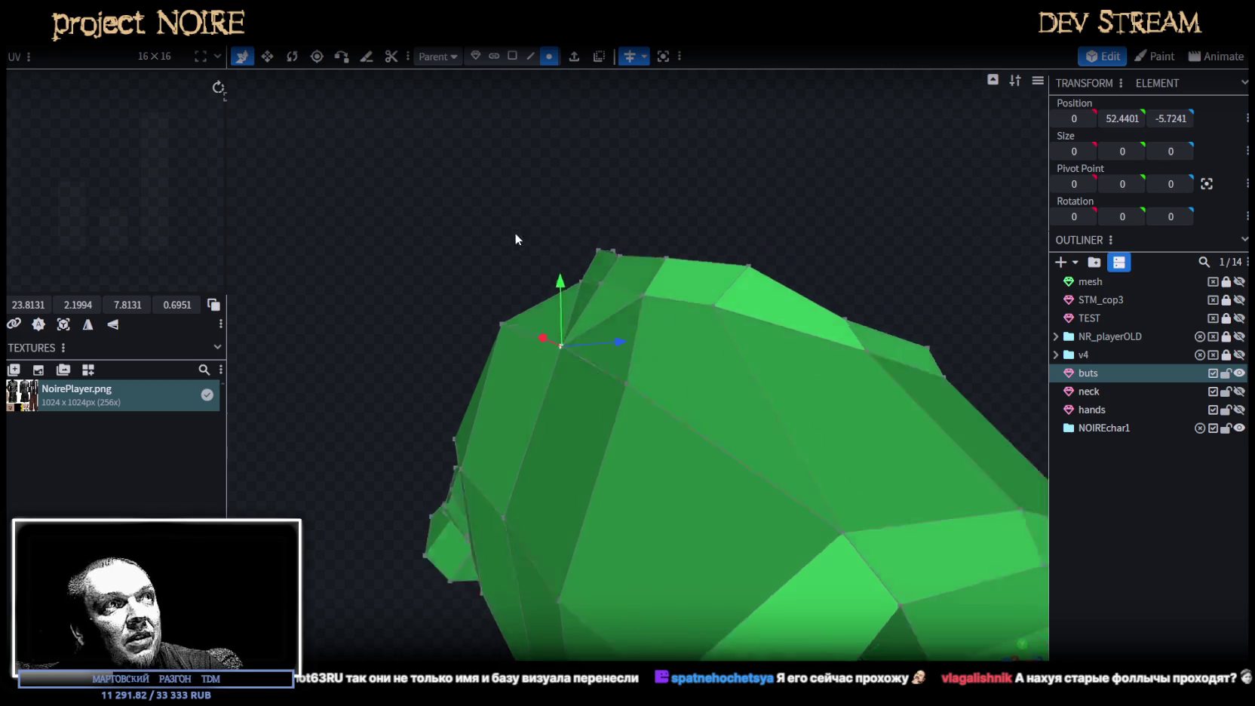
{"action": "left_click_drag", "start_coordinate": [617, 408], "coordinate": [617, 397]}
{"action": "mouse_move", "coordinate": [523, 275]}
{"action": "left_mouse_down"}
{"action": "mouse_move", "coordinate": [534, 201]}
{"action": "mouse_move", "coordinate": [701, 166]}
{"action": "mouse_move", "coordinate": [885, 474]}
{"action": "mouse_move", "coordinate": [826, 509]}
{"action": "mouse_move", "coordinate": [749, 377]}
{"action": "left_mouse_up"}
Pull two back-of-shoulder vertices inward along Z.
{"action": "left_click", "coordinate": [737, 300]}
{"action": "mouse_move", "coordinate": [741, 299]}
{"action": "left_mouse_down"}
{"action": "mouse_move", "coordinate": [828, 362]}
{"action": "mouse_move", "coordinate": [804, 394]}
{"action": "left_mouse_up"}
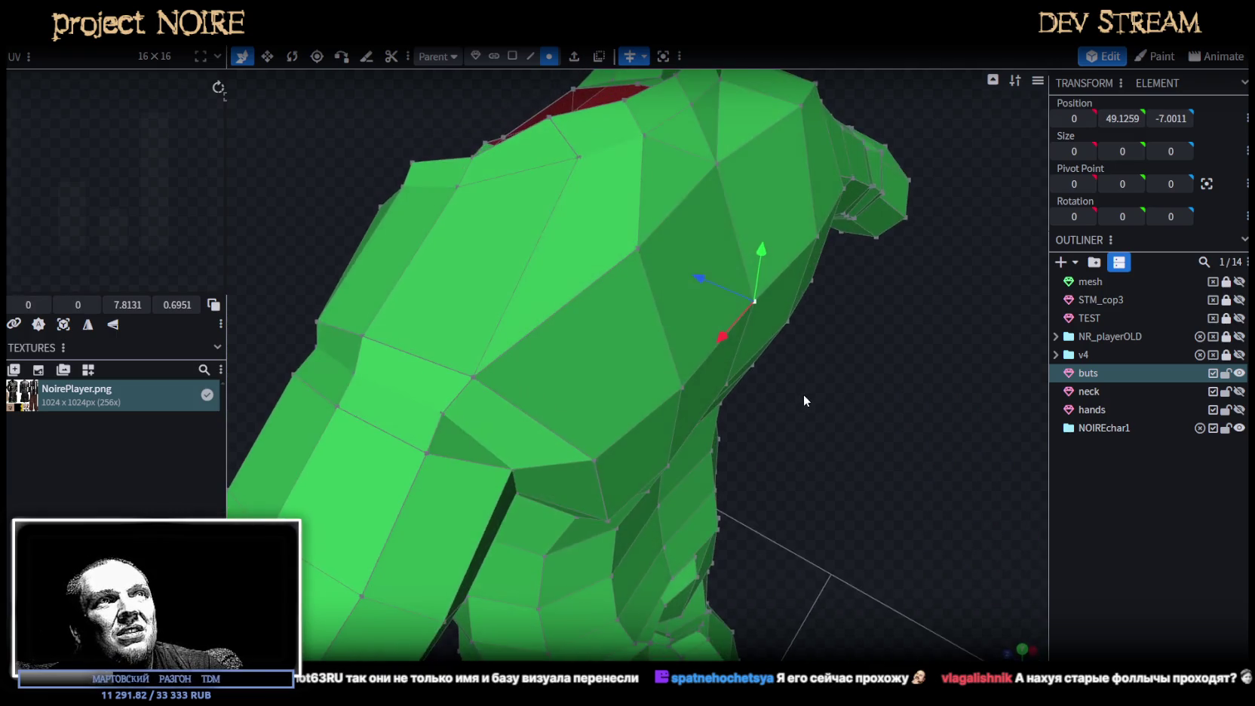
{"action": "mouse_move", "coordinate": [701, 281]}
{"action": "left_mouse_down"}
{"action": "mouse_move", "coordinate": [869, 360]}
{"action": "mouse_move", "coordinate": [760, 351]}
{"action": "left_mouse_up"}
{"action": "left_click", "coordinate": [723, 347]}
{"action": "mouse_move", "coordinate": [906, 329]}
{"action": "left_mouse_down"}
{"action": "mouse_move", "coordinate": [953, 297]}
{"action": "mouse_move", "coordinate": [900, 248]}
{"action": "left_mouse_up"}
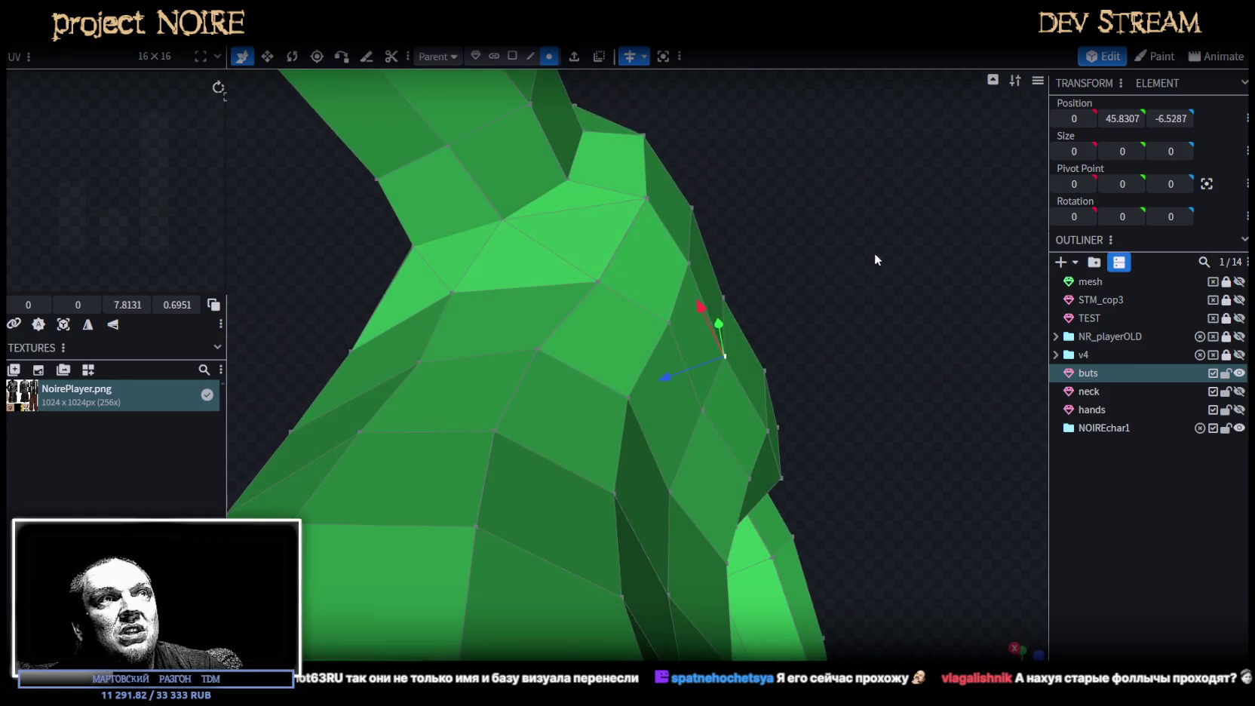
{"action": "left_click_drag", "start_coordinate": [696, 368], "coordinate": [691, 370]}
{"action": "left_click_drag", "start_coordinate": [870, 248], "coordinate": [821, 471]}
Move another pair of shoulder vertices together along depth.
{"action": "left_click", "coordinate": [732, 332]}
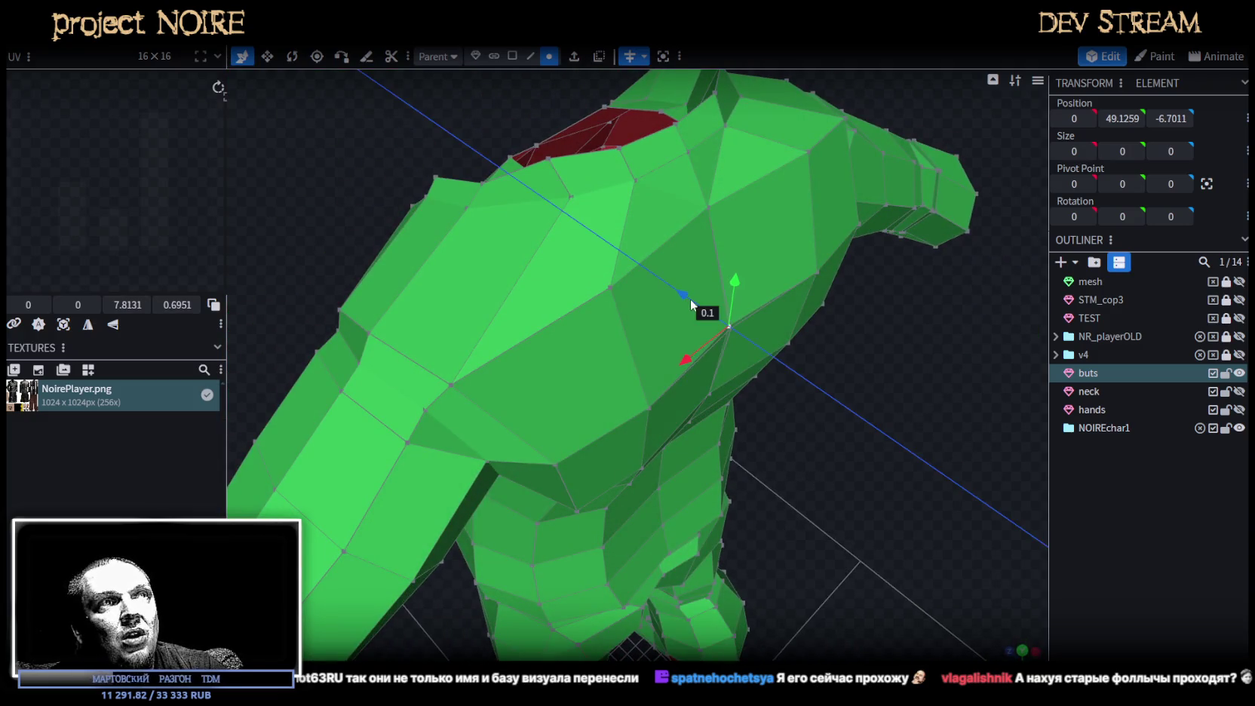
{"action": "mouse_move", "coordinate": [820, 531]}
{"action": "left_mouse_down"}
{"action": "mouse_move", "coordinate": [839, 448]}
{"action": "mouse_move", "coordinate": [802, 455]}
{"action": "mouse_move", "coordinate": [689, 429]}
{"action": "mouse_move", "coordinate": [718, 402]}
{"action": "mouse_move", "coordinate": [466, 449]}
{"action": "mouse_move", "coordinate": [548, 467]}
{"action": "mouse_move", "coordinate": [528, 488]}
{"action": "mouse_move", "coordinate": [605, 532]}
{"action": "mouse_move", "coordinate": [657, 491]}
{"action": "mouse_move", "coordinate": [729, 329]}
{"action": "left_mouse_up"}
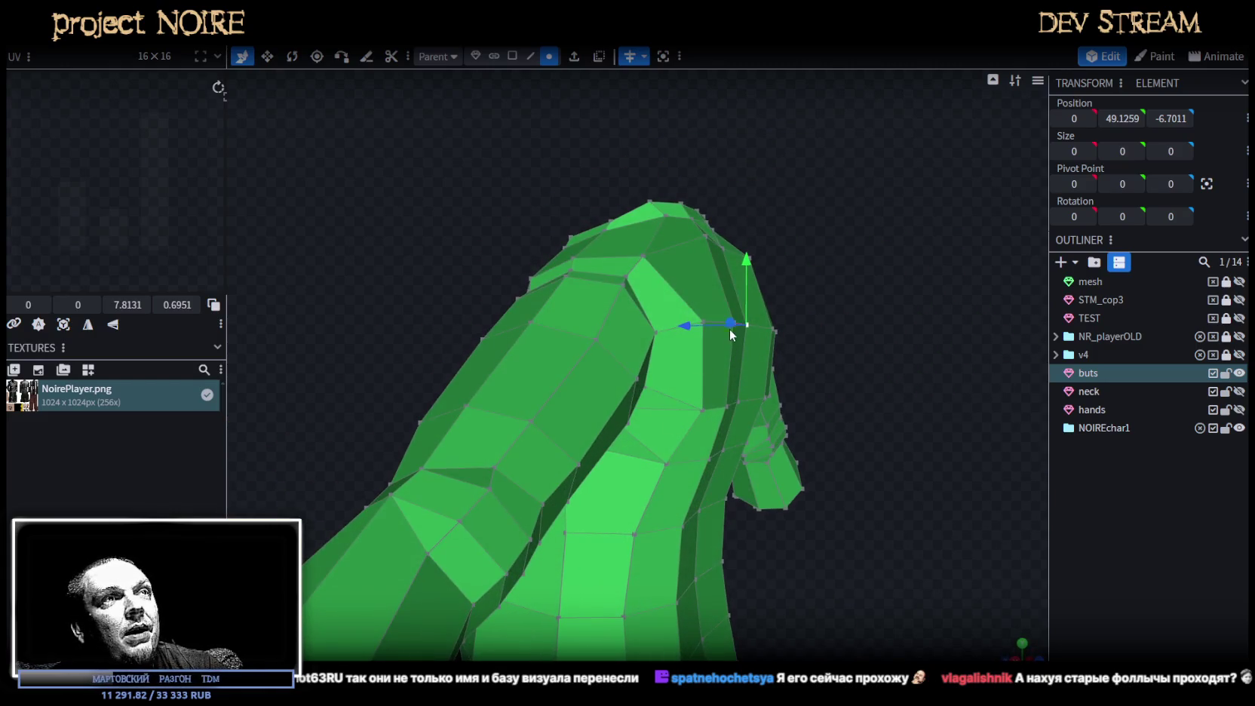
{"action": "left_click", "coordinate": [704, 412]}
{"action": "left_click", "coordinate": [656, 331], "text": "shift"}
{"action": "left_click_drag", "start_coordinate": [867, 505], "coordinate": [839, 558]}
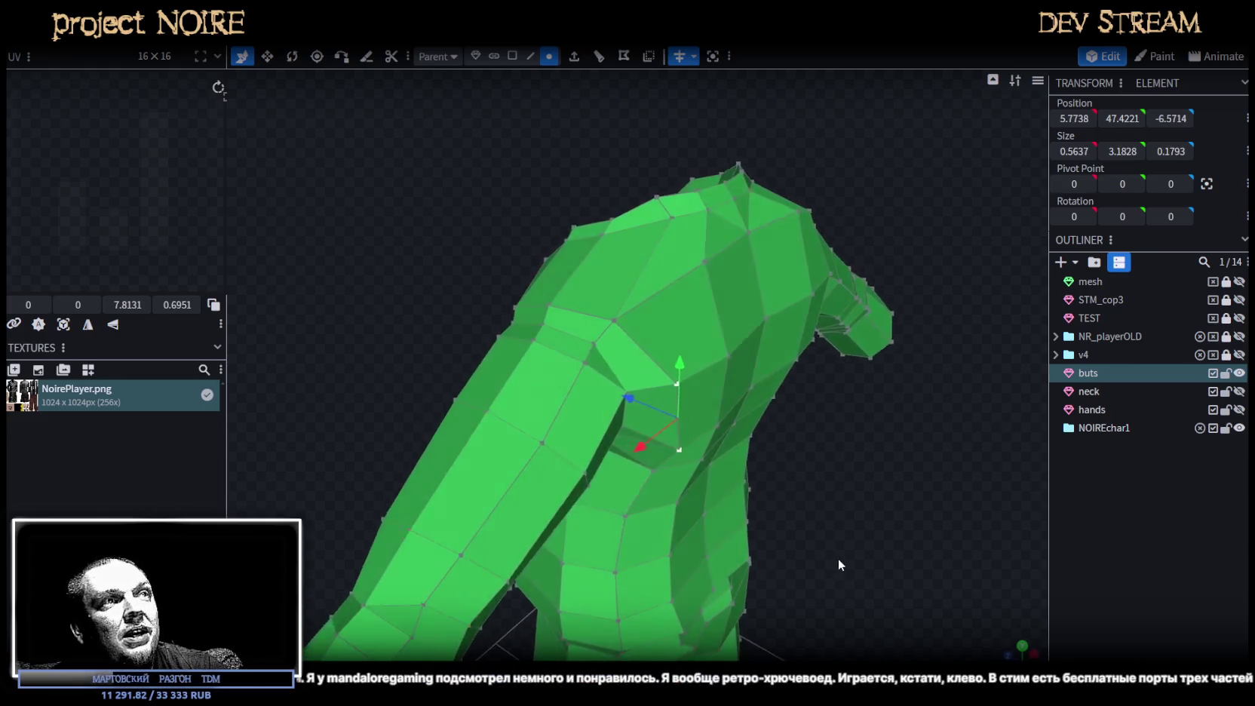
{"action": "mouse_move", "coordinate": [637, 409]}
{"action": "left_mouse_down"}
{"action": "mouse_move", "coordinate": [860, 522]}
{"action": "mouse_move", "coordinate": [885, 455]}
{"action": "mouse_move", "coordinate": [833, 540]}
{"action": "left_mouse_up"}
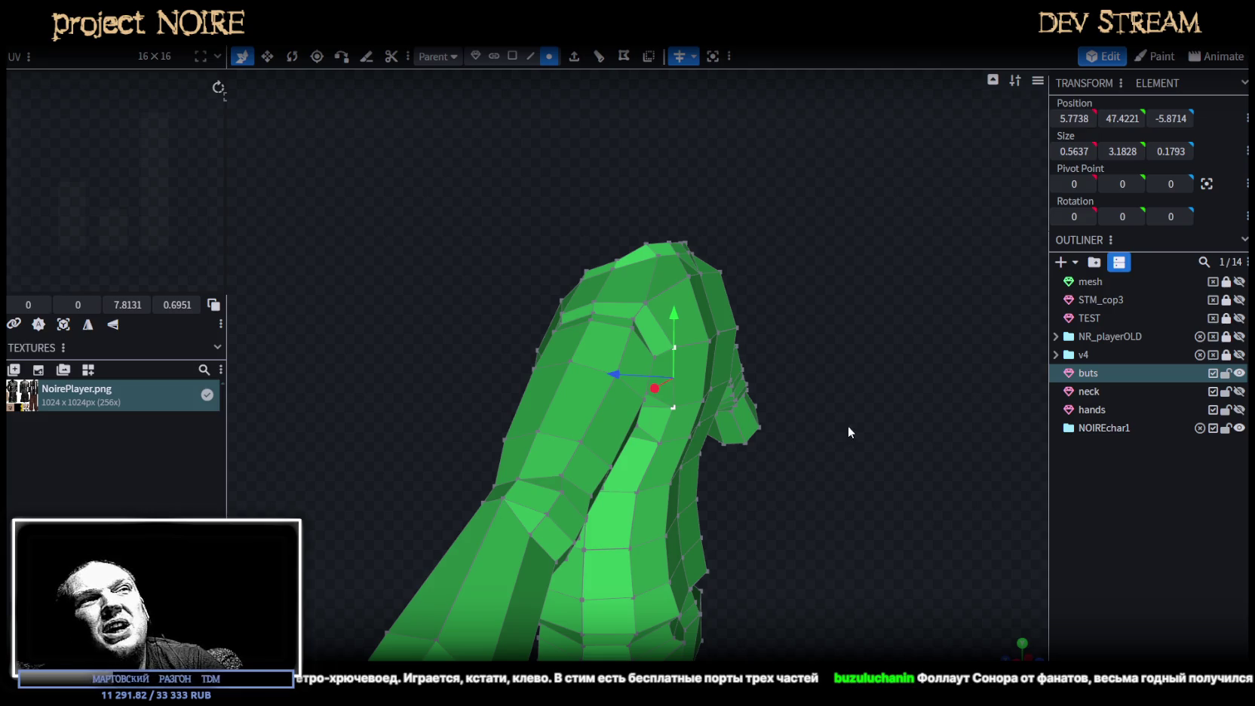
{"action": "left_click_drag", "start_coordinate": [848, 426], "coordinate": [730, 396]}
{"action": "left_click", "coordinate": [603, 448]}
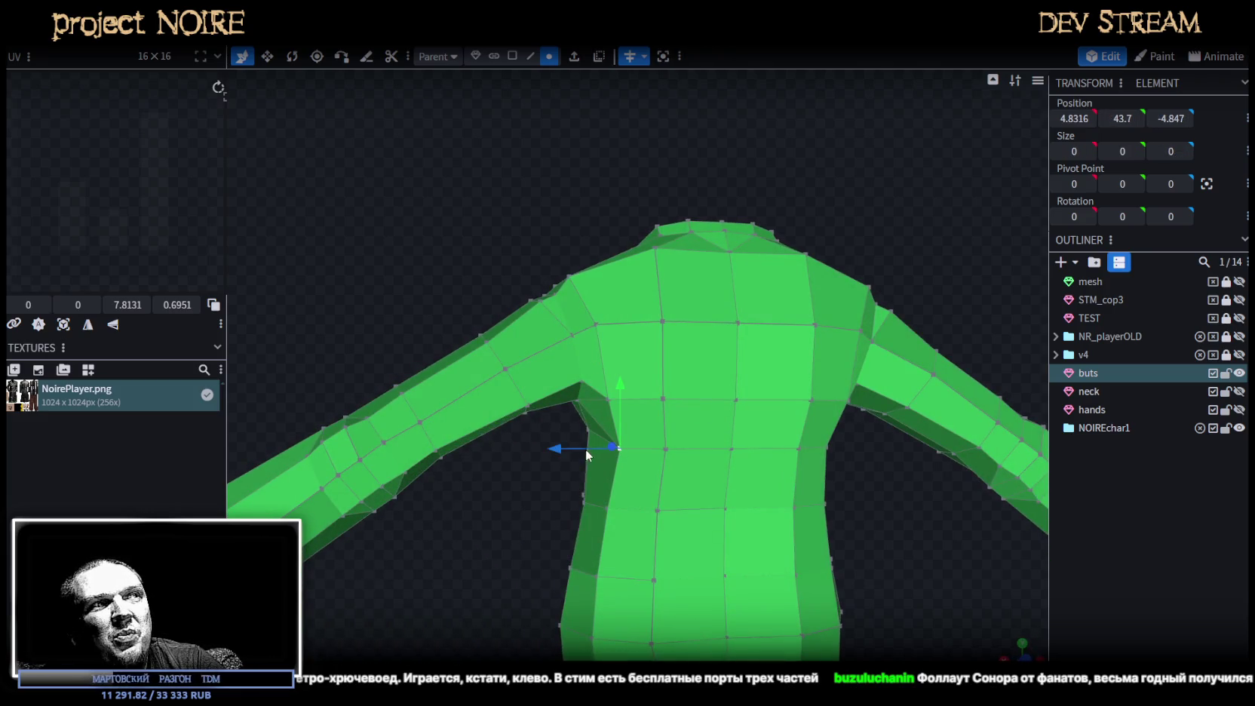
Pull a jacket side vertex below the armpit inward along X by 0.4, then 0.3.
{"action": "mouse_move", "coordinate": [526, 494]}
{"action": "left_mouse_down"}
{"action": "mouse_move", "coordinate": [824, 482]}
{"action": "mouse_move", "coordinate": [477, 454]}
{"action": "mouse_move", "coordinate": [470, 477]}
{"action": "mouse_move", "coordinate": [847, 469]}
{"action": "mouse_move", "coordinate": [854, 496]}
{"action": "left_mouse_up"}
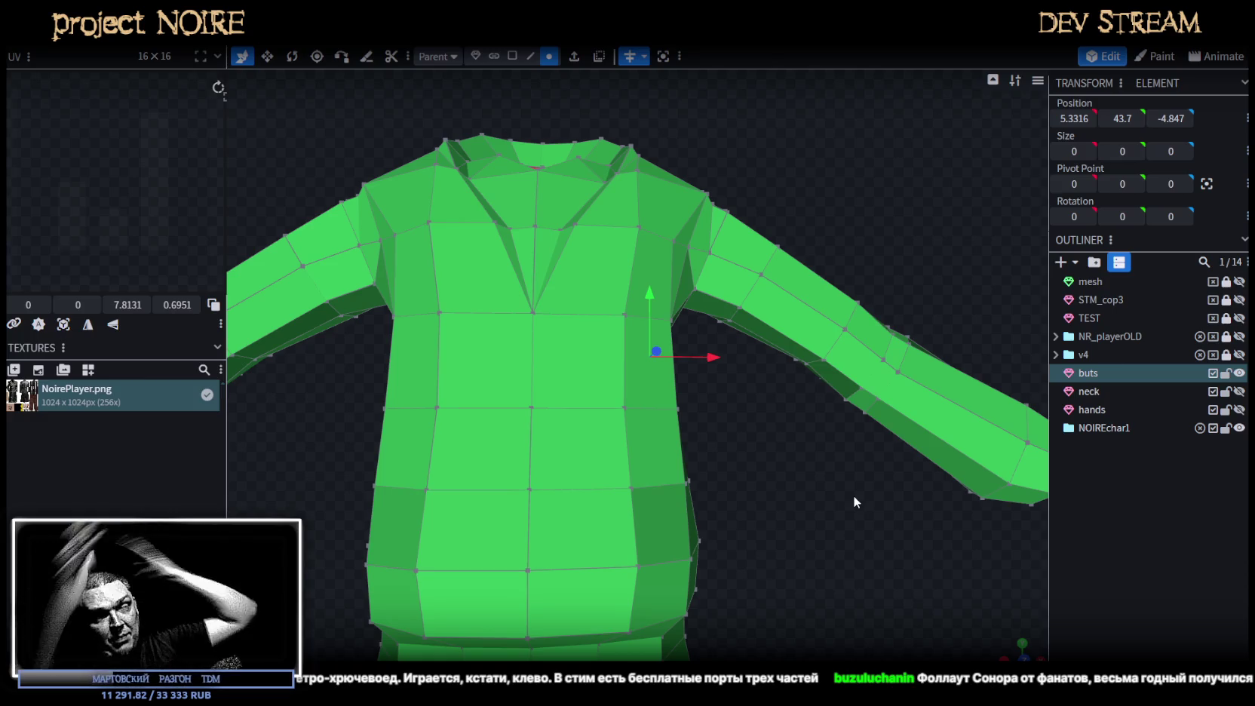
{"action": "scroll", "coordinate": [814, 466], "scroll_direction": "up", "scroll_amount": 3}
{"action": "scroll", "coordinate": [780, 488], "scroll_direction": "up", "scroll_amount": 3}
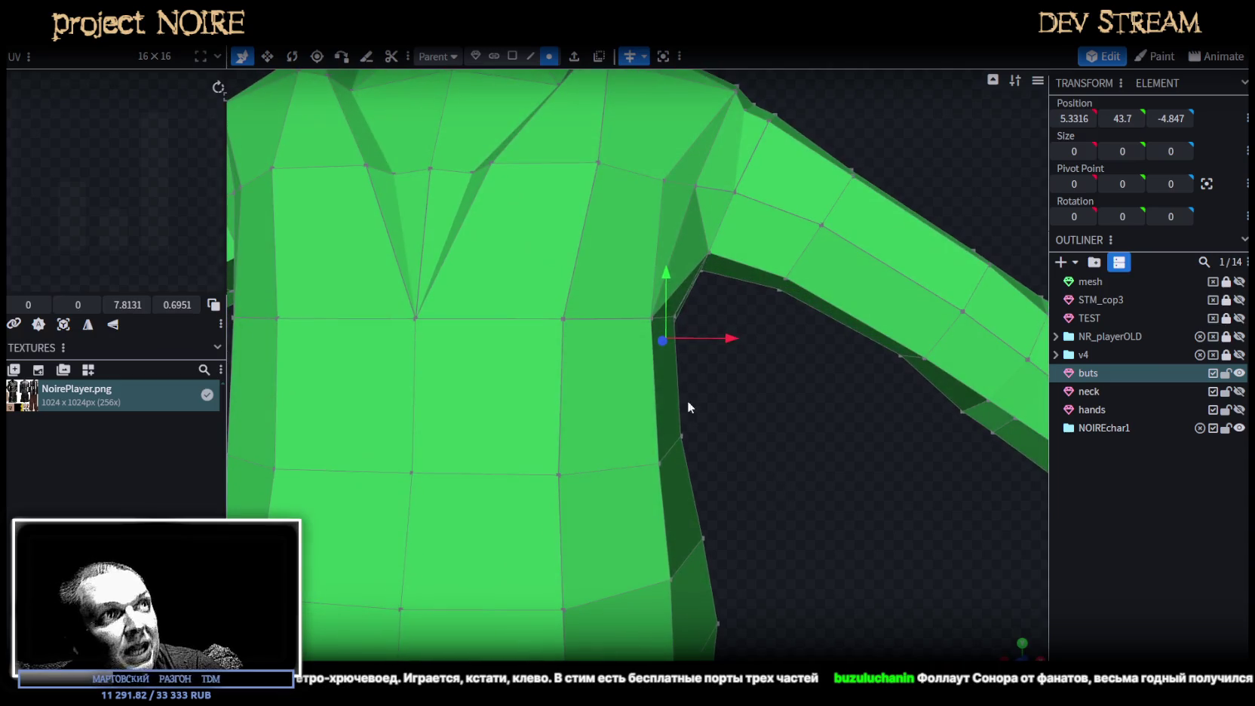
{"action": "left_click", "coordinate": [653, 318]}
{"action": "left_click_drag", "start_coordinate": [725, 318], "coordinate": [709, 318]}
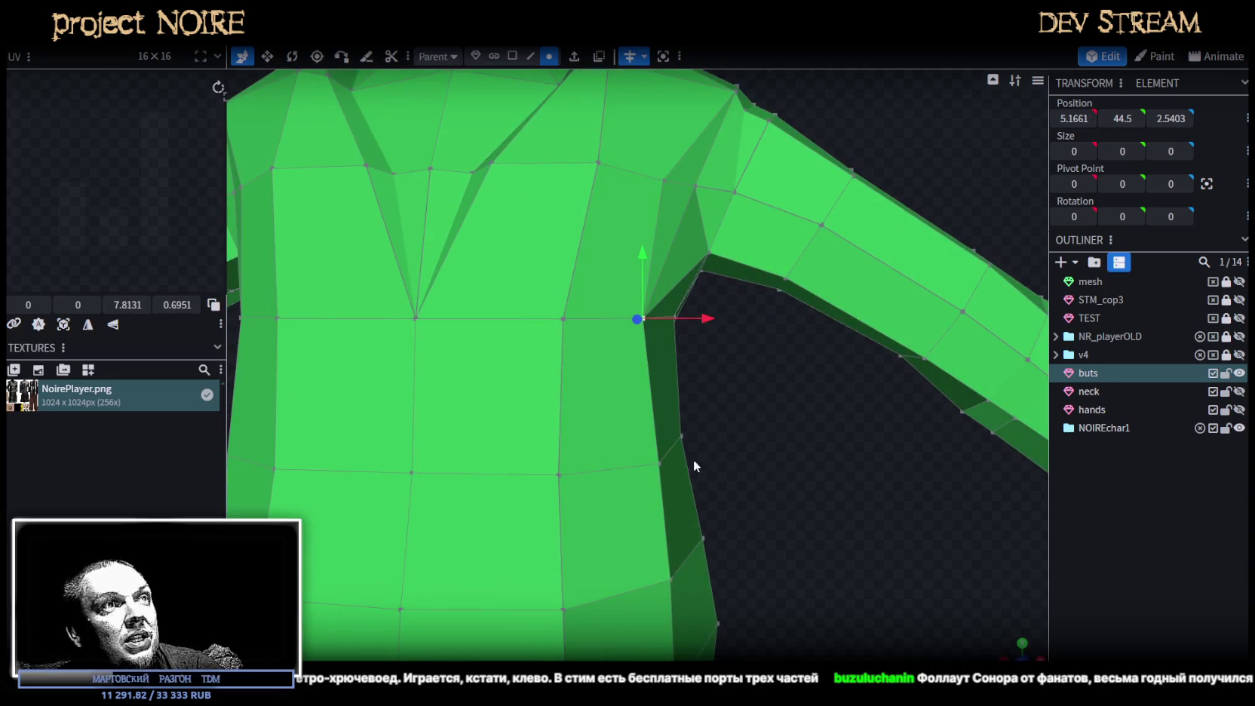
{"action": "left_click_drag", "start_coordinate": [720, 489], "coordinate": [817, 405]}
{"action": "left_click_drag", "start_coordinate": [788, 329], "coordinate": [771, 338]}
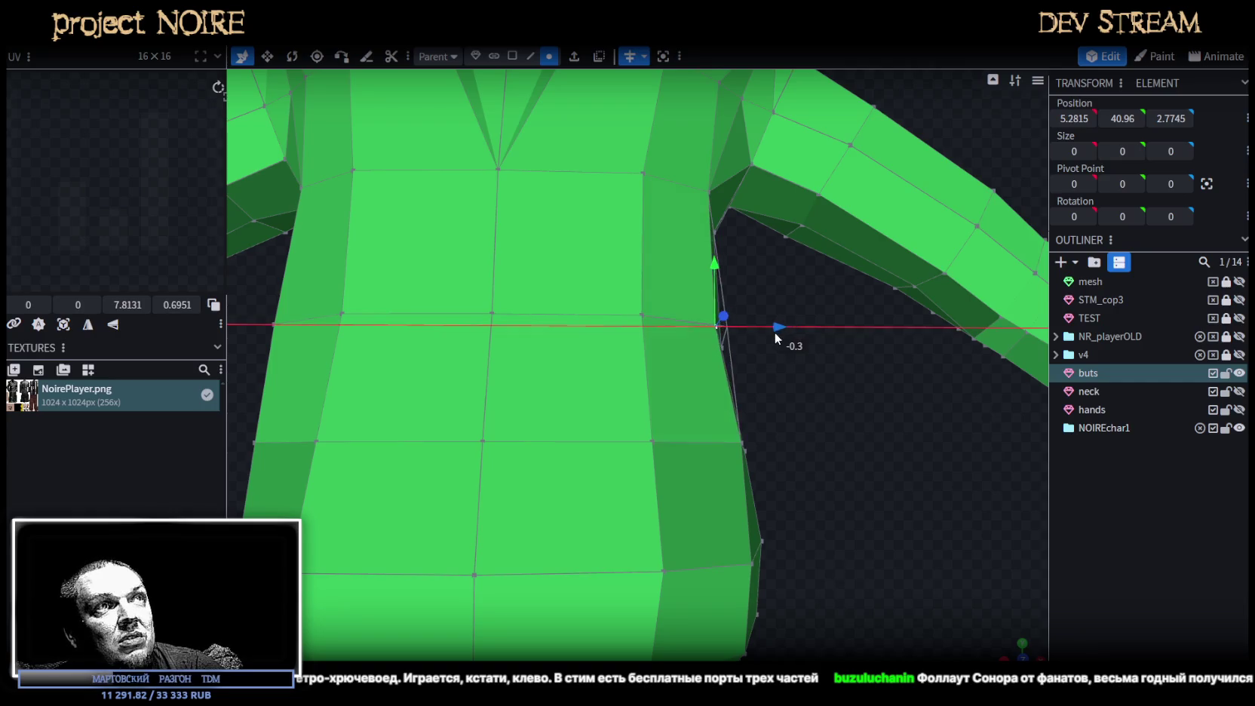
{"action": "left_click_drag", "start_coordinate": [799, 407], "coordinate": [725, 463]}
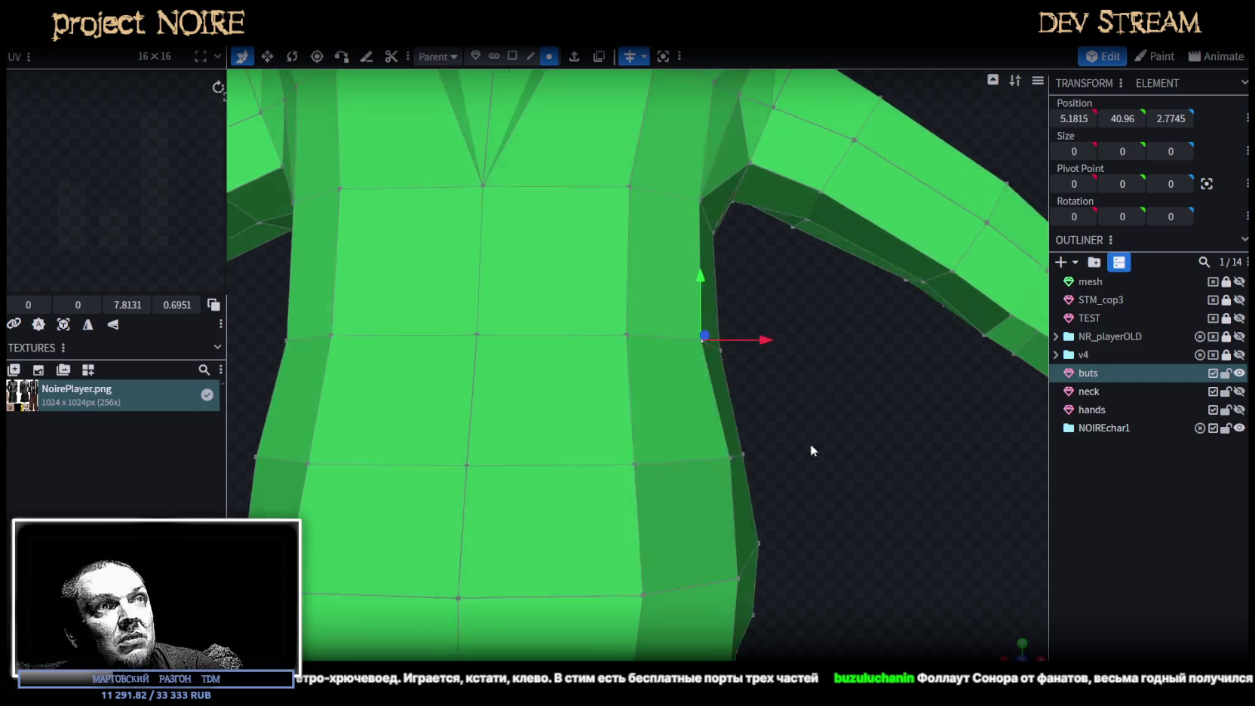
{"action": "mouse_move", "coordinate": [763, 473]}
{"action": "left_mouse_down"}
{"action": "mouse_move", "coordinate": [815, 495]}
{"action": "mouse_move", "coordinate": [887, 447]}
{"action": "mouse_move", "coordinate": [834, 468]}
{"action": "mouse_move", "coordinate": [846, 536]}
{"action": "mouse_move", "coordinate": [837, 486]}
{"action": "mouse_move", "coordinate": [739, 472]}
{"action": "mouse_move", "coordinate": [761, 418]}
{"action": "mouse_move", "coordinate": [810, 405]}
{"action": "mouse_move", "coordinate": [717, 439]}
{"action": "mouse_move", "coordinate": [908, 467]}
{"action": "mouse_move", "coordinate": [904, 555]}
{"action": "left_mouse_up"}
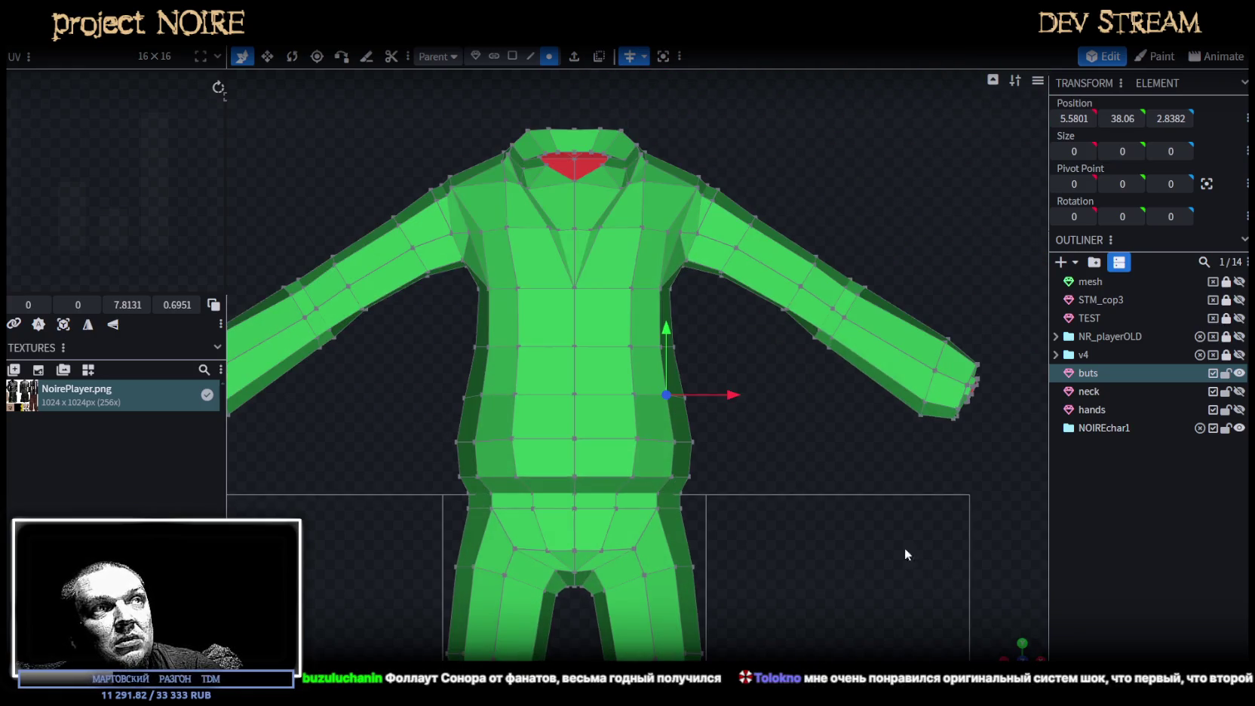
{"action": "double_click", "coordinate": [487, 436]}
Raise the waist edge loop and the loop above it by 0.5 on Y, then select the chest loop.
{"action": "left_click_drag", "start_coordinate": [582, 389], "coordinate": [581, 375]}
{"action": "left_click_drag", "start_coordinate": [426, 371], "coordinate": [768, 407]}
{"action": "left_click_drag", "start_coordinate": [579, 332], "coordinate": [577, 324]}
{"action": "left_click_drag", "start_coordinate": [444, 326], "coordinate": [722, 349]}
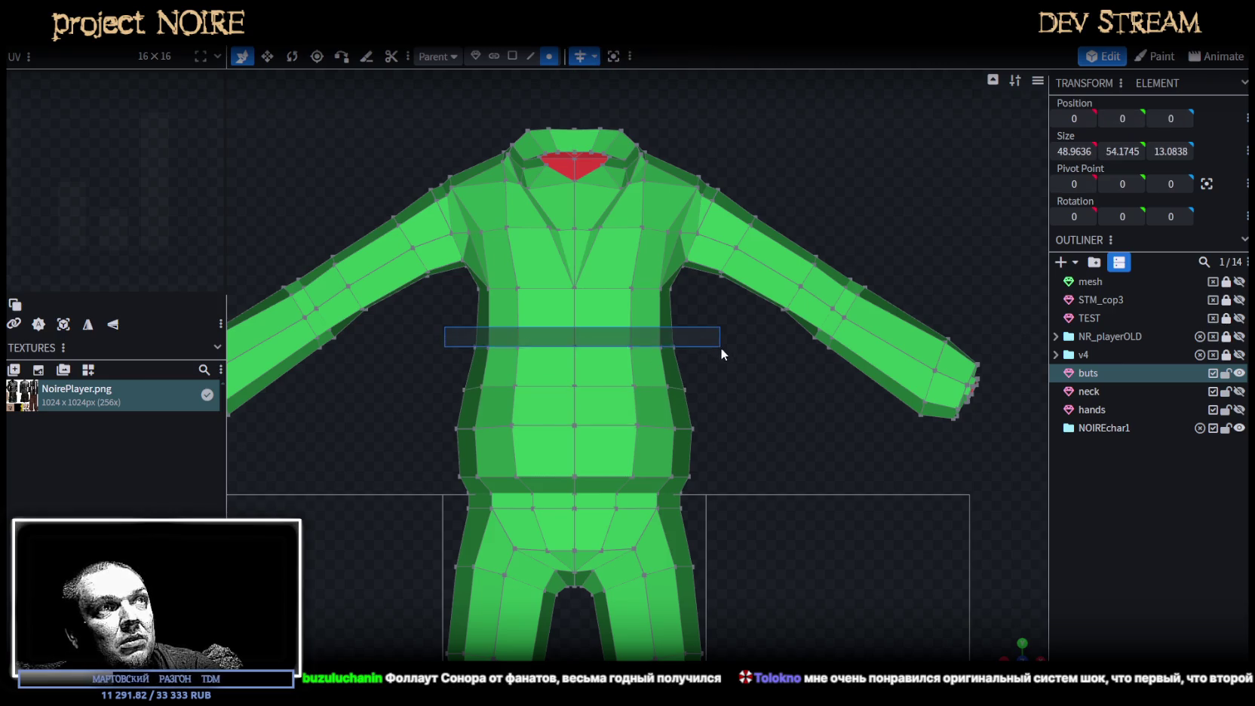
Reselect the buts mesh and pull a belly vertex inward by -0.3 on X.
{"action": "mouse_move", "coordinate": [943, 613]}
{"action": "right_mouse_down"}
{"action": "mouse_move", "coordinate": [744, 404]}
{"action": "mouse_move", "coordinate": [691, 380]}
{"action": "mouse_move", "coordinate": [671, 412]}
{"action": "mouse_move", "coordinate": [757, 379]}
{"action": "mouse_move", "coordinate": [931, 388]}
{"action": "mouse_move", "coordinate": [839, 402]}
{"action": "mouse_move", "coordinate": [894, 382]}
{"action": "mouse_move", "coordinate": [871, 375]}
{"action": "mouse_move", "coordinate": [814, 400]}
{"action": "mouse_move", "coordinate": [744, 390]}
{"action": "mouse_move", "coordinate": [724, 400]}
{"action": "mouse_move", "coordinate": [854, 410]}
{"action": "mouse_move", "coordinate": [702, 403]}
{"action": "mouse_move", "coordinate": [726, 498]}
{"action": "mouse_move", "coordinate": [839, 307]}
{"action": "mouse_move", "coordinate": [836, 336]}
{"action": "right_mouse_up"}
{"action": "scroll", "coordinate": [845, 403], "scroll_direction": "up", "scroll_amount": 3}
{"action": "scroll", "coordinate": [854, 416], "scroll_direction": "down", "scroll_amount": 5}
{"action": "left_click", "coordinate": [898, 380]}
{"action": "left_click", "coordinate": [605, 338]}
{"action": "mouse_move", "coordinate": [605, 338]}
{"action": "right_mouse_down"}
{"action": "mouse_move", "coordinate": [816, 372]}
{"action": "mouse_move", "coordinate": [840, 332]}
{"action": "right_mouse_up"}
{"action": "mouse_move", "coordinate": [839, 332]}
{"action": "left_mouse_down"}
{"action": "mouse_move", "coordinate": [812, 429]}
{"action": "mouse_move", "coordinate": [793, 434]}
{"action": "mouse_move", "coordinate": [824, 441]}
{"action": "mouse_move", "coordinate": [830, 457]}
{"action": "left_mouse_up"}
{"action": "scroll", "coordinate": [800, 436], "scroll_direction": "up", "scroll_amount": 3}
{"action": "scroll", "coordinate": [822, 442], "scroll_direction": "up", "scroll_amount": 2}
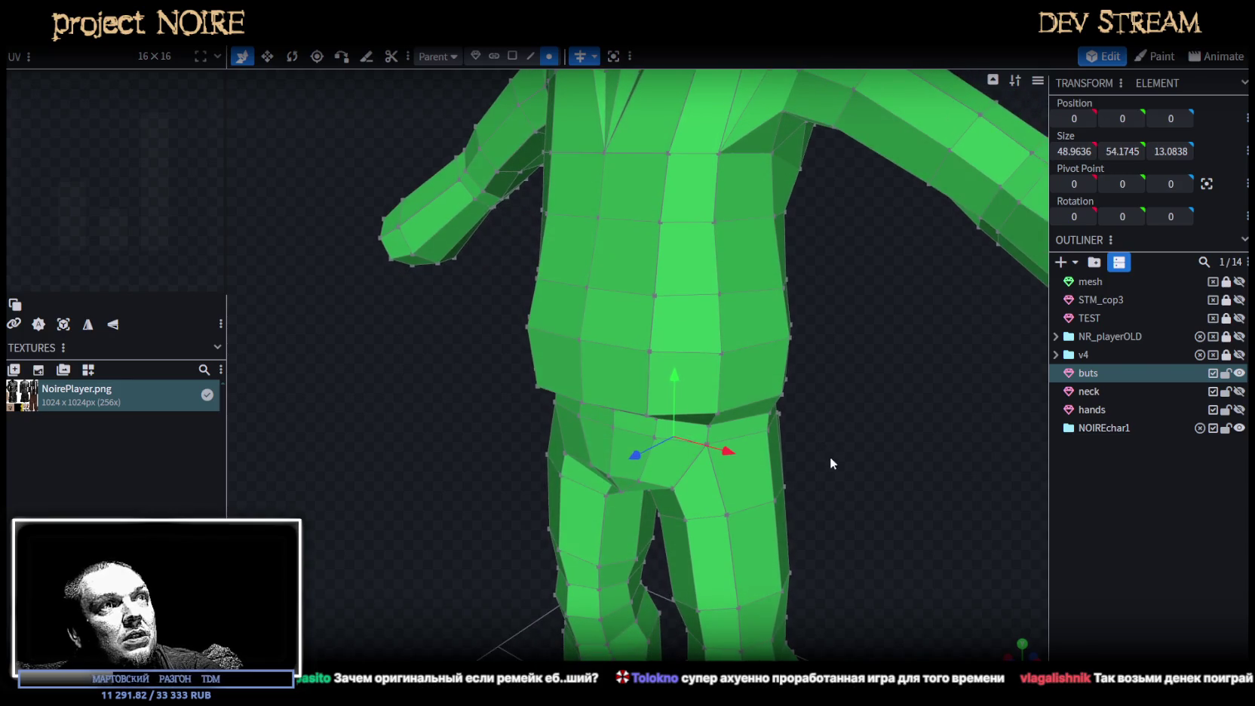
{"action": "left_click", "coordinate": [717, 295]}
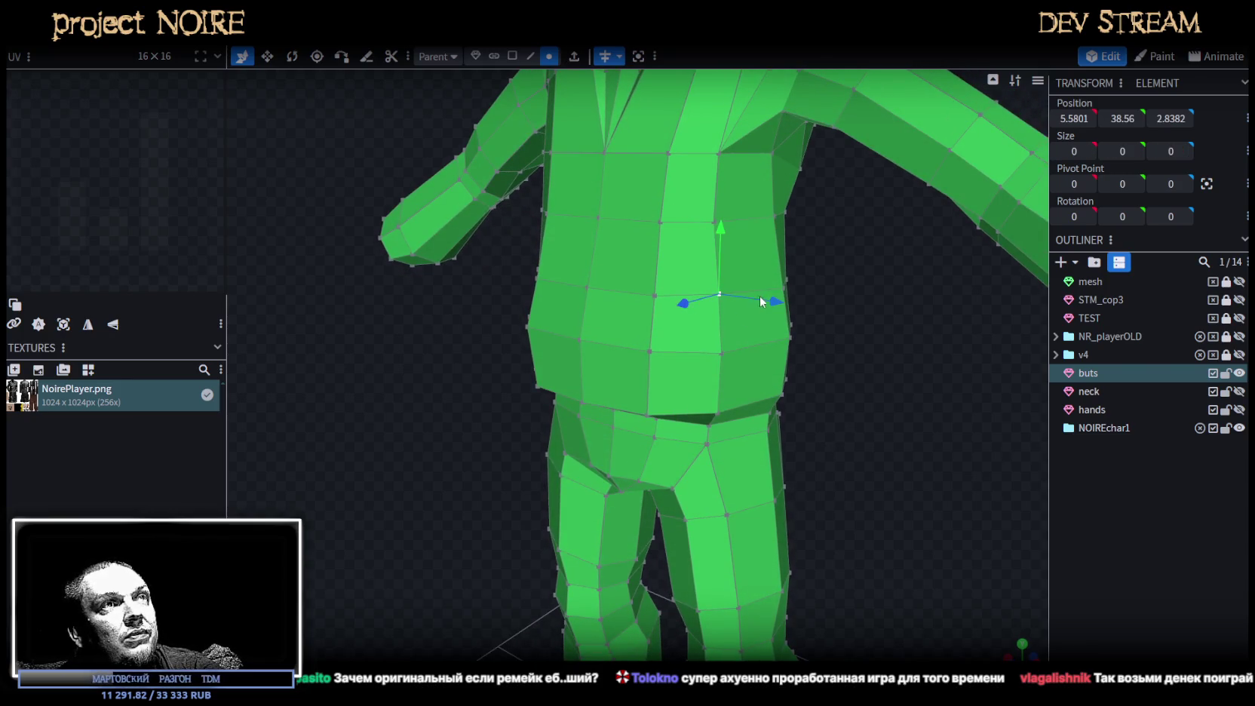
{"action": "left_click_drag", "start_coordinate": [685, 308], "coordinate": [758, 309]}
Check the torso from the side, then select the front belly face.
{"action": "left_click_drag", "start_coordinate": [836, 349], "coordinate": [595, 298]}
{"action": "mouse_move", "coordinate": [797, 374]}
{"action": "left_mouse_down"}
{"action": "mouse_move", "coordinate": [842, 376]}
{"action": "mouse_move", "coordinate": [839, 357]}
{"action": "mouse_move", "coordinate": [787, 352]}
{"action": "left_mouse_up"}
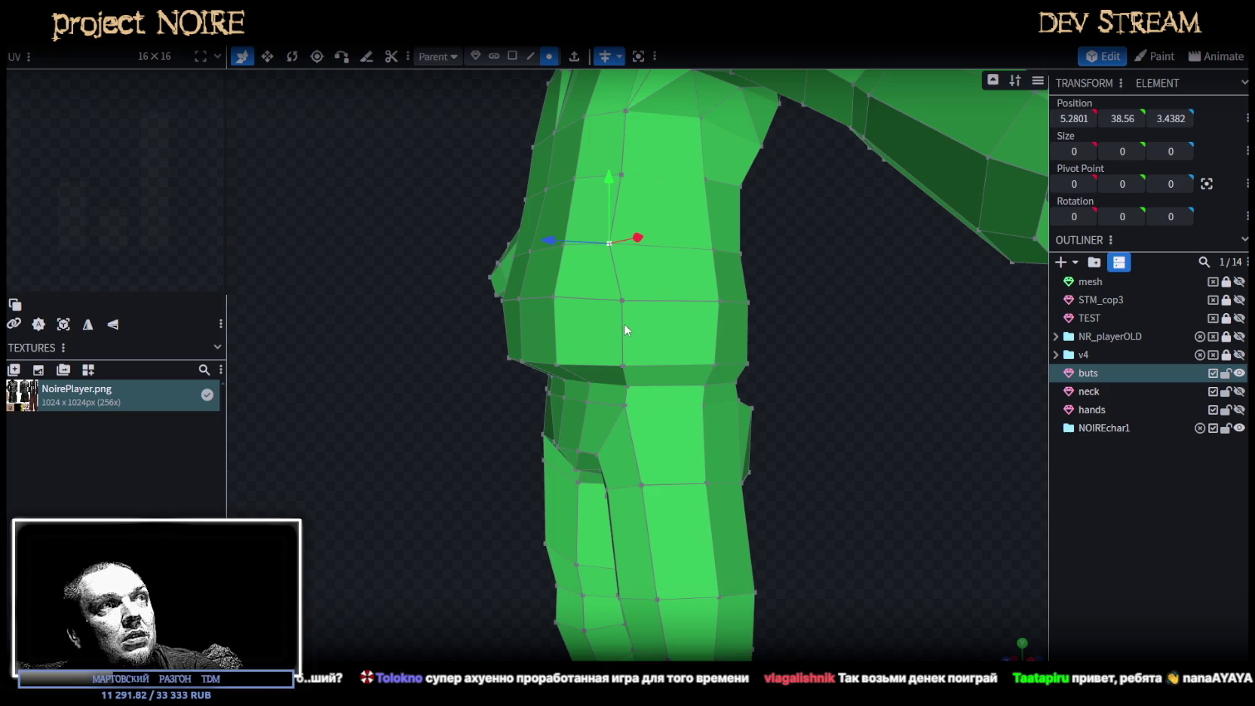
{"action": "mouse_move", "coordinate": [784, 320]}
{"action": "left_mouse_down"}
{"action": "mouse_move", "coordinate": [799, 364]}
{"action": "mouse_move", "coordinate": [882, 370]}
{"action": "mouse_move", "coordinate": [872, 373]}
{"action": "left_mouse_up"}
{"action": "scroll", "coordinate": [872, 373], "scroll_direction": "up", "scroll_amount": 2}
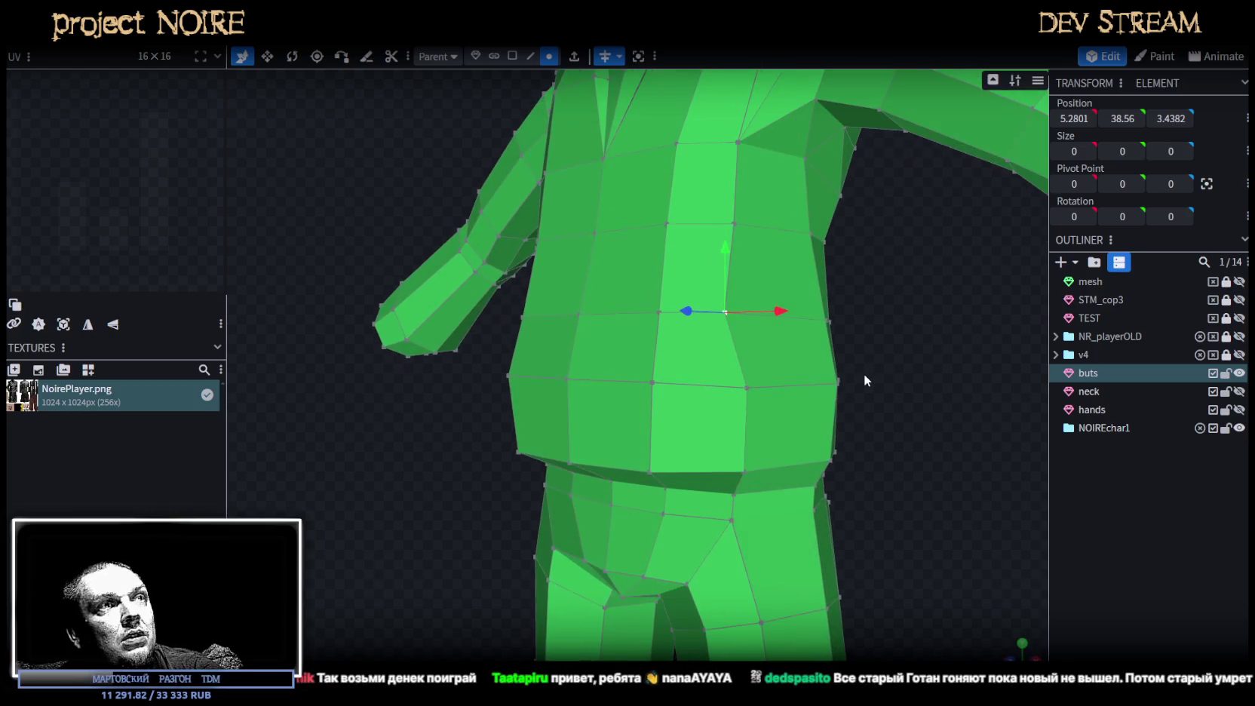
{"action": "left_click", "coordinate": [723, 407]}
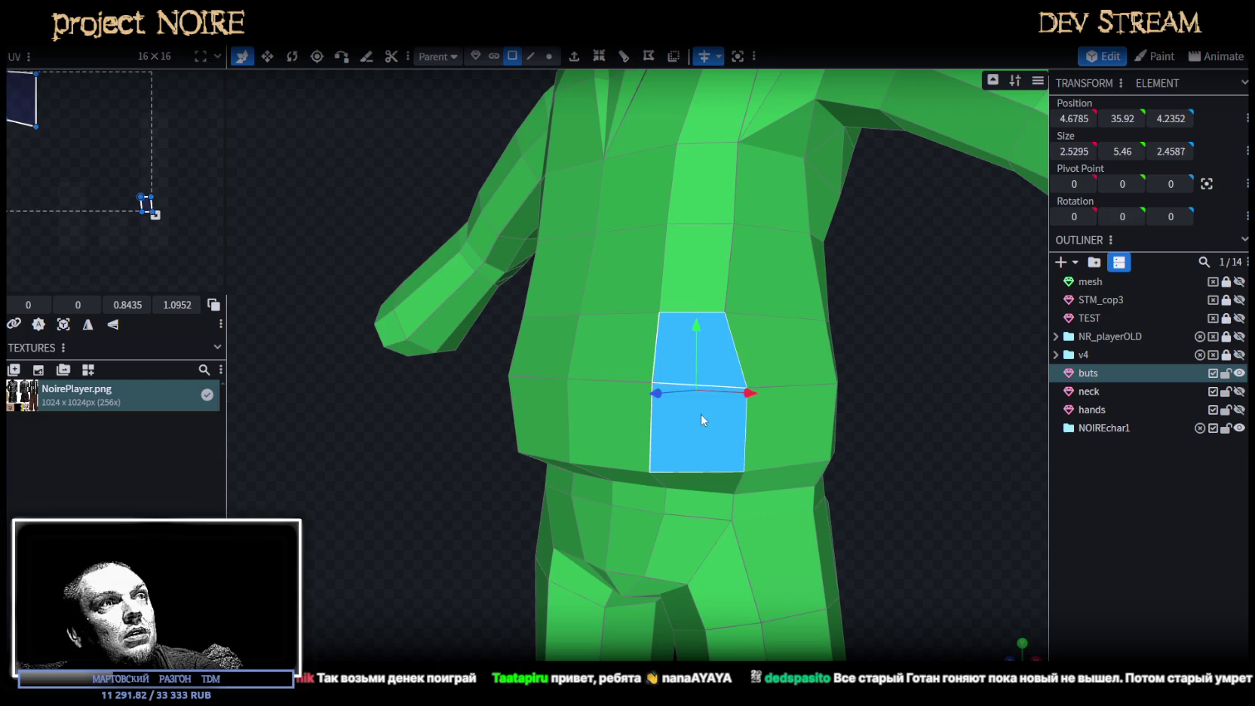
Split the belly face off as buts_selection and loop cut it with 2 cuts.
{"action": "right_click", "coordinate": [700, 414]}
{"action": "left_click", "coordinate": [755, 414]}
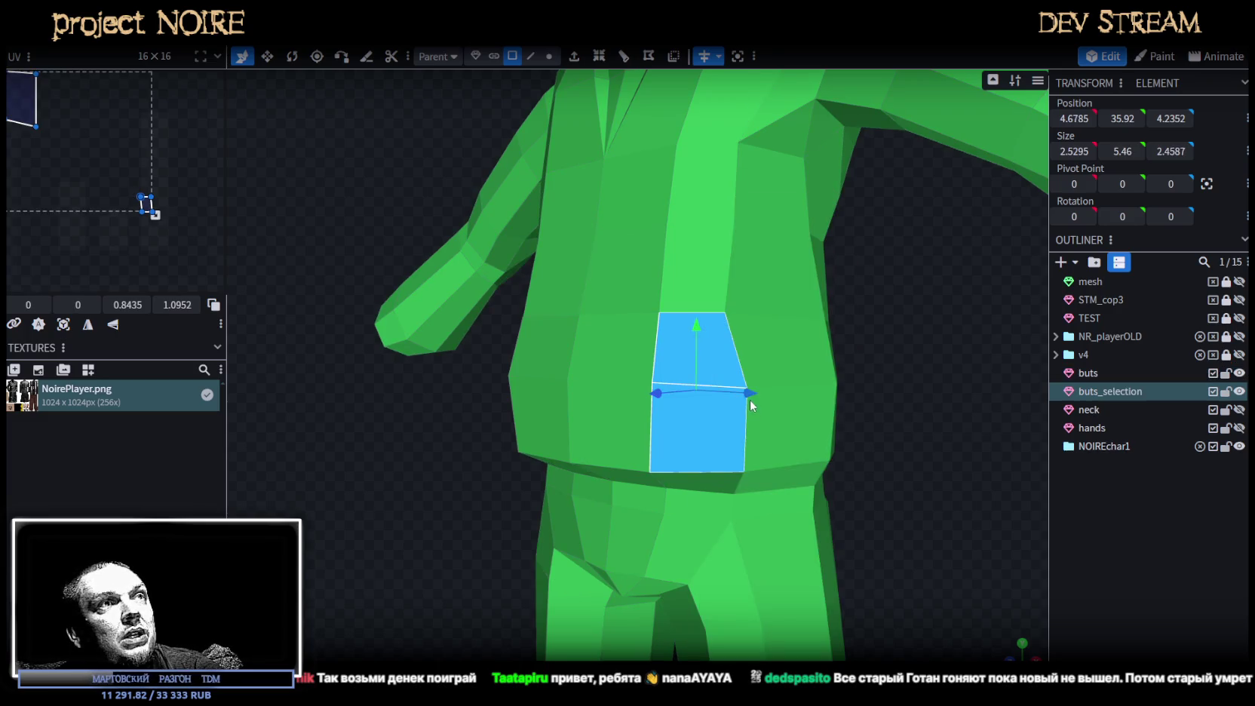
{"action": "left_click", "coordinate": [624, 56]}
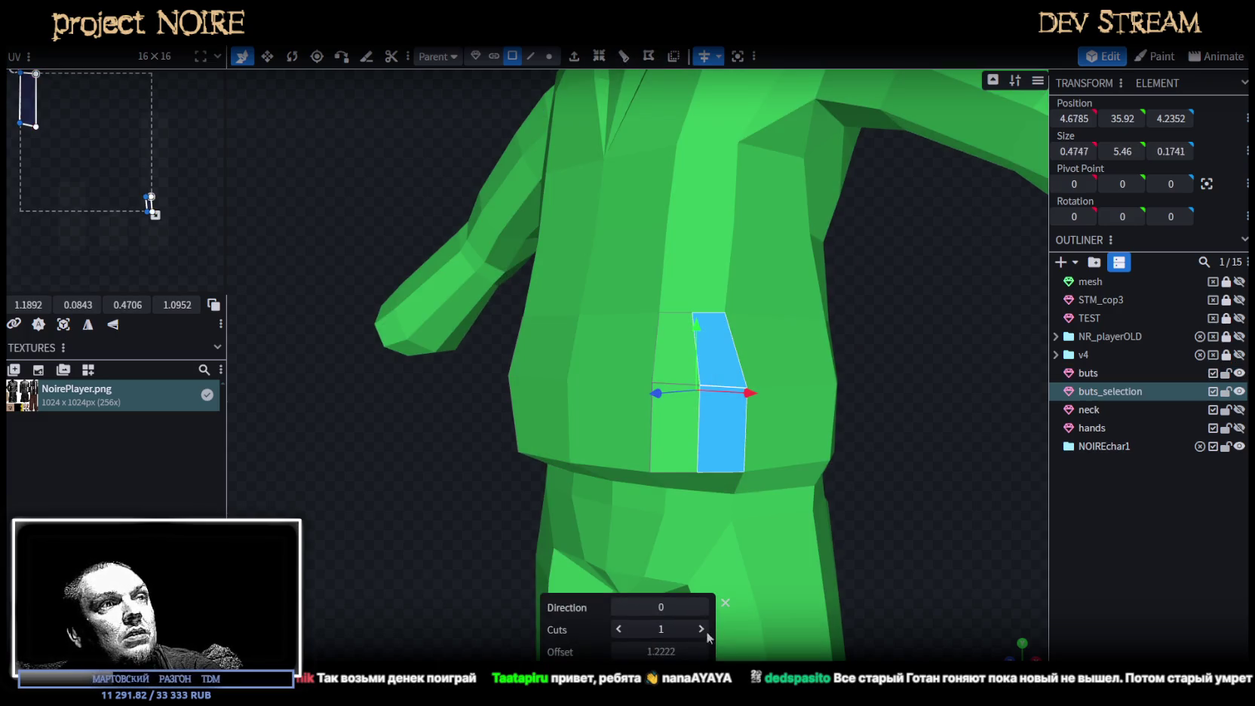
{"action": "left_click", "coordinate": [702, 629]}
Merge the top belly vertices into one with Merge All.
{"action": "left_click_drag", "start_coordinate": [904, 461], "coordinate": [656, 166]}
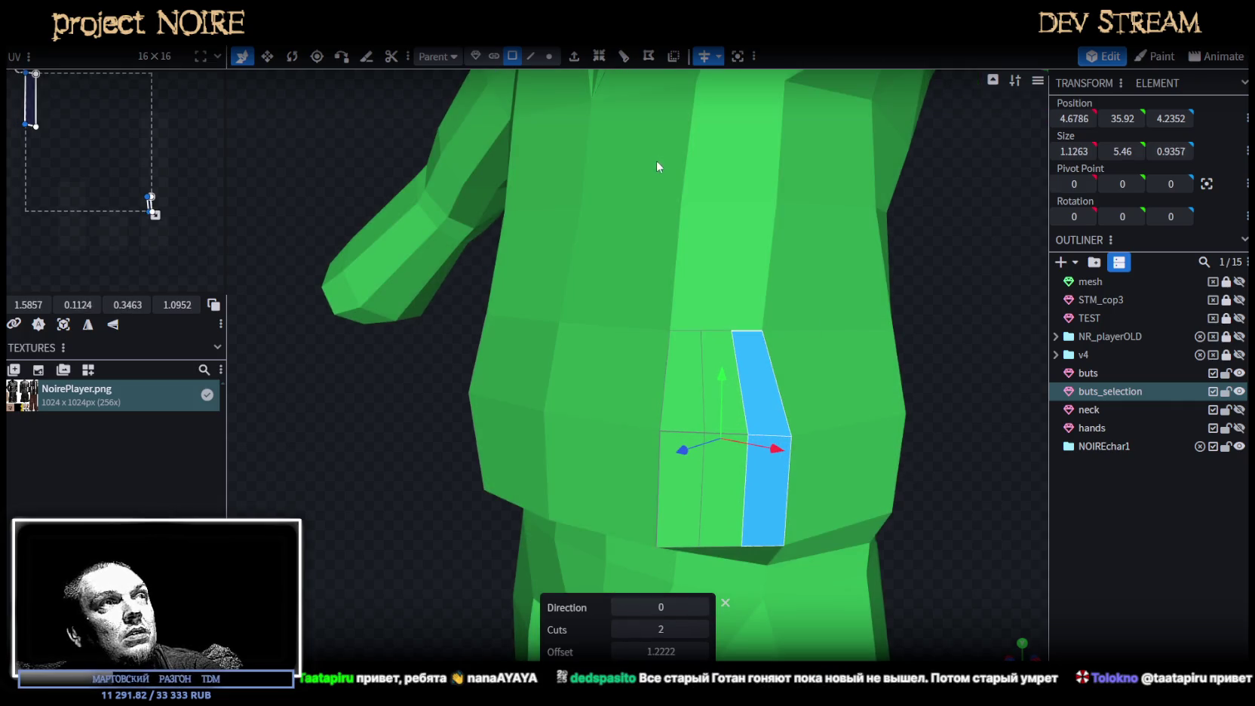
{"action": "left_click", "coordinate": [549, 55]}
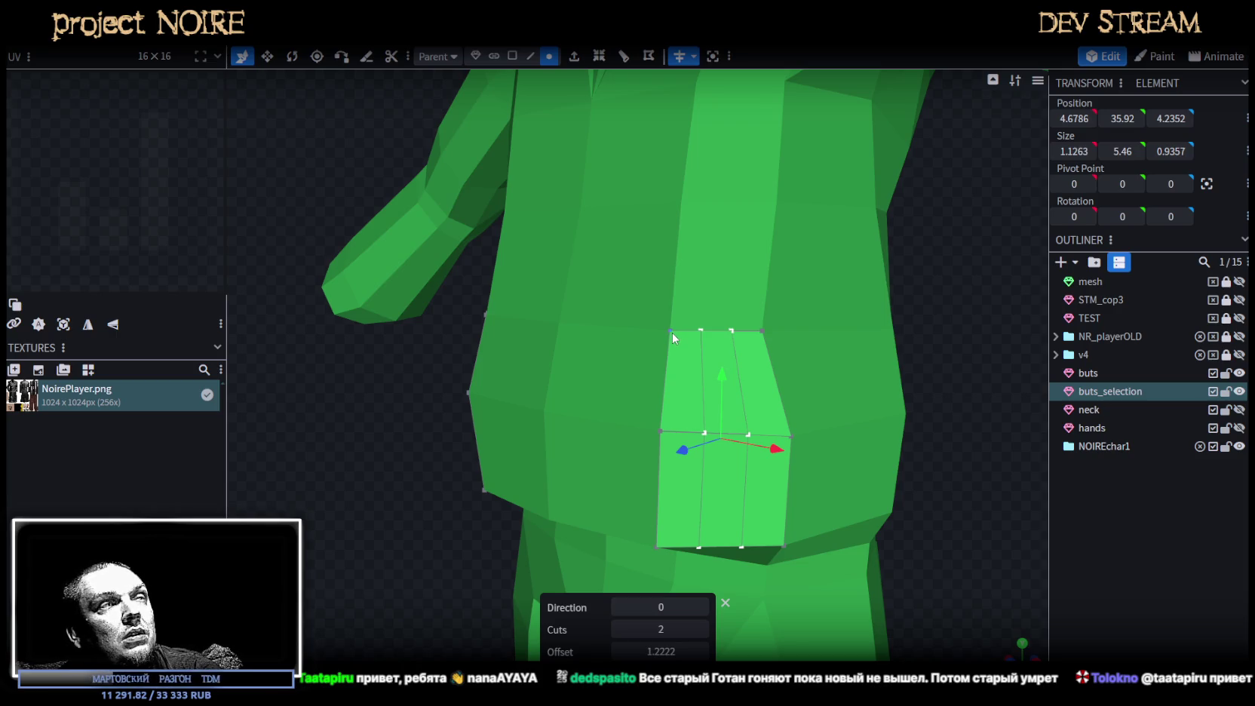
{"action": "left_click", "coordinate": [671, 332]}
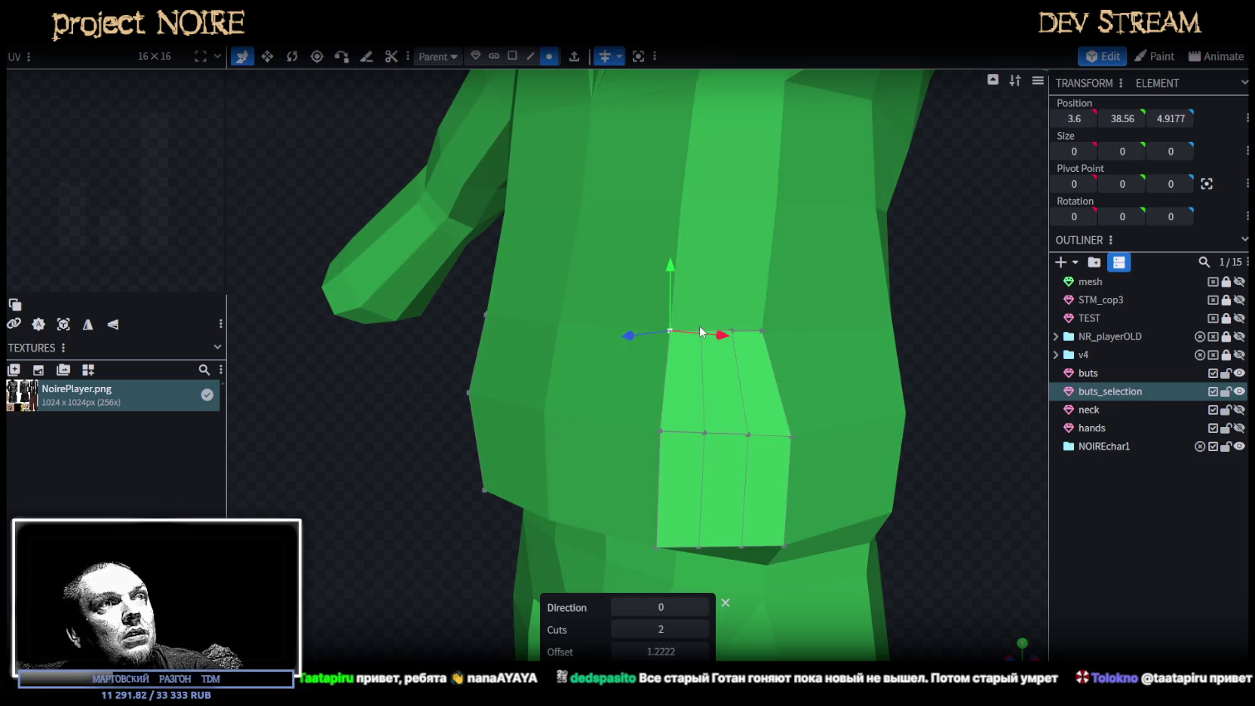
{"action": "right_click", "coordinate": [699, 330]}
{"action": "left_click", "coordinate": [925, 344]}
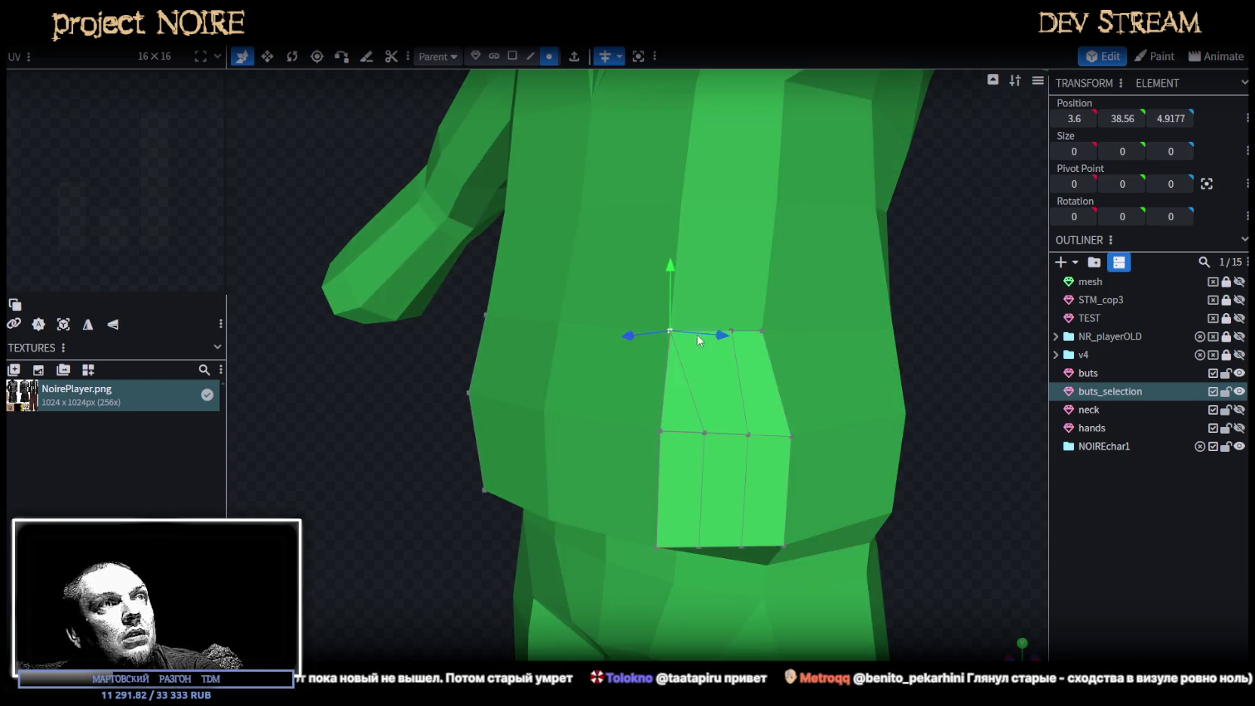
{"action": "left_click", "coordinate": [733, 331], "text": "shift"}
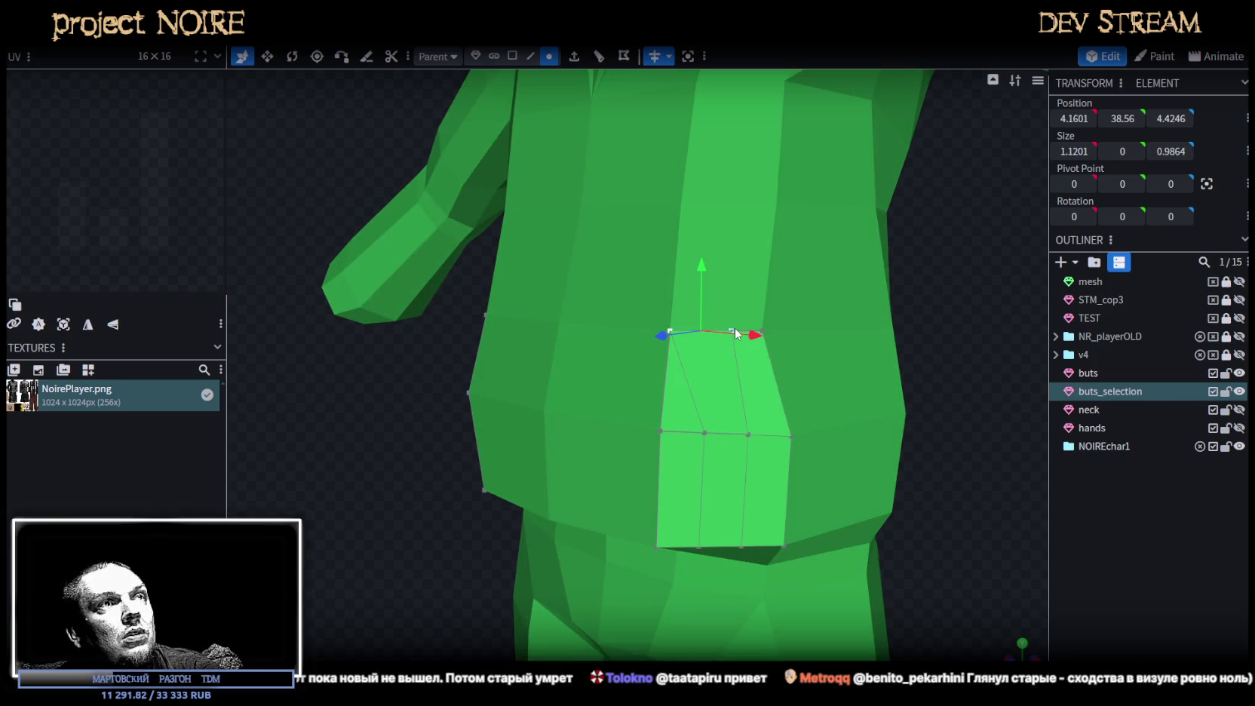
{"action": "right_click", "coordinate": [734, 327]}
{"action": "left_click", "coordinate": [932, 346]}
Select the narrow belly strip face and its long edges.
{"action": "left_click_drag", "start_coordinate": [933, 352], "coordinate": [868, 485]}
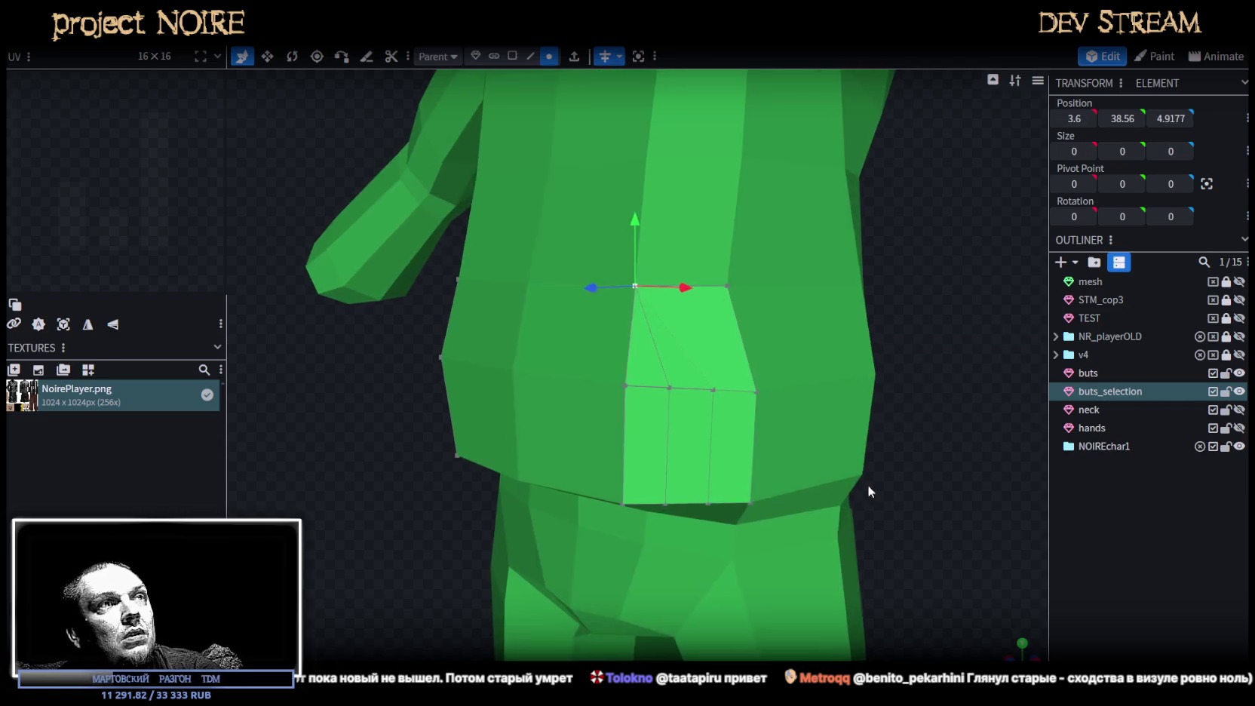
{"action": "scroll", "coordinate": [873, 502], "scroll_direction": "up", "scroll_amount": 3}
{"action": "left_click", "coordinate": [650, 339]}
{"action": "mouse_move", "coordinate": [650, 339]}
{"action": "left_mouse_down"}
{"action": "mouse_move", "coordinate": [847, 445]}
{"action": "mouse_move", "coordinate": [762, 451]}
{"action": "left_mouse_up"}
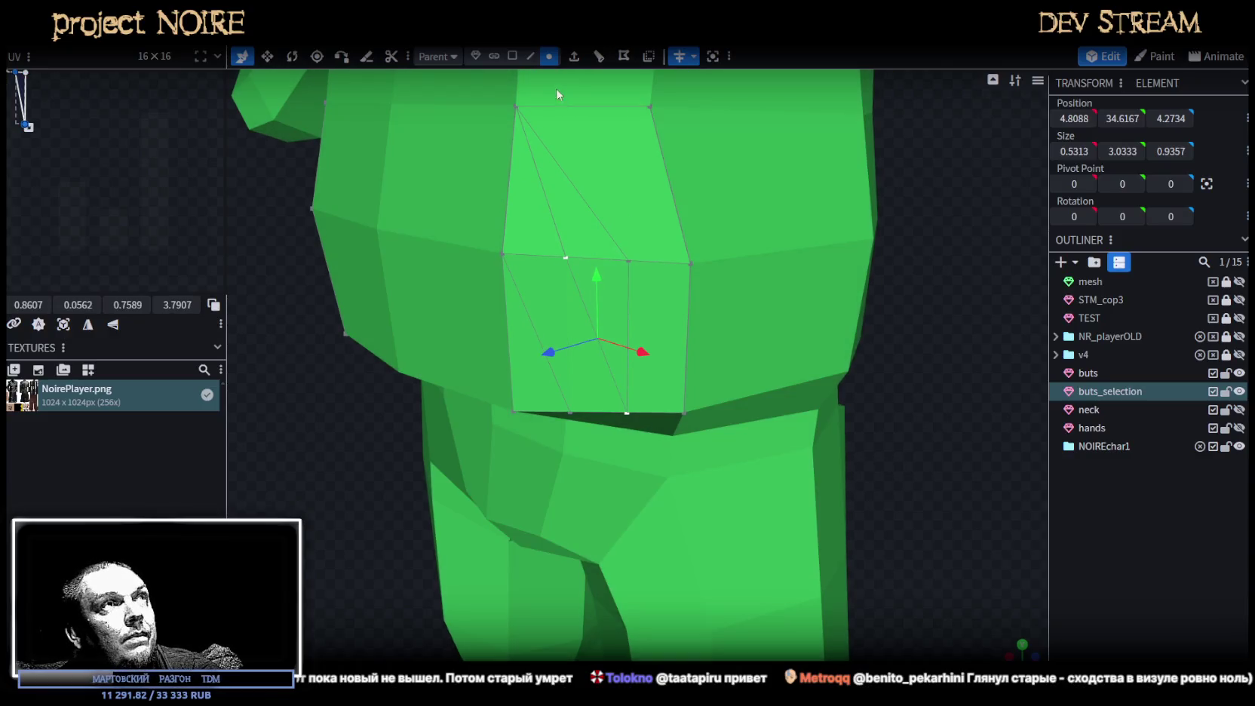
{"action": "left_click", "coordinate": [516, 57]}
{"action": "left_click", "coordinate": [596, 376]}
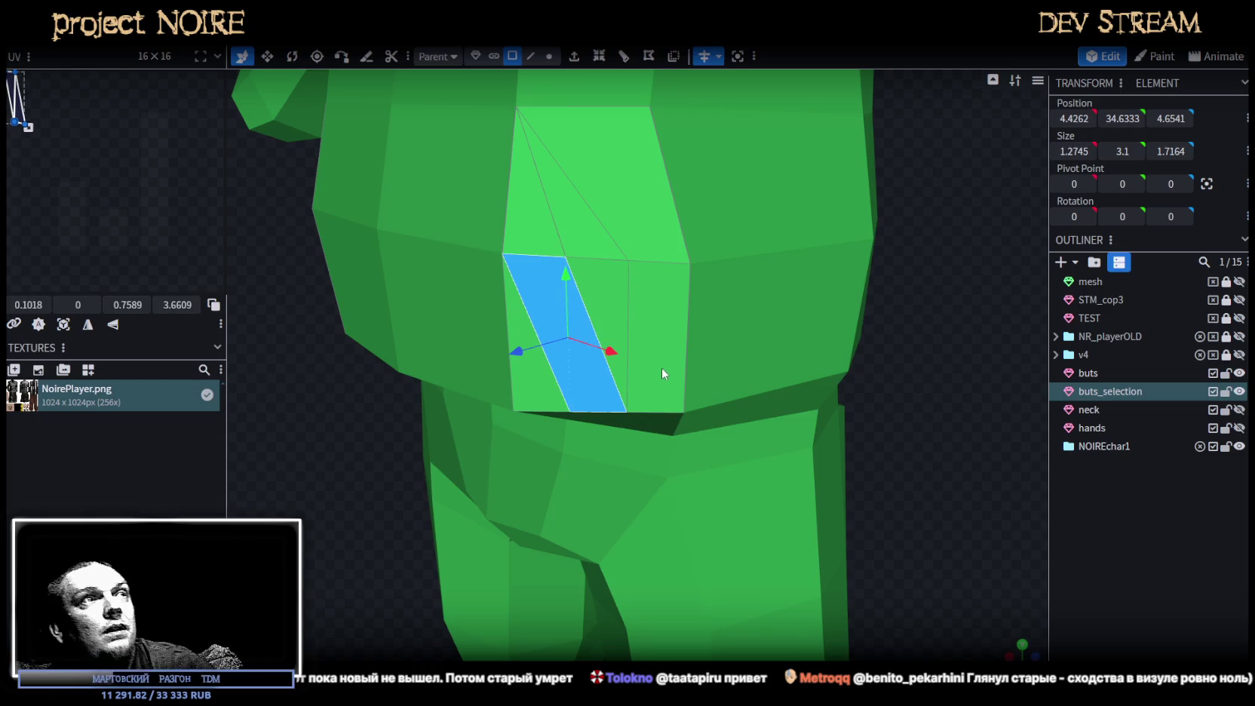
{"action": "left_click", "coordinate": [531, 56]}
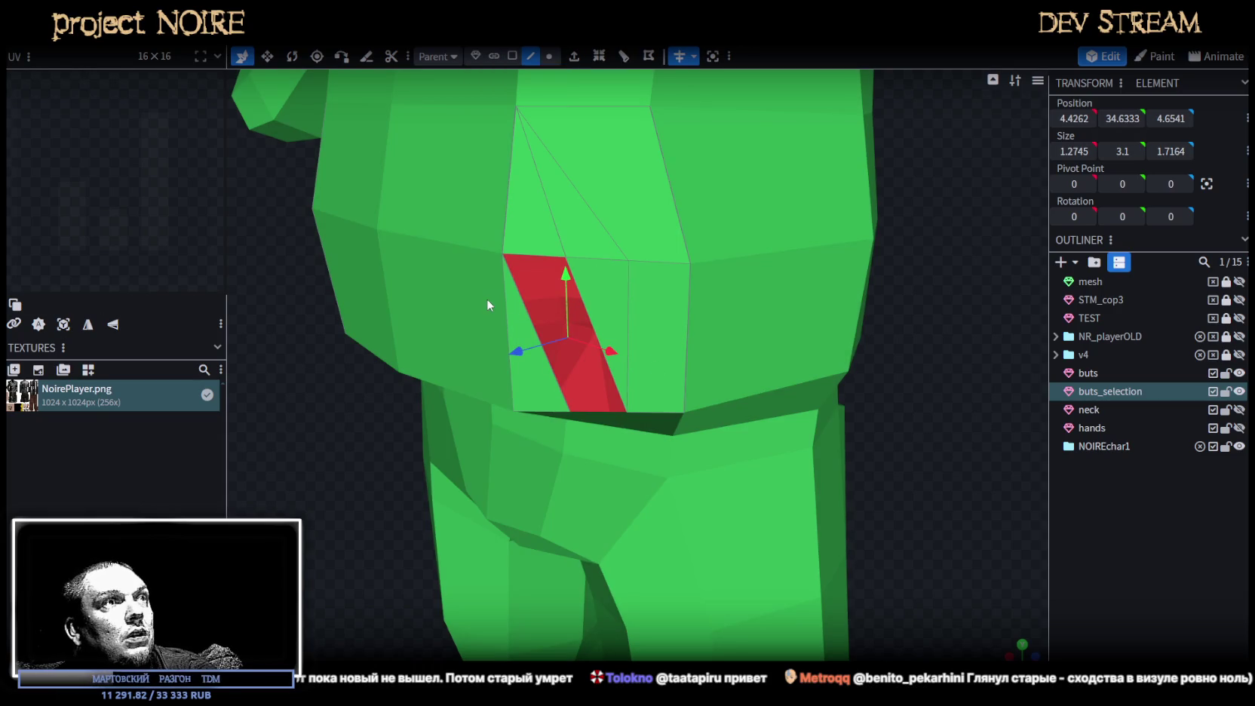
{"action": "left_click", "coordinate": [587, 306]}
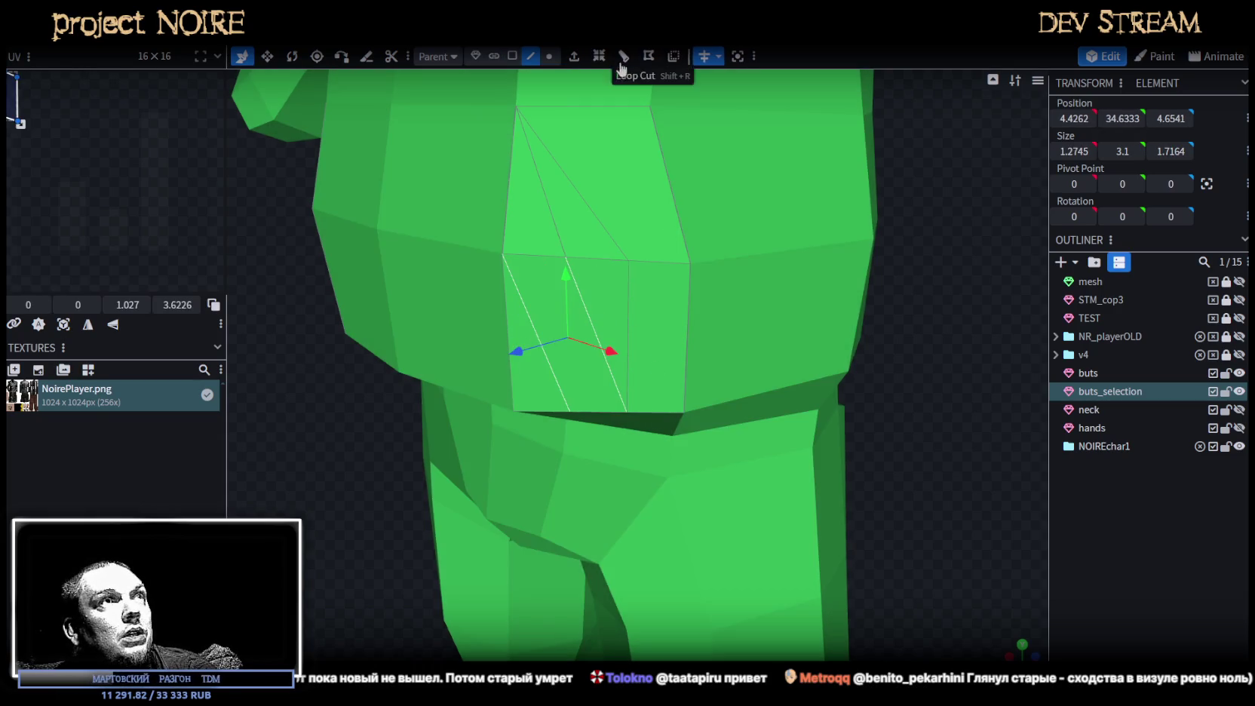
Merge two upper belly vertices of the strip into one.
{"action": "left_click", "coordinate": [551, 59]}
{"action": "left_click", "coordinate": [566, 257]}
{"action": "left_click", "coordinate": [628, 262], "text": "shift"}
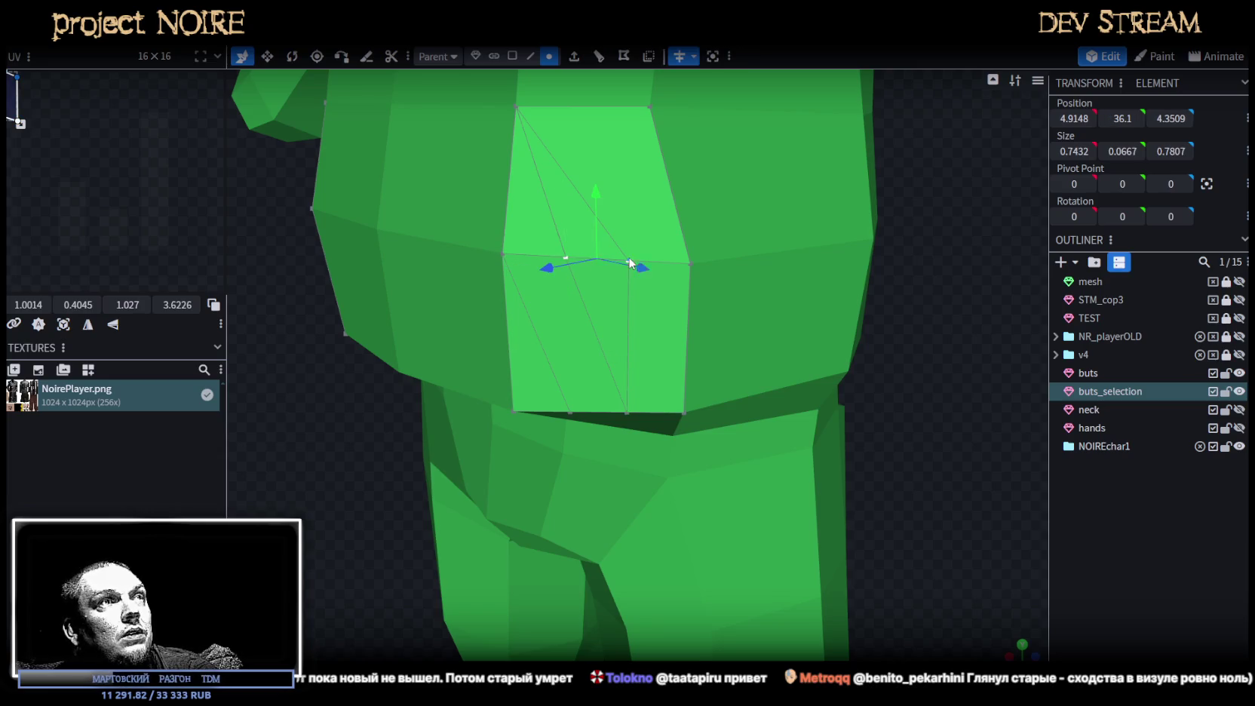
{"action": "right_click", "coordinate": [629, 262]}
{"action": "left_click", "coordinate": [811, 343]}
Join two belly vertices with a diagonal edge using F, then select two bottom vertices.
{"action": "left_click", "coordinate": [683, 412]}
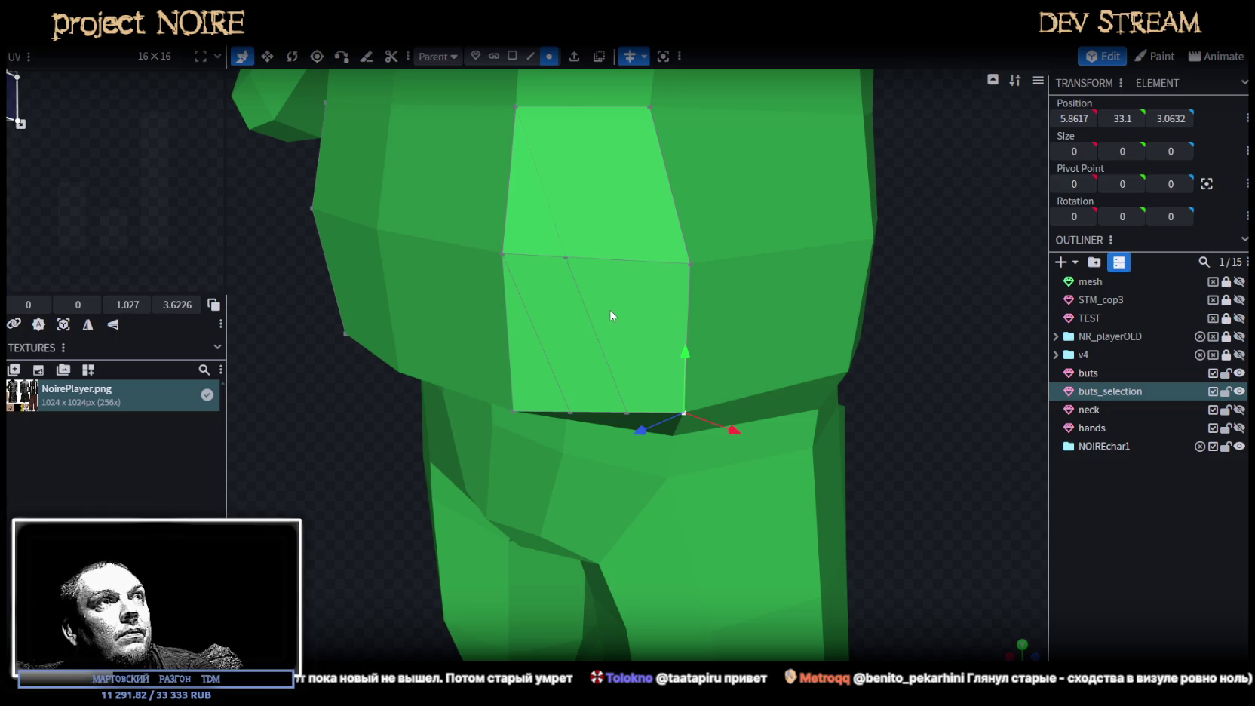
{"action": "left_click", "coordinate": [566, 259], "text": "shift"}
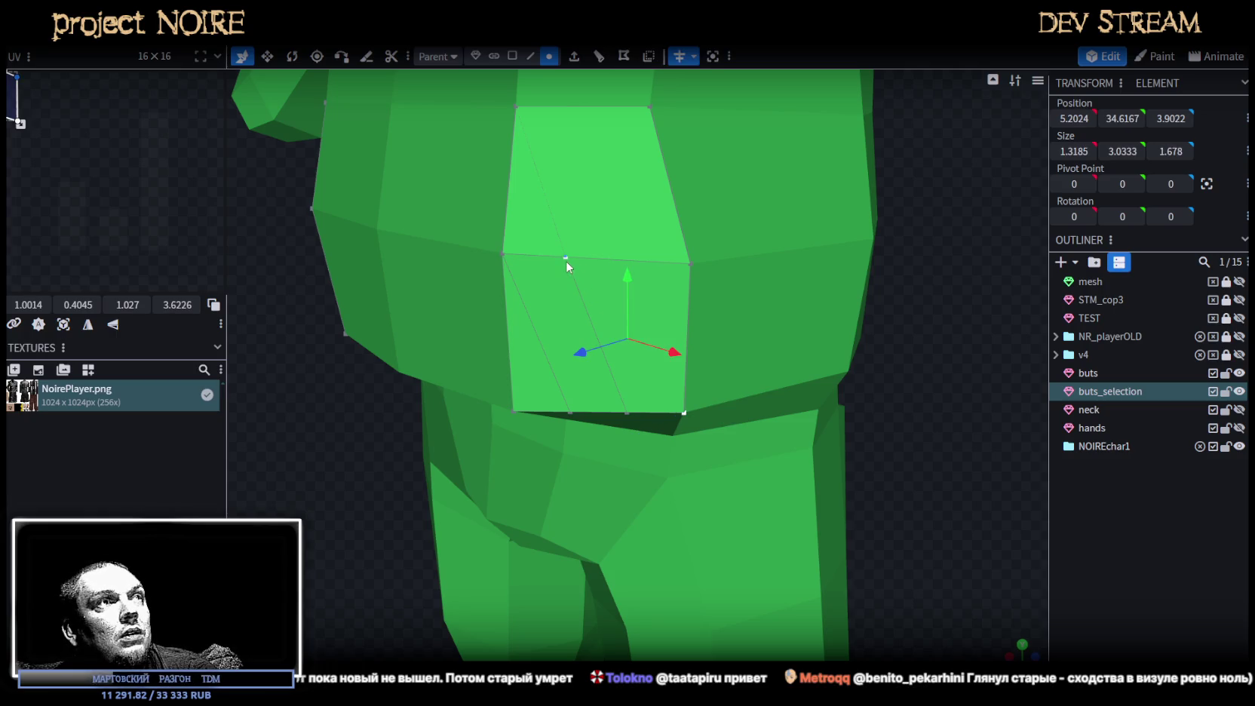
{"action": "key", "text": "f"}
{"action": "left_click", "coordinate": [627, 411]}
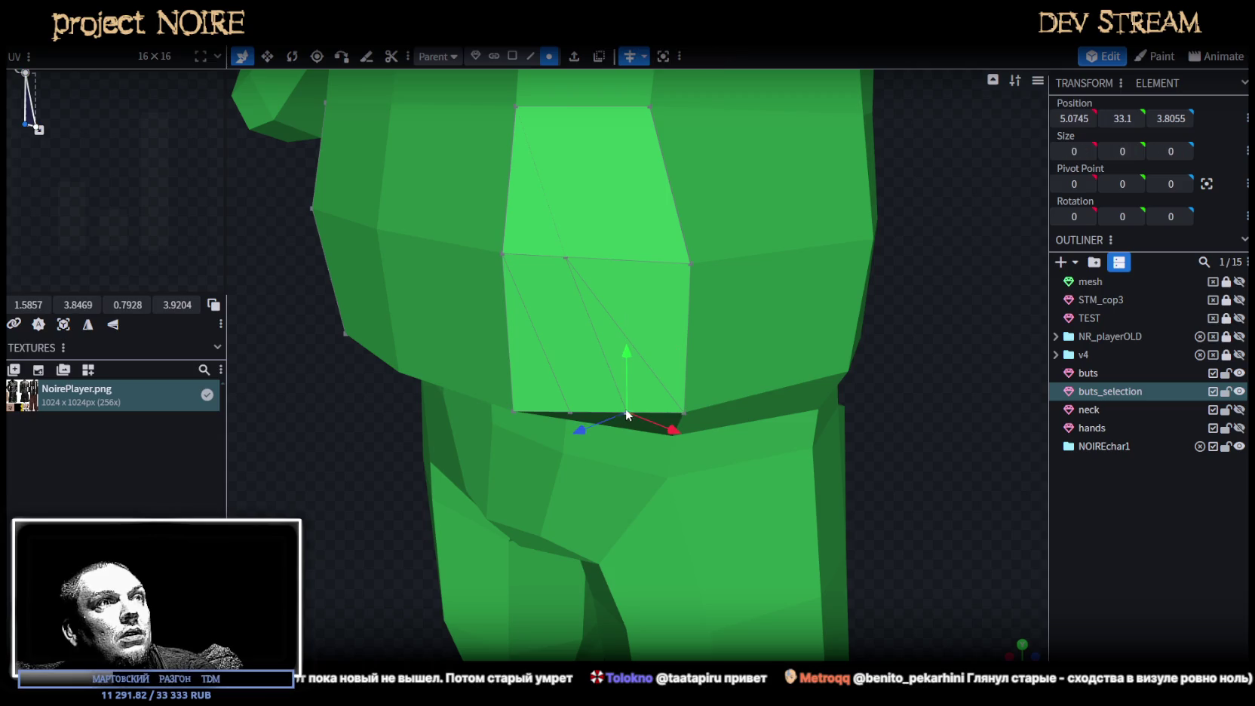
{"action": "left_click", "coordinate": [502, 254], "text": "shift"}
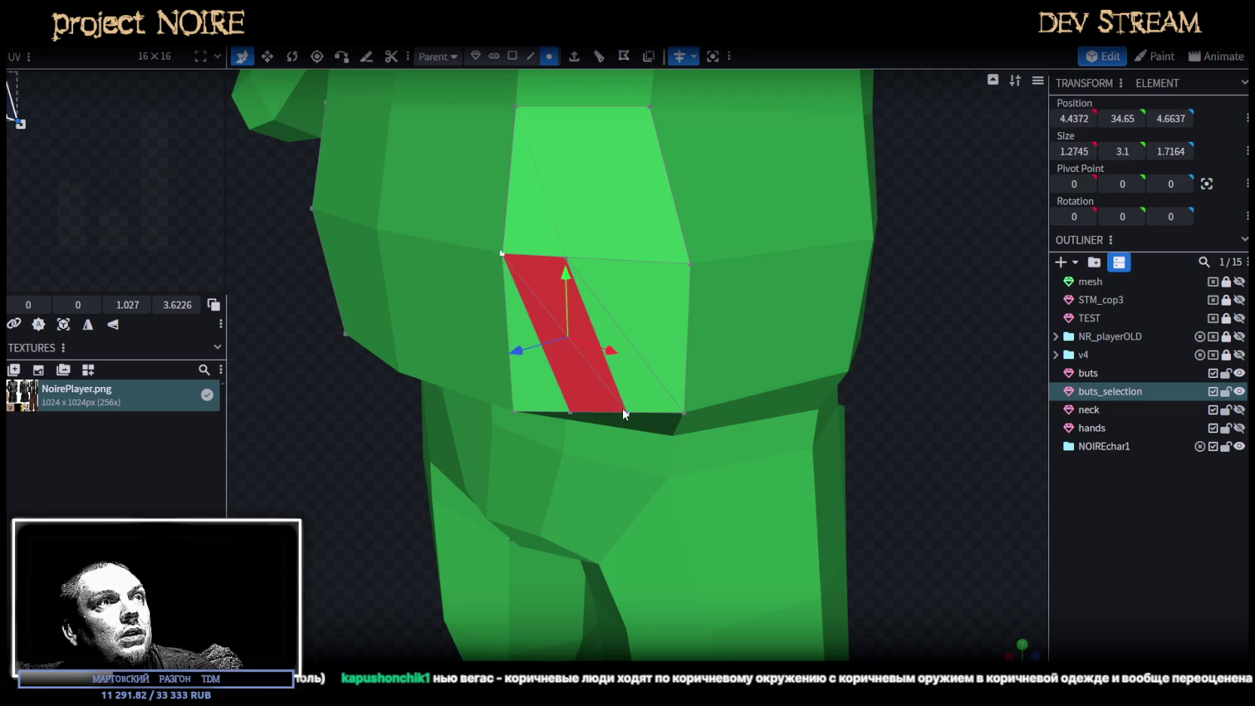
Merge the red sliver's bottom vertices into single points on the trousers front.
{"action": "left_click", "coordinate": [572, 414]}
{"action": "right_click", "coordinate": [572, 414]}
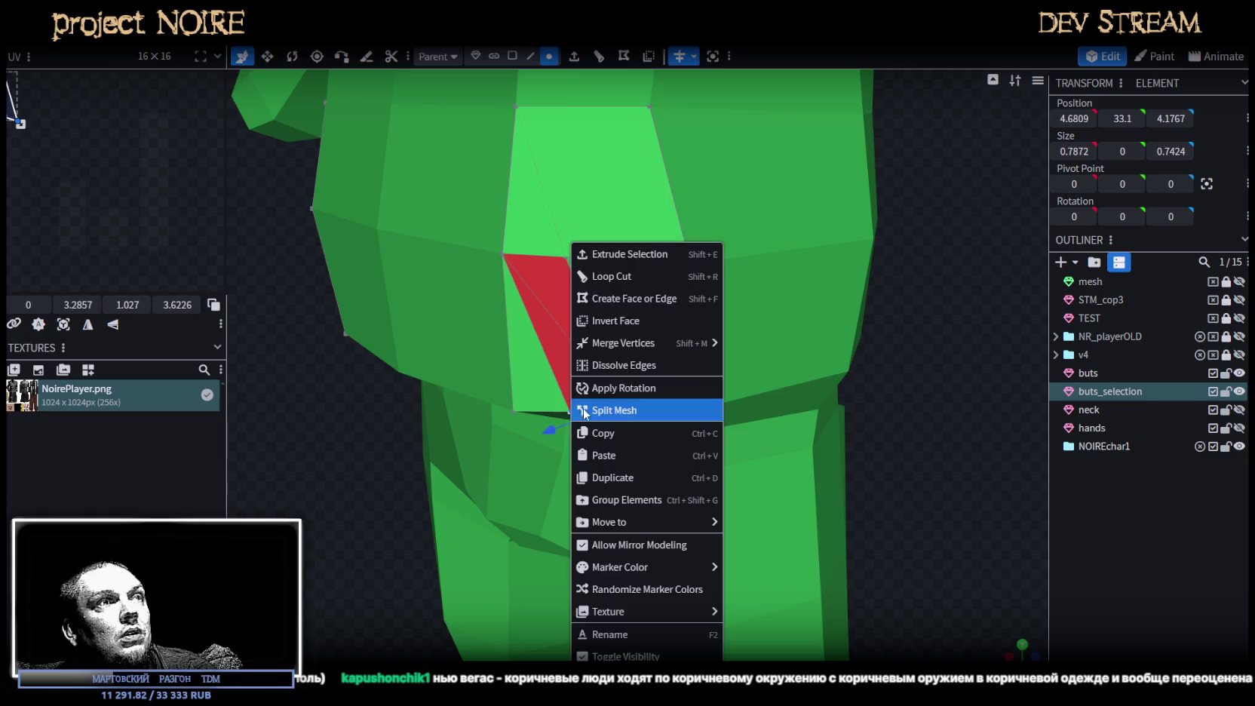
{"action": "left_click", "coordinate": [758, 345]}
{"action": "left_click_drag", "start_coordinate": [769, 347], "coordinate": [807, 385]}
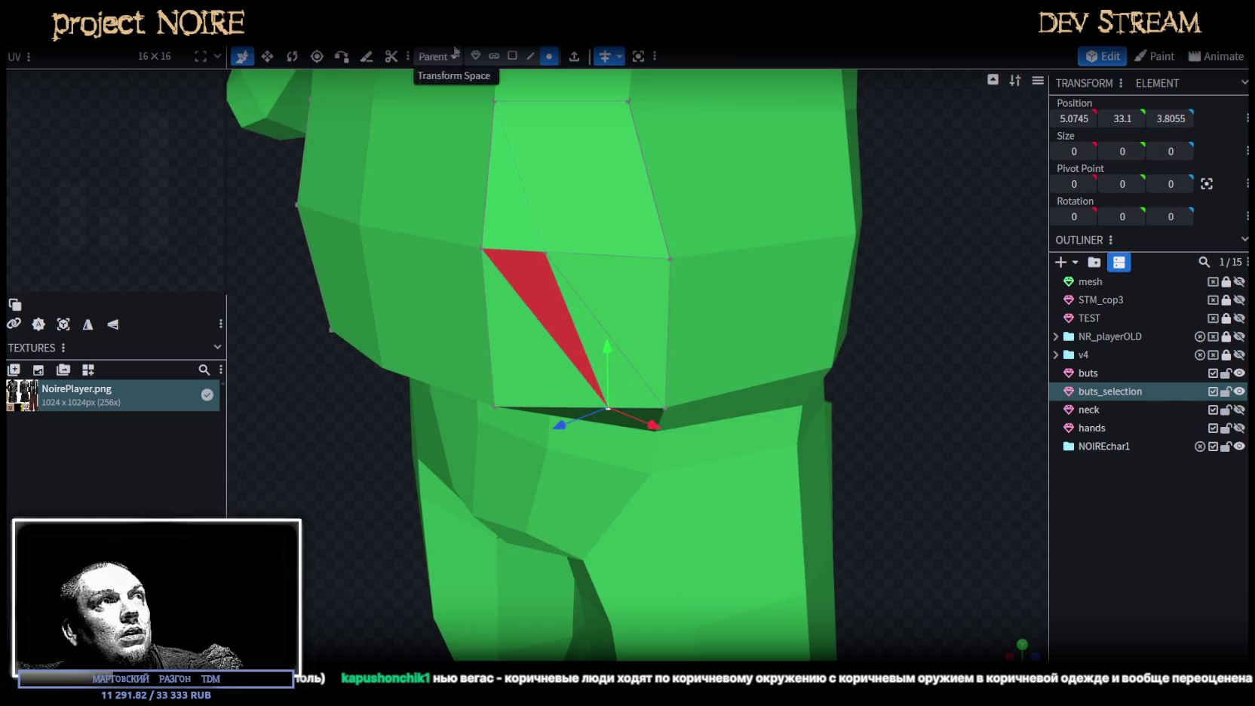
{"action": "left_click", "coordinate": [513, 56]}
{"action": "left_click", "coordinate": [554, 302]}
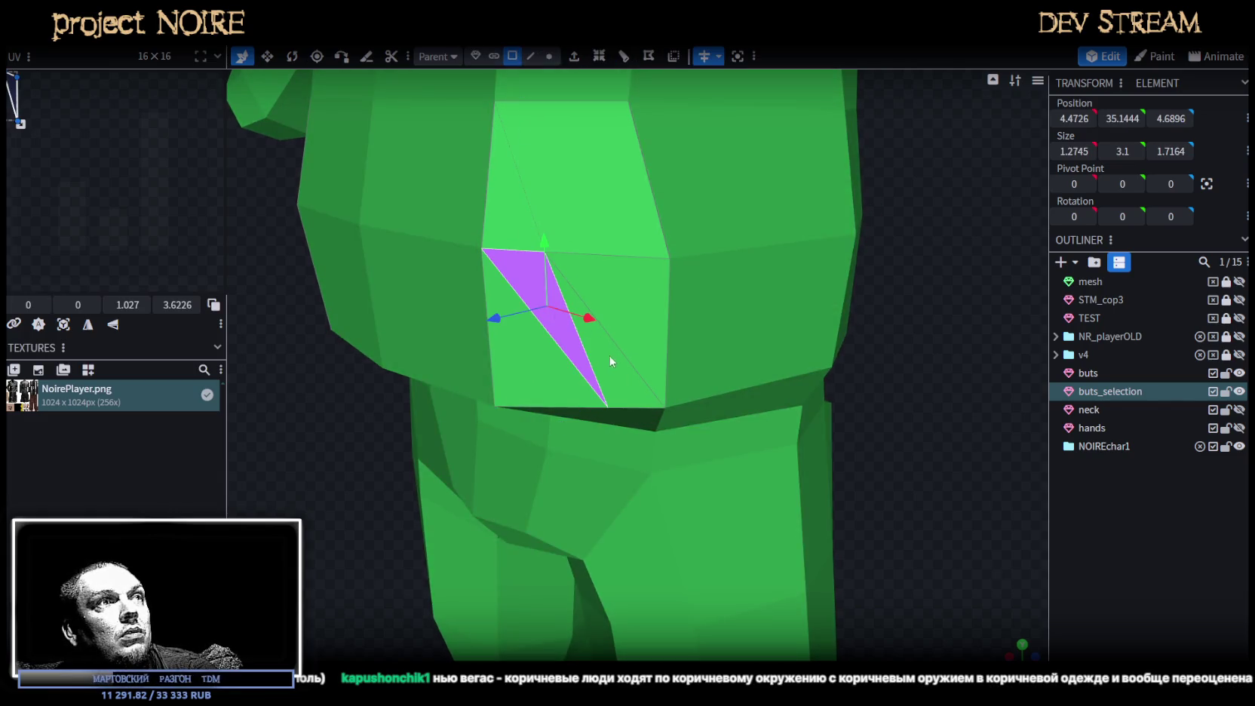
{"action": "left_click", "coordinate": [632, 390], "text": "shift"}
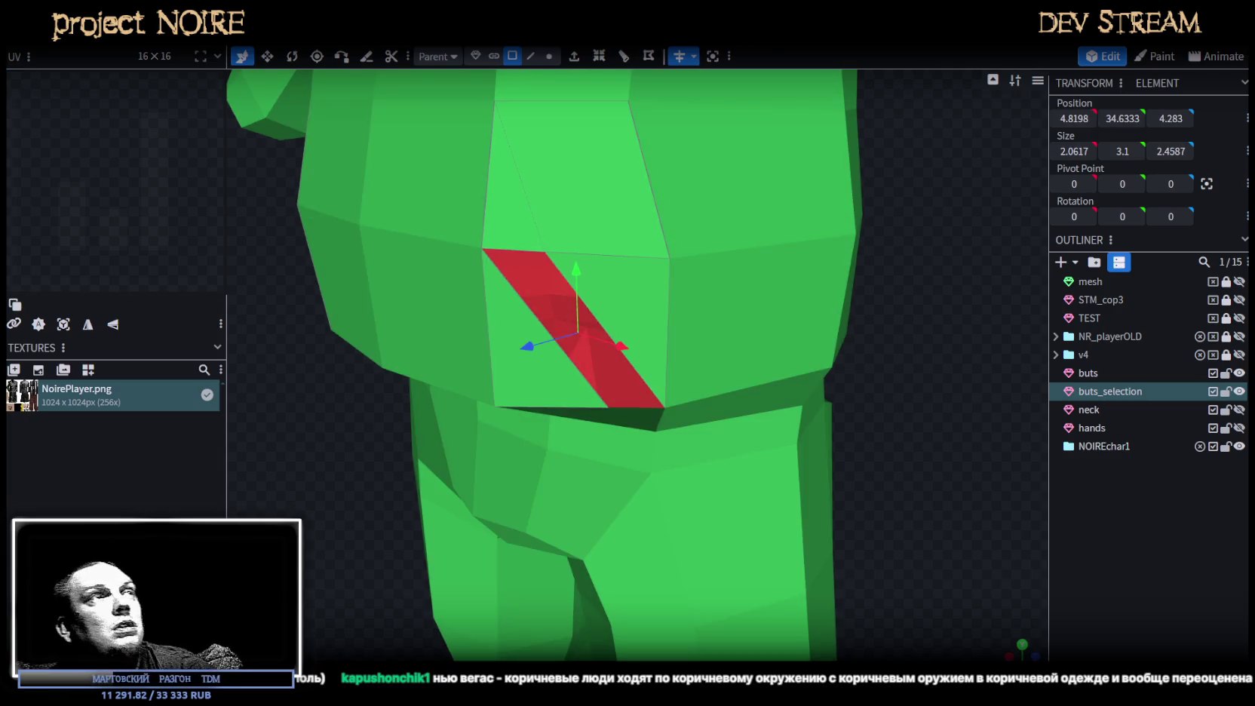
{"action": "left_click", "coordinate": [549, 56]}
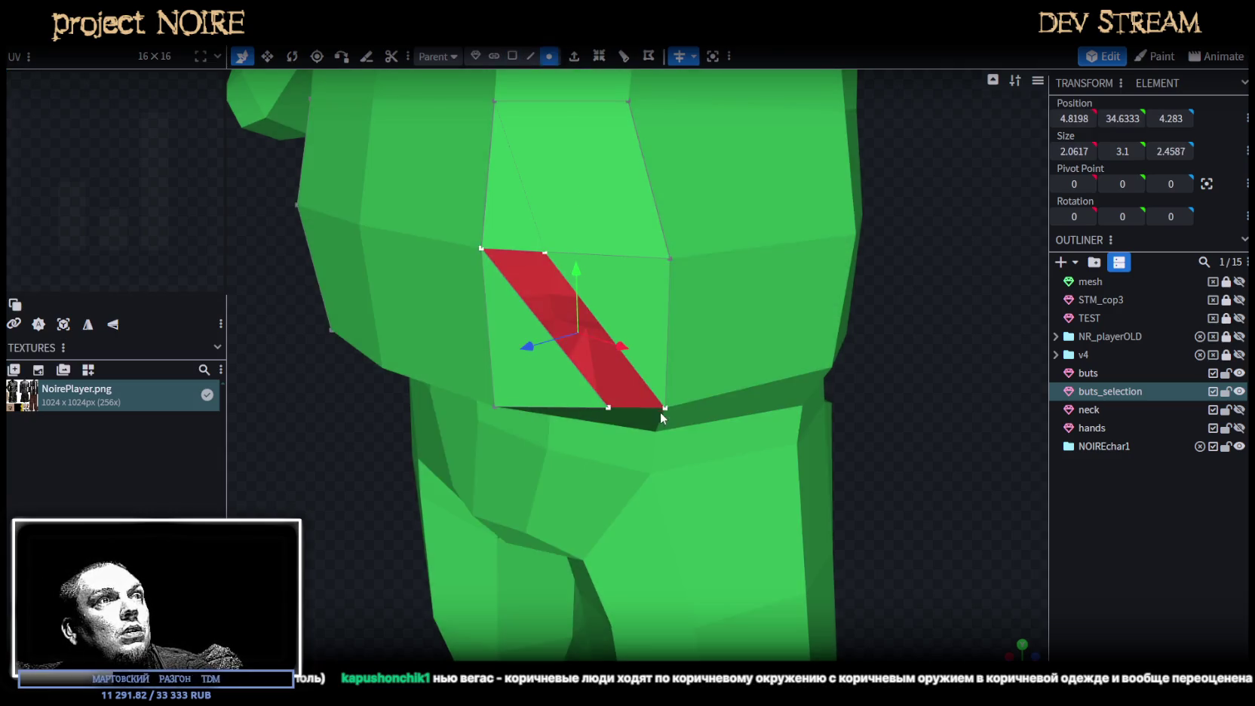
{"action": "left_click", "coordinate": [660, 412]}
{"action": "left_click", "coordinate": [611, 408], "text": "shift"}
{"action": "right_click", "coordinate": [610, 410]}
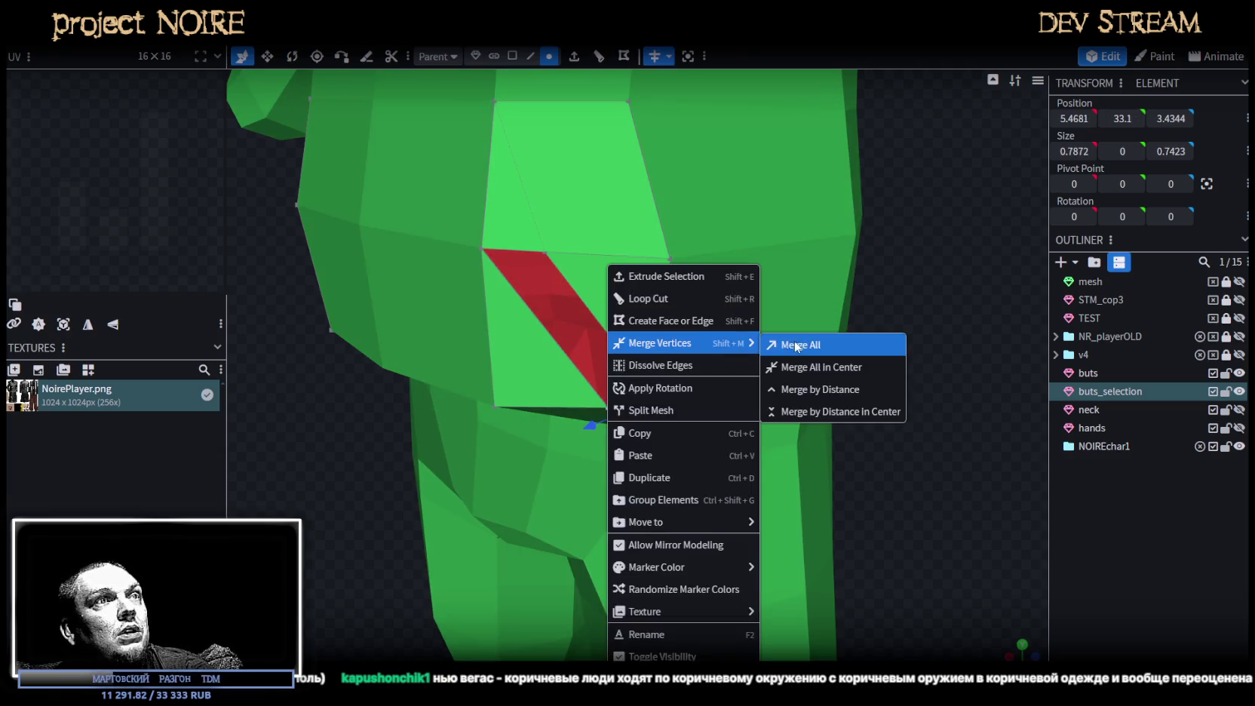
{"action": "left_click", "coordinate": [797, 346]}
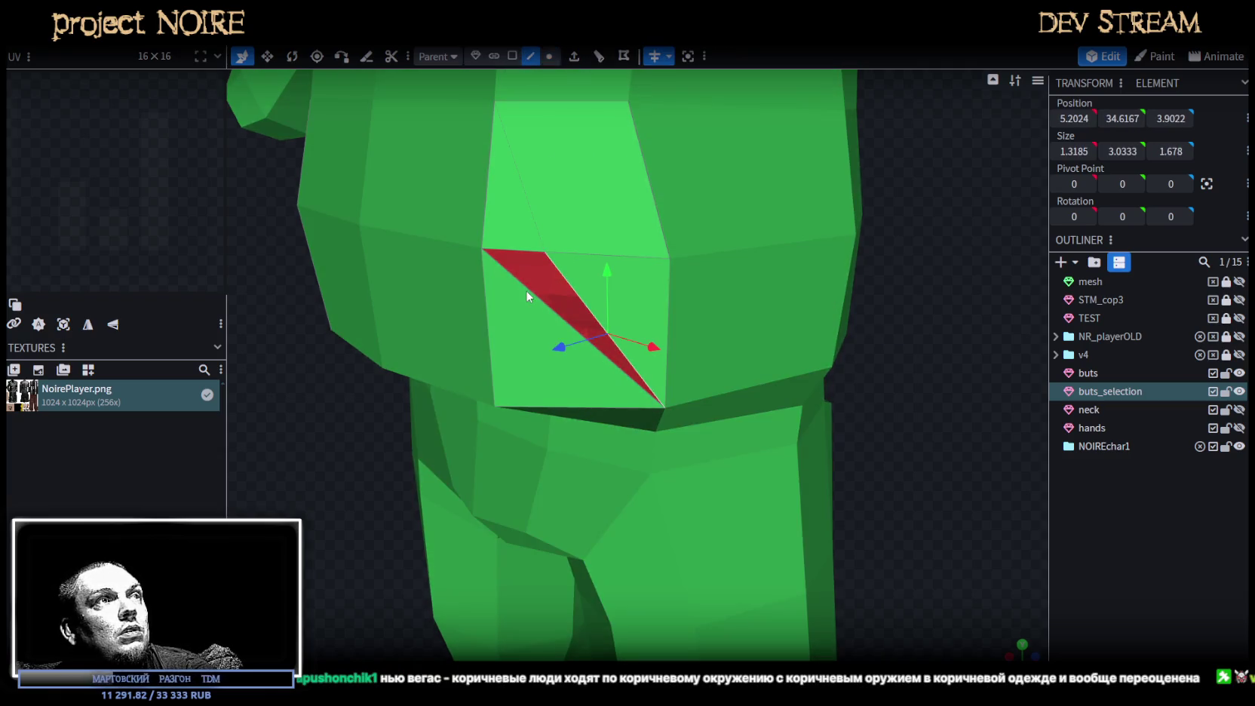
Loop cut the thin front triangle face at offset 0.54 and flip its direction.
{"action": "left_click", "coordinate": [528, 289]}
{"action": "left_click", "coordinate": [520, 252]}
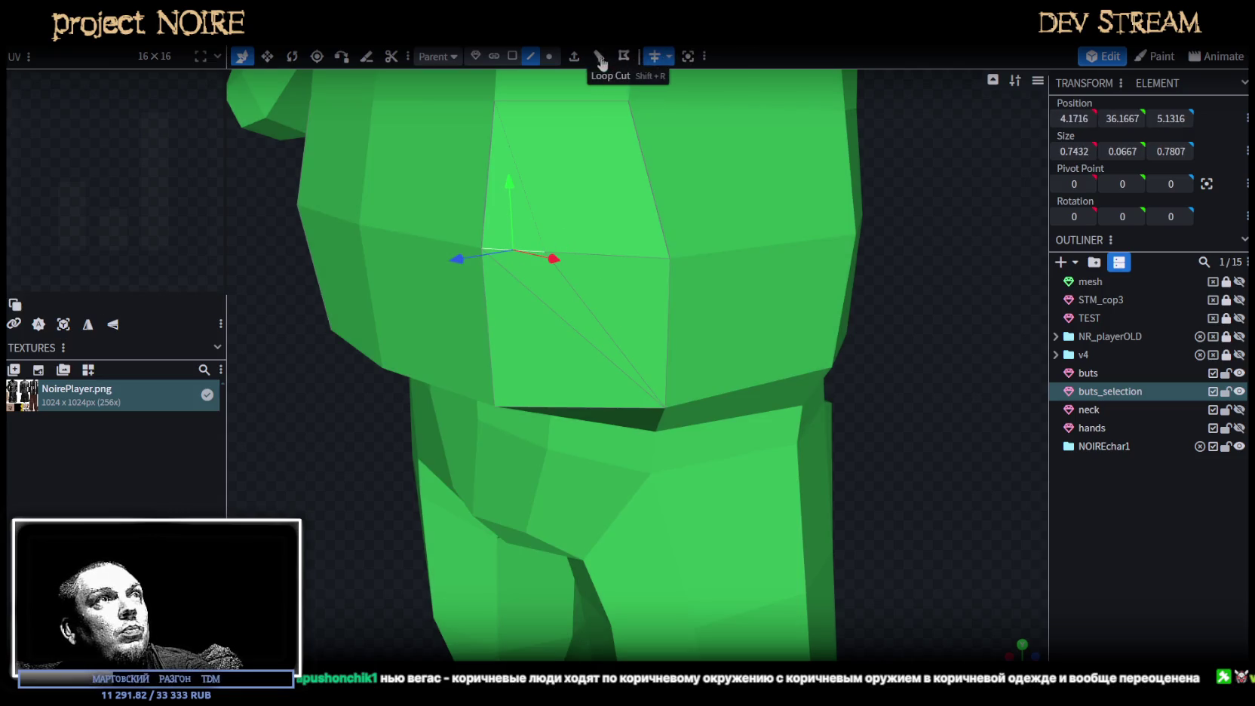
{"action": "key", "text": "ctrl+r"}
{"action": "mouse_move", "coordinate": [515, 216]}
{"action": "left_mouse_down"}
{"action": "mouse_move", "coordinate": [590, 301]}
{"action": "mouse_move", "coordinate": [613, 154]}
{"action": "left_mouse_up"}
{"action": "left_click", "coordinate": [595, 290]}
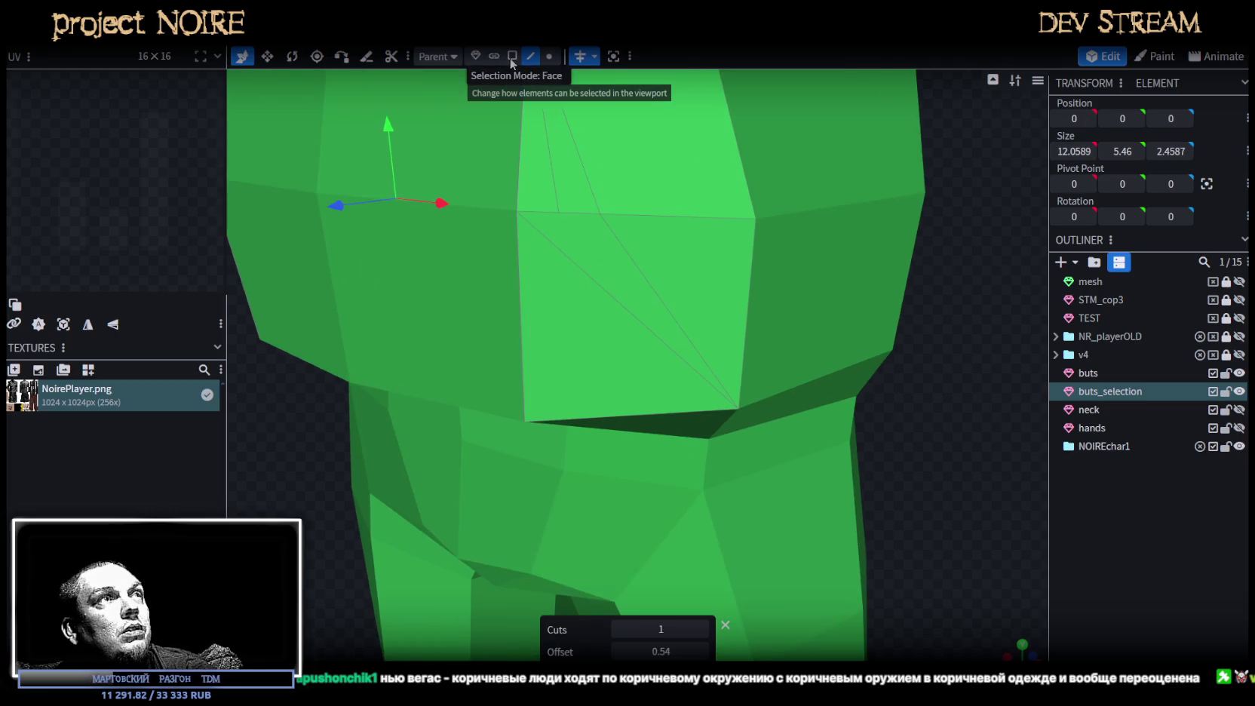
{"action": "left_click", "coordinate": [513, 57]}
{"action": "left_click", "coordinate": [581, 239]}
{"action": "left_click", "coordinate": [648, 62]}
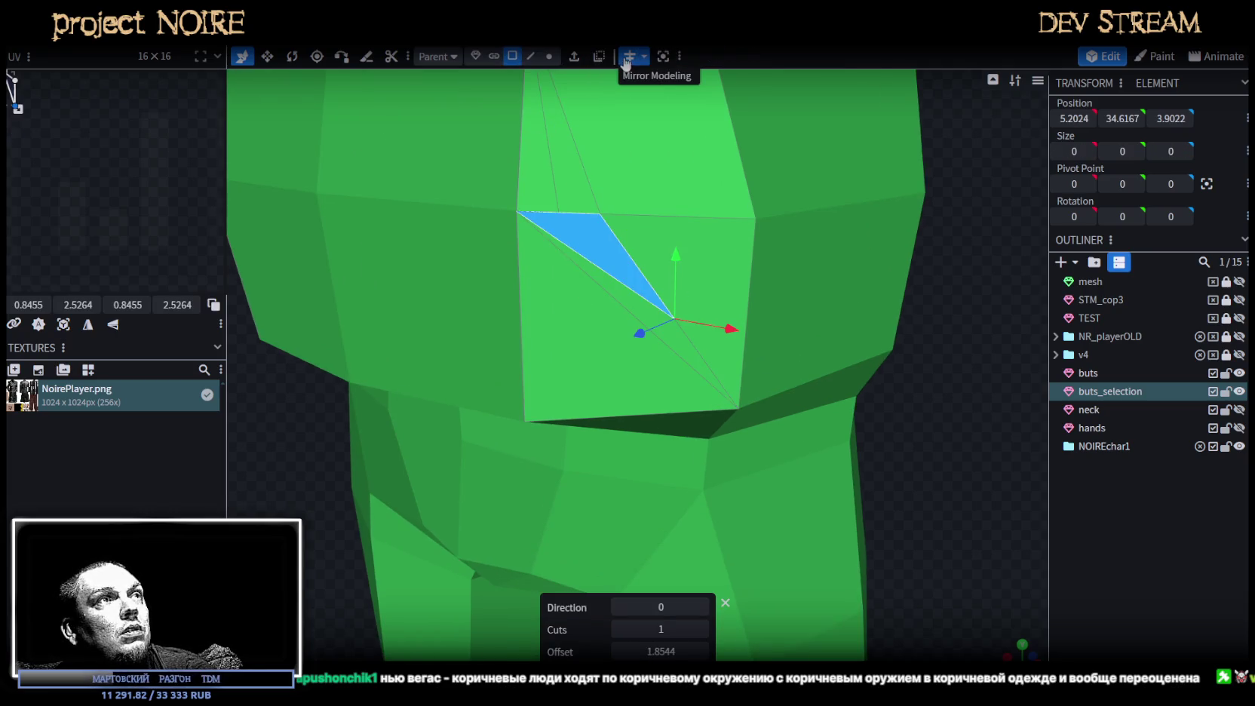
{"action": "left_click", "coordinate": [702, 608]}
{"action": "left_click", "coordinate": [548, 56]}
{"action": "scroll", "coordinate": [604, 287], "scroll_direction": "down", "scroll_amount": 3}
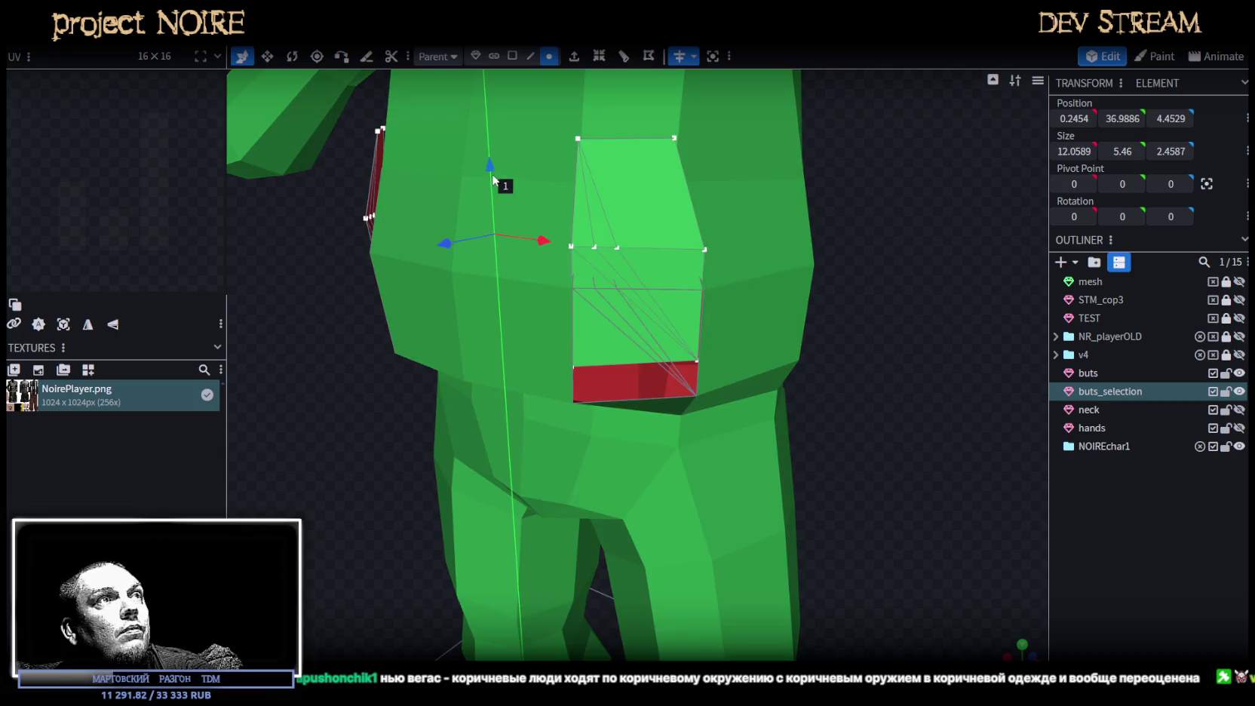
Accept the Auto Fix vertex merge, then push a waist corner vertex outward on X and forward on Z.
{"action": "left_click_drag", "start_coordinate": [493, 195], "coordinate": [493, 194]}
{"action": "left_click", "coordinate": [583, 172]}
{"action": "left_click_drag", "start_coordinate": [608, 316], "coordinate": [841, 470]}
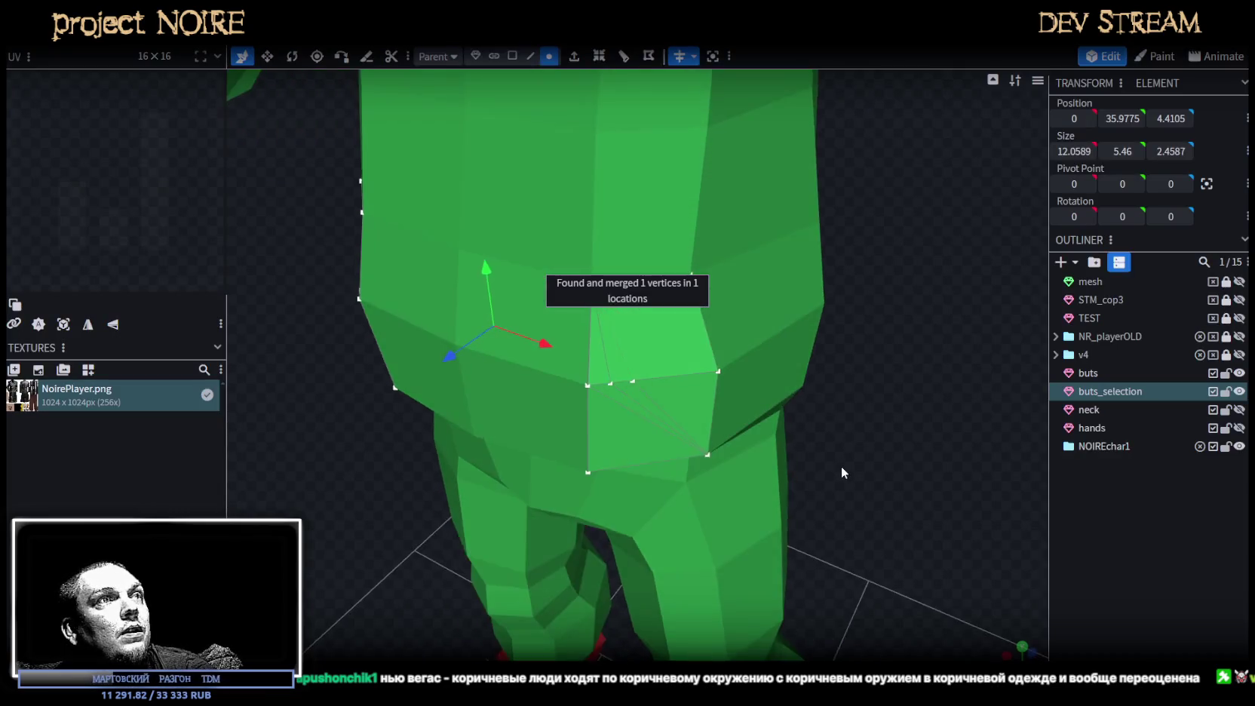
{"action": "scroll", "coordinate": [647, 426], "scroll_direction": "up", "scroll_amount": 3}
{"action": "left_click", "coordinate": [596, 399]}
{"action": "mouse_move", "coordinate": [596, 399]}
{"action": "left_mouse_down"}
{"action": "mouse_move", "coordinate": [899, 567]}
{"action": "mouse_move", "coordinate": [804, 469]}
{"action": "left_mouse_up"}
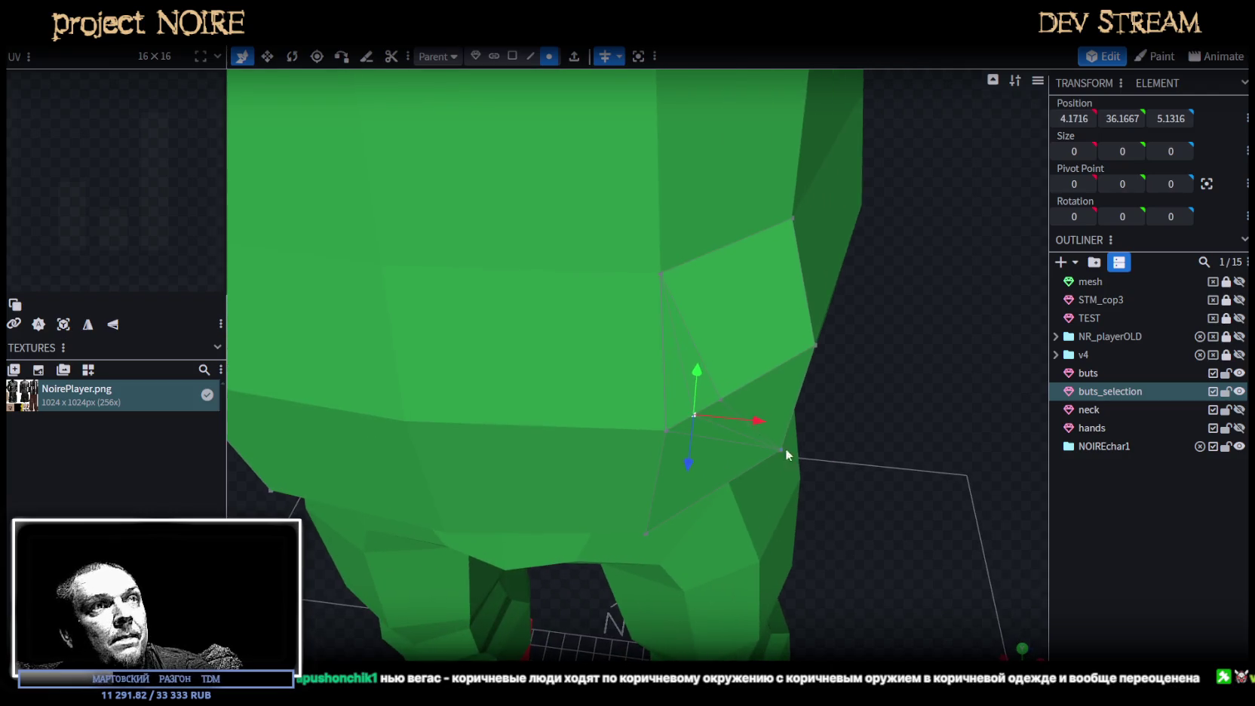
{"action": "mouse_move", "coordinate": [750, 414]}
{"action": "left_mouse_down"}
{"action": "mouse_move", "coordinate": [778, 421]}
{"action": "mouse_move", "coordinate": [721, 399]}
{"action": "mouse_move", "coordinate": [798, 368]}
{"action": "mouse_move", "coordinate": [831, 495]}
{"action": "left_mouse_up"}
{"action": "scroll", "coordinate": [618, 605], "scroll_direction": "up", "scroll_amount": 2}
{"action": "mouse_move", "coordinate": [618, 604]}
{"action": "left_mouse_down"}
{"action": "mouse_move", "coordinate": [671, 617]}
{"action": "mouse_move", "coordinate": [854, 450]}
{"action": "mouse_move", "coordinate": [799, 453]}
{"action": "mouse_move", "coordinate": [1032, 439]}
{"action": "left_mouse_up"}
Merge buts_selection into buts, select all, and weld the 6 overlapping vertices.
{"action": "left_click", "coordinate": [1091, 373], "text": "ctrl"}
{"action": "right_click", "coordinate": [1101, 390]}
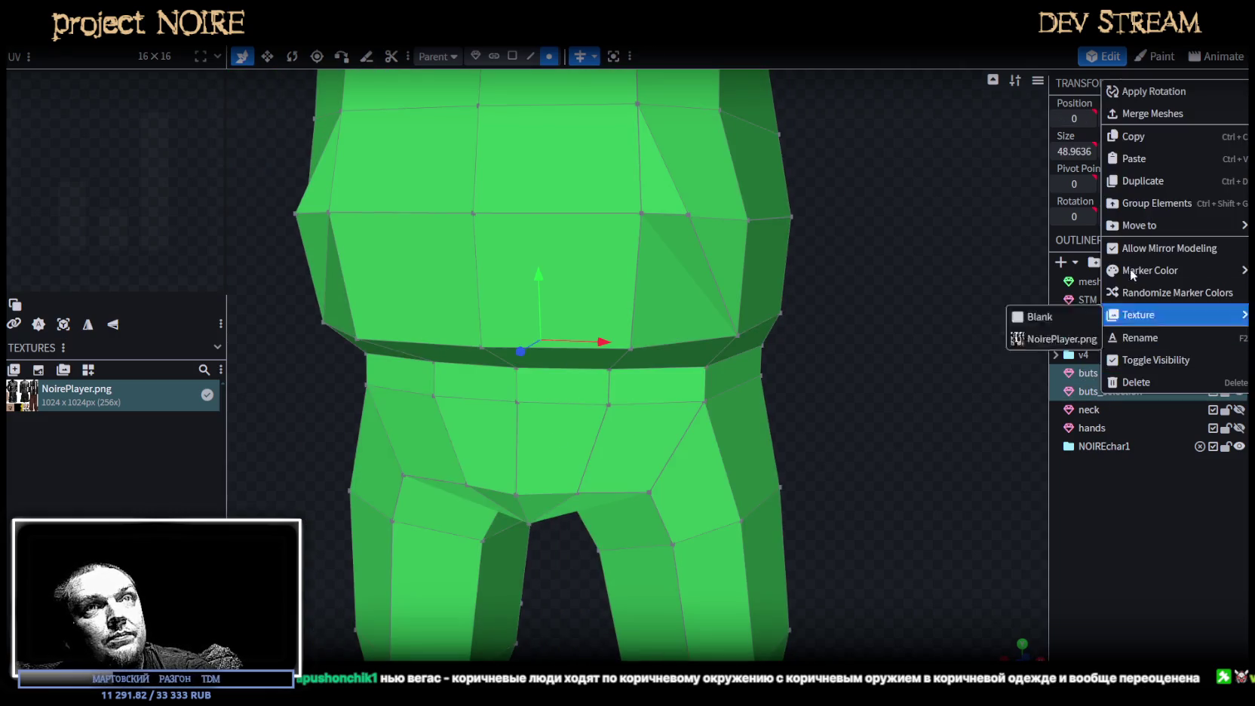
{"action": "left_click", "coordinate": [1141, 118]}
{"action": "scroll", "coordinate": [867, 363], "scroll_direction": "down", "scroll_amount": 5}
{"action": "key", "text": "ctrl+a"}
{"action": "scroll", "coordinate": [775, 351], "scroll_direction": "down", "scroll_amount": 2}
{"action": "left_click_drag", "start_coordinate": [616, 324], "coordinate": [616, 332]}
{"action": "left_click", "coordinate": [626, 160]}
Clear the selection and reselect the buts mesh, zooming in toward the hips.
{"action": "left_click_drag", "start_coordinate": [679, 422], "coordinate": [726, 444]}
{"action": "scroll", "coordinate": [726, 443], "scroll_direction": "up", "scroll_amount": 3}
{"action": "left_click", "coordinate": [841, 439]}
{"action": "mouse_move", "coordinate": [841, 439]}
{"action": "left_mouse_down"}
{"action": "mouse_move", "coordinate": [791, 429]}
{"action": "mouse_move", "coordinate": [838, 436]}
{"action": "left_mouse_up"}
{"action": "left_click", "coordinate": [678, 317]}
{"action": "mouse_move", "coordinate": [677, 317]}
{"action": "left_mouse_down"}
{"action": "mouse_move", "coordinate": [762, 361]}
{"action": "mouse_move", "coordinate": [745, 375]}
{"action": "mouse_move", "coordinate": [640, 313]}
{"action": "left_mouse_up"}
{"action": "scroll", "coordinate": [726, 372], "scroll_direction": "up", "scroll_amount": 3}
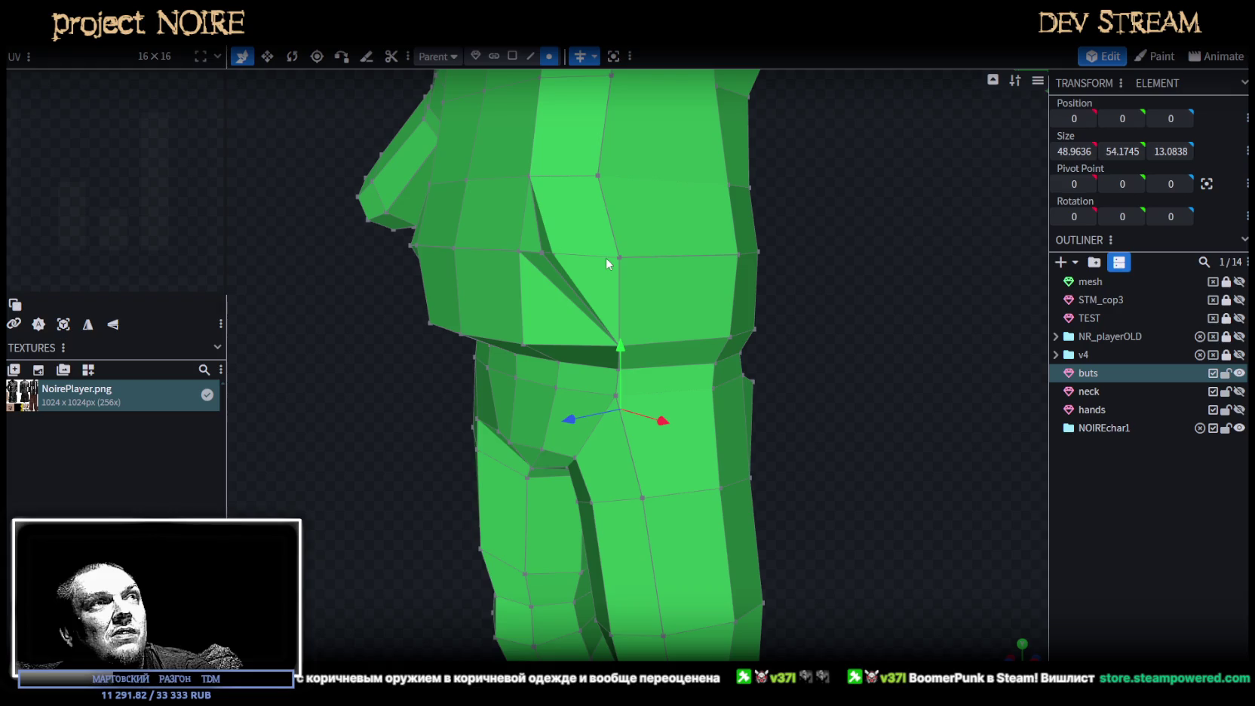
Split a front hem square face and its adjacent triangle off as buts_selection.
{"action": "left_click", "coordinate": [512, 56]}
{"action": "left_click", "coordinate": [592, 287]}
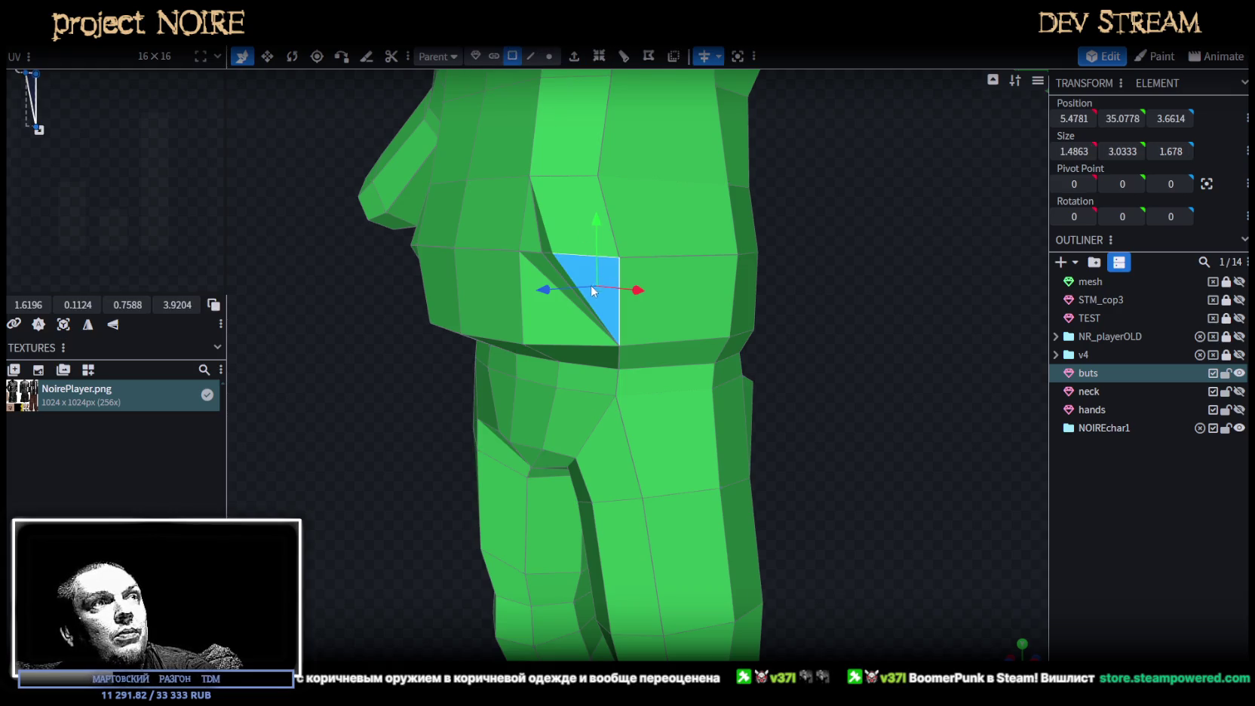
{"action": "left_click", "coordinate": [553, 275], "text": "shift"}
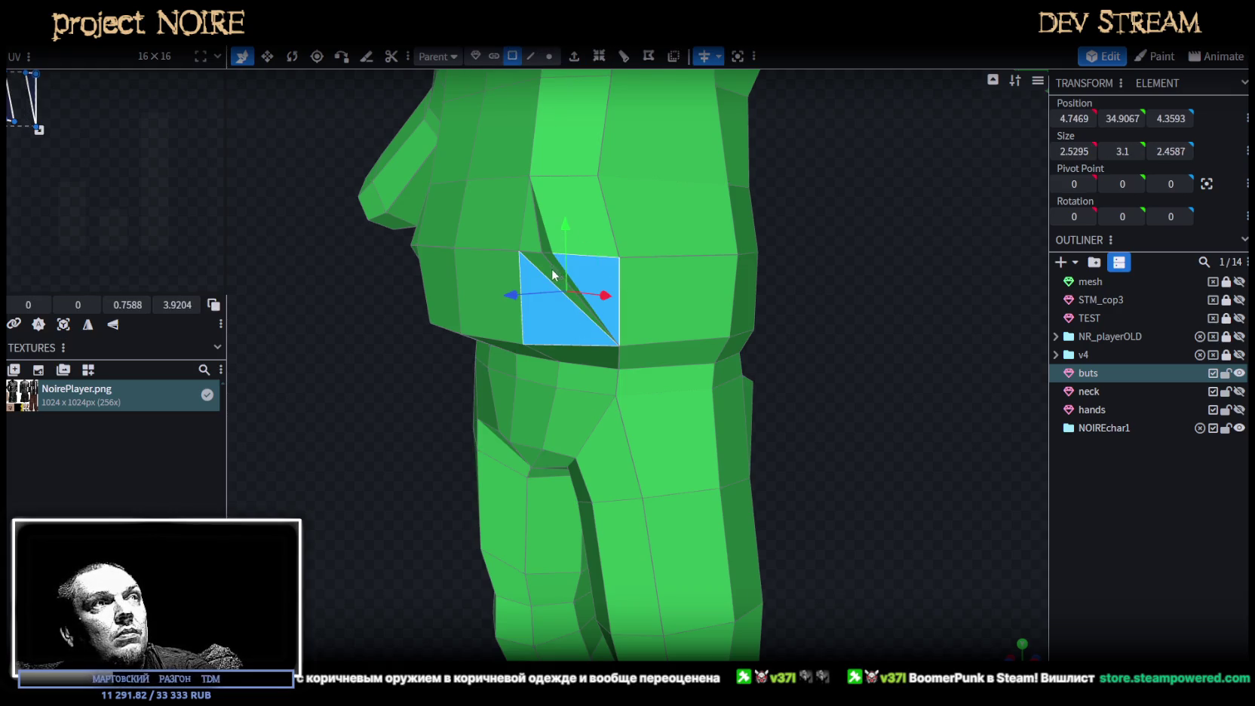
{"action": "right_click", "coordinate": [554, 268]}
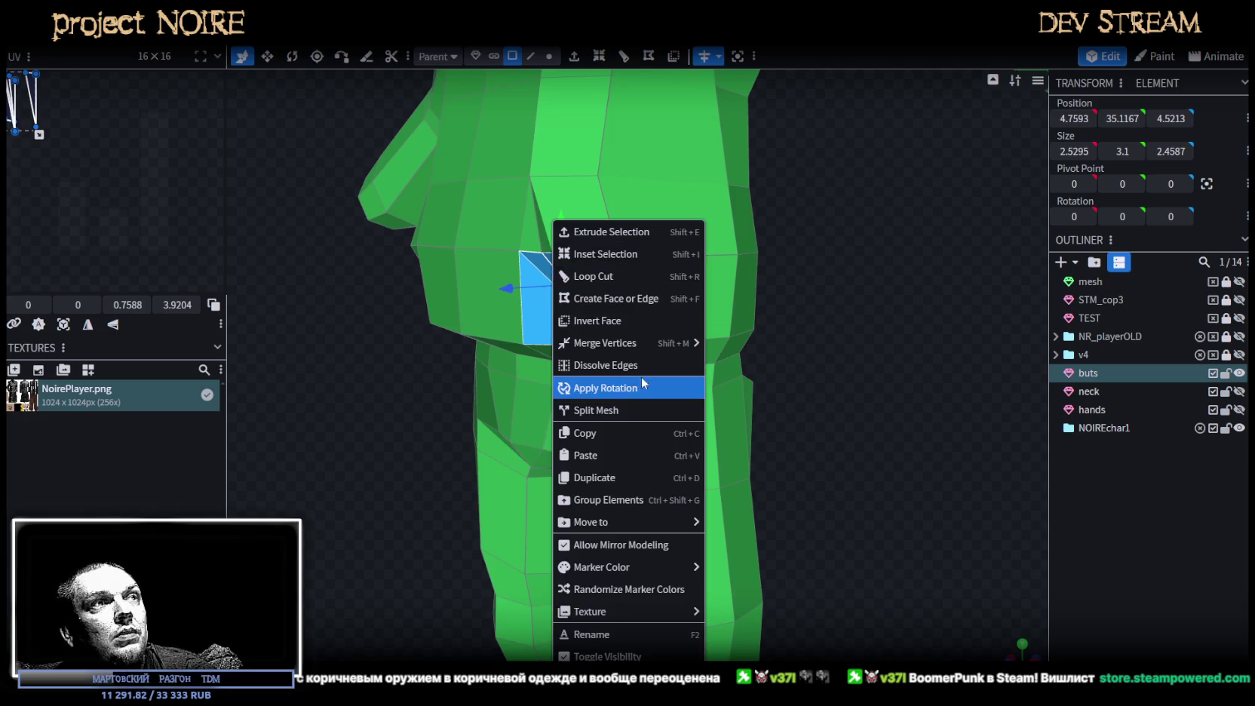
{"action": "left_click", "coordinate": [623, 412]}
Merge the patch's selected vertices into one.
{"action": "scroll", "coordinate": [835, 406], "scroll_direction": "up", "scroll_amount": 3}
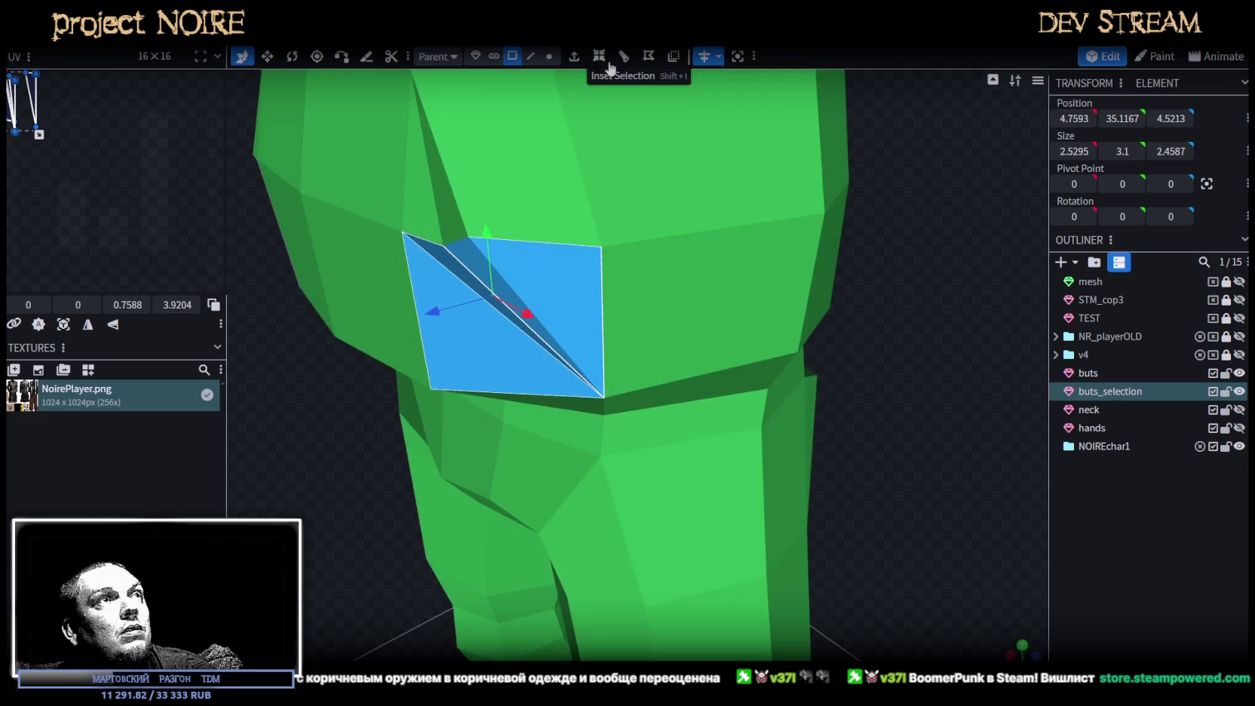
{"action": "left_click", "coordinate": [549, 55]}
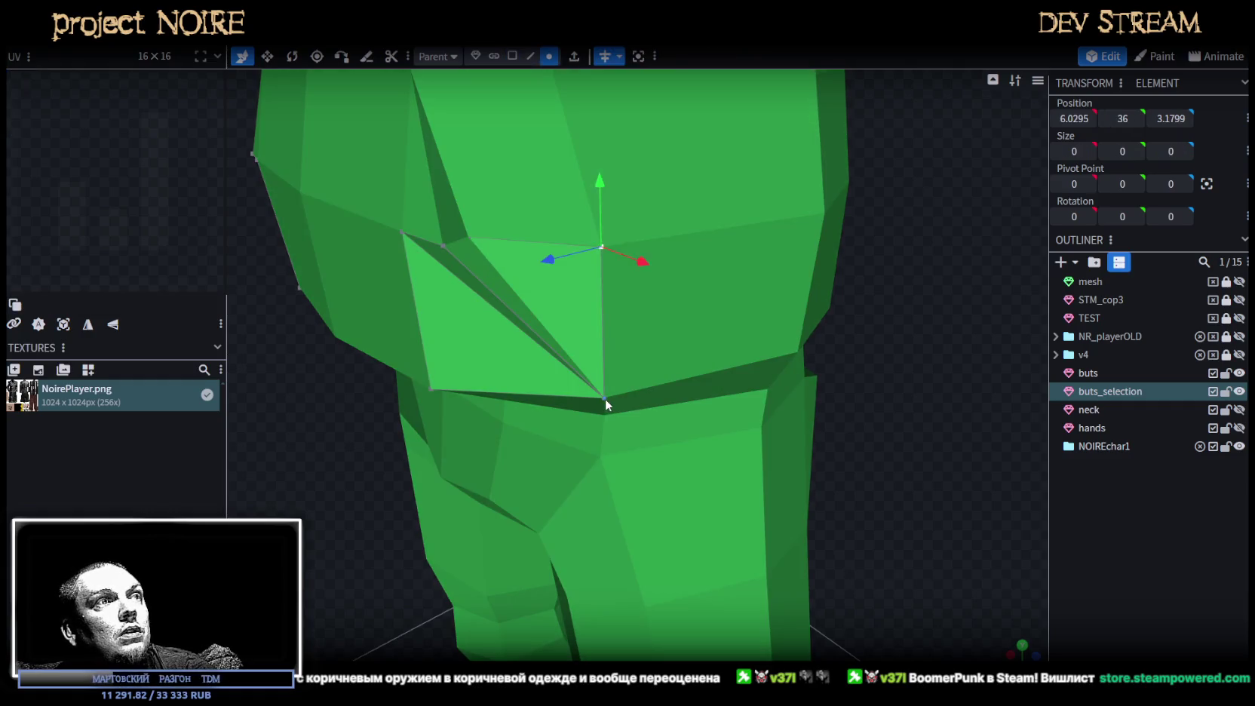
{"action": "left_click", "coordinate": [605, 397], "text": "shift"}
{"action": "right_click", "coordinate": [604, 397]}
{"action": "left_click", "coordinate": [815, 345]}
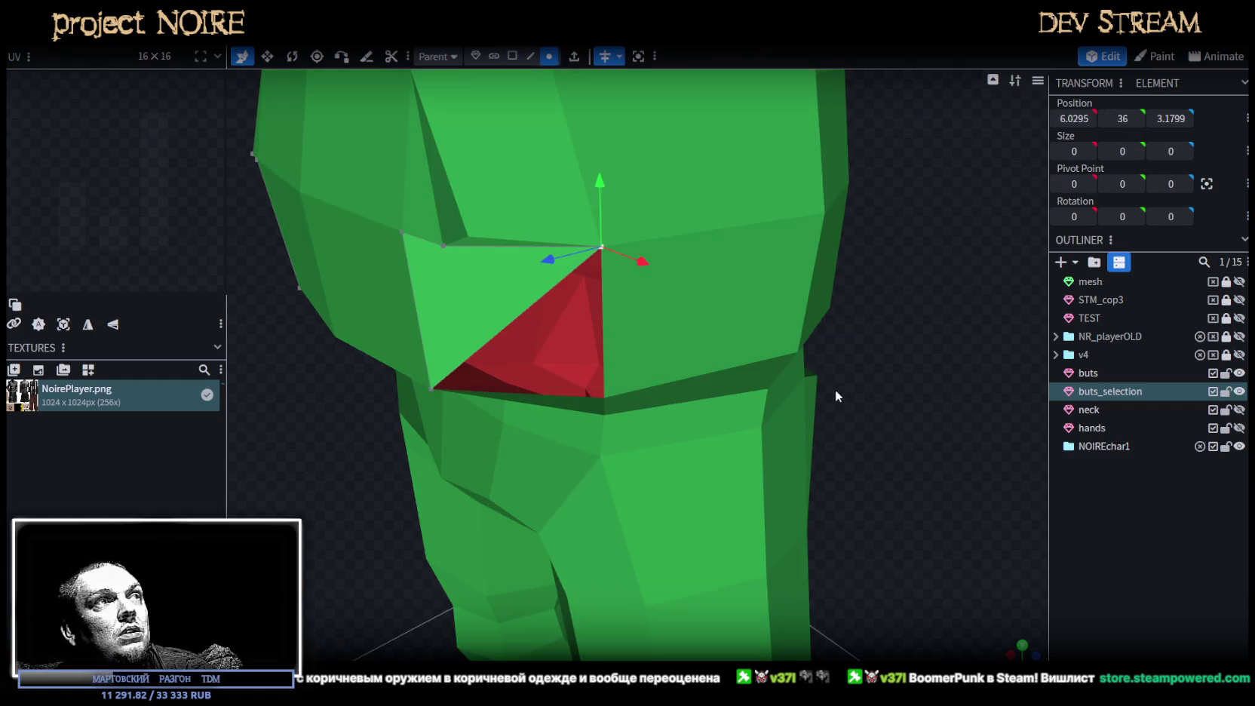
Lower the patch's left corner vertex, then raise and shift the matching buts corner vertex on X.
{"action": "middle_click_drag", "start_coordinate": [834, 387], "coordinate": [839, 369]}
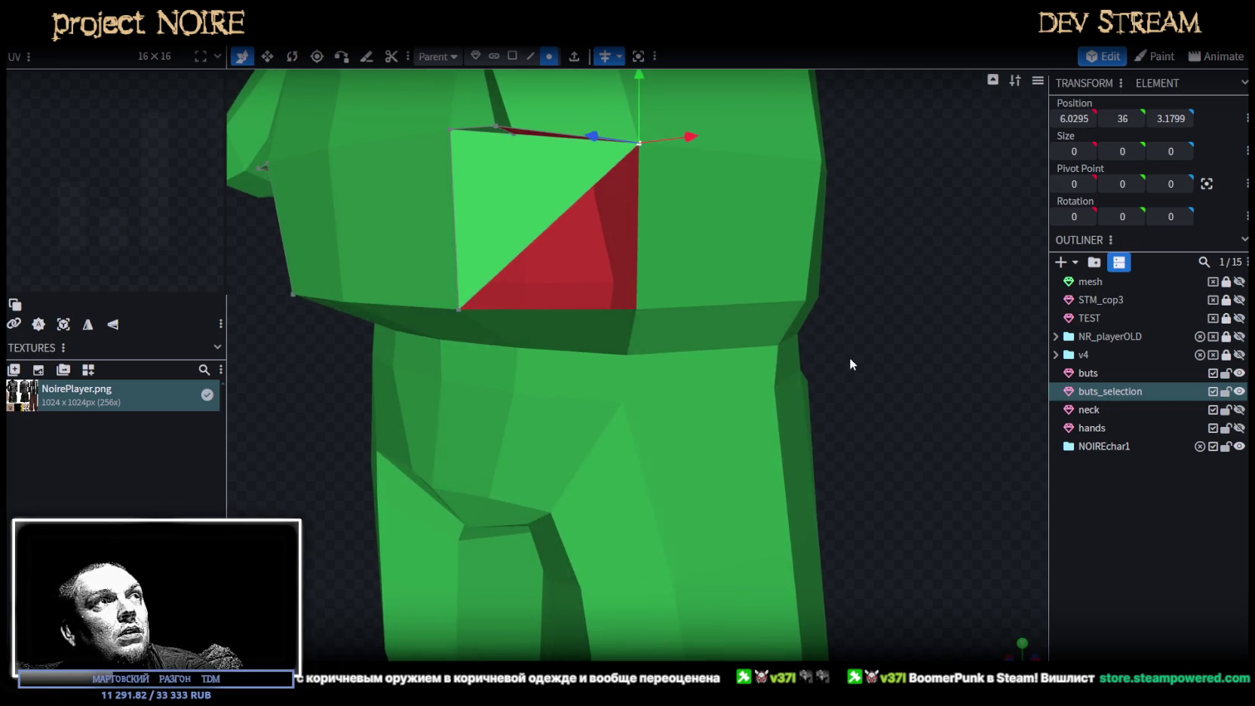
{"action": "middle_click_drag", "start_coordinate": [839, 368], "coordinate": [514, 270]}
{"action": "left_click", "coordinate": [516, 276]}
{"action": "left_click_drag", "start_coordinate": [527, 223], "coordinate": [513, 234]}
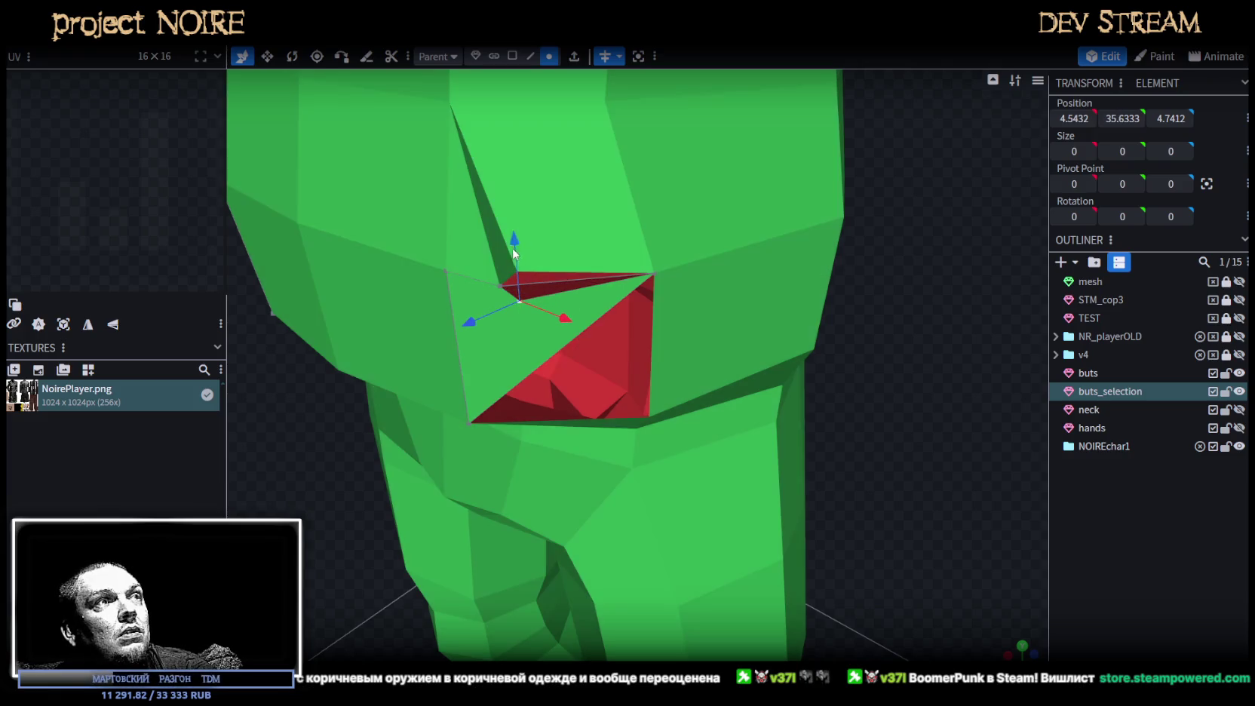
{"action": "left_click", "coordinate": [534, 270]}
{"action": "left_click", "coordinate": [520, 273]}
{"action": "left_click_drag", "start_coordinate": [519, 271], "coordinate": [523, 198]}
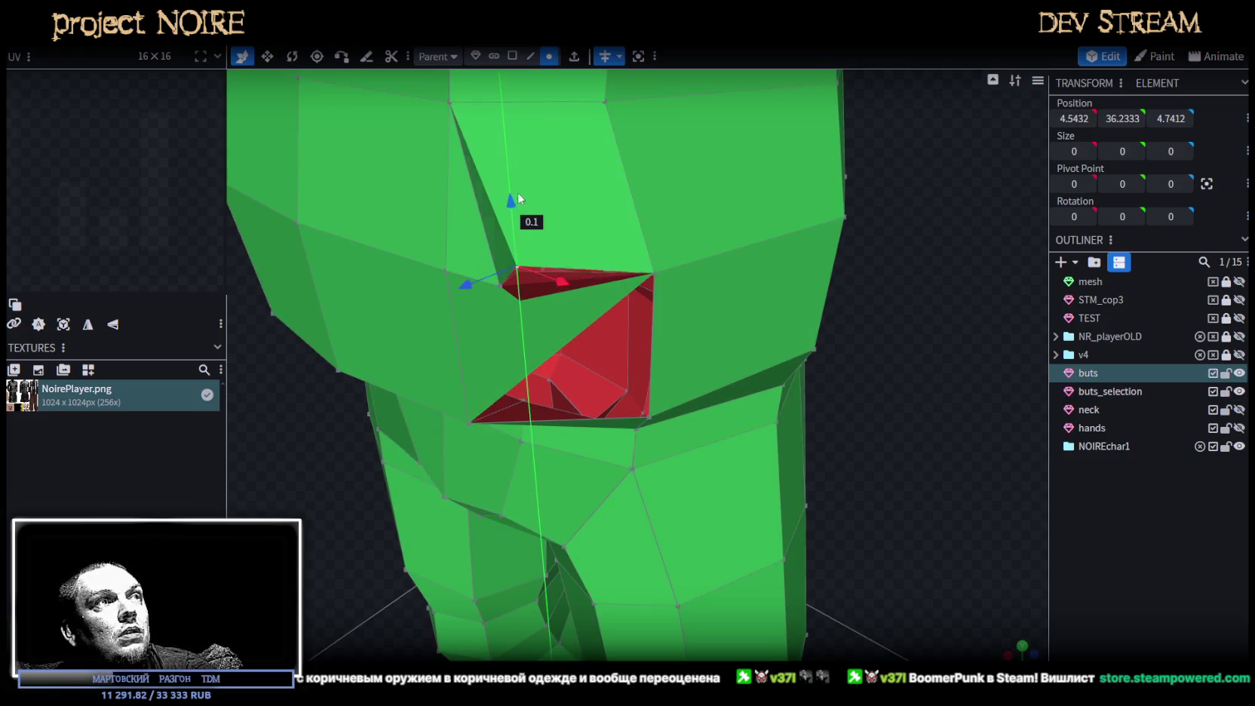
{"action": "mouse_move", "coordinate": [912, 441]}
{"action": "left_mouse_down"}
{"action": "mouse_move", "coordinate": [917, 390]}
{"action": "mouse_move", "coordinate": [924, 402]}
{"action": "left_mouse_up"}
{"action": "left_click_drag", "start_coordinate": [616, 234], "coordinate": [623, 233]}
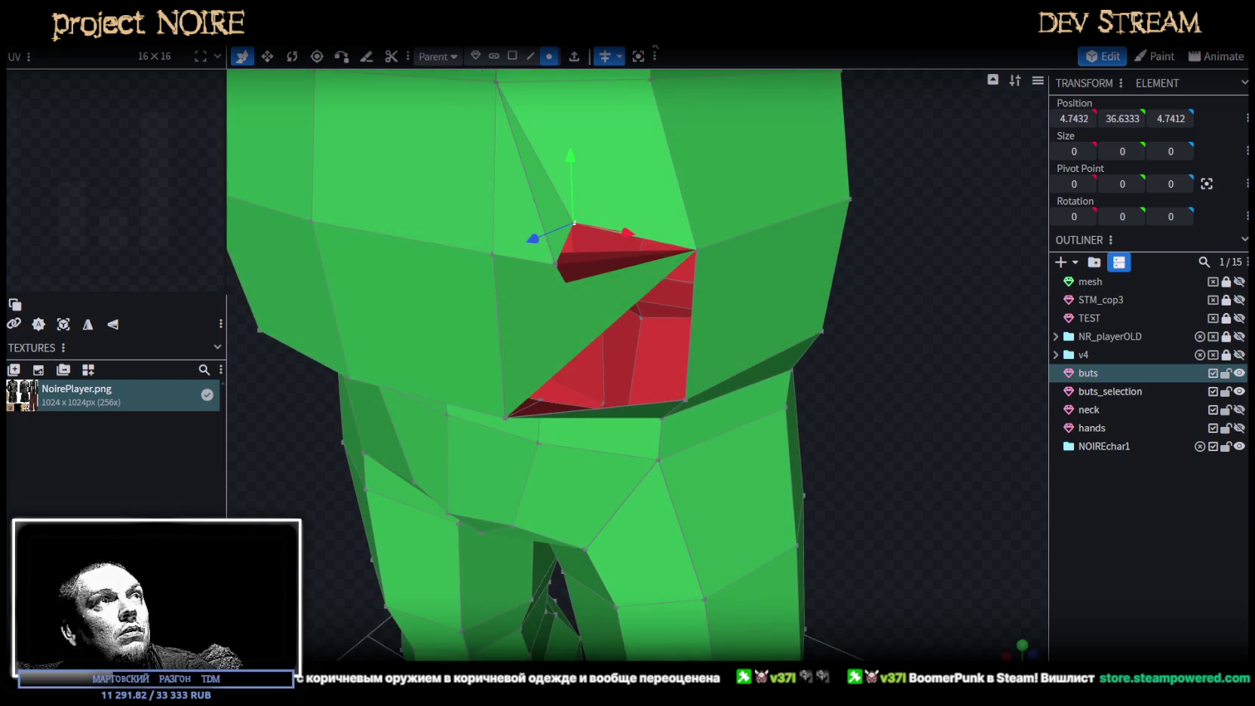
Delete the triangular face on the patch, leaving a red opening.
{"action": "left_click", "coordinate": [528, 56]}
{"action": "left_click", "coordinate": [512, 56]}
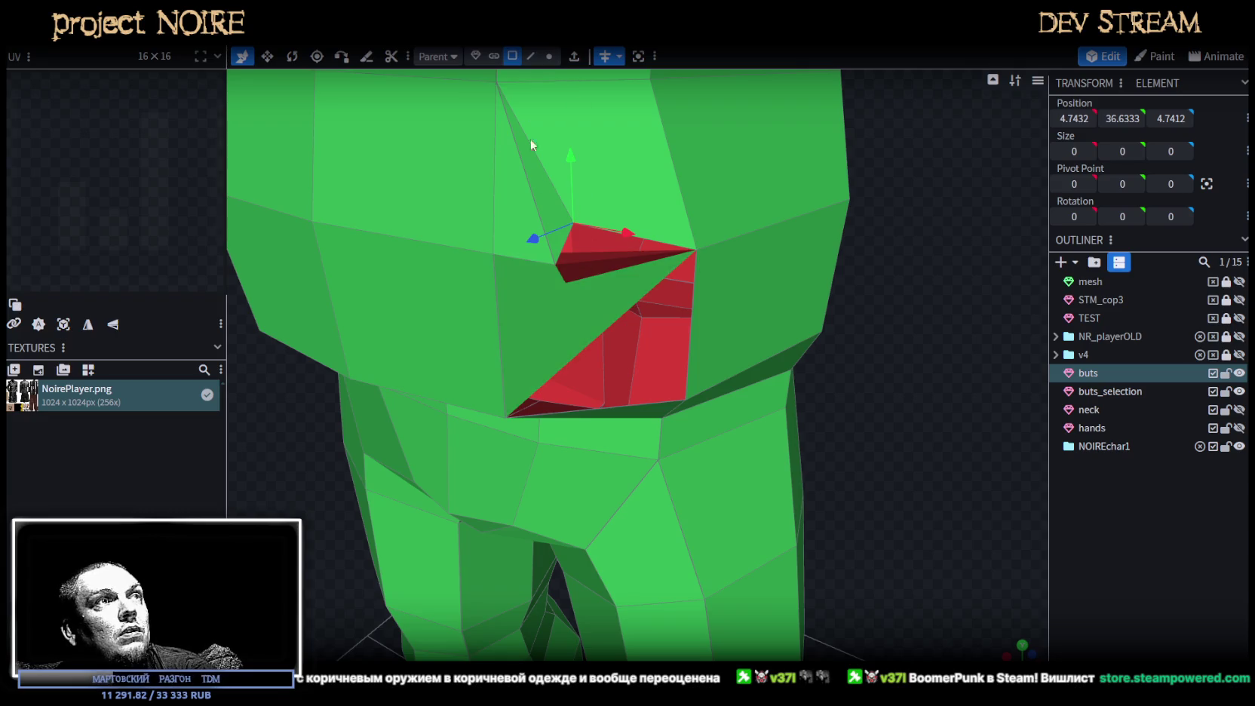
{"action": "left_click", "coordinate": [537, 335]}
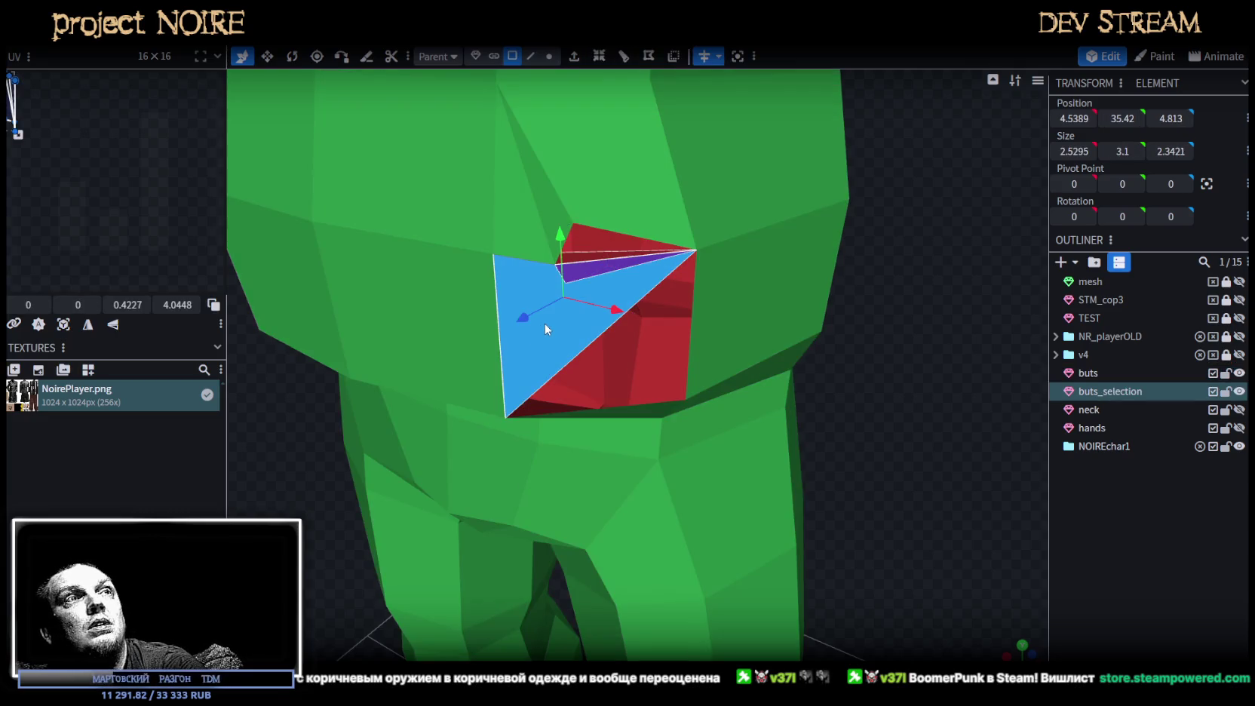
{"action": "key", "text": "Delete"}
{"action": "mouse_move", "coordinate": [932, 350]}
{"action": "left_mouse_down"}
{"action": "mouse_move", "coordinate": [897, 275]}
{"action": "mouse_move", "coordinate": [908, 370]}
{"action": "left_mouse_up"}
Select the red opening's edges, then select both buts and buts_selection in the outliner.
{"action": "left_click", "coordinate": [532, 57]}
{"action": "left_click", "coordinate": [495, 250]}
{"action": "left_click", "coordinate": [564, 272]}
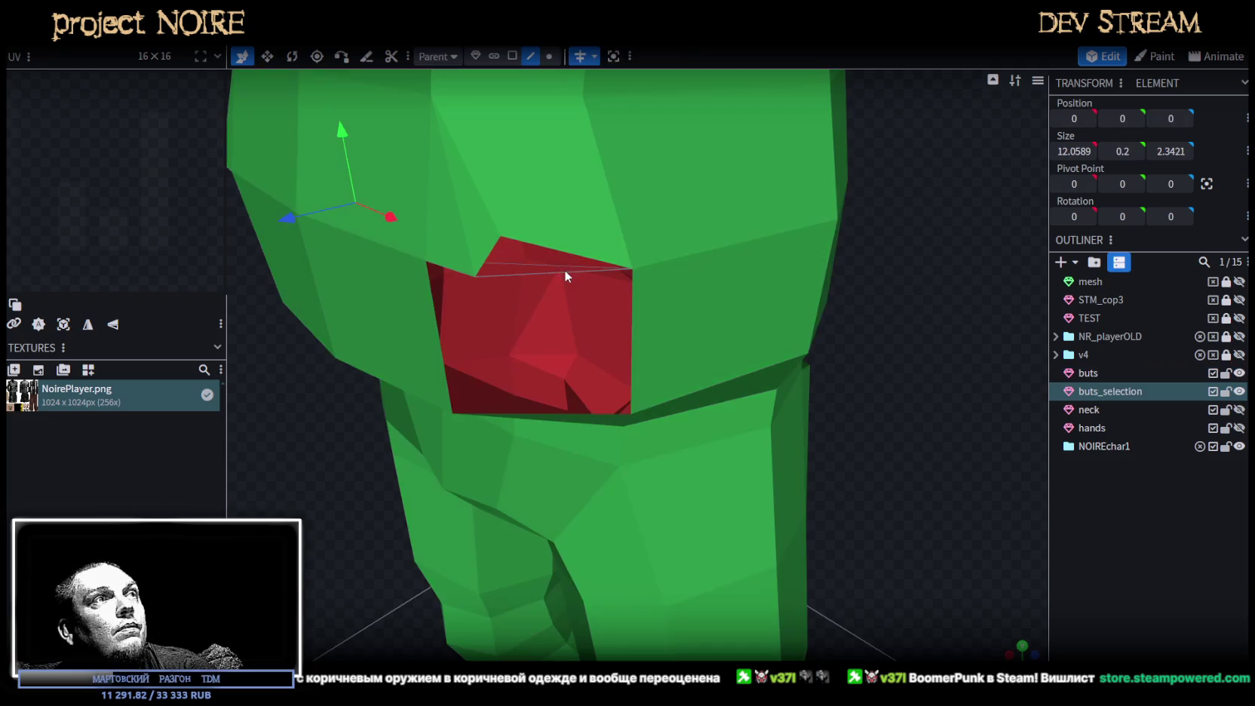
{"action": "double_click", "coordinate": [561, 270]}
{"action": "left_click", "coordinate": [488, 254]}
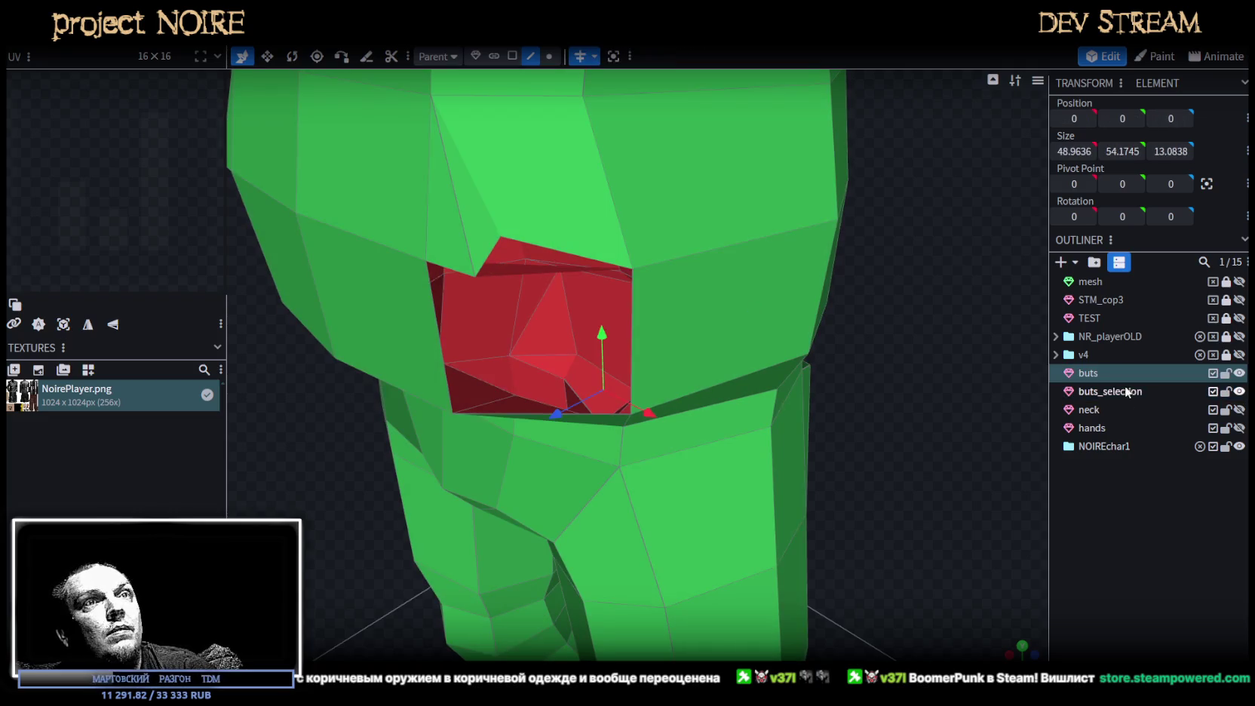
{"action": "left_click", "coordinate": [1096, 392], "text": "ctrl"}
{"action": "left_click", "coordinate": [1095, 392], "text": "ctrl"}
{"action": "left_click", "coordinate": [1094, 391], "text": "ctrl"}
{"action": "right_click", "coordinate": [1093, 390]}
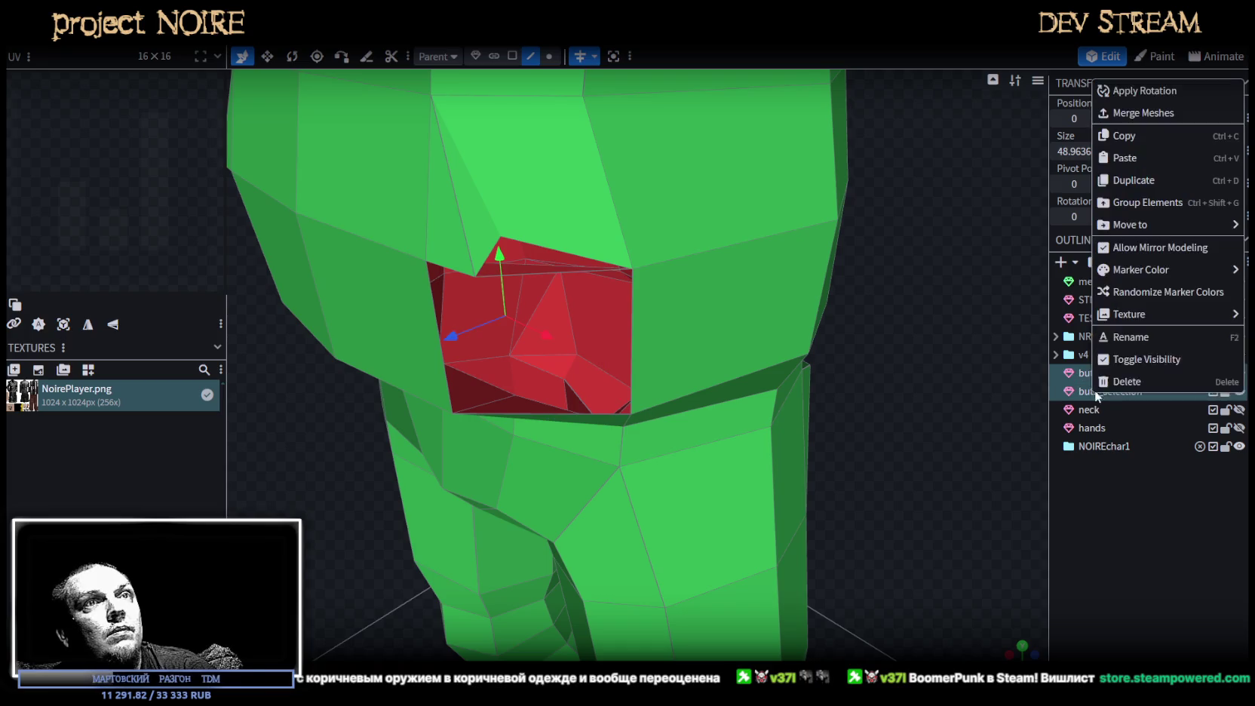
Merge buts_selection into buts and weld the overlapping vertices of the whole mesh.
{"action": "left_click", "coordinate": [1143, 112]}
{"action": "scroll", "coordinate": [734, 350], "scroll_direction": "down", "scroll_amount": 5}
{"action": "left_click", "coordinate": [549, 57]}
{"action": "key", "text": "ctrl+a"}
{"action": "left_click_drag", "start_coordinate": [623, 336], "coordinate": [621, 318]}
{"action": "left_click", "coordinate": [554, 161]}
Select the top and left edges of the red opening on the belly.
{"action": "left_click", "coordinate": [531, 56]}
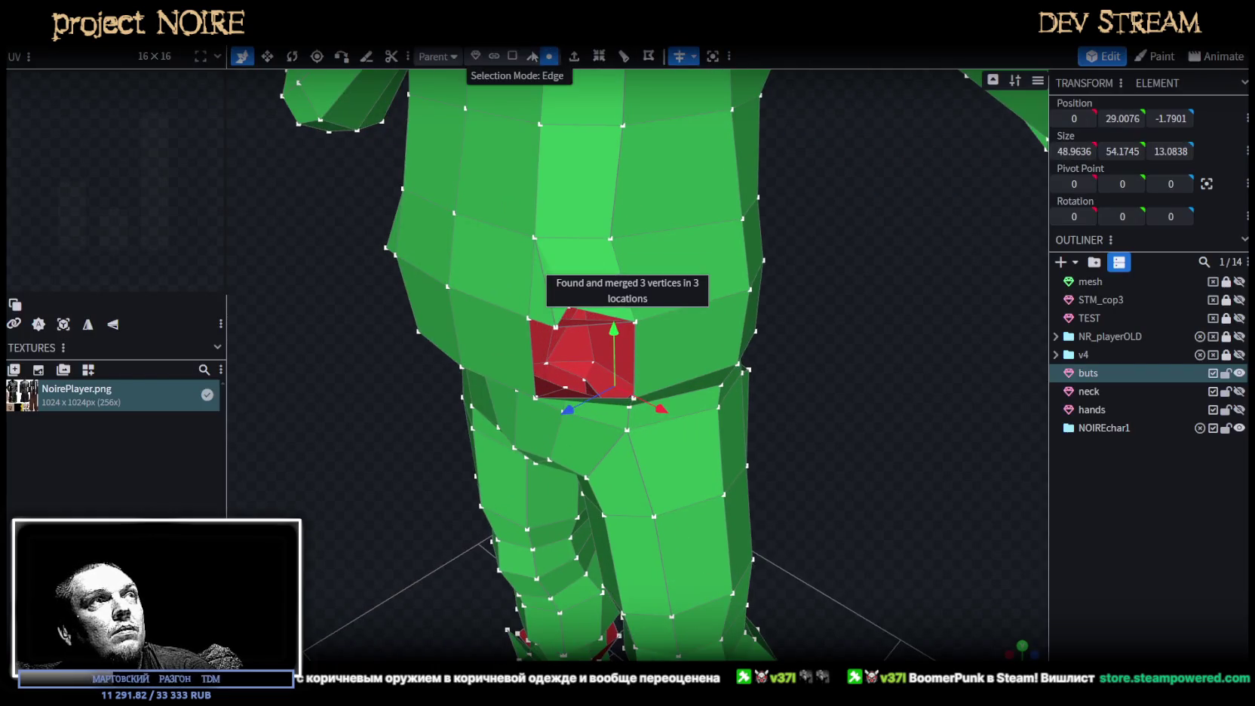
{"action": "scroll", "coordinate": [553, 255], "scroll_direction": "up", "scroll_amount": 4}
{"action": "left_click", "coordinate": [532, 289]}
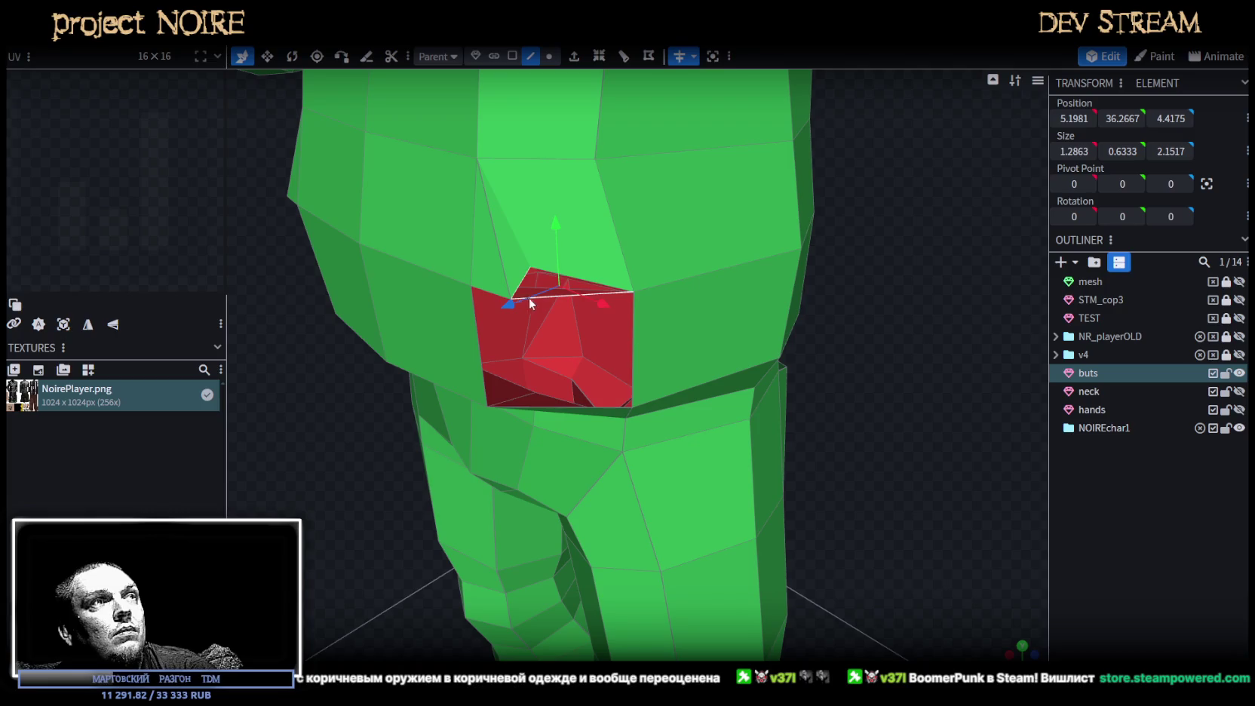
{"action": "left_click", "coordinate": [483, 332]}
{"action": "left_click_drag", "start_coordinate": [643, 333], "coordinate": [887, 312]}
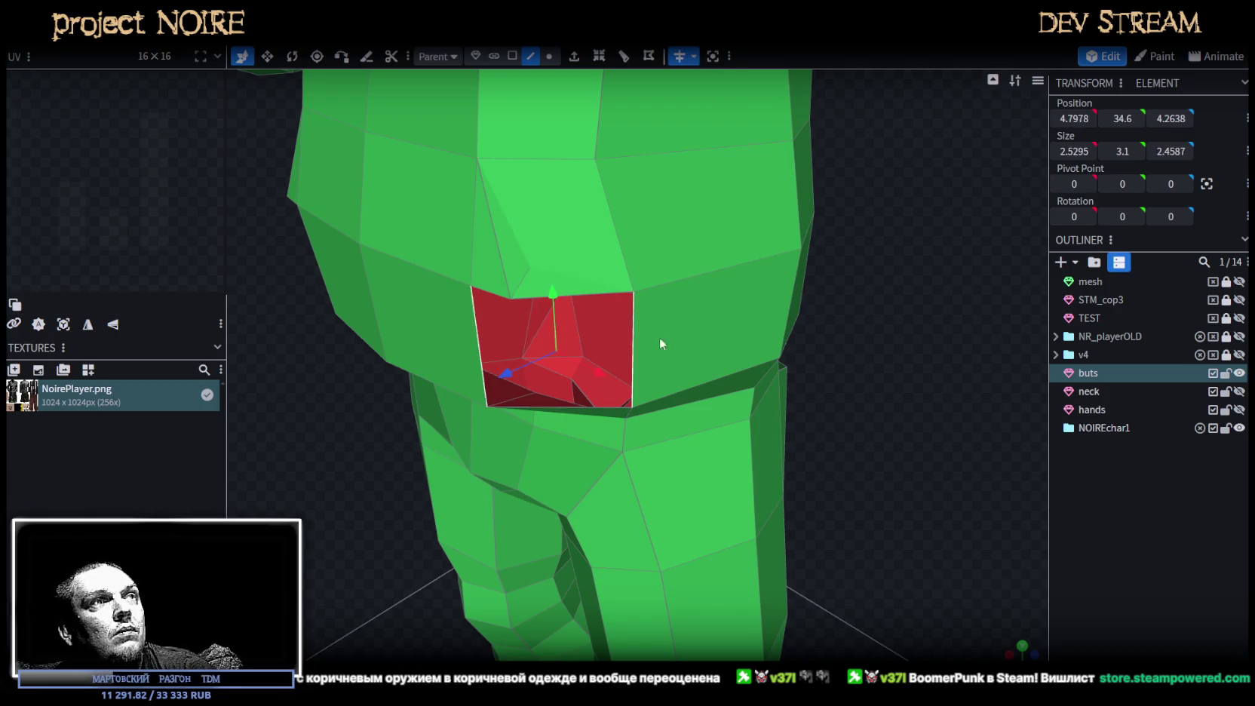
{"action": "scroll", "coordinate": [886, 311], "scroll_direction": "down", "scroll_amount": 3}
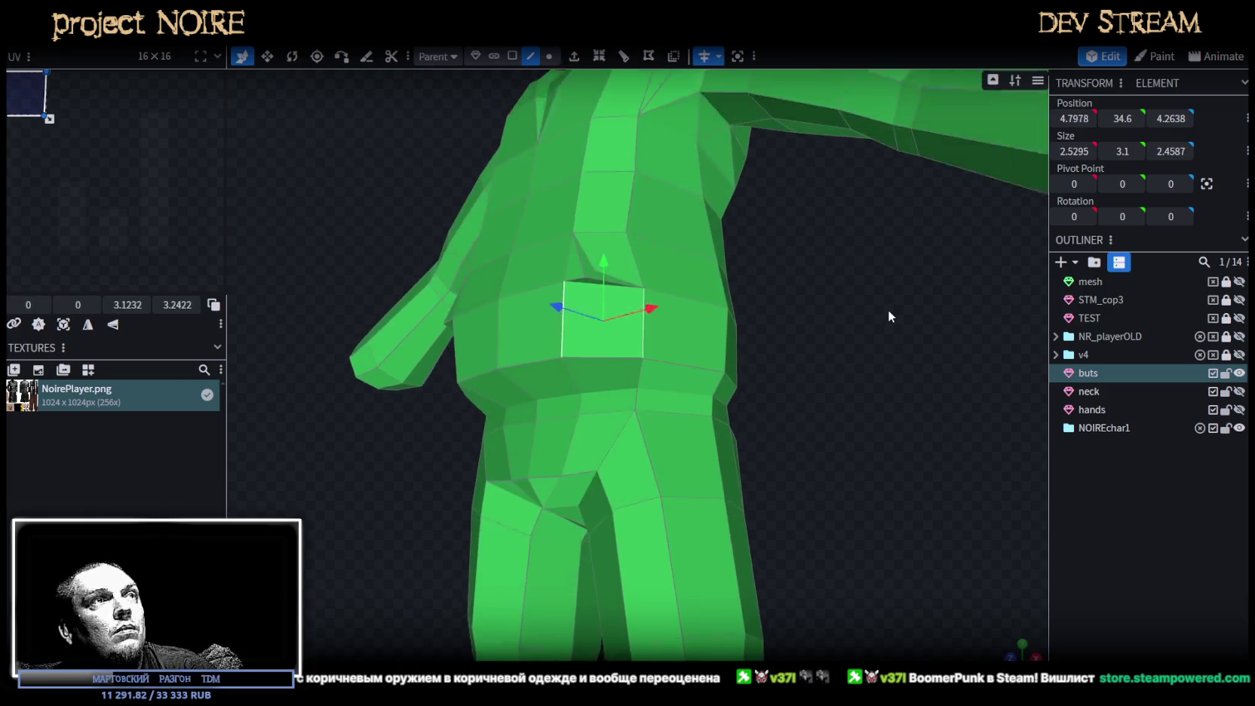
{"action": "scroll", "coordinate": [888, 309], "scroll_direction": "down", "scroll_amount": 2}
{"action": "left_click_drag", "start_coordinate": [928, 324], "coordinate": [920, 334]}
{"action": "scroll", "coordinate": [920, 334], "scroll_direction": "up", "scroll_amount": 5}
{"action": "mouse_move", "coordinate": [815, 343]}
{"action": "left_mouse_down"}
{"action": "mouse_move", "coordinate": [831, 304]}
{"action": "mouse_move", "coordinate": [887, 317]}
{"action": "mouse_move", "coordinate": [893, 338]}
{"action": "mouse_move", "coordinate": [624, 354]}
{"action": "mouse_move", "coordinate": [839, 372]}
{"action": "mouse_move", "coordinate": [799, 302]}
{"action": "left_mouse_up"}
Split the thin chest triangle and its adjacent faces off into a separate mesh.
{"action": "left_click", "coordinate": [513, 56]}
{"action": "left_click", "coordinate": [653, 360]}
{"action": "left_click", "coordinate": [675, 350], "text": "shift"}
{"action": "mouse_move", "coordinate": [678, 351]}
{"action": "left_mouse_down"}
{"action": "mouse_move", "coordinate": [878, 347]}
{"action": "mouse_move", "coordinate": [651, 267]}
{"action": "left_mouse_up"}
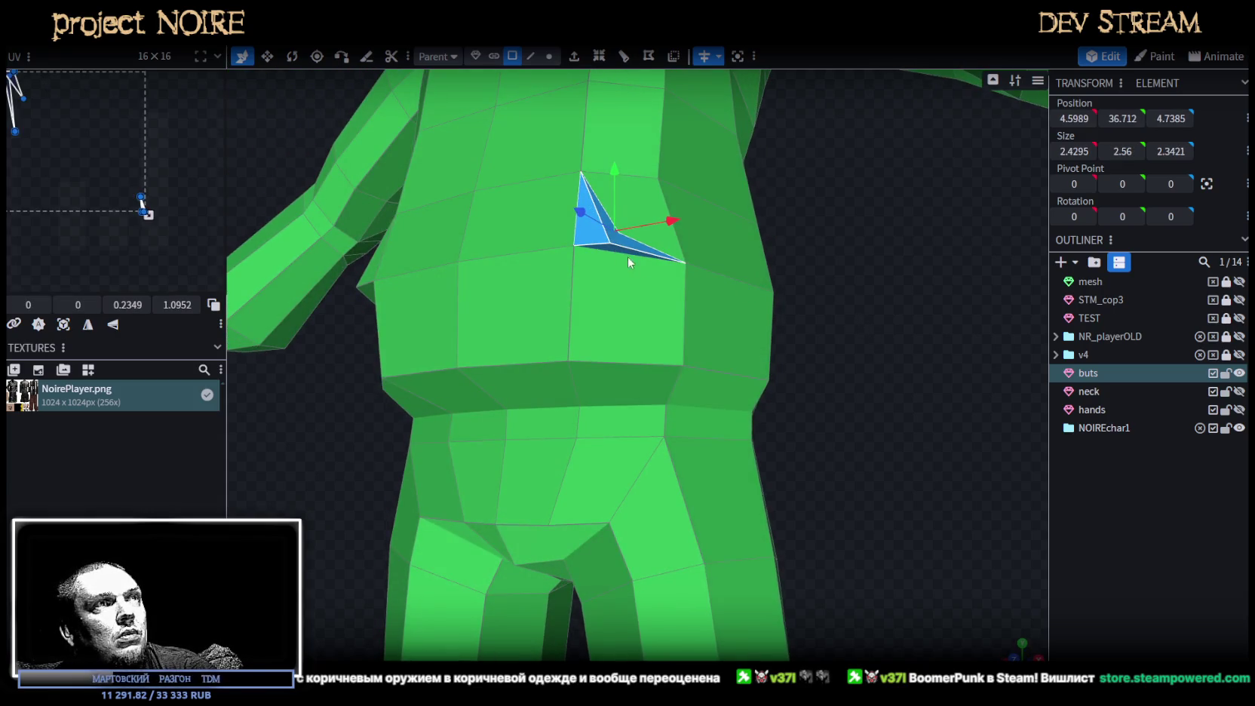
{"action": "right_click", "coordinate": [630, 260]}
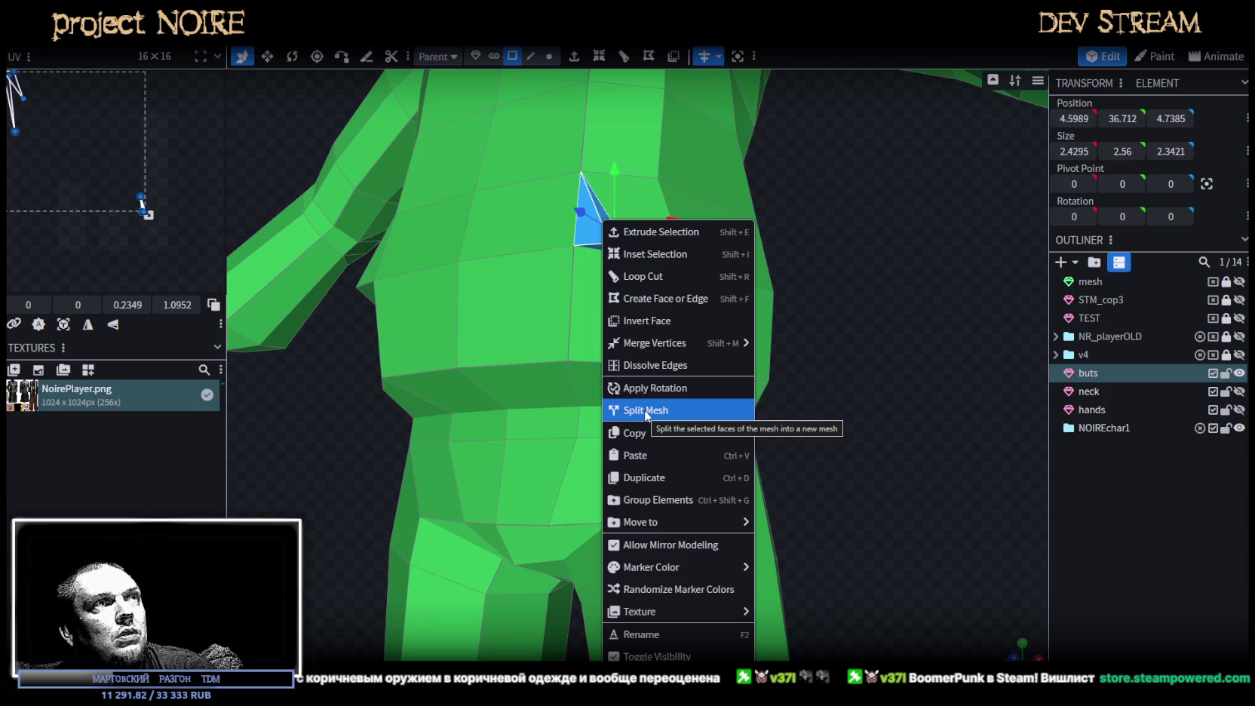
{"action": "left_click_drag", "start_coordinate": [769, 393], "coordinate": [902, 350]}
{"action": "left_click", "coordinate": [650, 266], "text": "shift"}
{"action": "right_click", "coordinate": [656, 267]}
{"action": "left_click", "coordinate": [725, 426]}
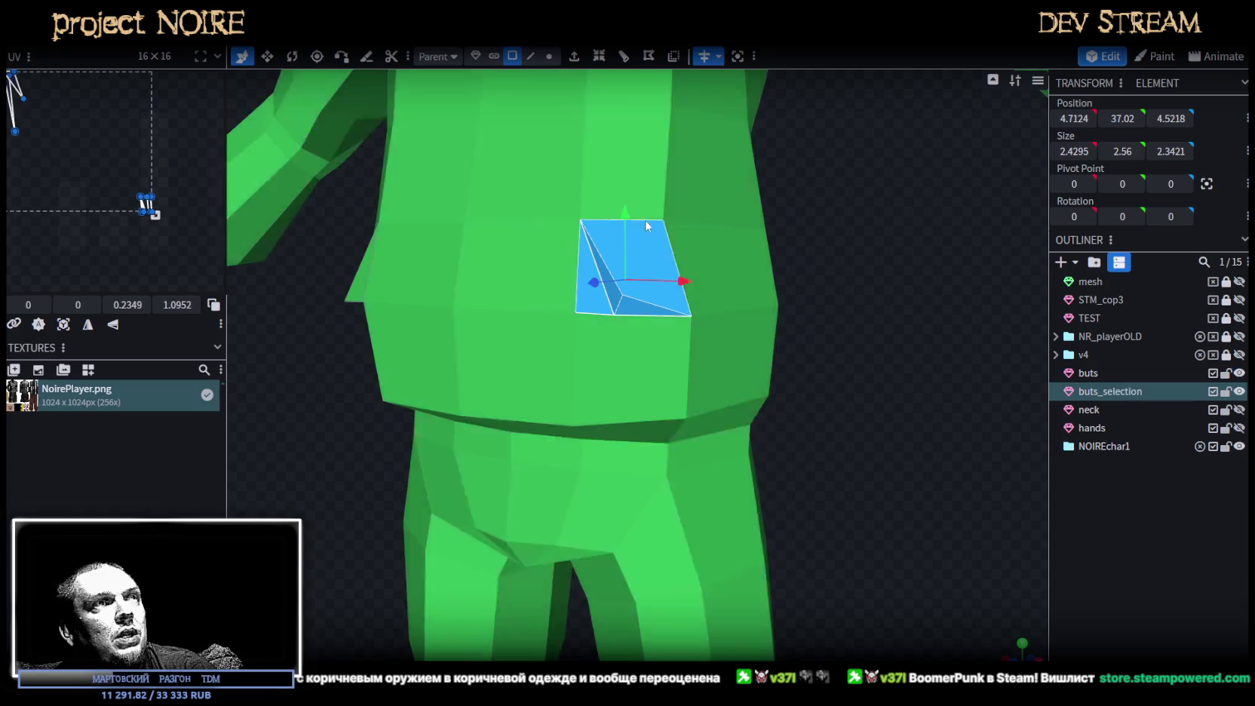
Lower the split faces 3 units, delete a stray buts face, and merge buts_selection back into buts.
{"action": "left_click_drag", "start_coordinate": [624, 215], "coordinate": [626, 326]}
{"action": "left_click", "coordinate": [674, 338]}
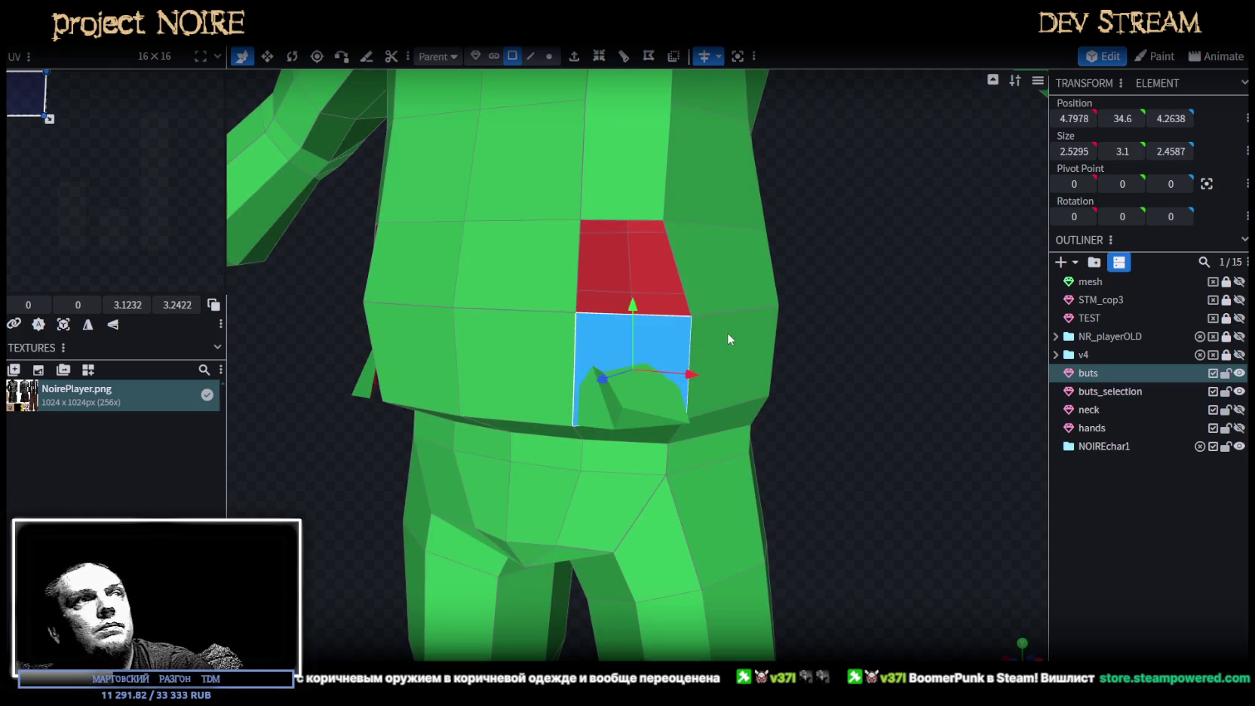
{"action": "key", "text": "Delete"}
{"action": "left_click", "coordinate": [1102, 391], "text": "ctrl"}
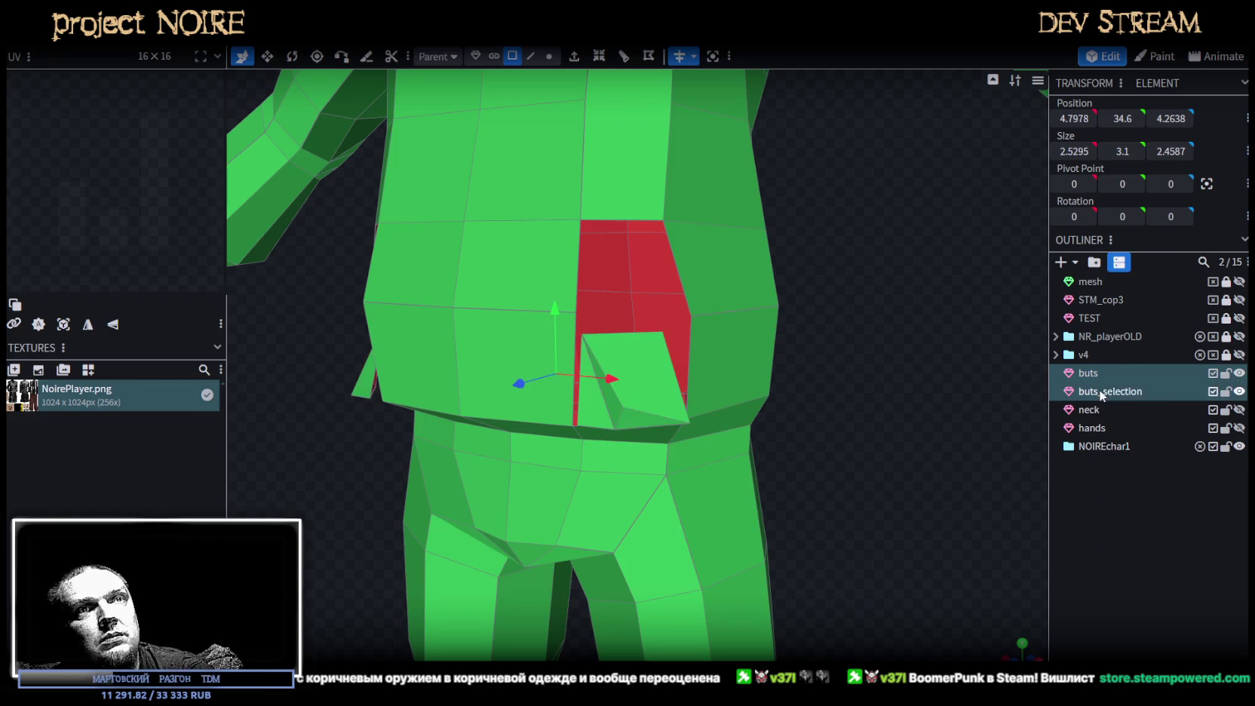
{"action": "right_click", "coordinate": [1102, 391]}
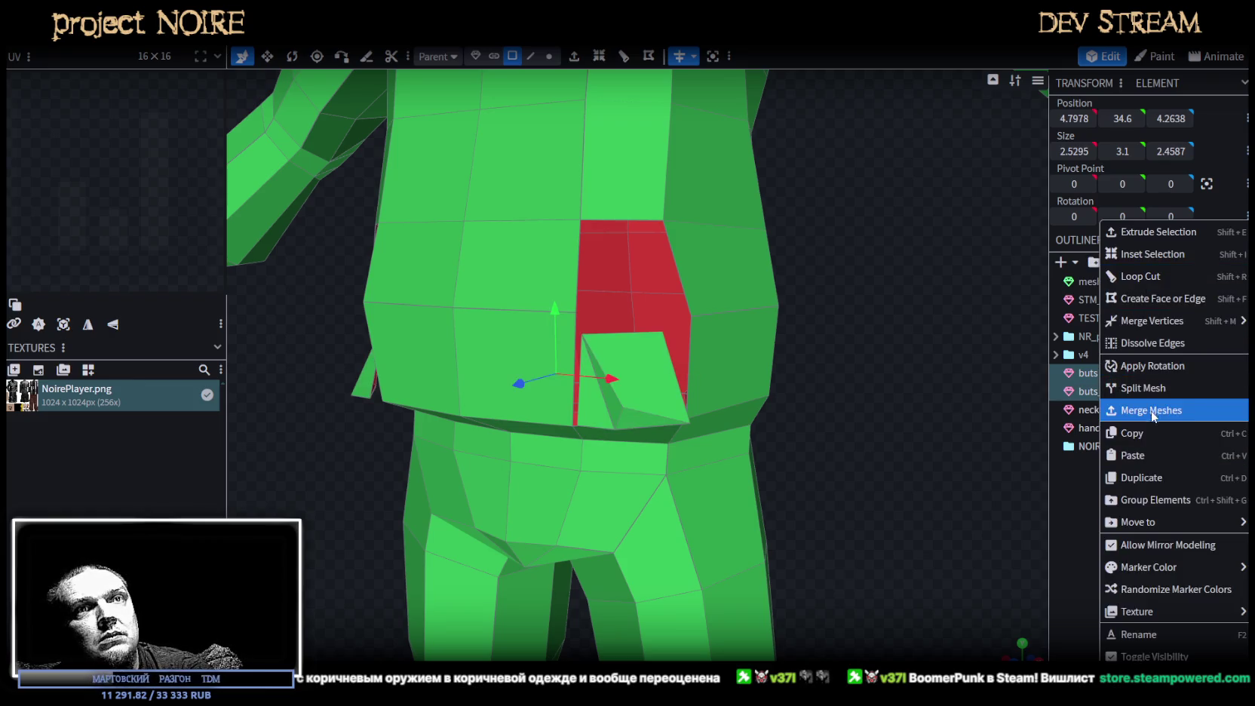
{"action": "left_click", "coordinate": [1139, 410]}
{"action": "left_click", "coordinate": [550, 58]}
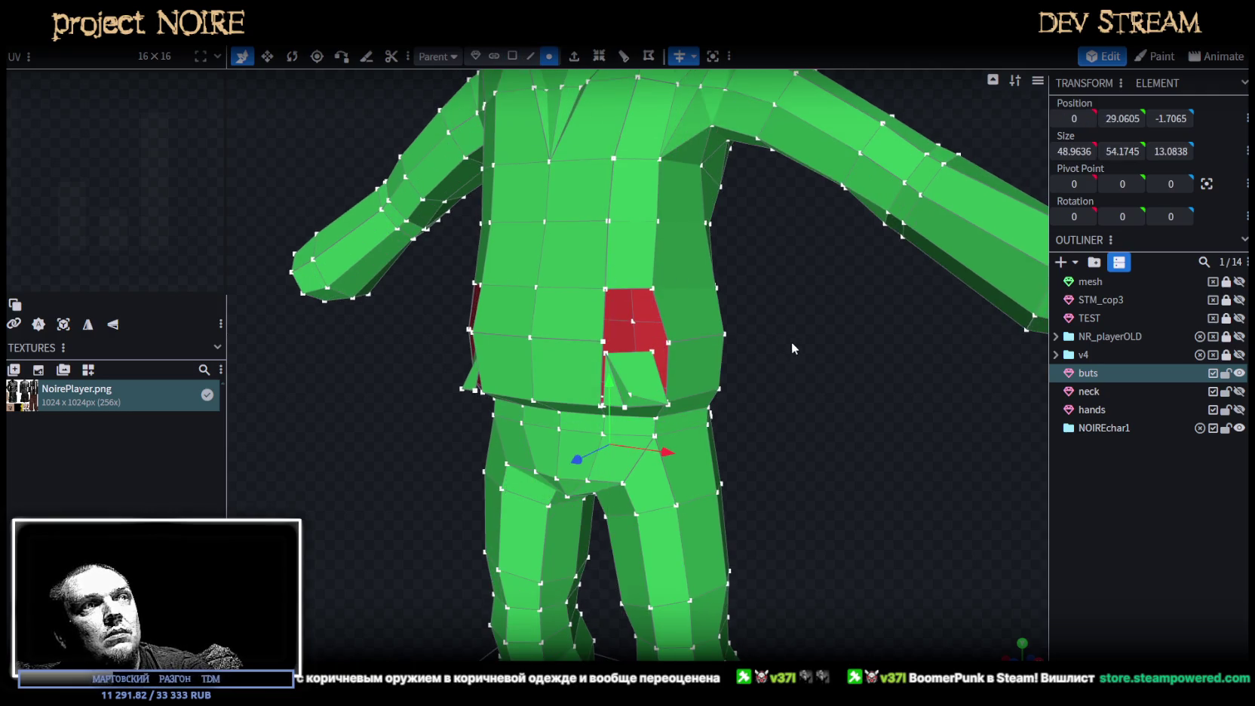
Merge the vertex pairs at the flap's edge and beside the red face.
{"action": "scroll", "coordinate": [793, 347], "scroll_direction": "up", "scroll_amount": 3}
{"action": "left_click", "coordinate": [589, 340]}
{"action": "right_click", "coordinate": [590, 359]}
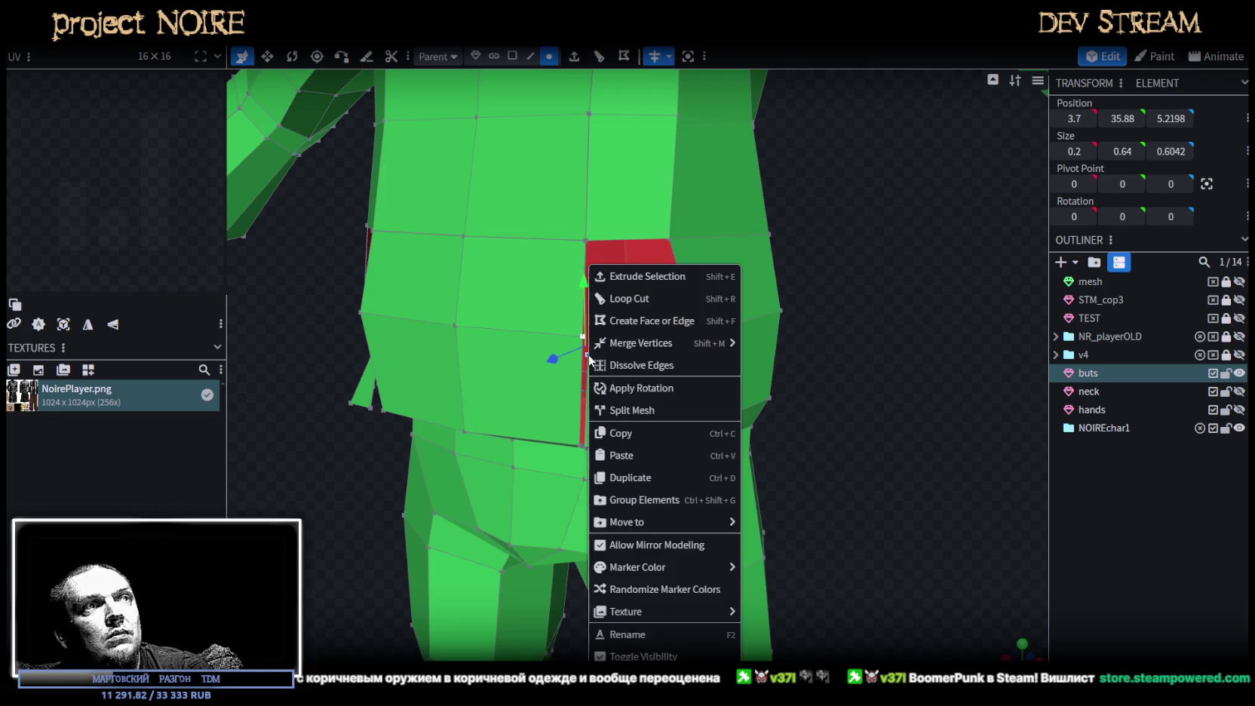
{"action": "mouse_move", "coordinate": [640, 342]}
{"action": "left_click", "coordinate": [746, 341]}
{"action": "left_click", "coordinate": [697, 333]}
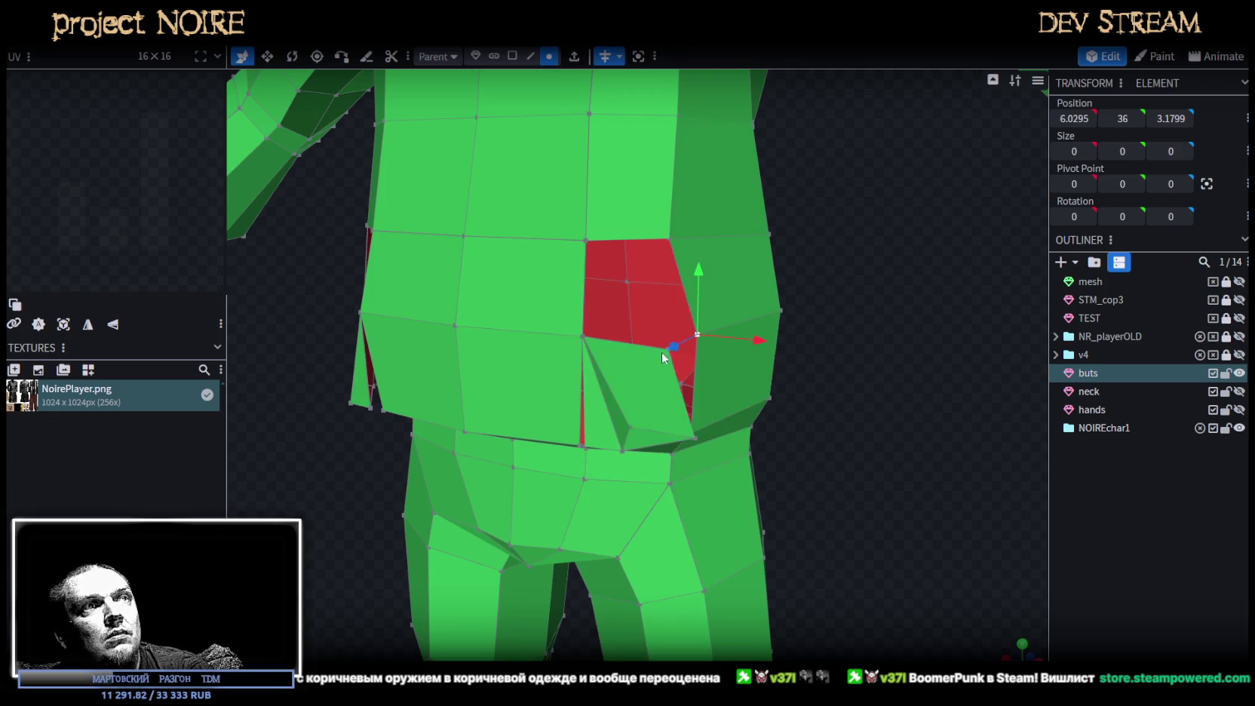
{"action": "scroll", "coordinate": [773, 413], "scroll_direction": "up", "scroll_amount": 2}
{"action": "right_click", "coordinate": [686, 341]}
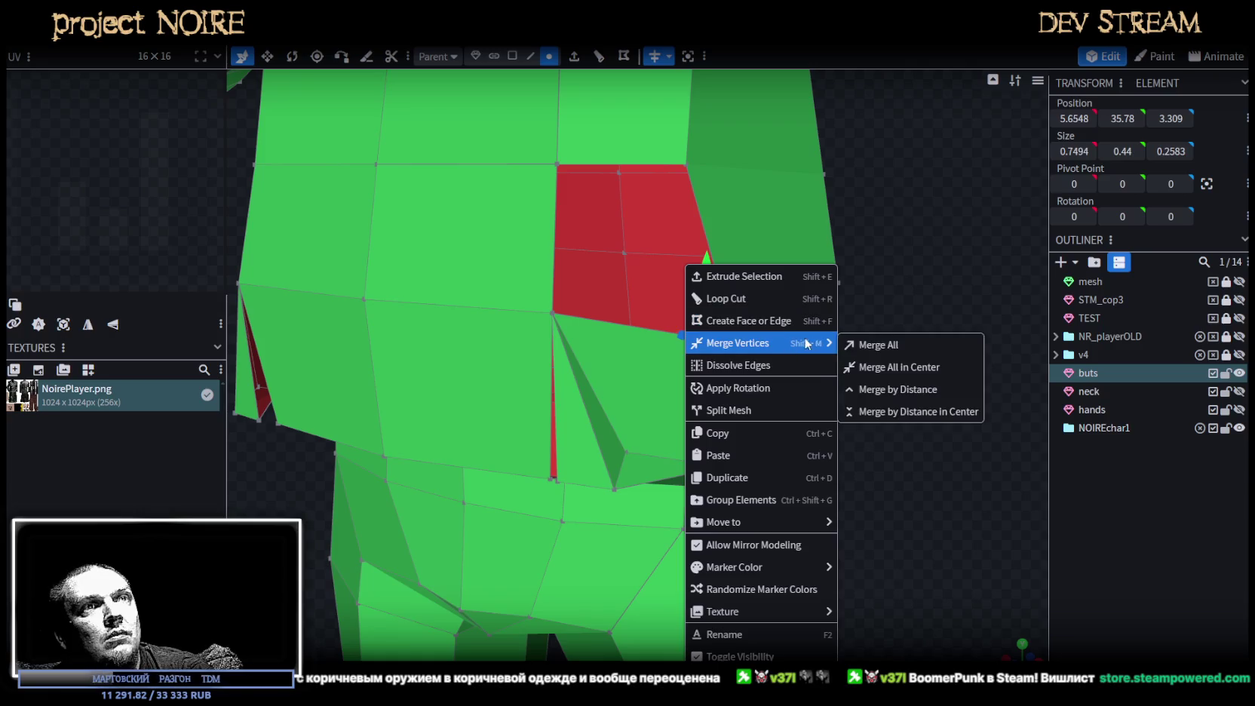
{"action": "left_click", "coordinate": [887, 347]}
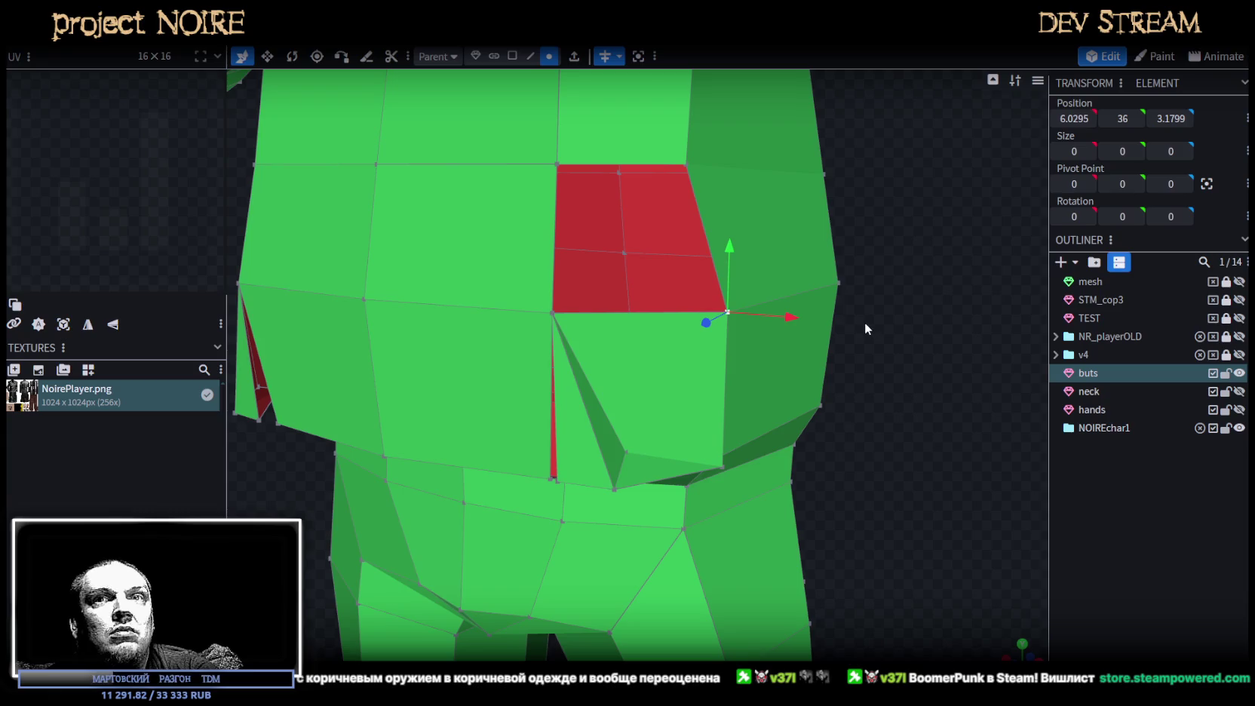
Merge the vertices at the waist gap to remove the thin red faces.
{"action": "mouse_move", "coordinate": [792, 304]}
{"action": "right_mouse_down"}
{"action": "mouse_move", "coordinate": [879, 400]}
{"action": "mouse_move", "coordinate": [841, 336]}
{"action": "mouse_move", "coordinate": [643, 275]}
{"action": "right_mouse_up"}
{"action": "scroll", "coordinate": [643, 277], "scroll_direction": "up", "scroll_amount": 3}
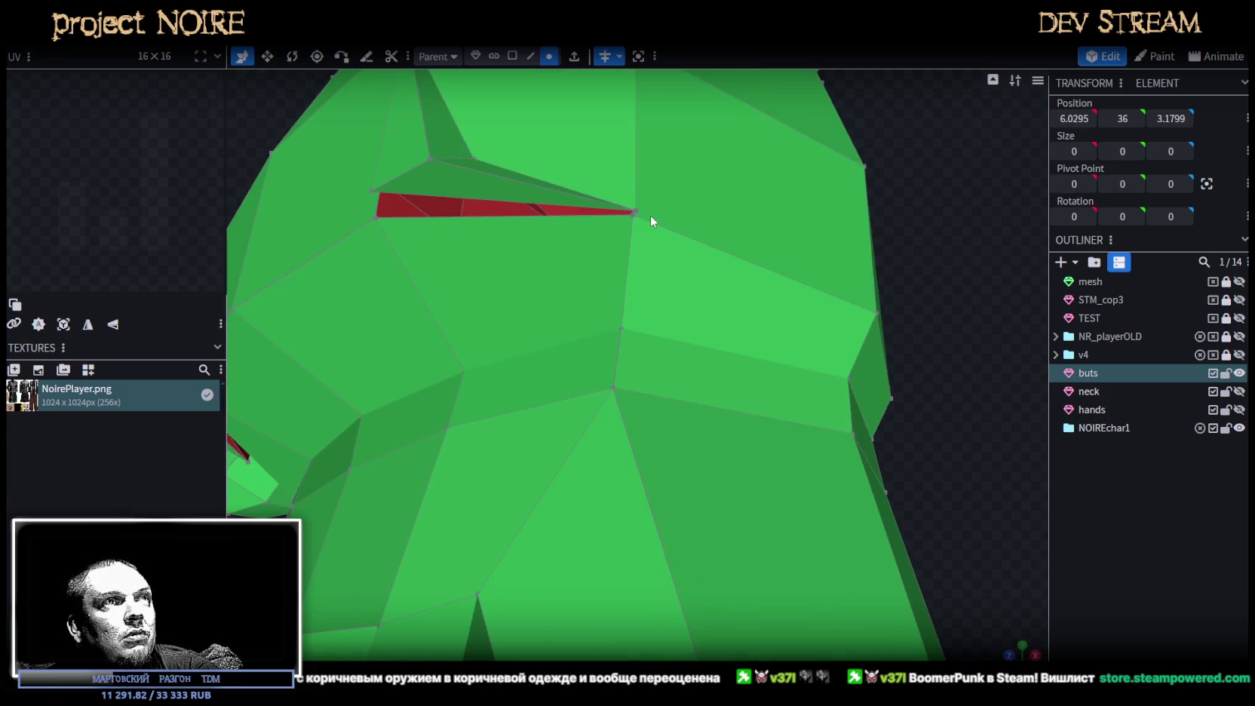
{"action": "left_click_drag", "start_coordinate": [589, 181], "coordinate": [613, 195]}
{"action": "left_click", "coordinate": [613, 195], "text": "shift"}
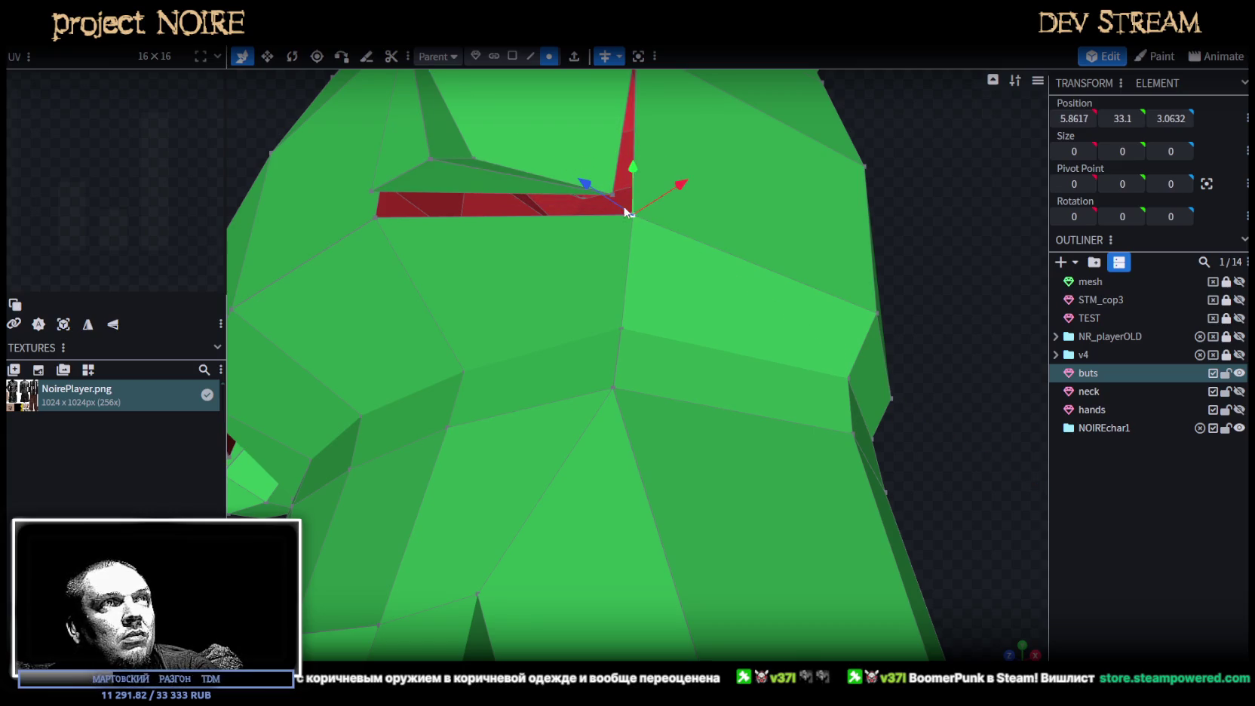
{"action": "right_click", "coordinate": [613, 195]}
{"action": "mouse_move", "coordinate": [664, 271]}
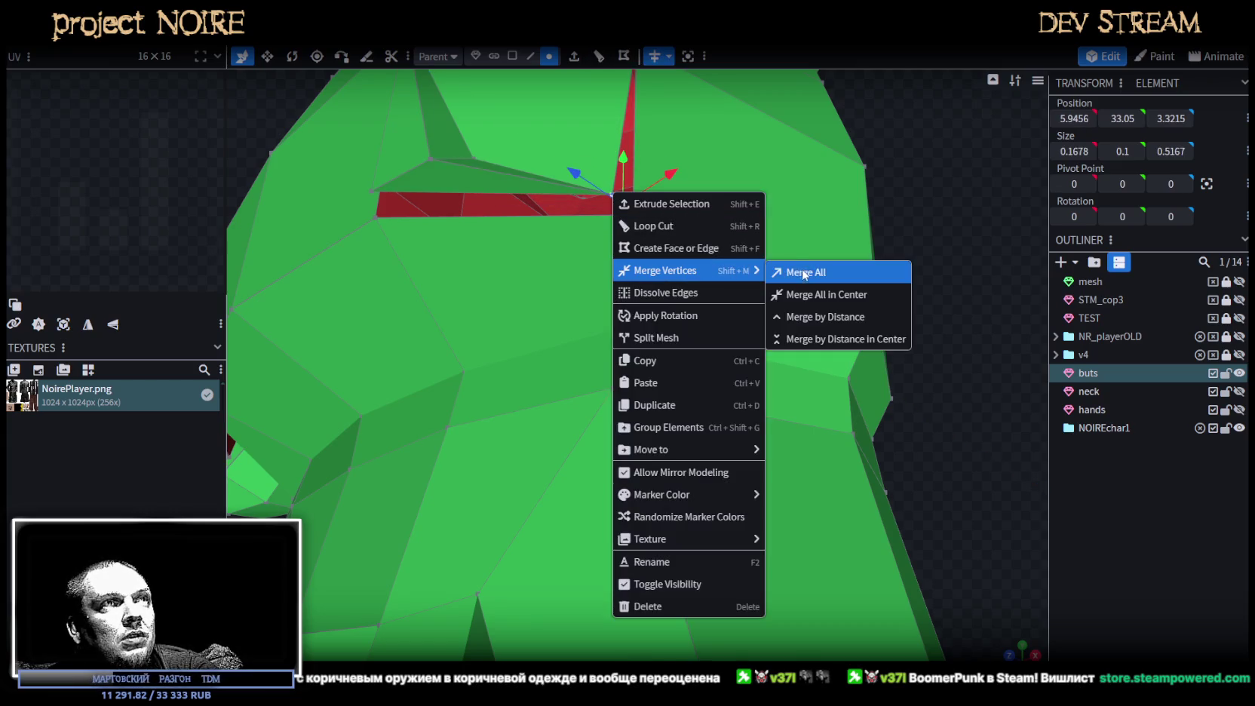
{"action": "left_click", "coordinate": [804, 273]}
{"action": "left_click_drag", "start_coordinate": [974, 329], "coordinate": [933, 295]}
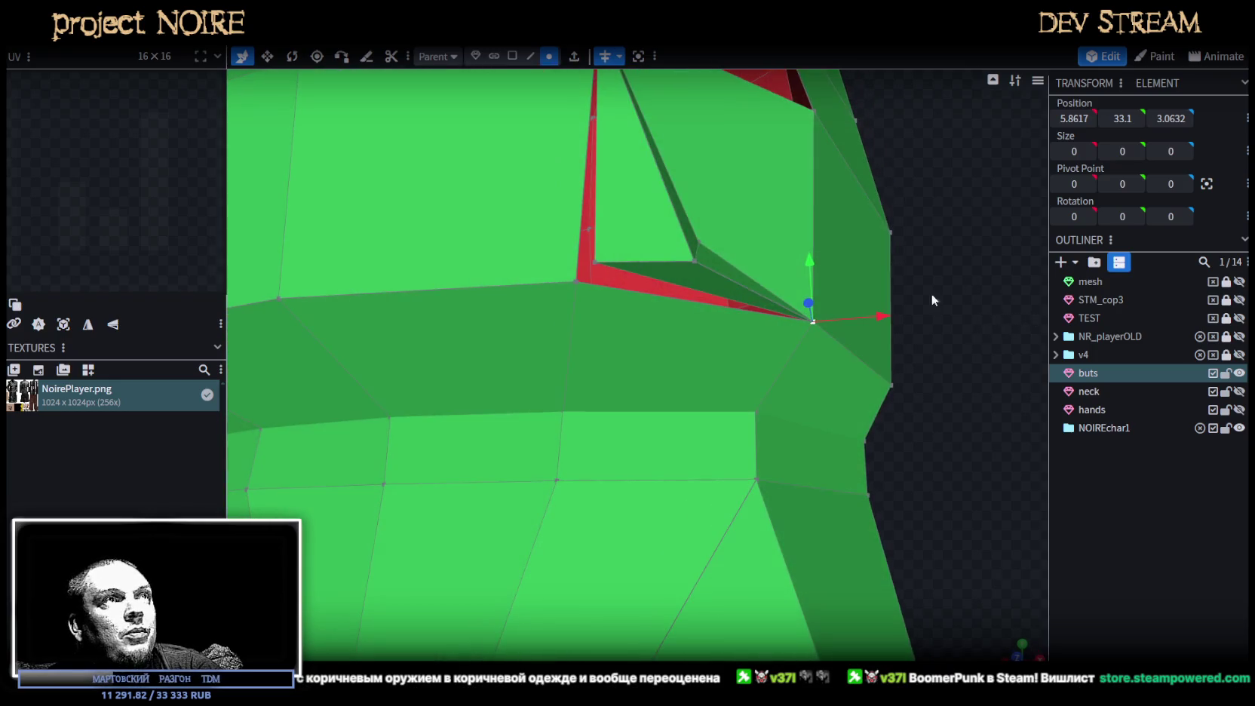
{"action": "left_click", "coordinate": [596, 260], "text": "shift"}
{"action": "right_click", "coordinate": [596, 260]}
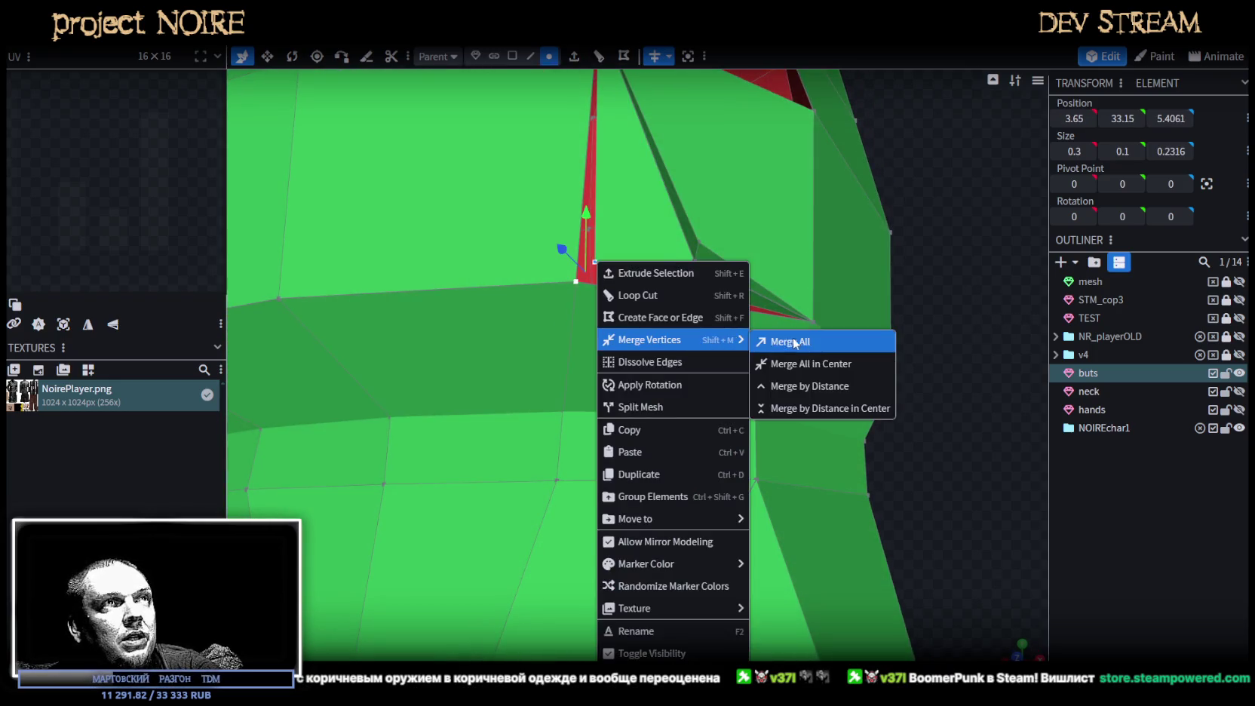
{"action": "left_click", "coordinate": [792, 343]}
{"action": "left_click", "coordinate": [689, 258]}
{"action": "mouse_move", "coordinate": [865, 408]}
{"action": "left_mouse_down"}
{"action": "mouse_move", "coordinate": [872, 463]}
{"action": "mouse_move", "coordinate": [905, 517]}
{"action": "mouse_move", "coordinate": [860, 485]}
{"action": "mouse_move", "coordinate": [769, 481]}
{"action": "mouse_move", "coordinate": [816, 450]}
{"action": "mouse_move", "coordinate": [677, 482]}
{"action": "left_mouse_up"}
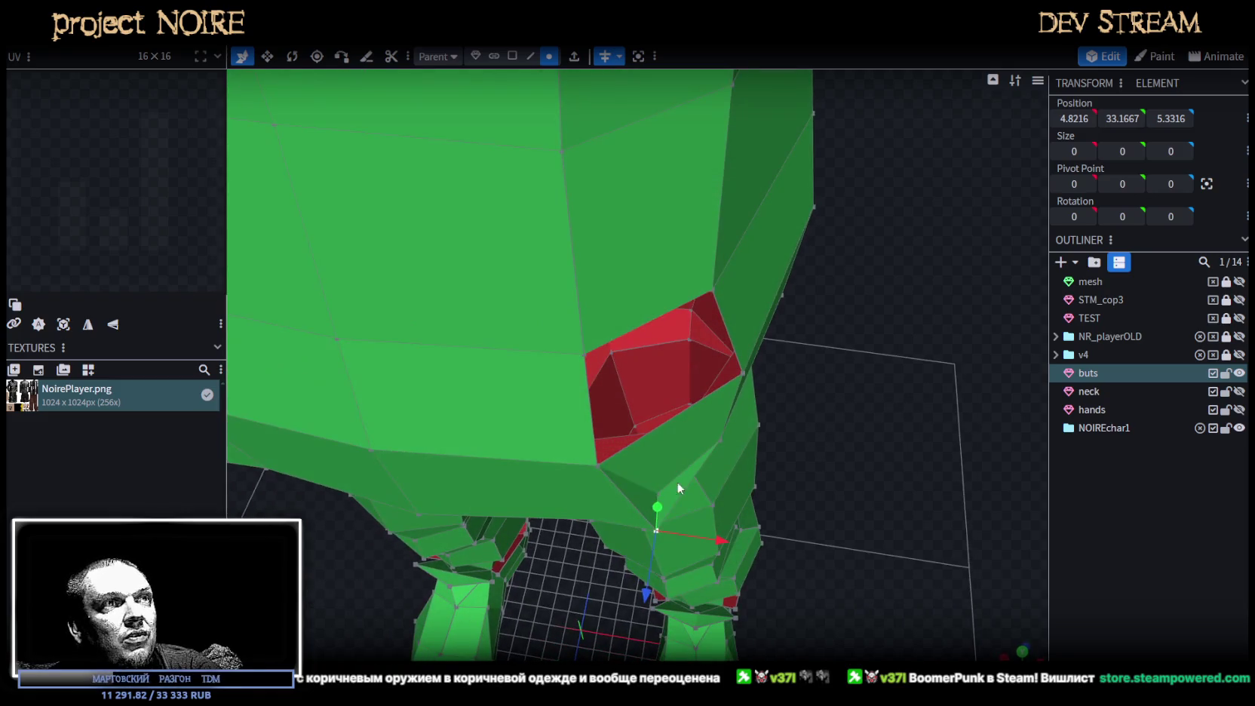
Move the flap vertices 0.5 along X and back along Z to close the gap.
{"action": "left_click", "coordinate": [677, 482]}
{"action": "left_click", "coordinate": [658, 495]}
{"action": "key", "text": "Left"}
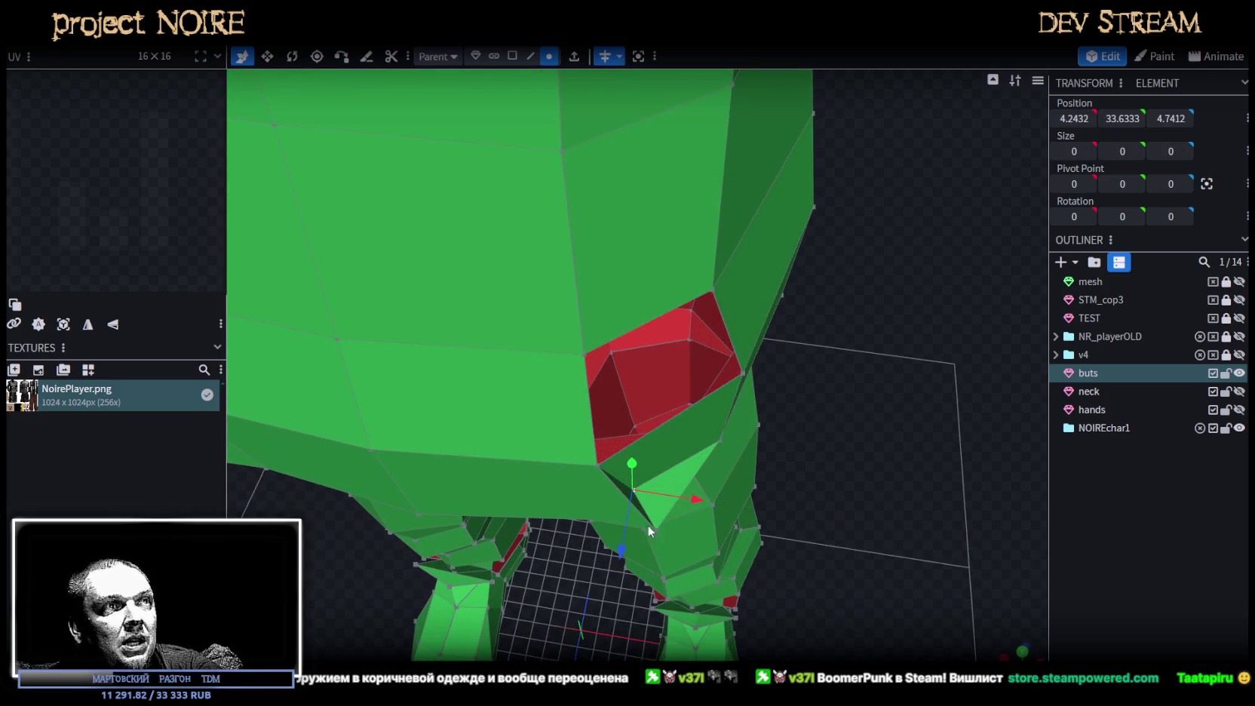
{"action": "mouse_move", "coordinate": [623, 556]}
{"action": "left_mouse_down"}
{"action": "mouse_move", "coordinate": [767, 441]}
{"action": "mouse_move", "coordinate": [449, 470]}
{"action": "mouse_move", "coordinate": [420, 436]}
{"action": "mouse_move", "coordinate": [565, 321]}
{"action": "mouse_move", "coordinate": [603, 272]}
{"action": "mouse_move", "coordinate": [343, 525]}
{"action": "mouse_move", "coordinate": [522, 467]}
{"action": "left_mouse_up"}
{"action": "mouse_move", "coordinate": [596, 478]}
{"action": "left_mouse_down"}
{"action": "mouse_move", "coordinate": [640, 494]}
{"action": "mouse_move", "coordinate": [878, 403]}
{"action": "left_mouse_up"}
{"action": "mouse_move", "coordinate": [650, 384]}
{"action": "left_mouse_down"}
{"action": "mouse_move", "coordinate": [646, 324]}
{"action": "mouse_move", "coordinate": [901, 522]}
{"action": "mouse_move", "coordinate": [718, 518]}
{"action": "mouse_move", "coordinate": [871, 392]}
{"action": "mouse_move", "coordinate": [916, 452]}
{"action": "left_mouse_up"}
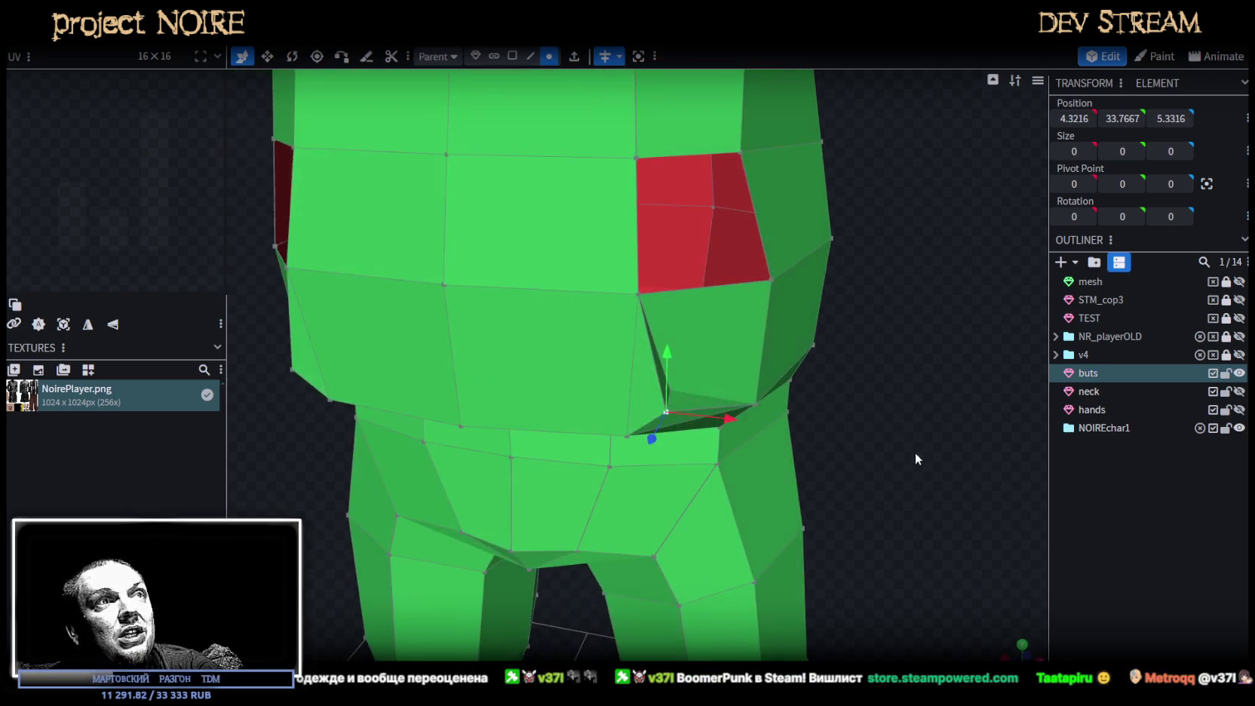
{"action": "left_click_drag", "start_coordinate": [736, 417], "coordinate": [738, 417]}
{"action": "mouse_move", "coordinate": [906, 427]}
{"action": "left_mouse_down"}
{"action": "mouse_move", "coordinate": [793, 392]}
{"action": "mouse_move", "coordinate": [868, 435]}
{"action": "mouse_move", "coordinate": [641, 155]}
{"action": "left_mouse_up"}
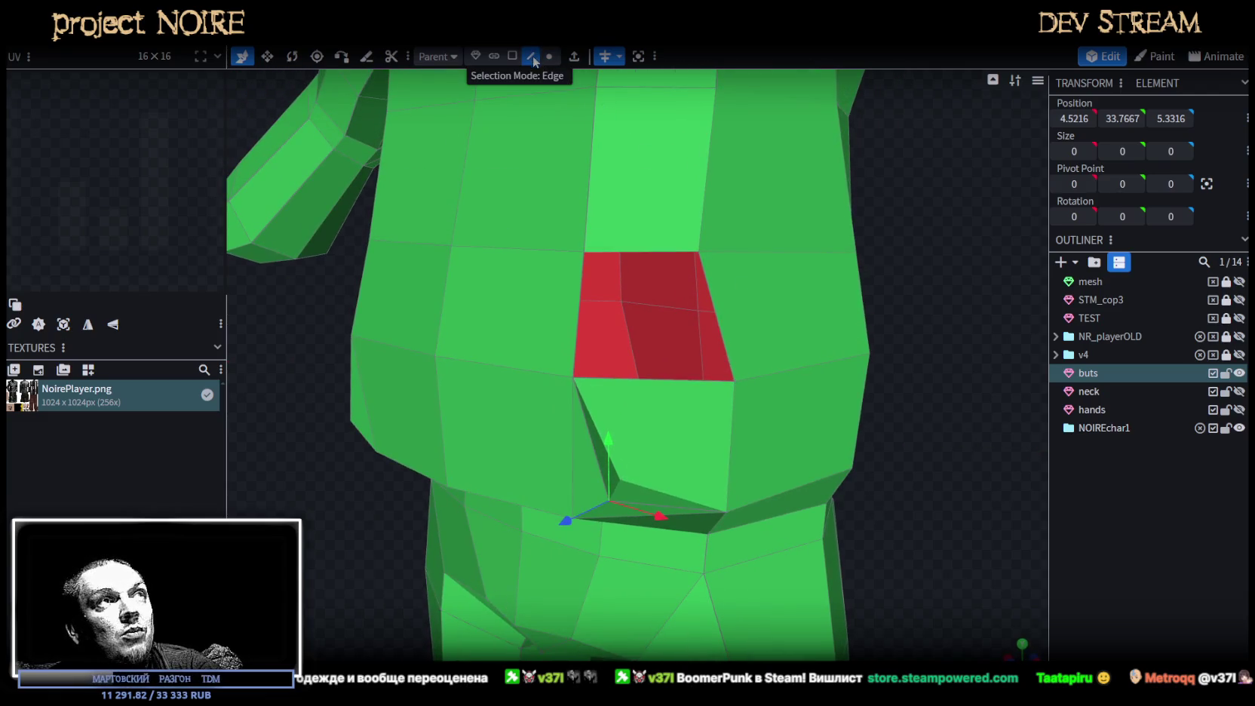
Check the red area in edge mode, then pull another flap vertex back 0.5 along Z.
{"action": "left_click", "coordinate": [582, 285]}
{"action": "left_click", "coordinate": [719, 294]}
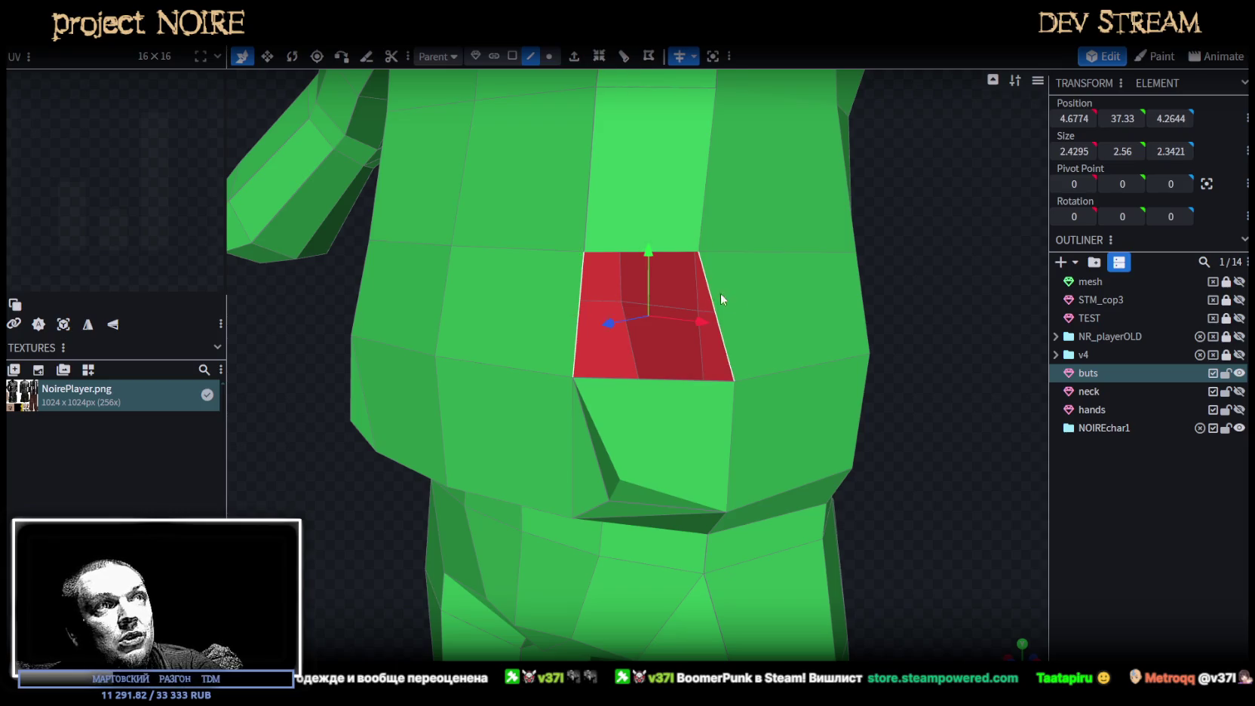
{"action": "mouse_move", "coordinate": [938, 357]}
{"action": "left_mouse_down"}
{"action": "mouse_move", "coordinate": [630, 279]}
{"action": "mouse_move", "coordinate": [616, 317]}
{"action": "left_mouse_up"}
{"action": "left_click", "coordinate": [549, 55]}
{"action": "left_click", "coordinate": [772, 369]}
{"action": "left_click", "coordinate": [633, 295]}
{"action": "mouse_move", "coordinate": [708, 326]}
{"action": "left_mouse_down"}
{"action": "mouse_move", "coordinate": [867, 290]}
{"action": "mouse_move", "coordinate": [872, 248]}
{"action": "mouse_move", "coordinate": [869, 349]}
{"action": "mouse_move", "coordinate": [924, 343]}
{"action": "left_mouse_up"}
{"action": "left_click", "coordinate": [695, 361]}
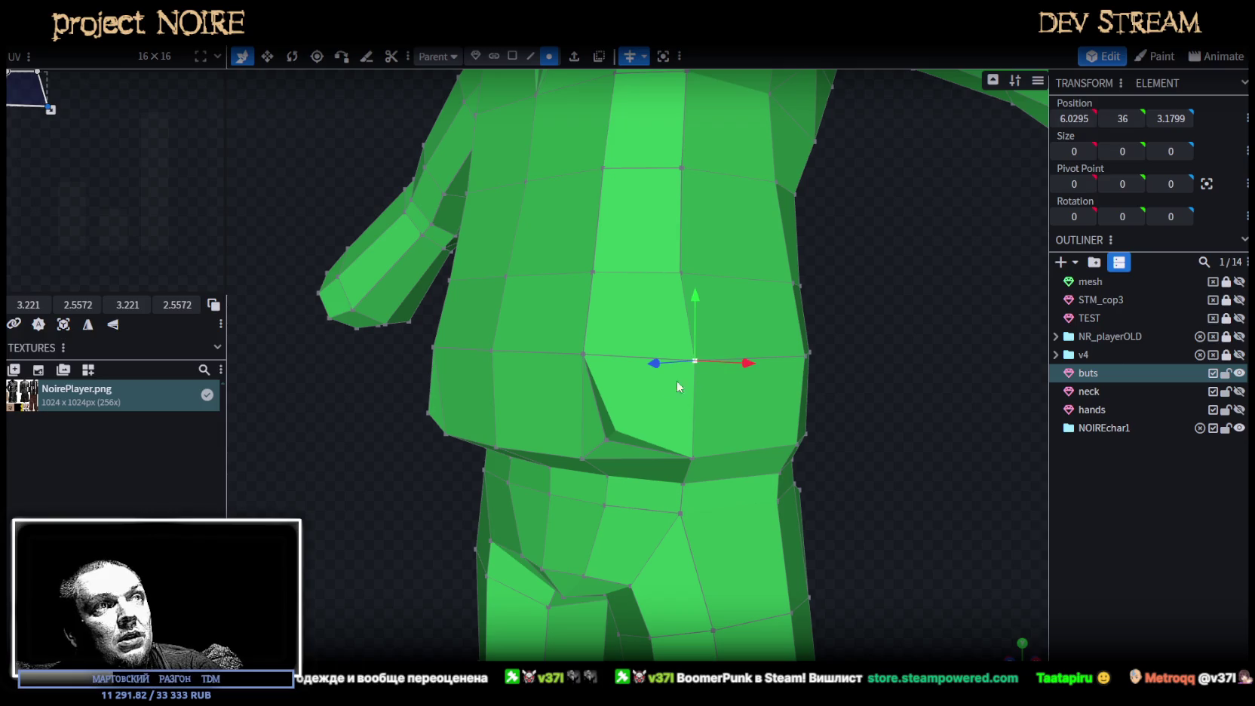
Nudge front vertices left and forward, then pull two side waist vertices inward along X.
{"action": "left_click_drag", "start_coordinate": [660, 371], "coordinate": [647, 374]}
{"action": "left_click_drag", "start_coordinate": [729, 368], "coordinate": [743, 370]}
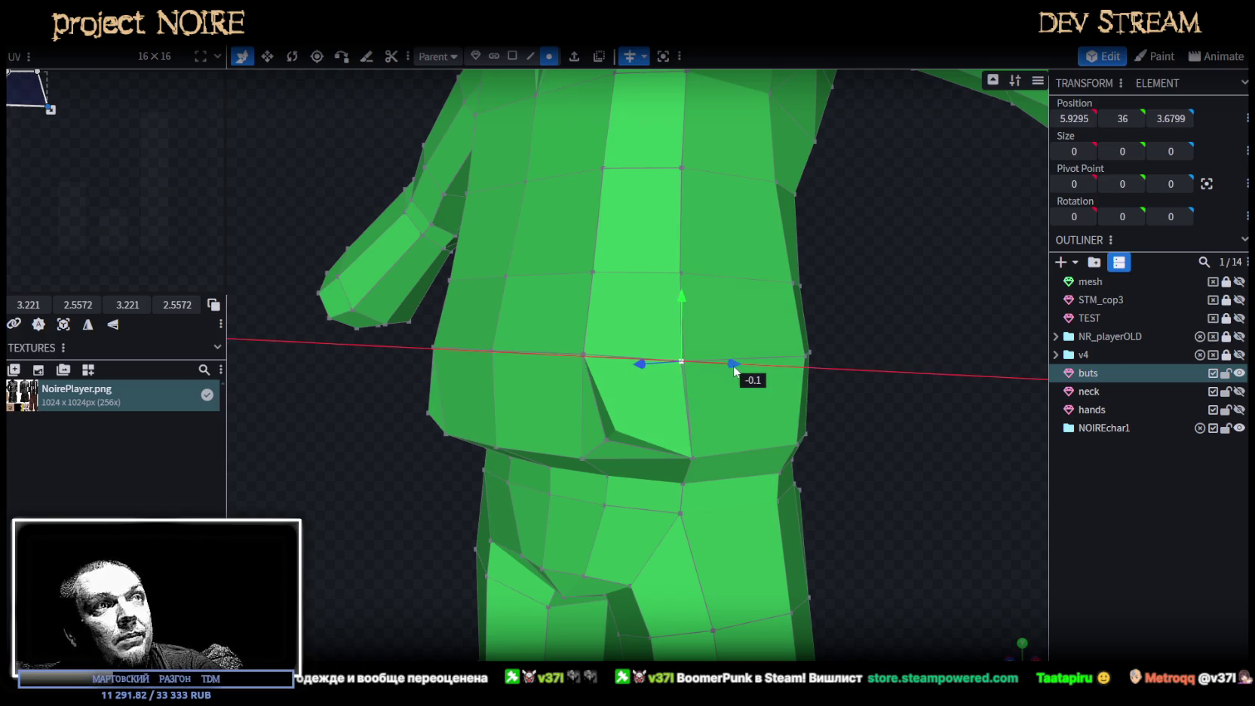
{"action": "mouse_move", "coordinate": [843, 427]}
{"action": "left_mouse_down"}
{"action": "mouse_move", "coordinate": [885, 375]}
{"action": "mouse_move", "coordinate": [837, 411]}
{"action": "mouse_move", "coordinate": [917, 432]}
{"action": "left_mouse_up"}
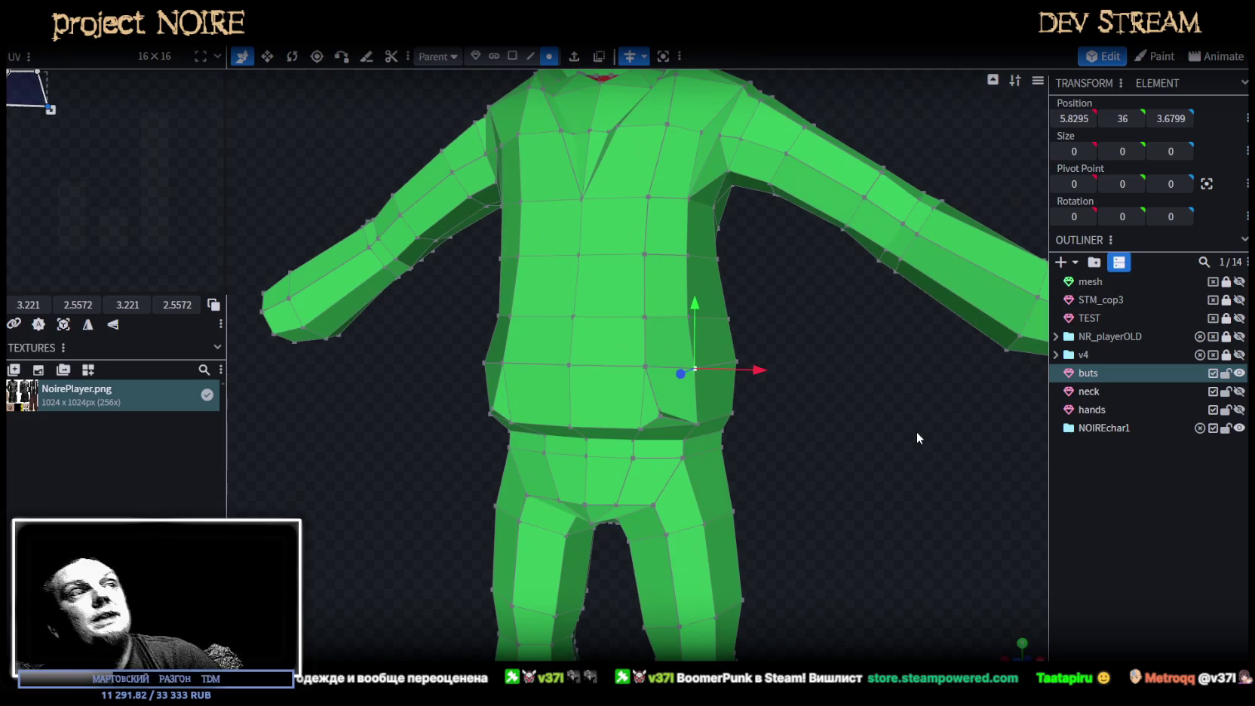
{"action": "scroll", "coordinate": [777, 396], "scroll_direction": "up", "scroll_amount": 3}
{"action": "left_click", "coordinate": [684, 304]}
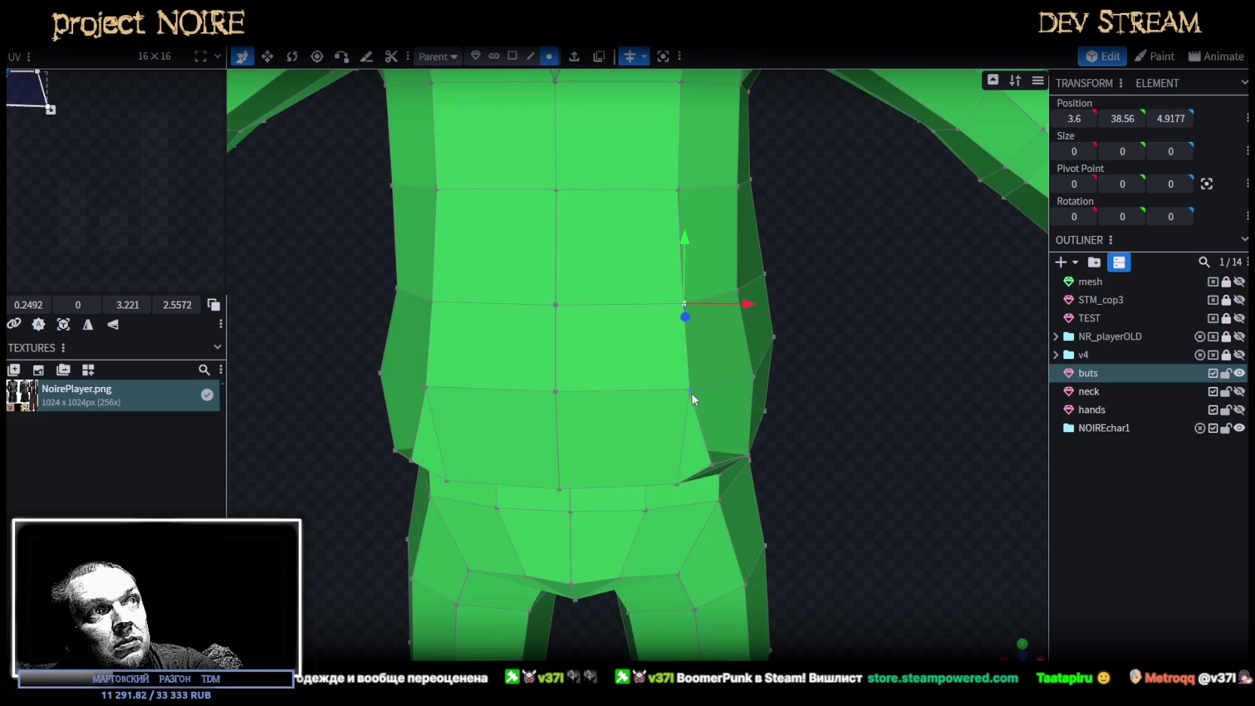
{"action": "left_click", "coordinate": [689, 390], "text": "shift"}
{"action": "left_click_drag", "start_coordinate": [753, 349], "coordinate": [737, 356]}
{"action": "mouse_move", "coordinate": [840, 393]}
{"action": "left_mouse_down"}
{"action": "mouse_move", "coordinate": [720, 413]}
{"action": "mouse_move", "coordinate": [802, 350]}
{"action": "mouse_move", "coordinate": [839, 297]}
{"action": "mouse_move", "coordinate": [855, 345]}
{"action": "mouse_move", "coordinate": [912, 368]}
{"action": "left_mouse_up"}
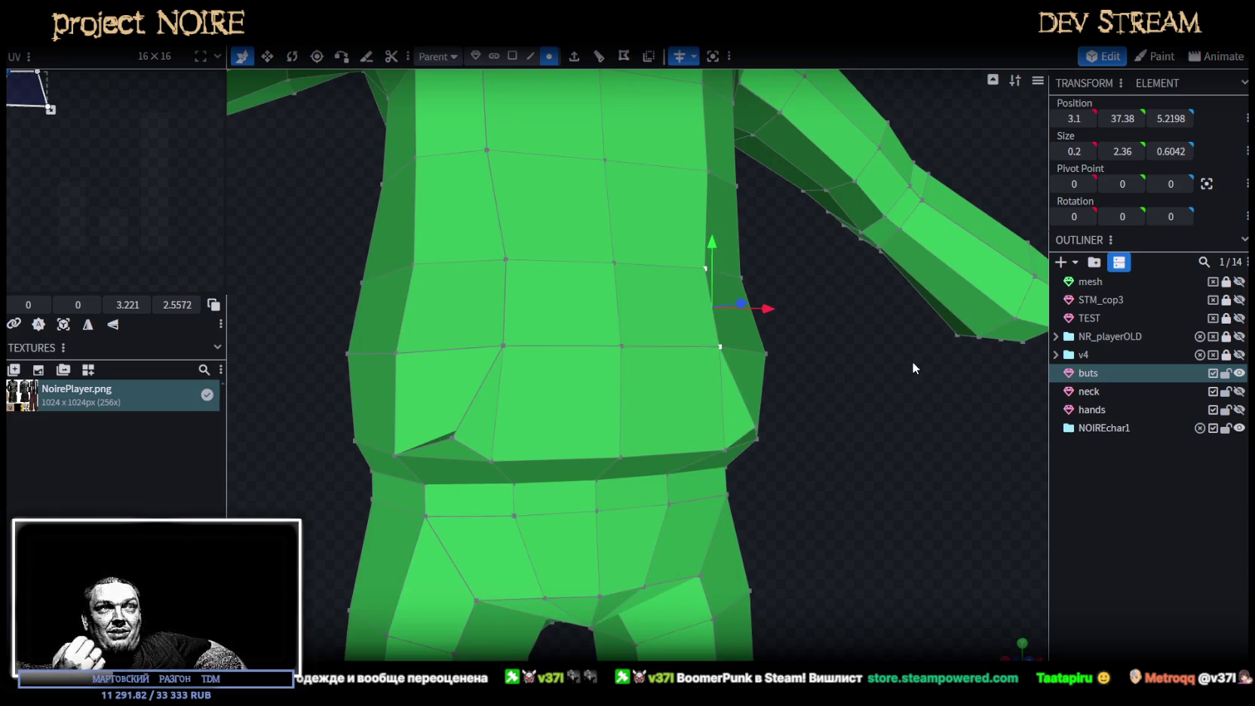
{"action": "mouse_move", "coordinate": [872, 306]}
{"action": "left_mouse_down"}
{"action": "mouse_move", "coordinate": [804, 222]}
{"action": "mouse_move", "coordinate": [816, 236]}
{"action": "mouse_move", "coordinate": [706, 268]}
{"action": "mouse_move", "coordinate": [724, 253]}
{"action": "mouse_move", "coordinate": [823, 310]}
{"action": "left_mouse_up"}
{"action": "left_click", "coordinate": [671, 252]}
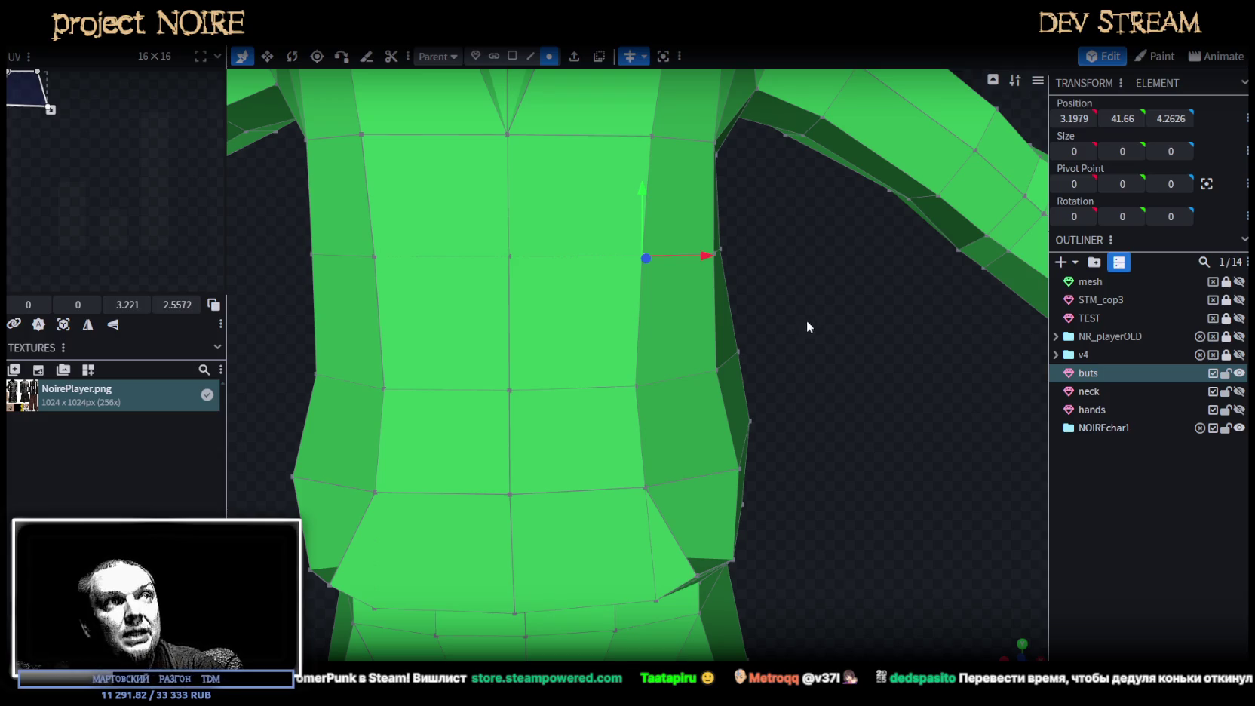
Push the upper and lower jacket side vertices outward by 0.2 to X 3.3.
{"action": "mouse_move", "coordinate": [807, 319]}
{"action": "left_mouse_down"}
{"action": "mouse_move", "coordinate": [845, 306]}
{"action": "mouse_move", "coordinate": [838, 340]}
{"action": "mouse_move", "coordinate": [631, 352]}
{"action": "left_mouse_up"}
{"action": "left_click", "coordinate": [633, 365]}
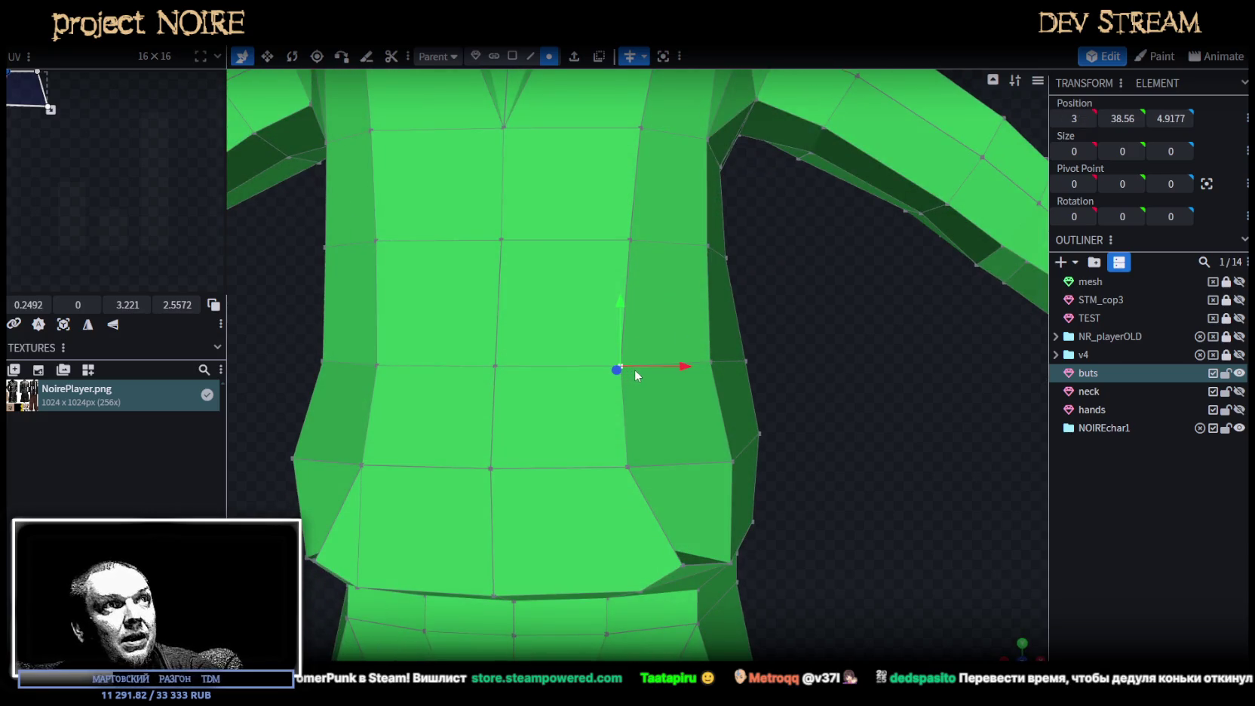
{"action": "left_click", "coordinate": [625, 467], "text": "shift"}
{"action": "left_click_drag", "start_coordinate": [690, 392], "coordinate": [713, 398]}
{"action": "mouse_move", "coordinate": [880, 428]}
{"action": "left_mouse_down"}
{"action": "mouse_move", "coordinate": [789, 417]}
{"action": "mouse_move", "coordinate": [826, 392]}
{"action": "left_mouse_up"}
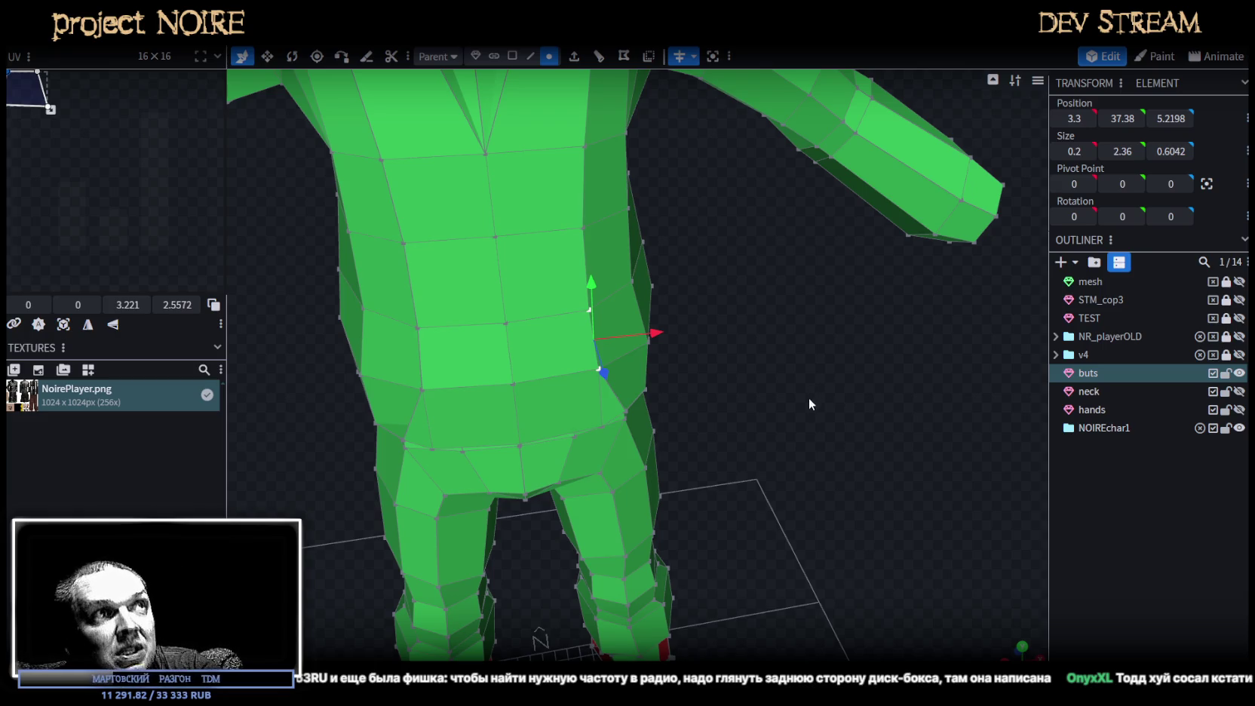
Move the vertices along the waist edge forward along Z.
{"action": "left_click_drag", "start_coordinate": [812, 400], "coordinate": [624, 307]}
{"action": "scroll", "coordinate": [625, 307], "scroll_direction": "up", "scroll_amount": 2}
{"action": "scroll", "coordinate": [574, 316], "scroll_direction": "up", "scroll_amount": 2}
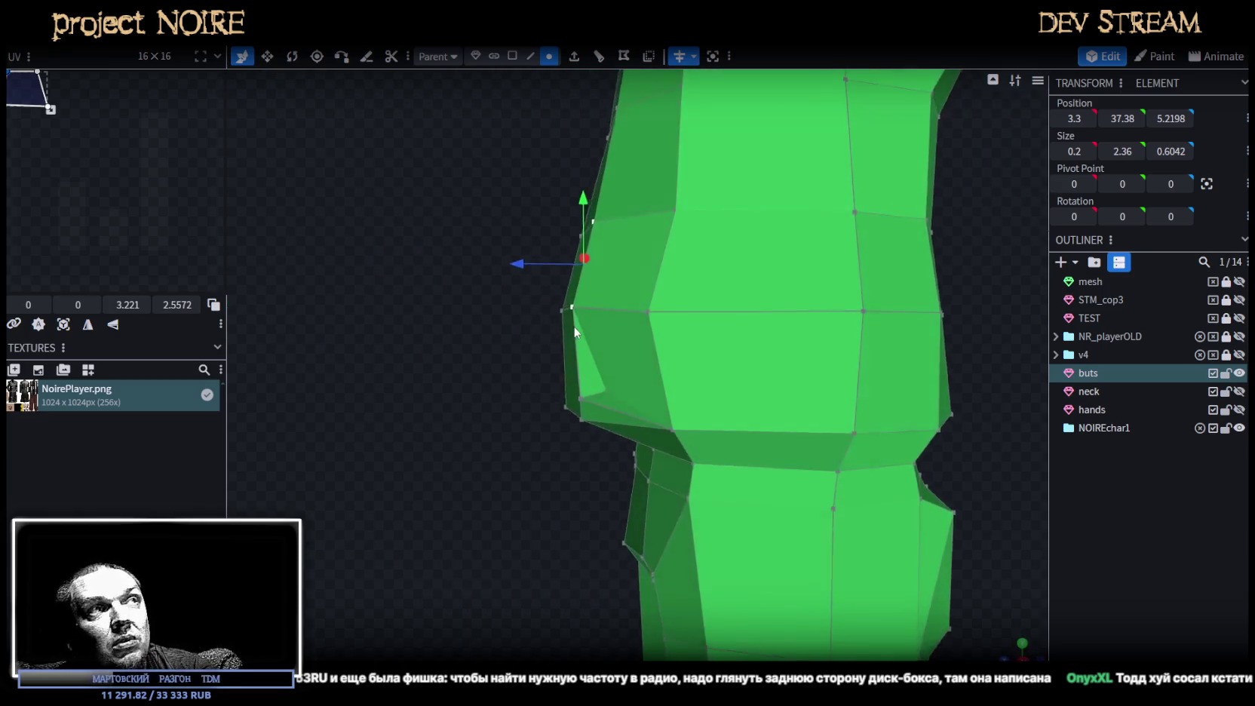
{"action": "scroll", "coordinate": [572, 226], "scroll_direction": "up", "scroll_amount": 2}
{"action": "mouse_move", "coordinate": [585, 172]}
{"action": "left_mouse_down"}
{"action": "mouse_move", "coordinate": [501, 190]}
{"action": "mouse_move", "coordinate": [488, 316]}
{"action": "mouse_move", "coordinate": [487, 137]}
{"action": "mouse_move", "coordinate": [425, 138]}
{"action": "left_mouse_up"}
{"action": "left_click", "coordinate": [463, 127]}
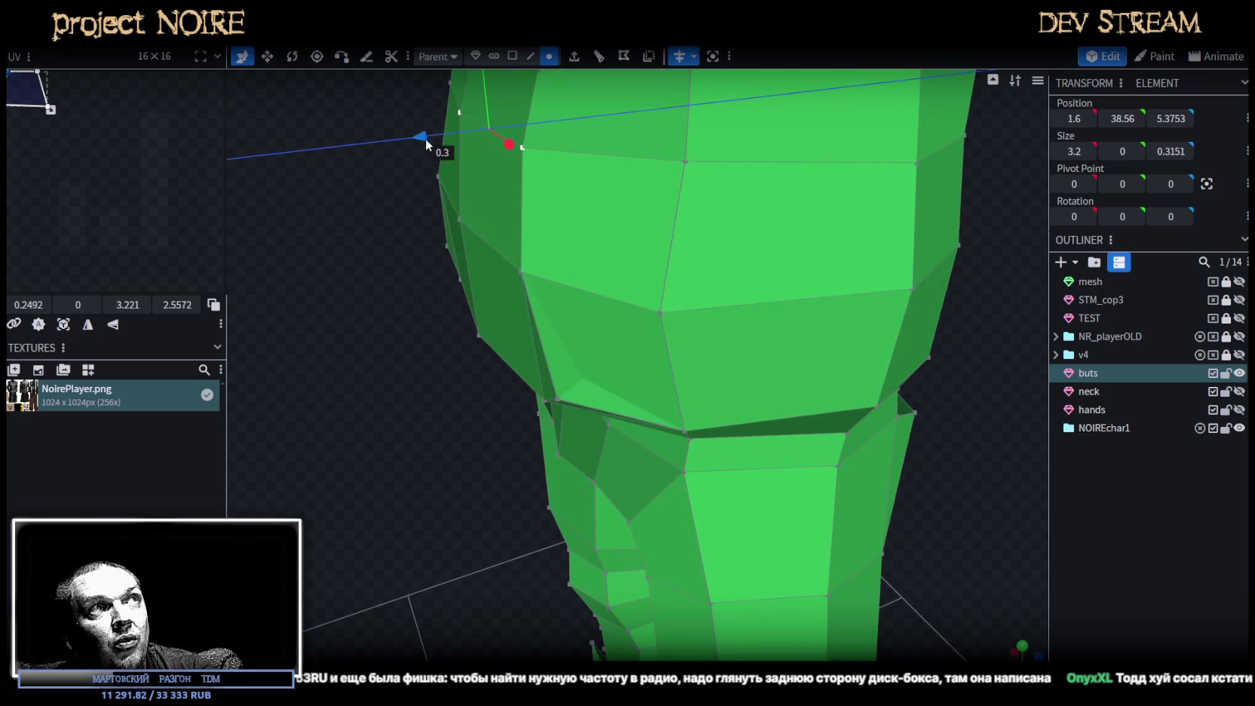
{"action": "mouse_move", "coordinate": [490, 387]}
{"action": "left_mouse_down"}
{"action": "mouse_move", "coordinate": [469, 317]}
{"action": "mouse_move", "coordinate": [447, 320]}
{"action": "mouse_move", "coordinate": [451, 289]}
{"action": "mouse_move", "coordinate": [496, 316]}
{"action": "mouse_move", "coordinate": [550, 218]}
{"action": "mouse_move", "coordinate": [385, 305]}
{"action": "mouse_move", "coordinate": [582, 262]}
{"action": "left_mouse_up"}
Move the hip and flap vertices back and down.
{"action": "left_click", "coordinate": [554, 208], "text": "shift"}
{"action": "left_click", "coordinate": [587, 209], "text": "shift"}
{"action": "left_click", "coordinate": [583, 262]}
{"action": "left_click", "coordinate": [551, 293], "text": "shift"}
{"action": "left_click_drag", "start_coordinate": [389, 390], "coordinate": [404, 296]}
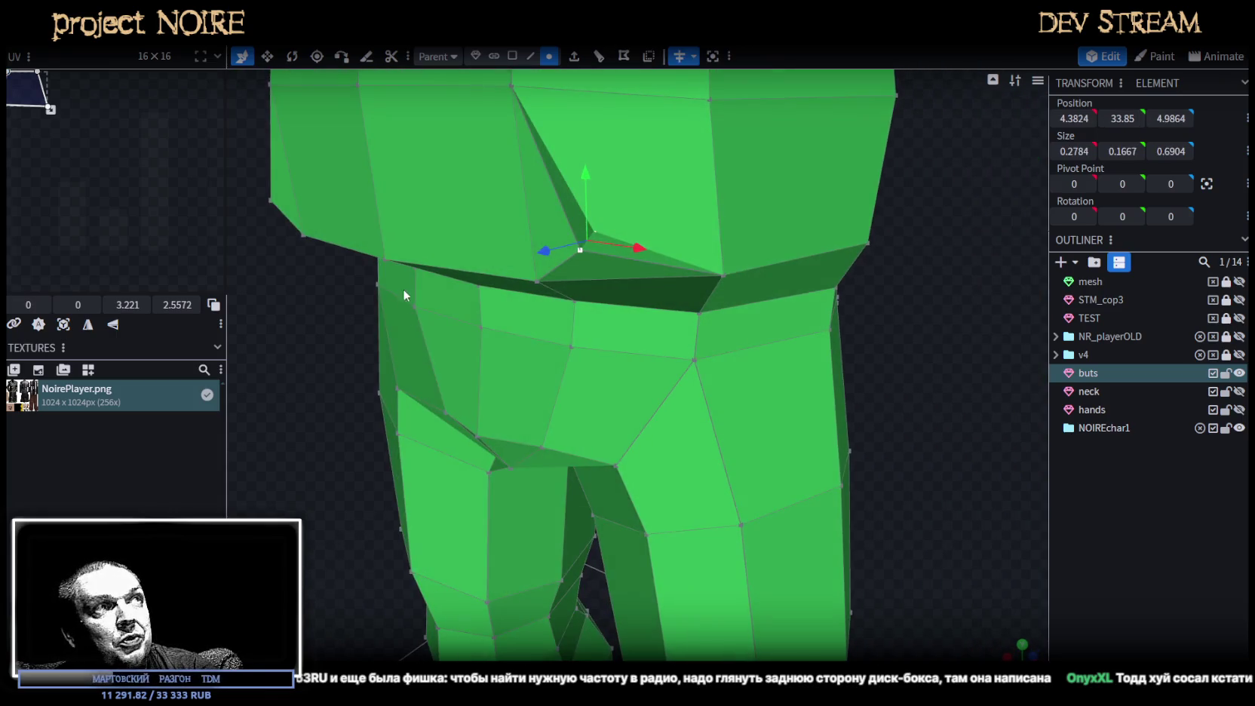
{"action": "left_click", "coordinate": [389, 257], "text": "shift"}
{"action": "left_click", "coordinate": [537, 280], "text": "shift"}
{"action": "mouse_move", "coordinate": [535, 291]}
{"action": "left_mouse_down"}
{"action": "mouse_move", "coordinate": [343, 369]}
{"action": "mouse_move", "coordinate": [343, 323]}
{"action": "left_mouse_up"}
{"action": "left_click_drag", "start_coordinate": [500, 274], "coordinate": [512, 277]}
{"action": "mouse_move", "coordinate": [561, 242]}
{"action": "left_mouse_down"}
{"action": "mouse_move", "coordinate": [574, 252]}
{"action": "mouse_move", "coordinate": [392, 336]}
{"action": "mouse_move", "coordinate": [466, 294]}
{"action": "mouse_move", "coordinate": [490, 307]}
{"action": "left_mouse_up"}
{"action": "scroll", "coordinate": [491, 307], "scroll_direction": "down", "scroll_amount": 2}
{"action": "scroll", "coordinate": [551, 297], "scroll_direction": "down", "scroll_amount": 2}
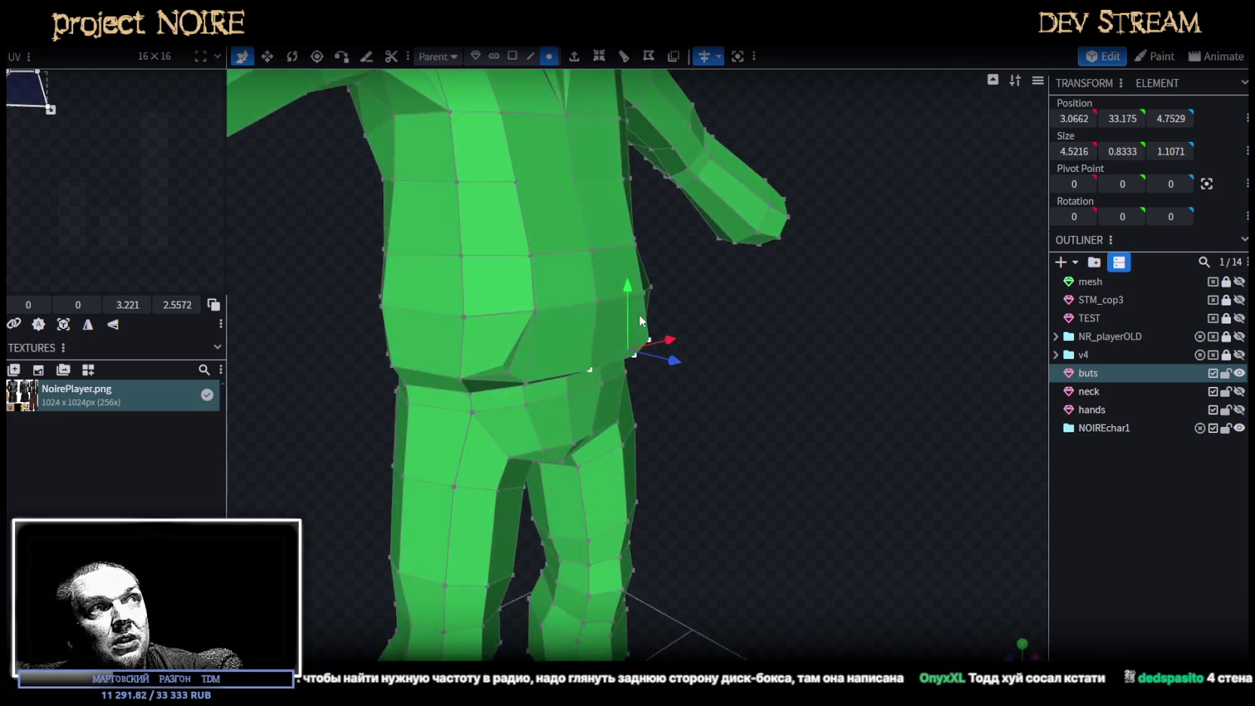
{"action": "scroll", "coordinate": [640, 314], "scroll_direction": "down", "scroll_amount": 3}
Nudge a side waist vertex of the buts mesh along X.
{"action": "left_click", "coordinate": [996, 473]}
{"action": "mouse_move", "coordinate": [997, 473]}
{"action": "left_mouse_down"}
{"action": "mouse_move", "coordinate": [688, 380]}
{"action": "mouse_move", "coordinate": [596, 370]}
{"action": "left_mouse_up"}
{"action": "scroll", "coordinate": [685, 319], "scroll_direction": "up", "scroll_amount": 2}
{"action": "left_click", "coordinate": [685, 318]}
{"action": "scroll", "coordinate": [640, 264], "scroll_direction": "up", "scroll_amount": 3}
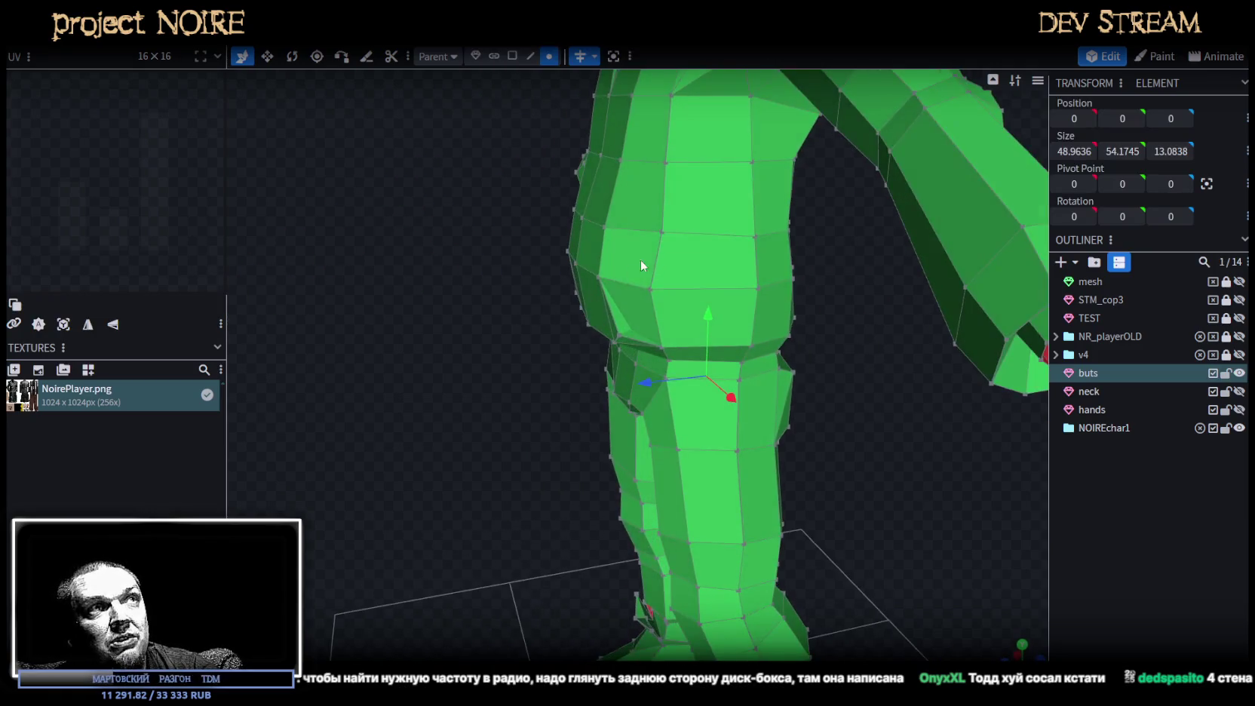
{"action": "left_click", "coordinate": [661, 233]}
{"action": "mouse_move", "coordinate": [625, 236]}
{"action": "left_mouse_down"}
{"action": "mouse_move", "coordinate": [812, 415]}
{"action": "mouse_move", "coordinate": [873, 387]}
{"action": "mouse_move", "coordinate": [944, 415]}
{"action": "left_mouse_up"}
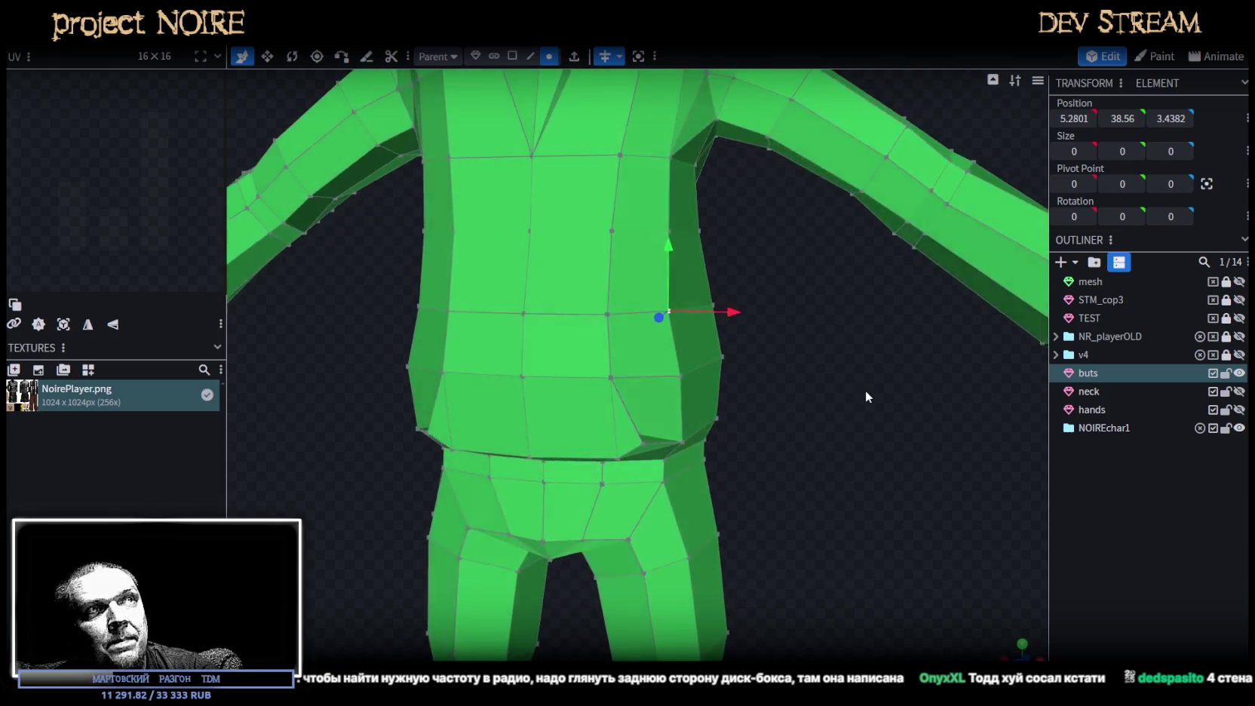
{"action": "scroll", "coordinate": [868, 389], "scroll_direction": "up", "scroll_amount": 2}
{"action": "mouse_move", "coordinate": [755, 270]}
{"action": "left_mouse_down"}
{"action": "mouse_move", "coordinate": [812, 386]}
{"action": "mouse_move", "coordinate": [822, 361]}
{"action": "mouse_move", "coordinate": [504, 361]}
{"action": "mouse_move", "coordinate": [435, 396]}
{"action": "mouse_move", "coordinate": [480, 390]}
{"action": "mouse_move", "coordinate": [746, 436]}
{"action": "mouse_move", "coordinate": [787, 502]}
{"action": "mouse_move", "coordinate": [775, 424]}
{"action": "mouse_move", "coordinate": [706, 254]}
{"action": "mouse_move", "coordinate": [754, 251]}
{"action": "left_mouse_up"}
Pull the lower side vertex inward 0.4 and the next waist vertex inward 0.3.
{"action": "left_click", "coordinate": [702, 253]}
{"action": "left_click", "coordinate": [706, 345]}
{"action": "left_click_drag", "start_coordinate": [765, 347], "coordinate": [802, 377]}
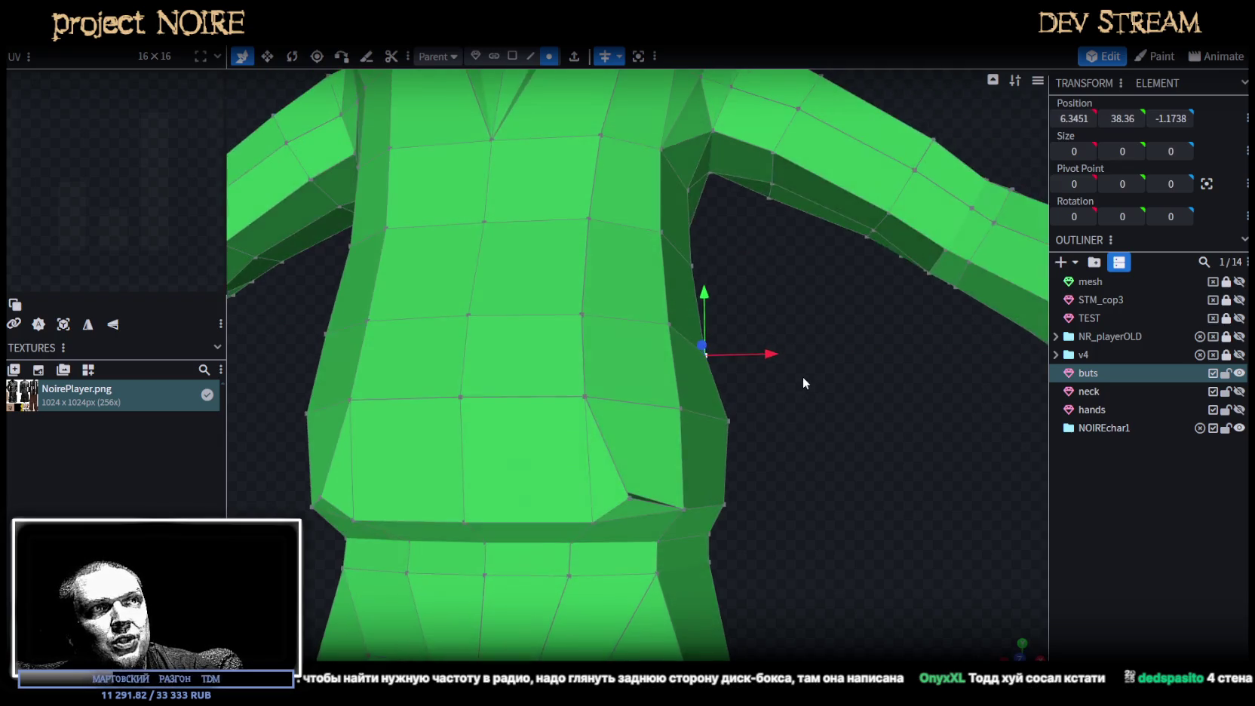
{"action": "left_click", "coordinate": [727, 416]}
{"action": "mouse_move", "coordinate": [786, 425]}
{"action": "left_mouse_down"}
{"action": "mouse_move", "coordinate": [723, 424]}
{"action": "mouse_move", "coordinate": [519, 360]}
{"action": "mouse_move", "coordinate": [473, 382]}
{"action": "mouse_move", "coordinate": [514, 336]}
{"action": "mouse_move", "coordinate": [689, 362]}
{"action": "mouse_move", "coordinate": [802, 361]}
{"action": "mouse_move", "coordinate": [751, 486]}
{"action": "mouse_move", "coordinate": [798, 435]}
{"action": "mouse_move", "coordinate": [515, 433]}
{"action": "mouse_move", "coordinate": [578, 432]}
{"action": "left_mouse_up"}
{"action": "scroll", "coordinate": [747, 430], "scroll_direction": "up", "scroll_amount": 3}
{"action": "left_click", "coordinate": [512, 56]}
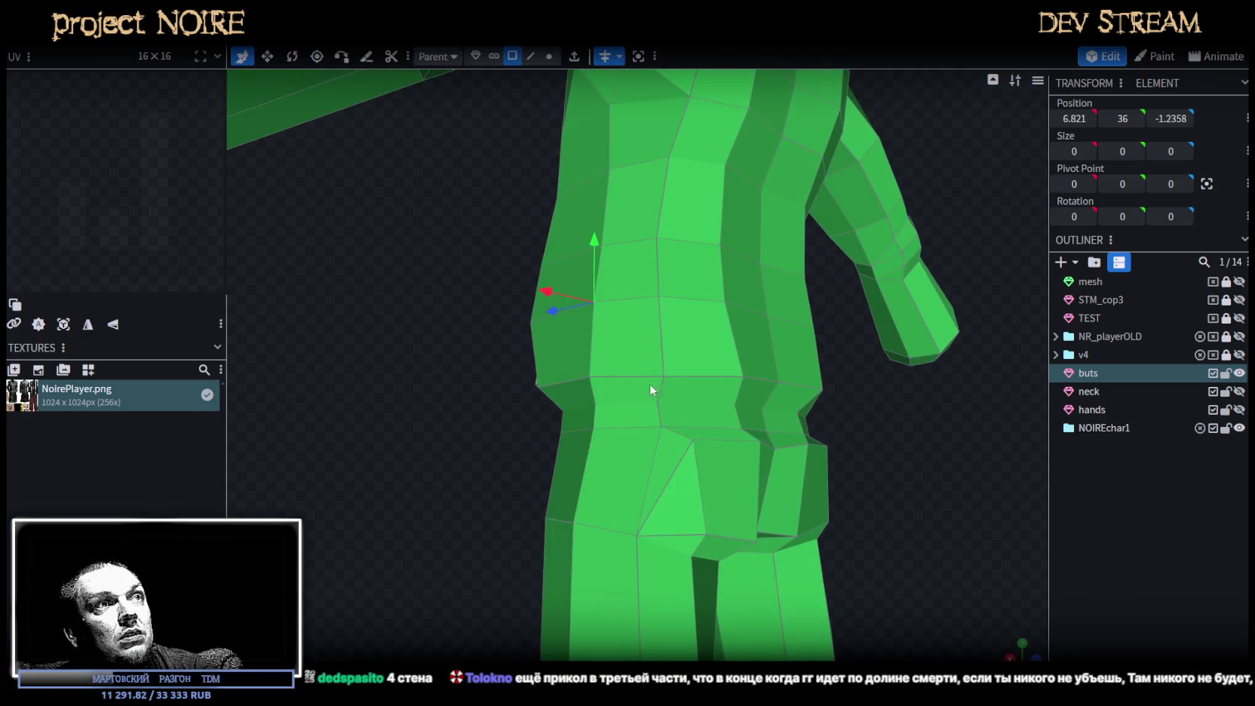
Raise the two hip faces by 0.4 and the trouser top faces by 0.6.
{"action": "left_click", "coordinate": [701, 416]}
{"action": "left_click", "coordinate": [760, 424], "text": "shift"}
{"action": "left_click_drag", "start_coordinate": [722, 364], "coordinate": [725, 354]}
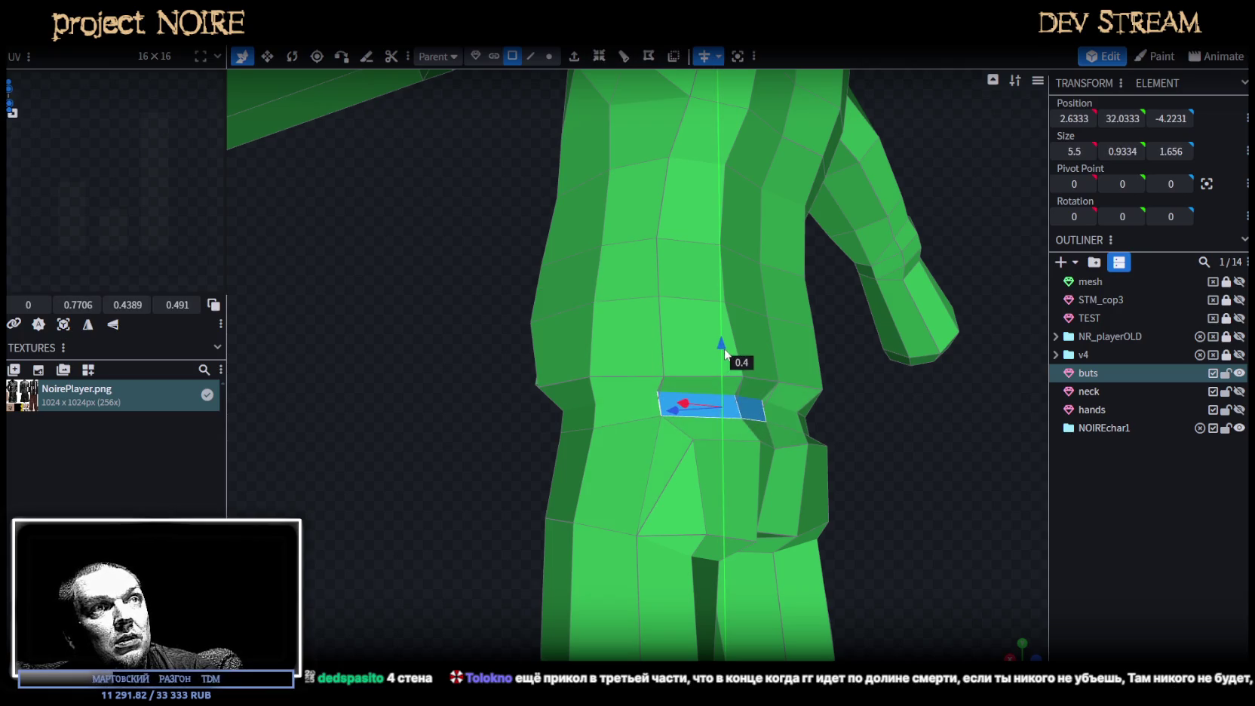
{"action": "left_click", "coordinate": [754, 396]}
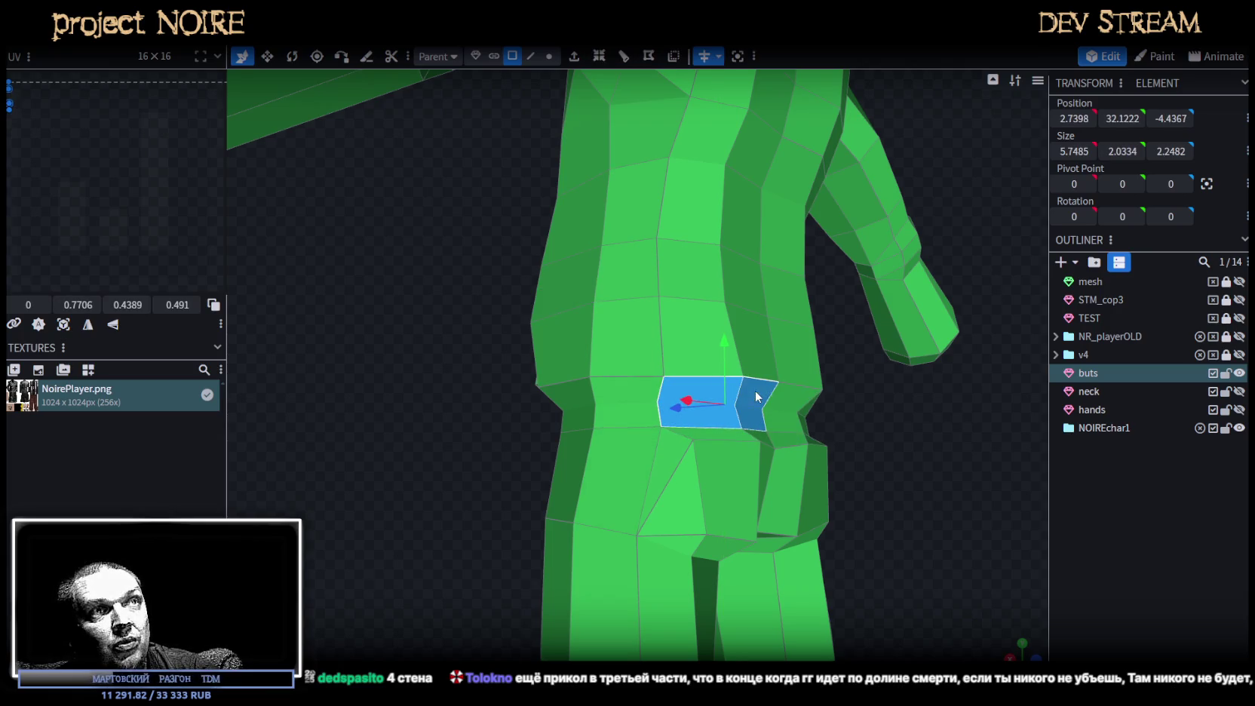
{"action": "left_click_drag", "start_coordinate": [724, 339], "coordinate": [726, 329]}
Add the face below the hip to the selection and raise the hip faces by 0.7.
{"action": "mouse_move", "coordinate": [815, 381]}
{"action": "left_mouse_down"}
{"action": "mouse_move", "coordinate": [855, 409]}
{"action": "mouse_move", "coordinate": [819, 407]}
{"action": "mouse_move", "coordinate": [758, 442]}
{"action": "left_mouse_up"}
{"action": "left_click", "coordinate": [704, 468], "text": "shift"}
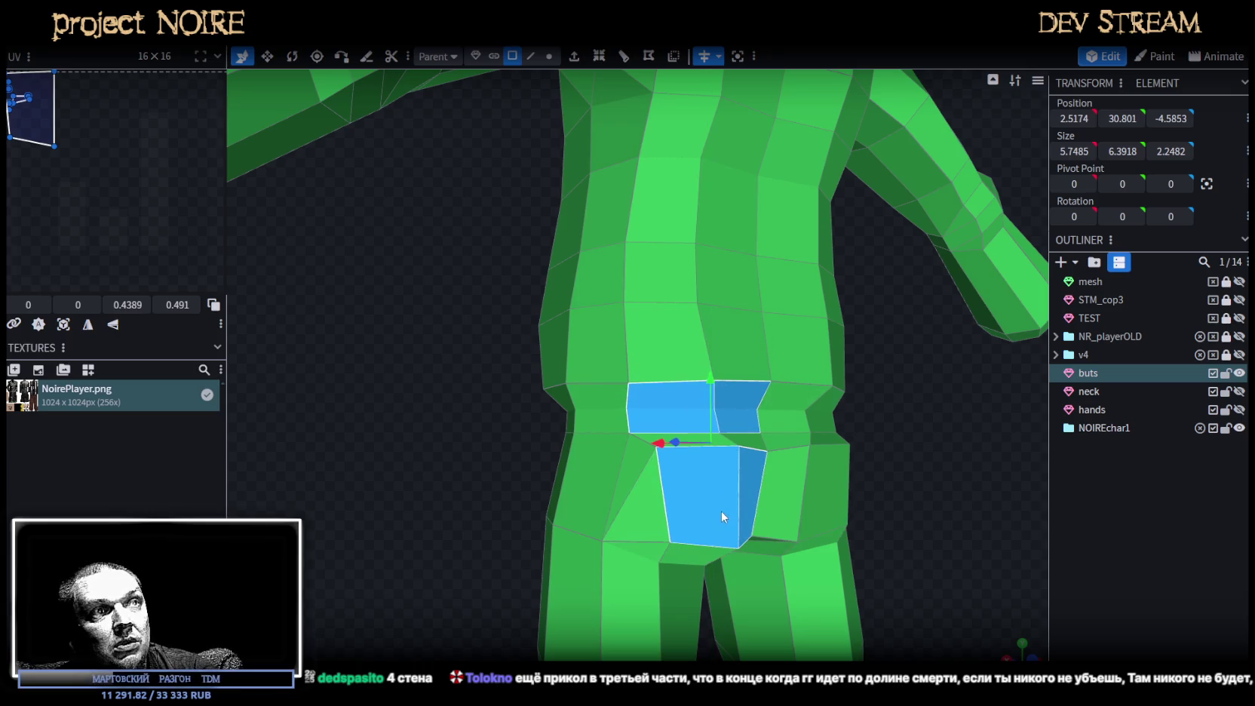
{"action": "left_click", "coordinate": [700, 554], "text": "shift"}
{"action": "mouse_move", "coordinate": [796, 518]}
{"action": "left_mouse_down"}
{"action": "mouse_move", "coordinate": [865, 479]}
{"action": "mouse_move", "coordinate": [882, 490]}
{"action": "mouse_move", "coordinate": [735, 545]}
{"action": "left_mouse_up"}
{"action": "key", "text": "ctrl+z"}
{"action": "left_click_drag", "start_coordinate": [671, 364], "coordinate": [669, 351]}
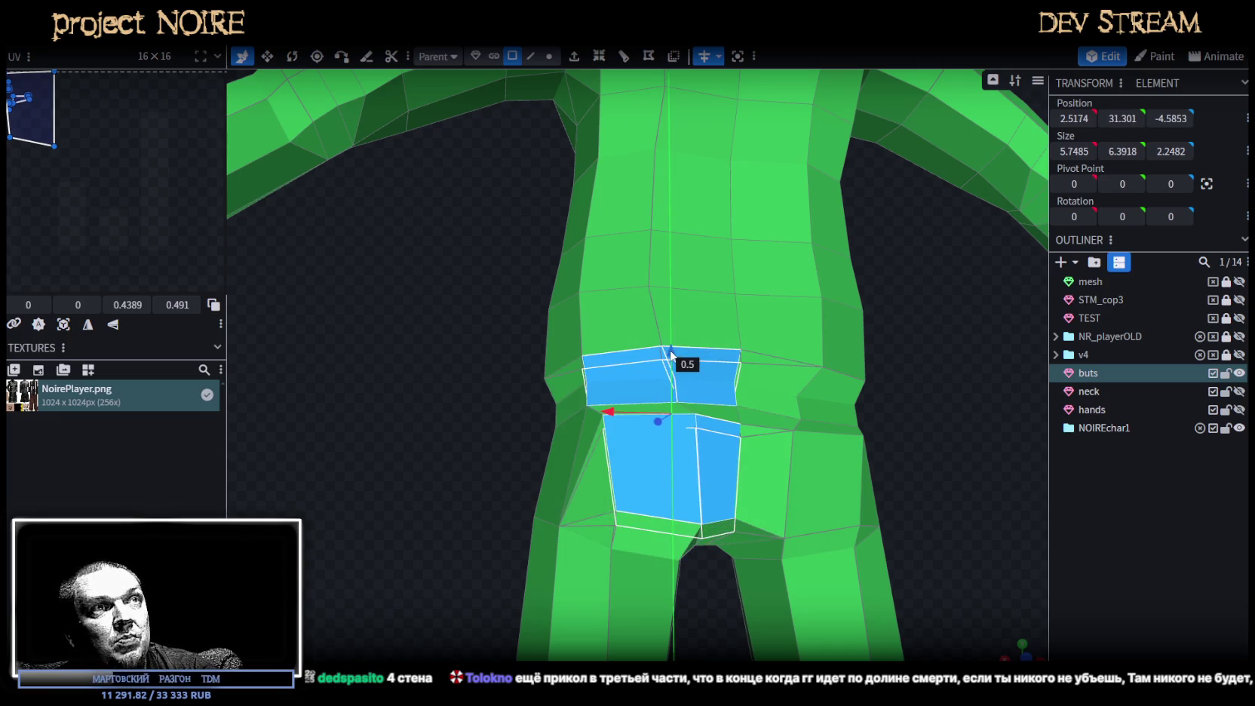
{"action": "mouse_move", "coordinate": [468, 383]}
{"action": "left_mouse_down"}
{"action": "mouse_move", "coordinate": [598, 373]}
{"action": "mouse_move", "coordinate": [630, 386]}
{"action": "left_mouse_up"}
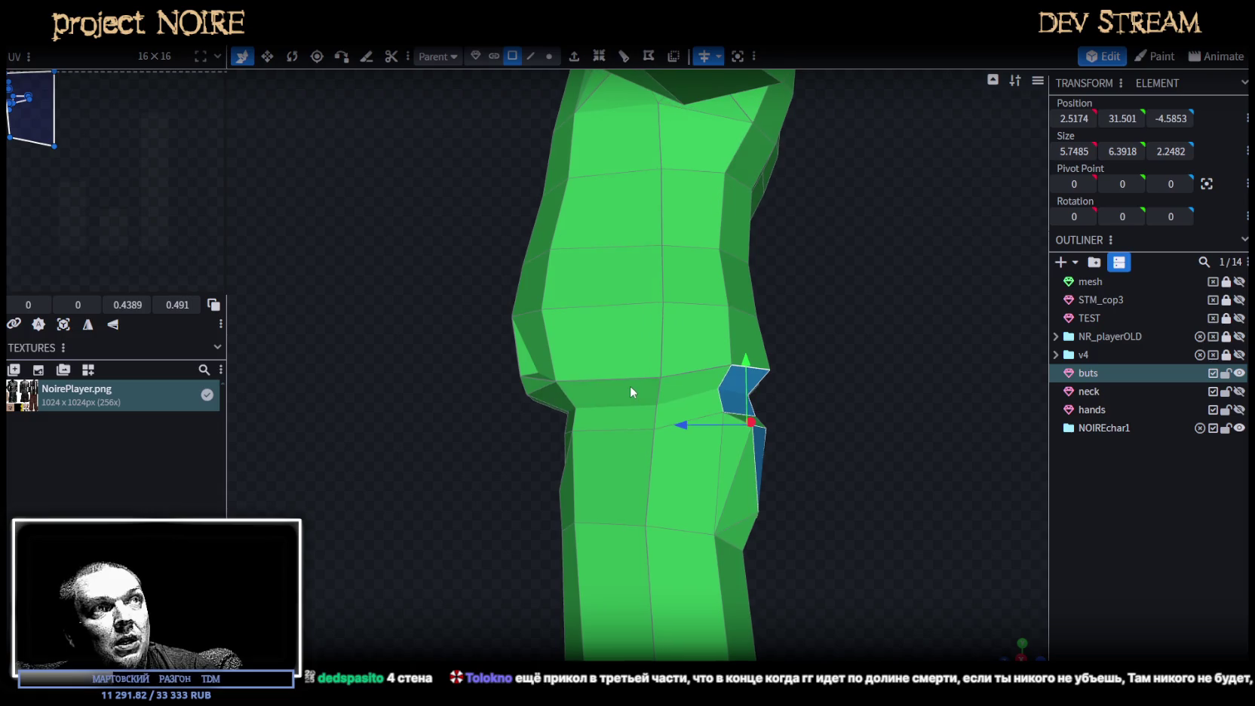
In Edge mode, raise the vertical side-waist edge by 0.4.
{"action": "left_click", "coordinate": [531, 56]}
{"action": "left_click_drag", "start_coordinate": [596, 269], "coordinate": [673, 396]}
{"action": "left_click", "coordinate": [661, 425]}
{"action": "left_click", "coordinate": [668, 414]}
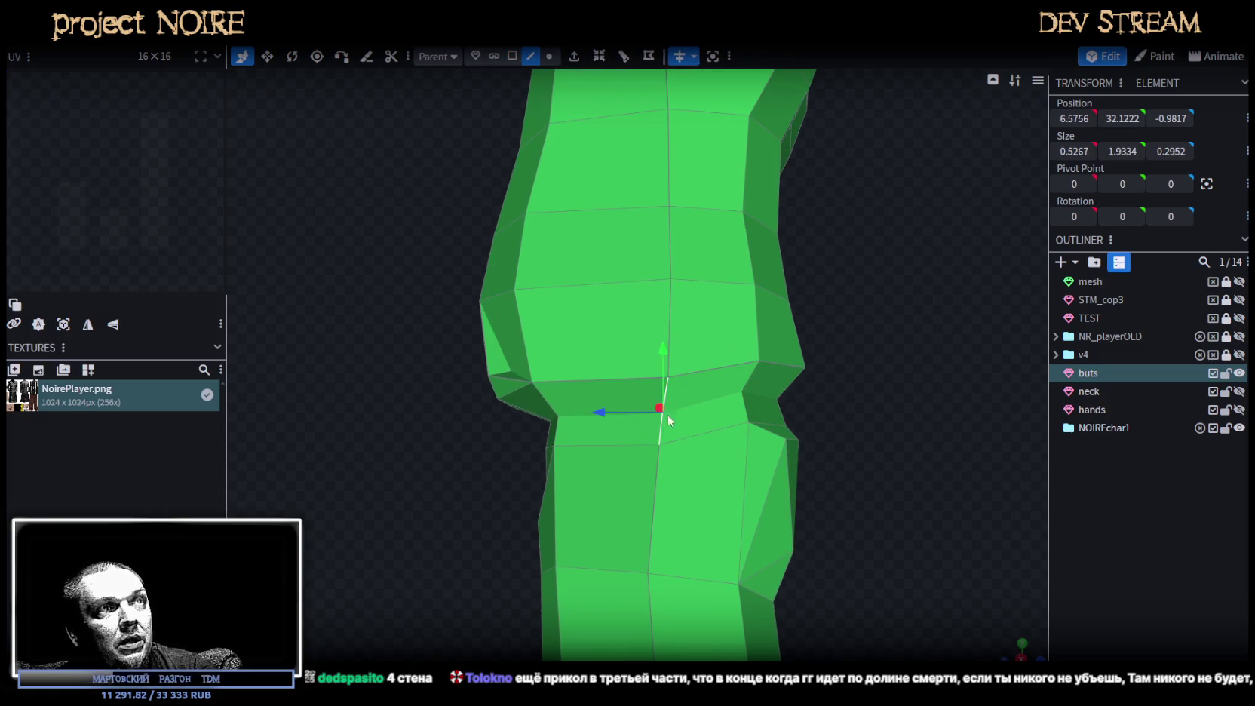
{"action": "mouse_move", "coordinate": [662, 349]}
{"action": "left_mouse_down"}
{"action": "mouse_move", "coordinate": [663, 334]}
{"action": "mouse_move", "coordinate": [882, 445]}
{"action": "mouse_move", "coordinate": [712, 395]}
{"action": "left_mouse_up"}
Lower three vertices on the jacket's side hem by 0.4.
{"action": "left_click", "coordinate": [549, 56]}
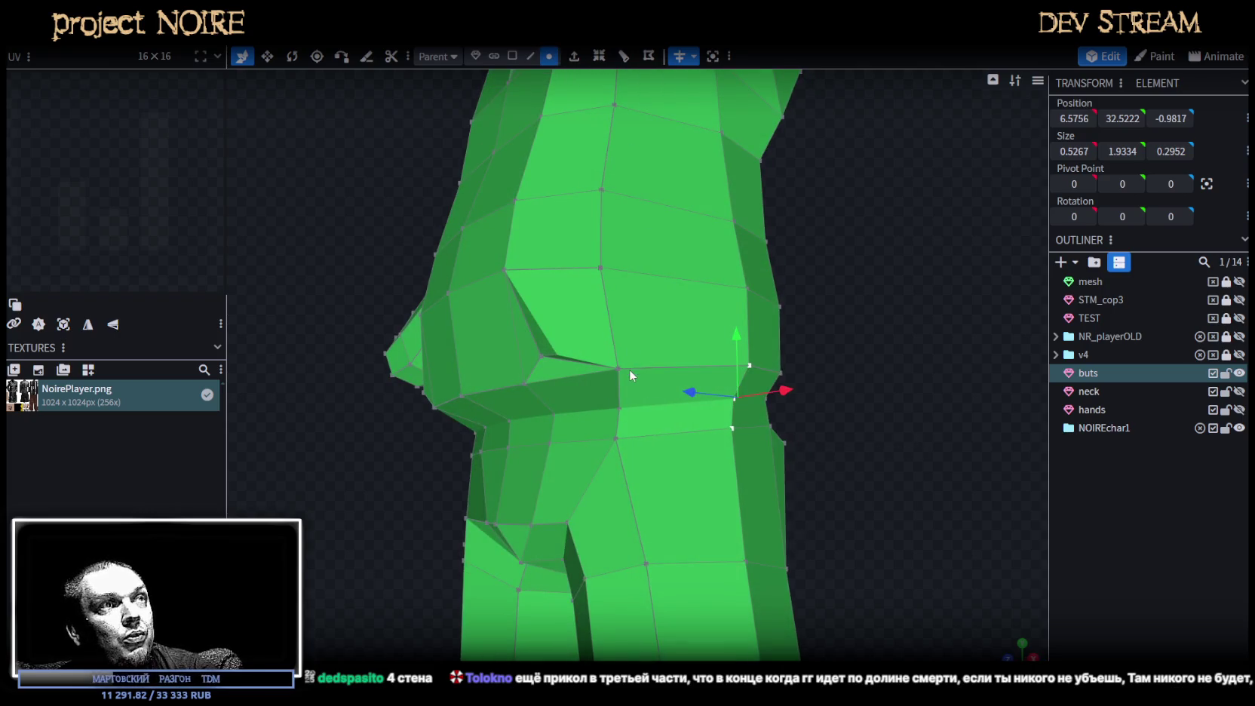
{"action": "left_click", "coordinate": [619, 369]}
{"action": "left_click_drag", "start_coordinate": [629, 314], "coordinate": [631, 324]}
{"action": "left_click", "coordinate": [619, 405], "text": "shift"}
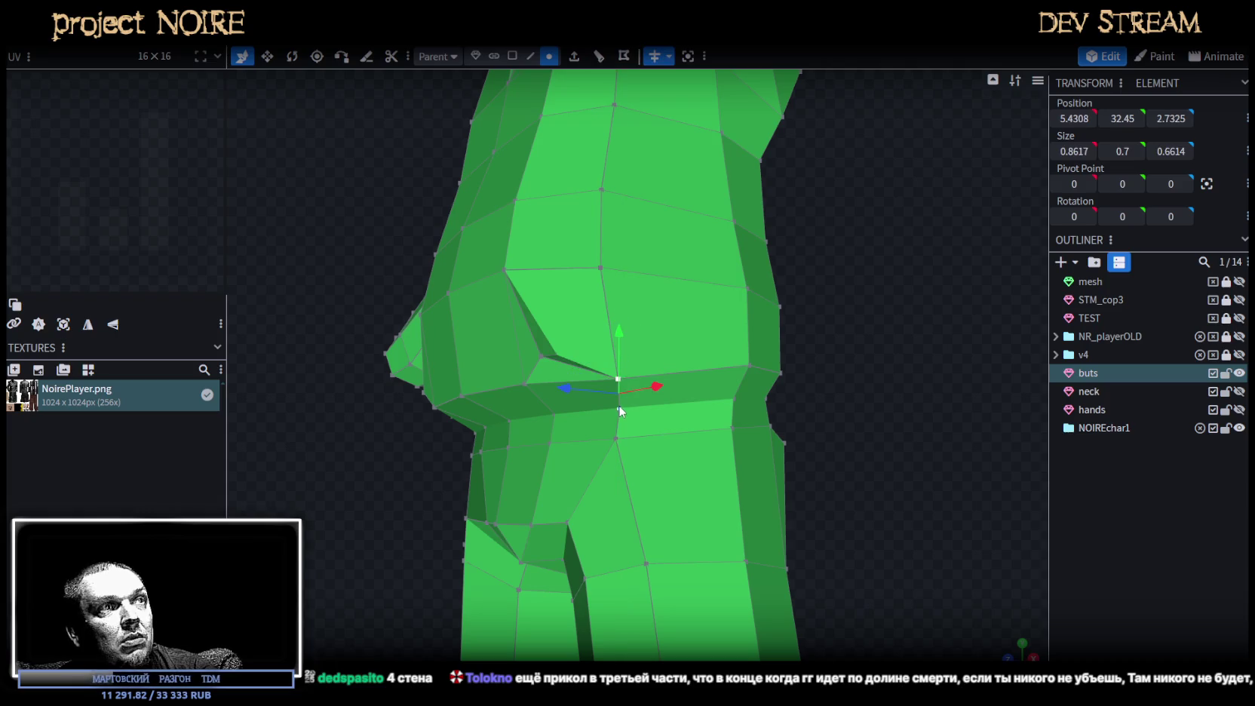
{"action": "left_click", "coordinate": [617, 440], "text": "shift"}
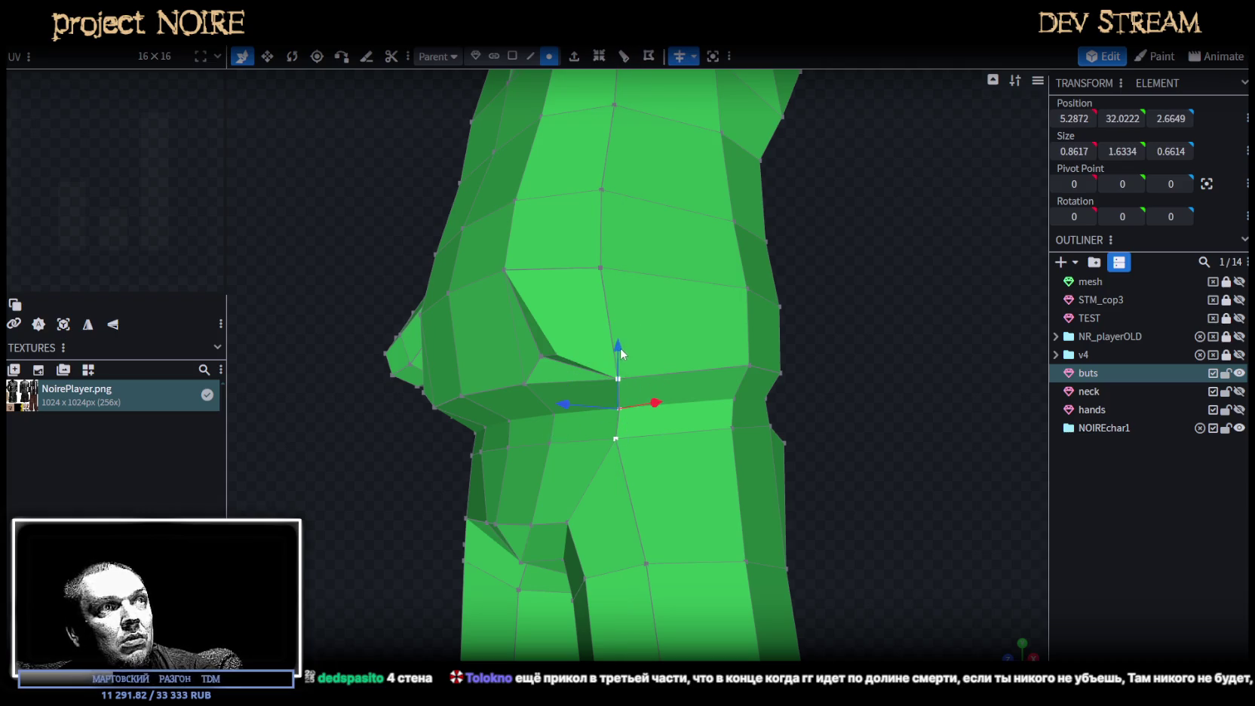
{"action": "left_click_drag", "start_coordinate": [619, 336], "coordinate": [621, 365]}
Lower the four corner vertices of the central belly quad by 0.6.
{"action": "left_click_drag", "start_coordinate": [743, 368], "coordinate": [939, 380]}
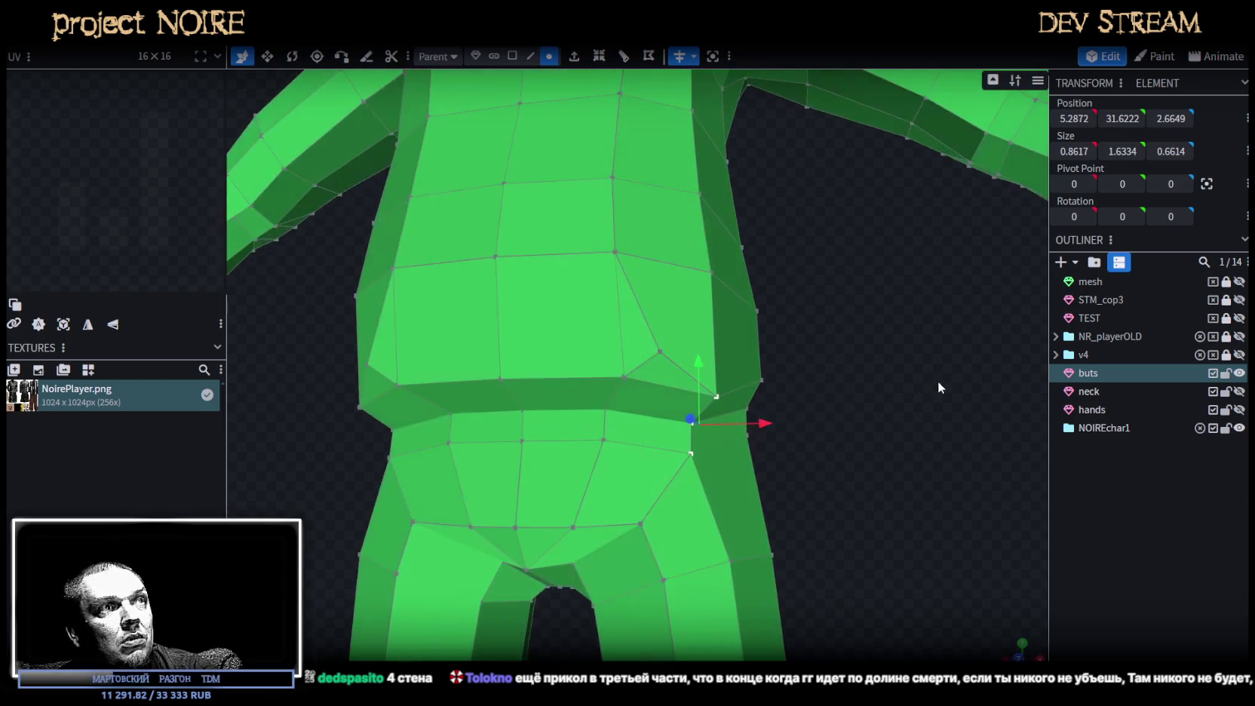
{"action": "left_click", "coordinate": [604, 440]}
{"action": "left_click", "coordinate": [603, 409], "text": "shift"}
{"action": "left_click", "coordinate": [522, 411], "text": "shift"}
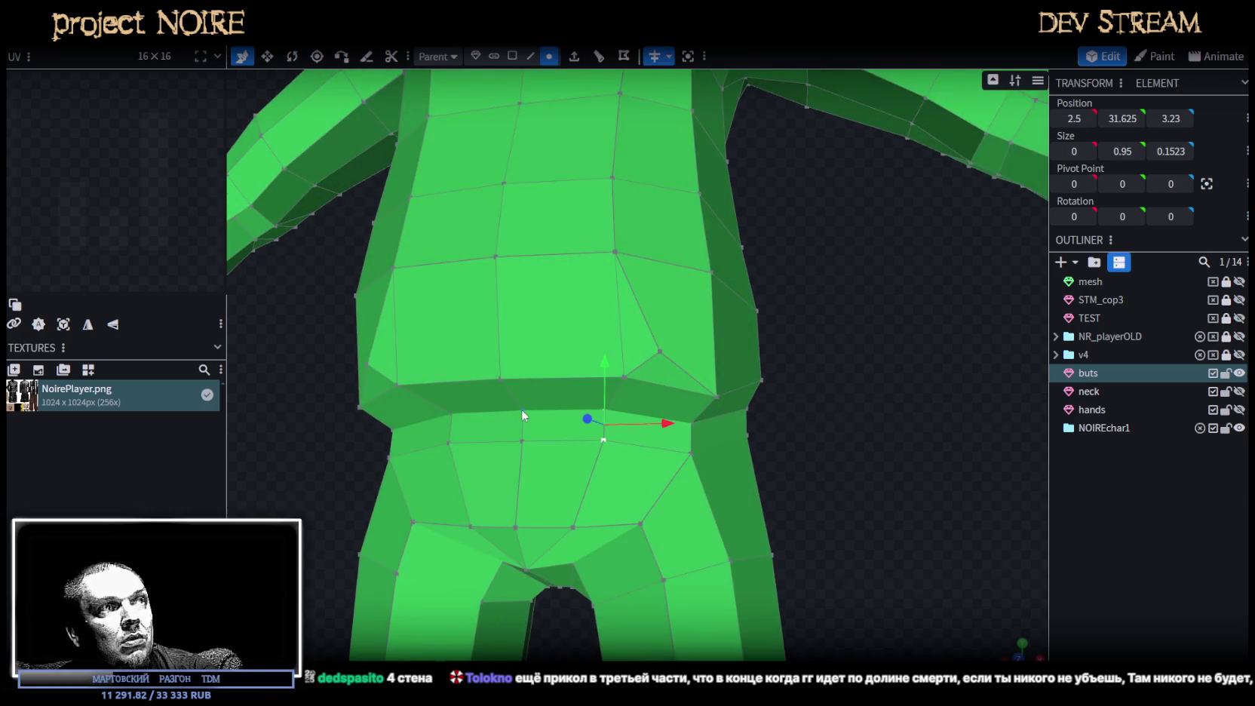
{"action": "left_click", "coordinate": [522, 441], "text": "shift"}
{"action": "left_click_drag", "start_coordinate": [566, 374], "coordinate": [568, 393]}
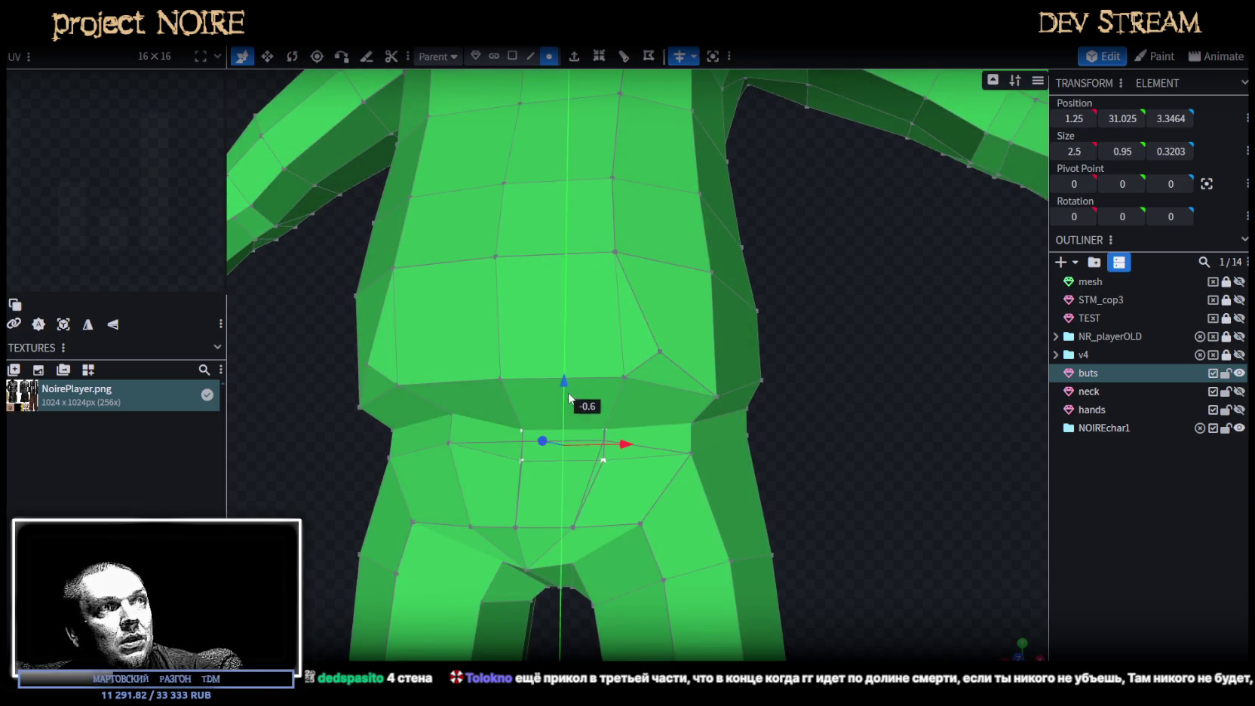
Lower the hem vertices beside the belly and nudge them into an even line.
{"action": "left_click", "coordinate": [623, 380]}
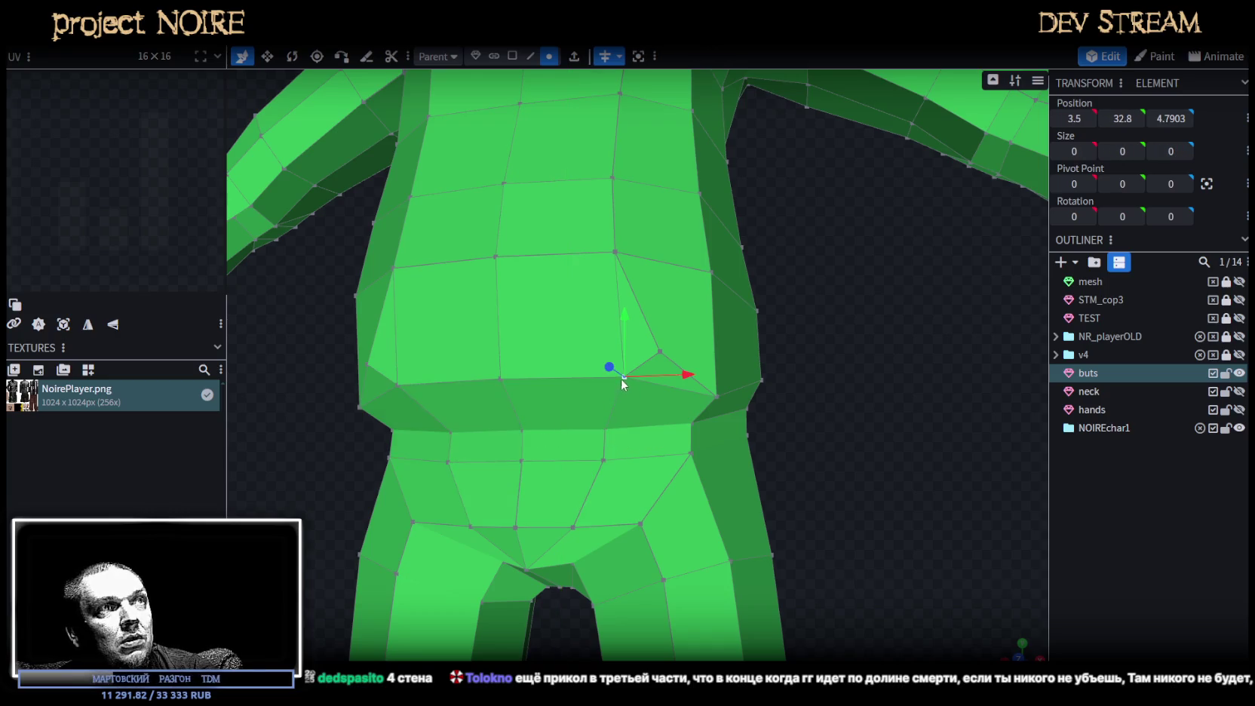
{"action": "left_click", "coordinate": [500, 377], "text": "shift"}
{"action": "mouse_move", "coordinate": [567, 314]}
{"action": "left_mouse_down"}
{"action": "mouse_move", "coordinate": [582, 345]}
{"action": "mouse_move", "coordinate": [613, 358]}
{"action": "left_mouse_up"}
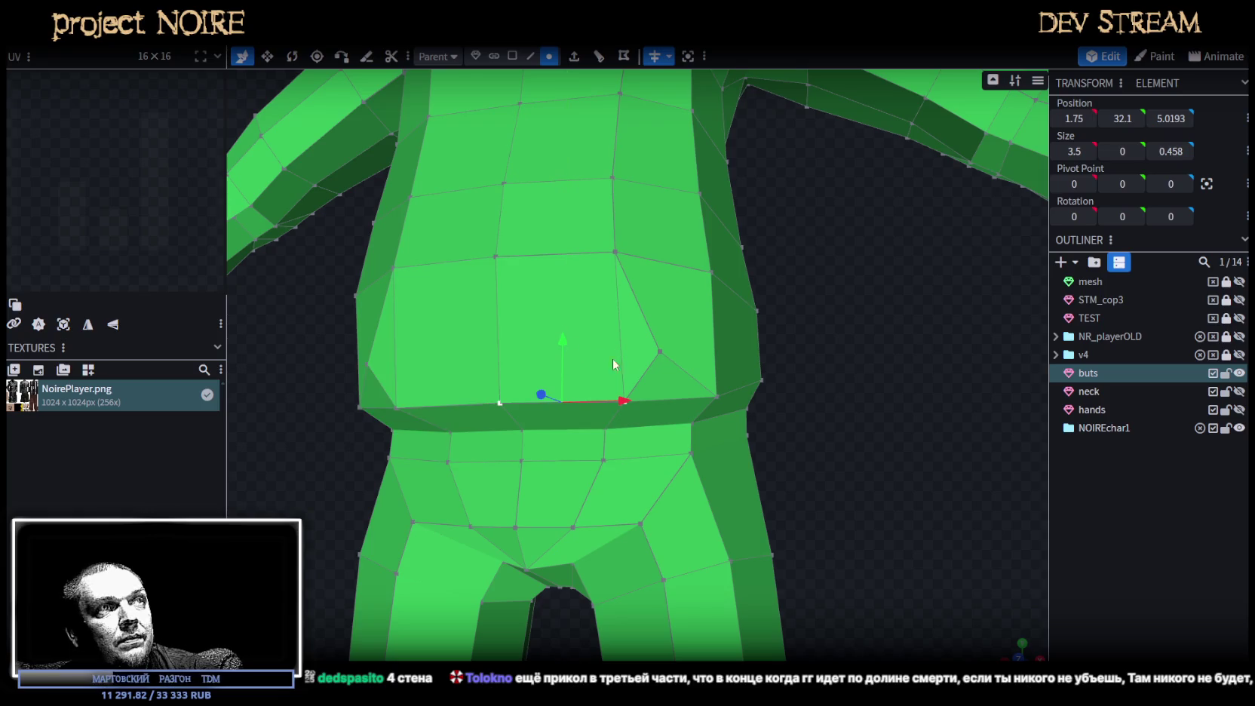
{"action": "left_click", "coordinate": [718, 396]}
{"action": "left_click", "coordinate": [625, 401], "text": "shift"}
{"action": "left_click_drag", "start_coordinate": [671, 362], "coordinate": [677, 349]}
Check the new hem around the character, then select an outer-thigh face in Face mode.
{"action": "left_click", "coordinate": [888, 460]}
{"action": "mouse_move", "coordinate": [885, 493]}
{"action": "left_mouse_down"}
{"action": "mouse_move", "coordinate": [767, 491]}
{"action": "mouse_move", "coordinate": [640, 442]}
{"action": "left_mouse_up"}
{"action": "scroll", "coordinate": [767, 490], "scroll_direction": "down", "scroll_amount": 5}
{"action": "left_click", "coordinate": [640, 442]}
{"action": "mouse_move", "coordinate": [764, 456]}
{"action": "left_mouse_down"}
{"action": "mouse_move", "coordinate": [937, 466]}
{"action": "mouse_move", "coordinate": [765, 475]}
{"action": "mouse_move", "coordinate": [863, 442]}
{"action": "left_mouse_up"}
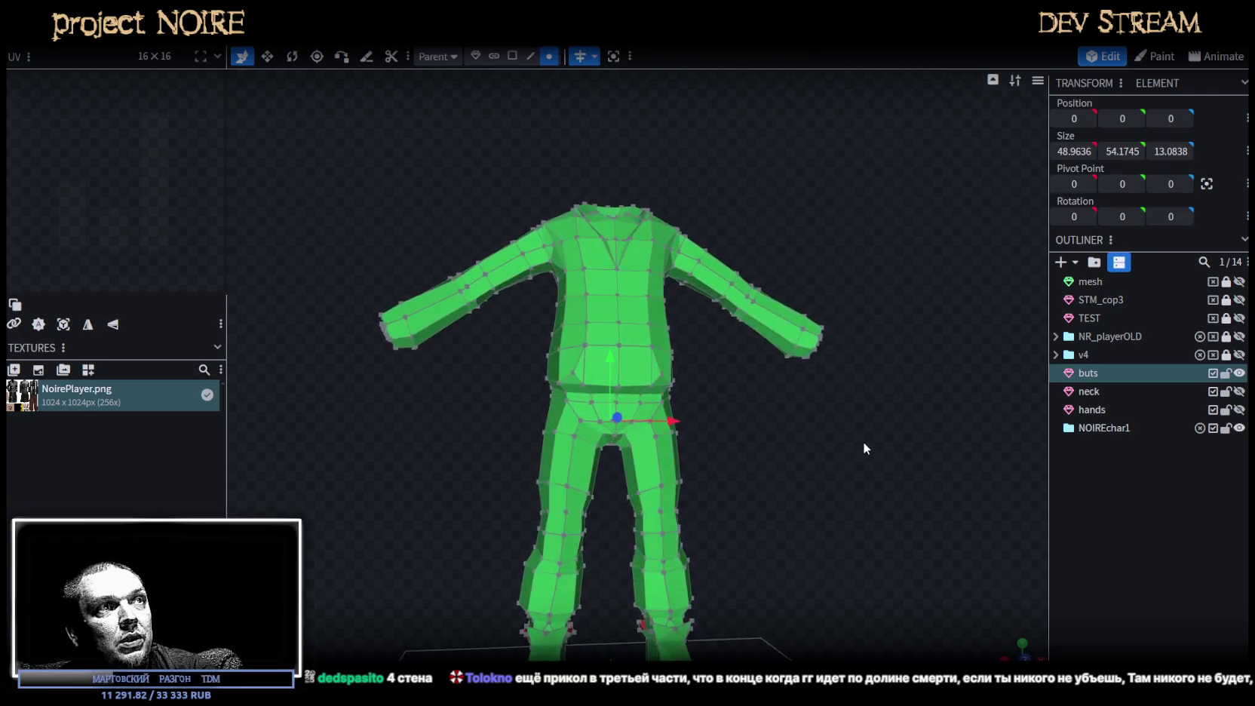
{"action": "scroll", "coordinate": [771, 509], "scroll_direction": "up", "scroll_amount": 2}
{"action": "scroll", "coordinate": [731, 453], "scroll_direction": "up", "scroll_amount": 3}
{"action": "scroll", "coordinate": [691, 448], "scroll_direction": "up", "scroll_amount": 3}
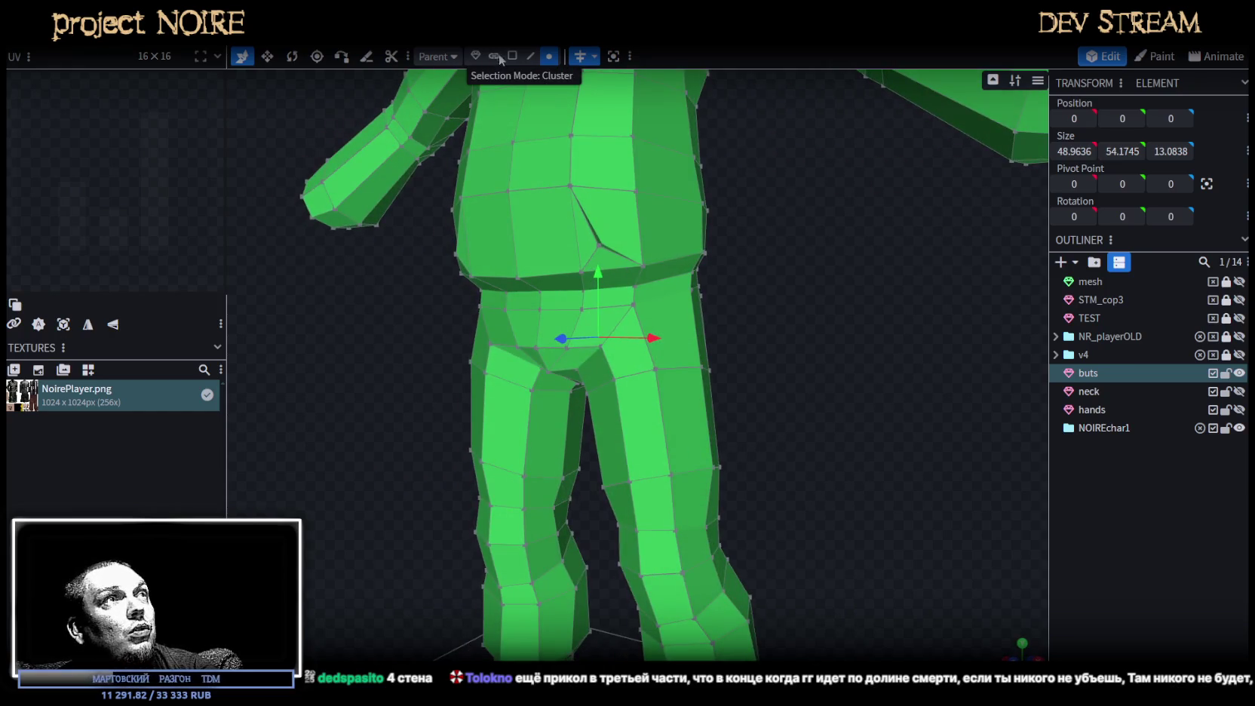
{"action": "left_click", "coordinate": [512, 56]}
{"action": "left_click", "coordinate": [676, 408]}
{"action": "mouse_move", "coordinate": [815, 418]}
{"action": "left_mouse_down"}
{"action": "mouse_move", "coordinate": [688, 392]}
{"action": "mouse_move", "coordinate": [918, 414]}
{"action": "mouse_move", "coordinate": [526, 421]}
{"action": "left_mouse_up"}
Move an inner-thigh vertex sideways along X and raise it slightly.
{"action": "left_click", "coordinate": [687, 421], "text": "shift"}
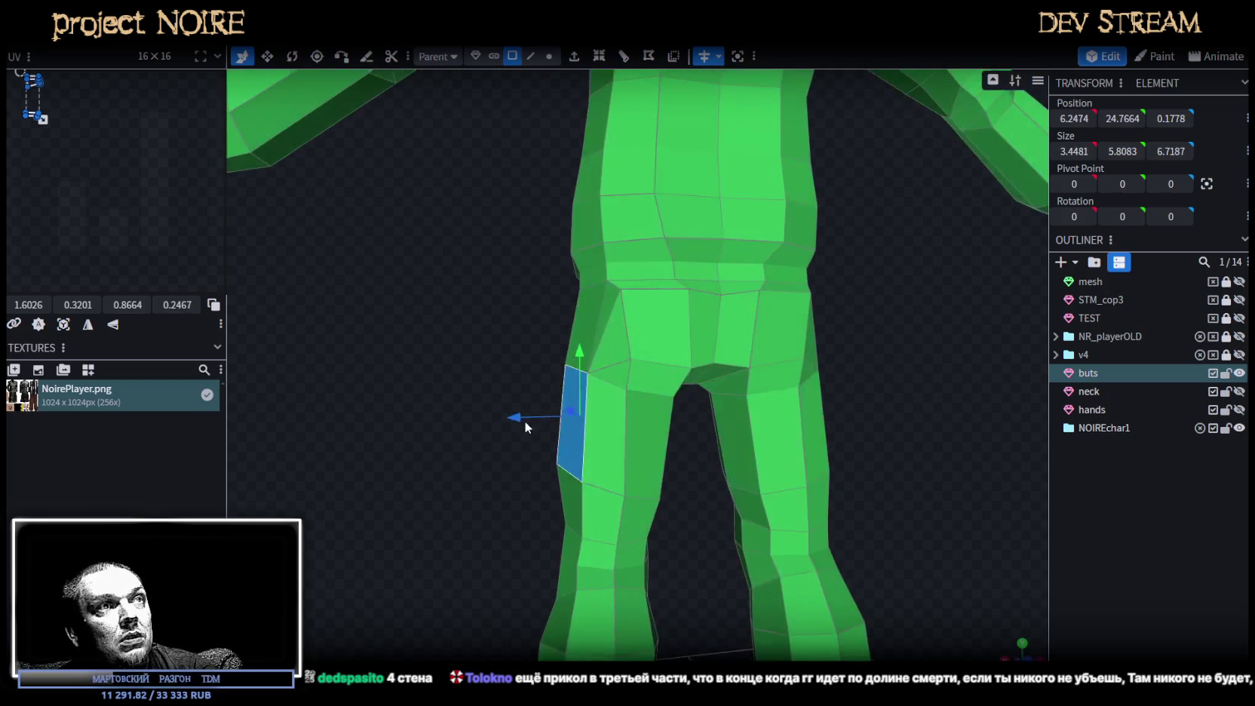
{"action": "mouse_move", "coordinate": [469, 374]}
{"action": "left_mouse_down"}
{"action": "mouse_move", "coordinate": [506, 412]}
{"action": "mouse_move", "coordinate": [539, 412]}
{"action": "mouse_move", "coordinate": [488, 411]}
{"action": "left_mouse_up"}
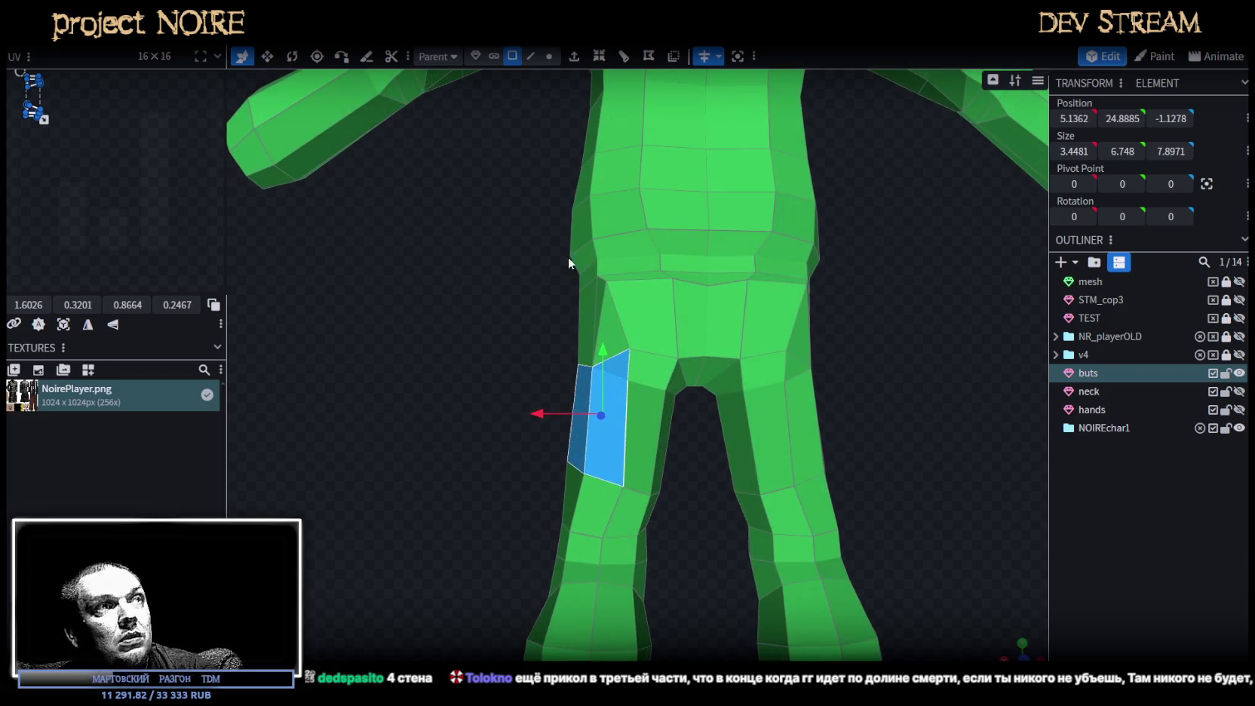
{"action": "left_click", "coordinate": [549, 56]}
{"action": "left_click", "coordinate": [617, 486]}
{"action": "left_click_drag", "start_coordinate": [566, 487], "coordinate": [557, 488]}
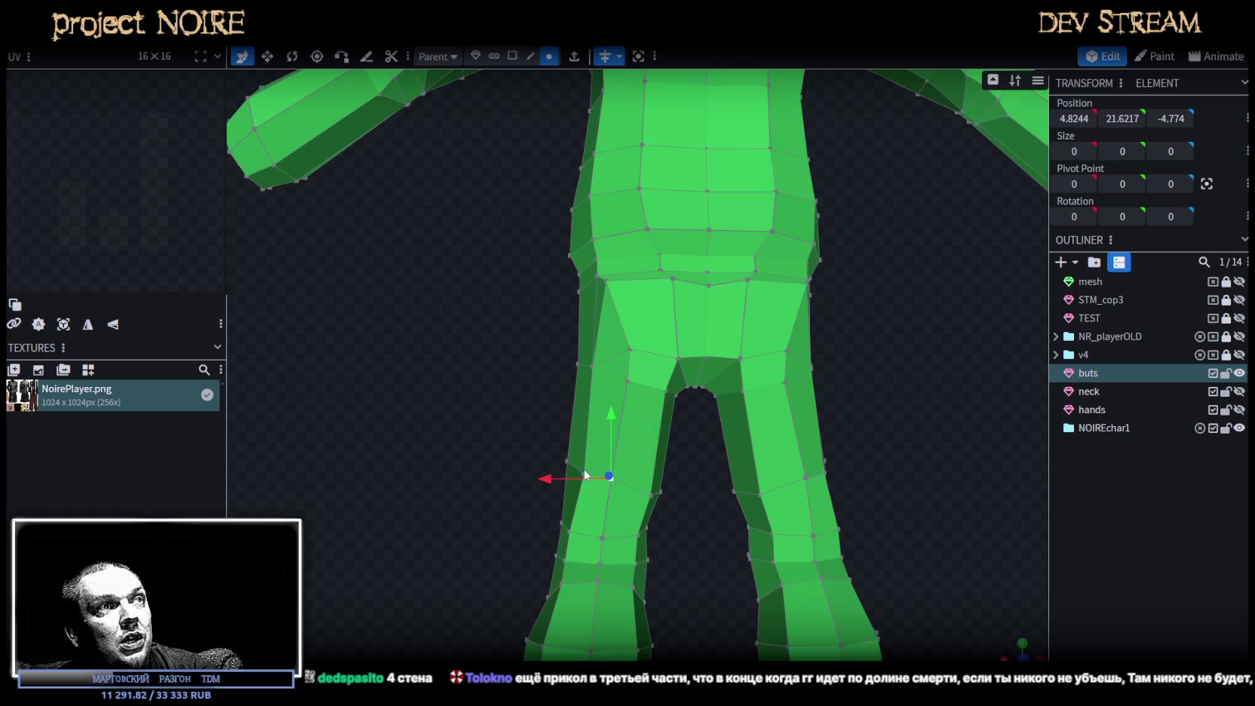
{"action": "left_click_drag", "start_coordinate": [548, 477], "coordinate": [542, 476]}
{"action": "left_click_drag", "start_coordinate": [584, 419], "coordinate": [581, 413]}
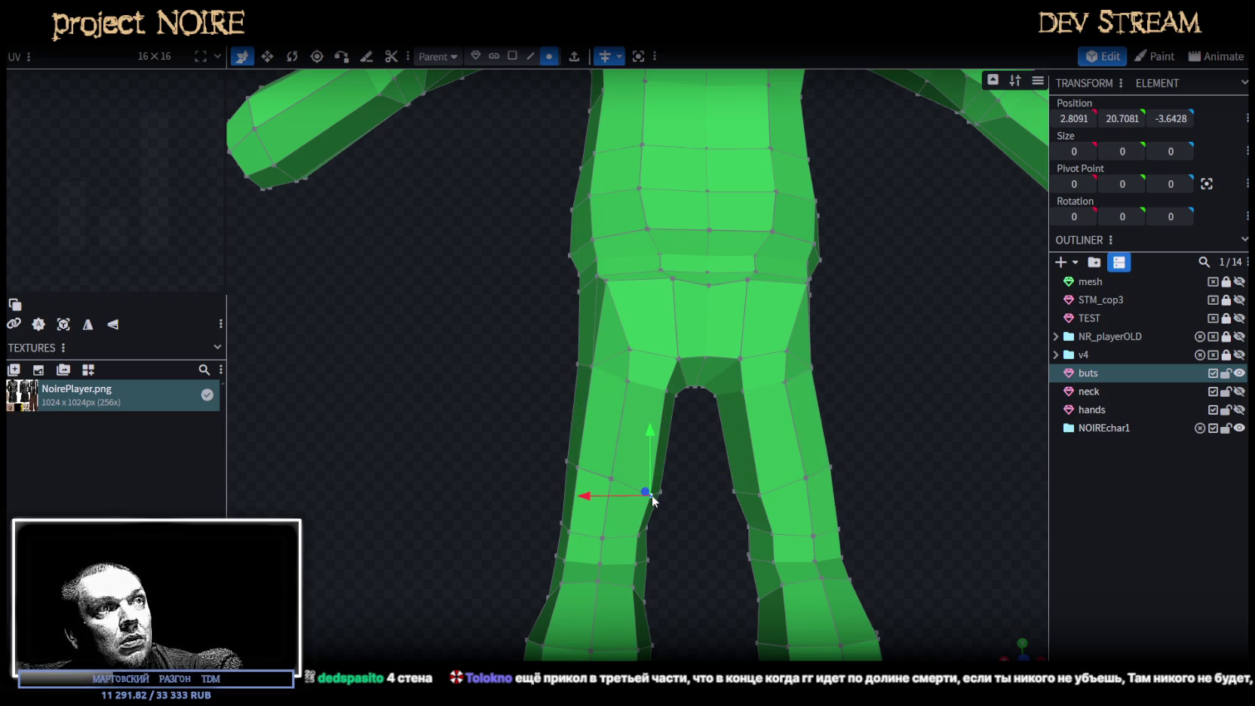
Raise an inner-leg vertex by 0.3 toward the crotch.
{"action": "left_click", "coordinate": [628, 485]}
{"action": "mouse_move", "coordinate": [655, 494]}
{"action": "middle_mouse_down"}
{"action": "mouse_move", "coordinate": [639, 442]}
{"action": "mouse_move", "coordinate": [811, 424]}
{"action": "mouse_move", "coordinate": [667, 474]}
{"action": "middle_mouse_up"}
{"action": "key", "text": "Escape"}
{"action": "left_click", "coordinate": [657, 540]}
{"action": "left_click_drag", "start_coordinate": [657, 476], "coordinate": [657, 456]}
{"action": "scroll", "coordinate": [774, 546], "scroll_direction": "down", "scroll_amount": 5}
{"action": "mouse_move", "coordinate": [775, 547]}
{"action": "middle_mouse_down"}
{"action": "mouse_move", "coordinate": [761, 481]}
{"action": "mouse_move", "coordinate": [787, 487]}
{"action": "middle_mouse_up"}
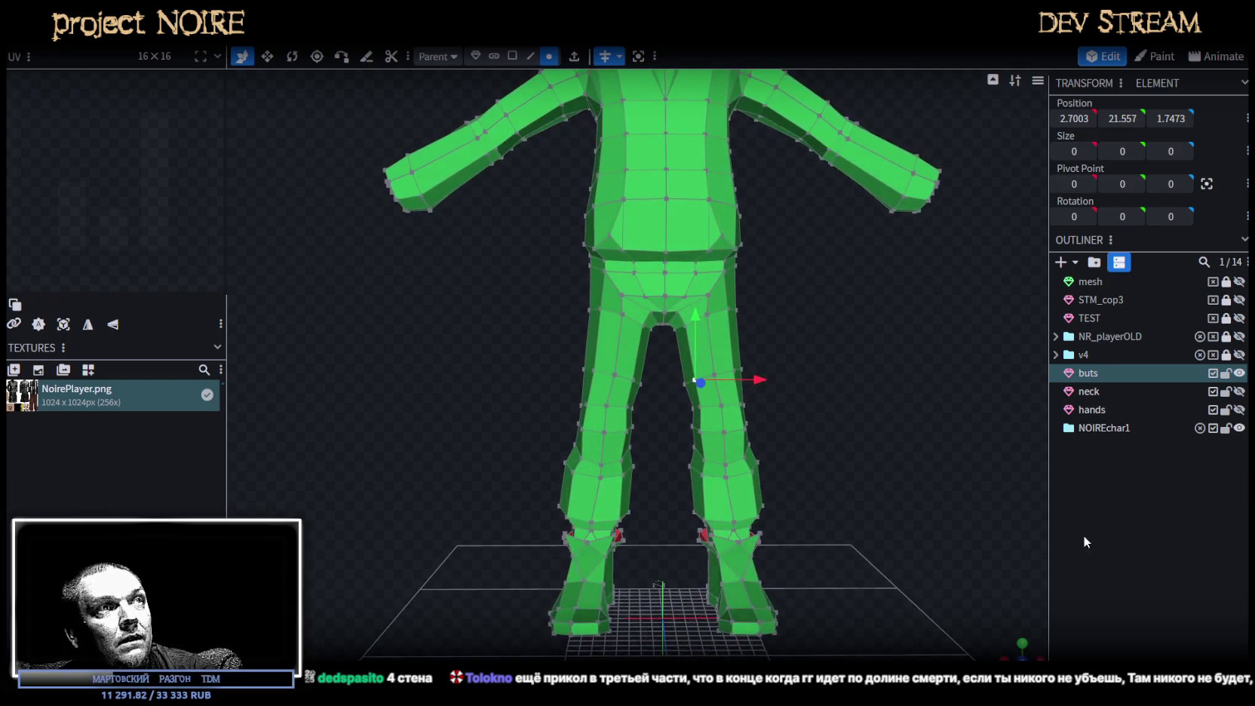
Reselect the whole mesh and box-select one thigh's faces in Face mode.
{"action": "left_click", "coordinate": [843, 436]}
{"action": "left_click", "coordinate": [723, 374]}
{"action": "scroll", "coordinate": [724, 377], "scroll_direction": "up", "scroll_amount": 2}
{"action": "mouse_move", "coordinate": [718, 383]}
{"action": "middle_mouse_down"}
{"action": "mouse_move", "coordinate": [821, 382]}
{"action": "mouse_move", "coordinate": [671, 397]}
{"action": "mouse_move", "coordinate": [856, 380]}
{"action": "middle_mouse_up"}
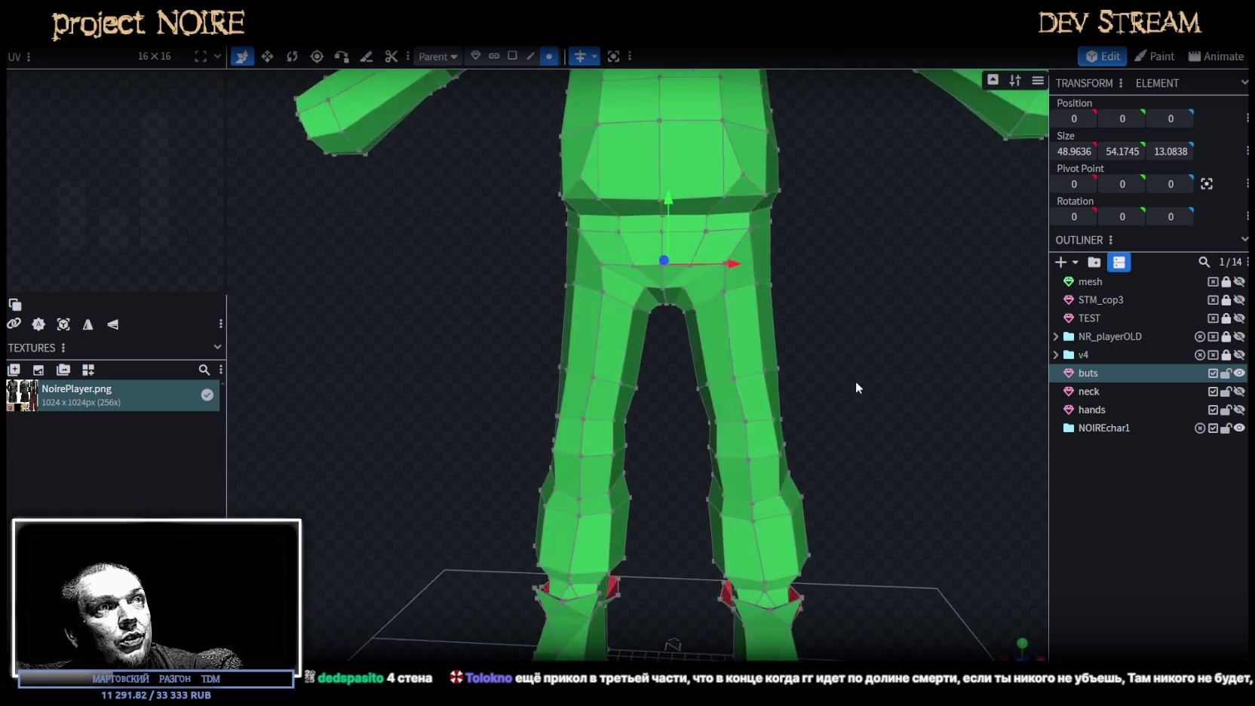
{"action": "left_click", "coordinate": [513, 56]}
{"action": "middle_click_drag", "start_coordinate": [793, 343], "coordinate": [661, 353]}
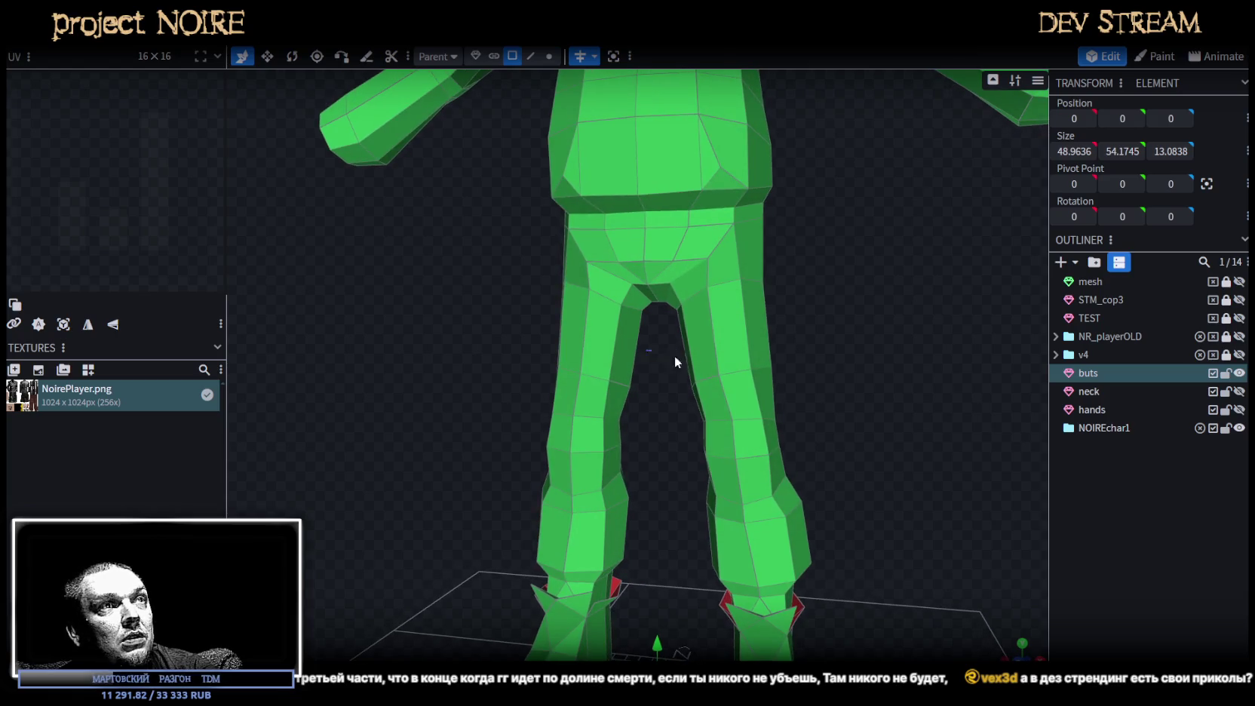
{"action": "left_click_drag", "start_coordinate": [645, 350], "coordinate": [822, 404]}
{"action": "middle_click_drag", "start_coordinate": [898, 393], "coordinate": [765, 404]}
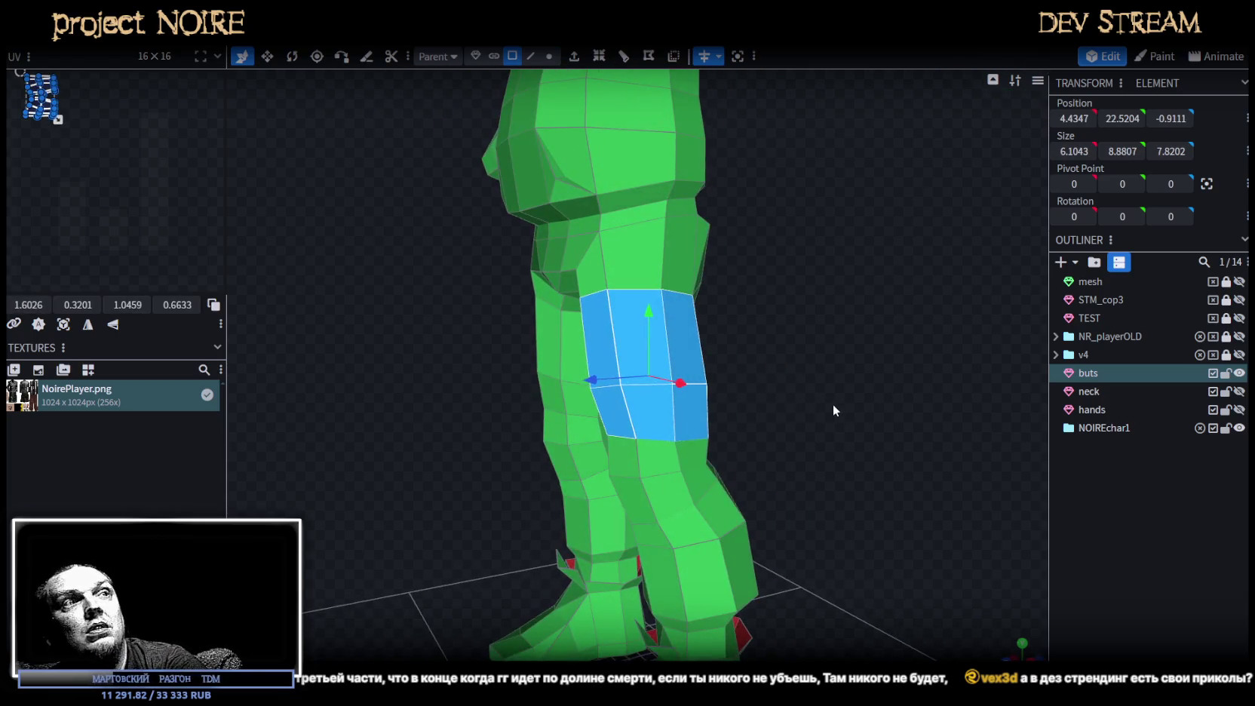
Delete the selected thigh faces and fill two bridging faces between the upper and lower openings.
{"action": "key", "text": "Delete"}
{"action": "left_click", "coordinate": [532, 58]}
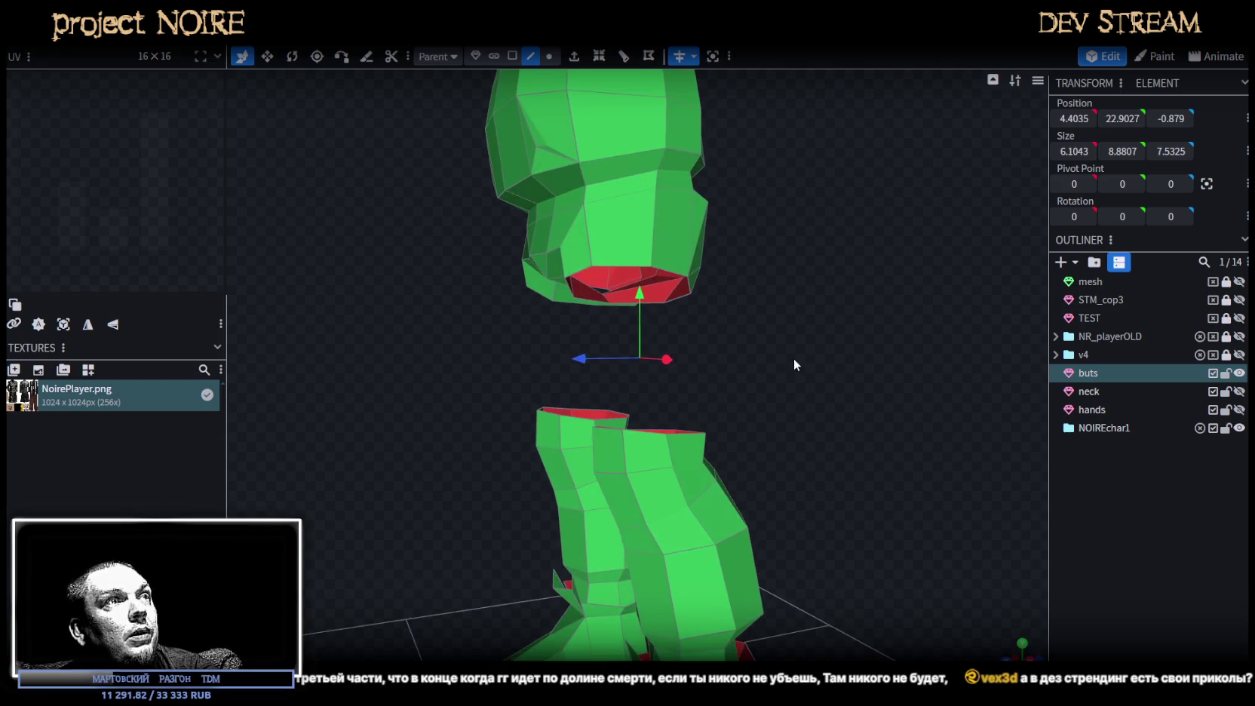
{"action": "left_click", "coordinate": [593, 301]}
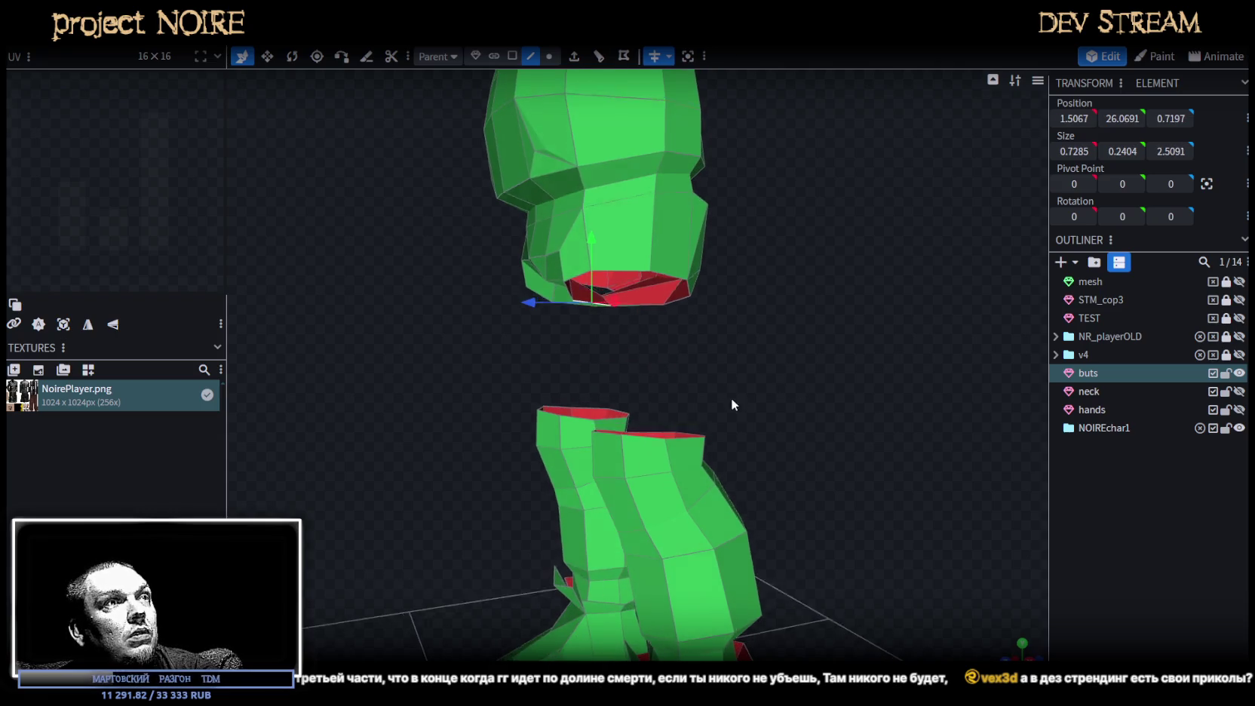
{"action": "left_click", "coordinate": [609, 451], "text": "shift"}
{"action": "key", "text": "f"}
{"action": "left_click", "coordinate": [648, 442]}
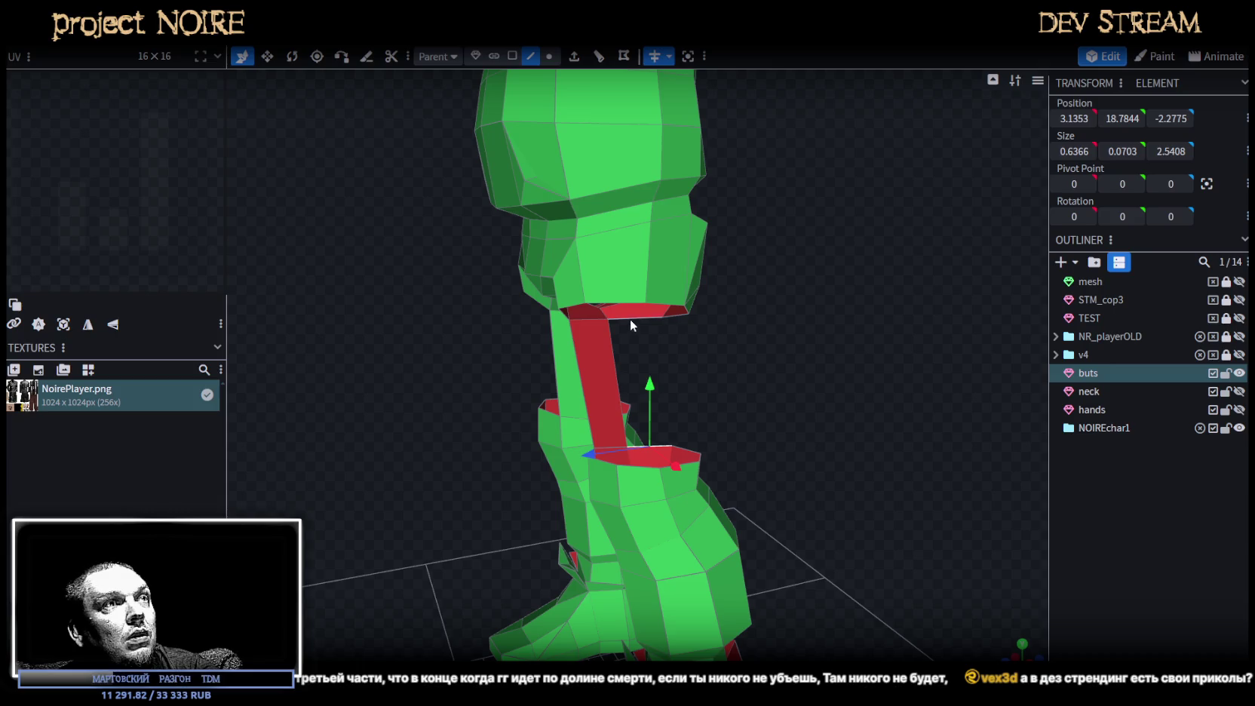
{"action": "left_click", "coordinate": [630, 318], "text": "shift"}
{"action": "key", "text": "f"}
Fill a third face bridging the leg openings.
{"action": "left_click_drag", "start_coordinate": [682, 373], "coordinate": [777, 345]}
{"action": "left_click", "coordinate": [715, 305]}
{"action": "left_click", "coordinate": [717, 420], "text": "shift"}
{"action": "key", "text": "f"}
{"action": "left_click_drag", "start_coordinate": [720, 426], "coordinate": [774, 375]}
{"action": "left_click", "coordinate": [663, 316]}
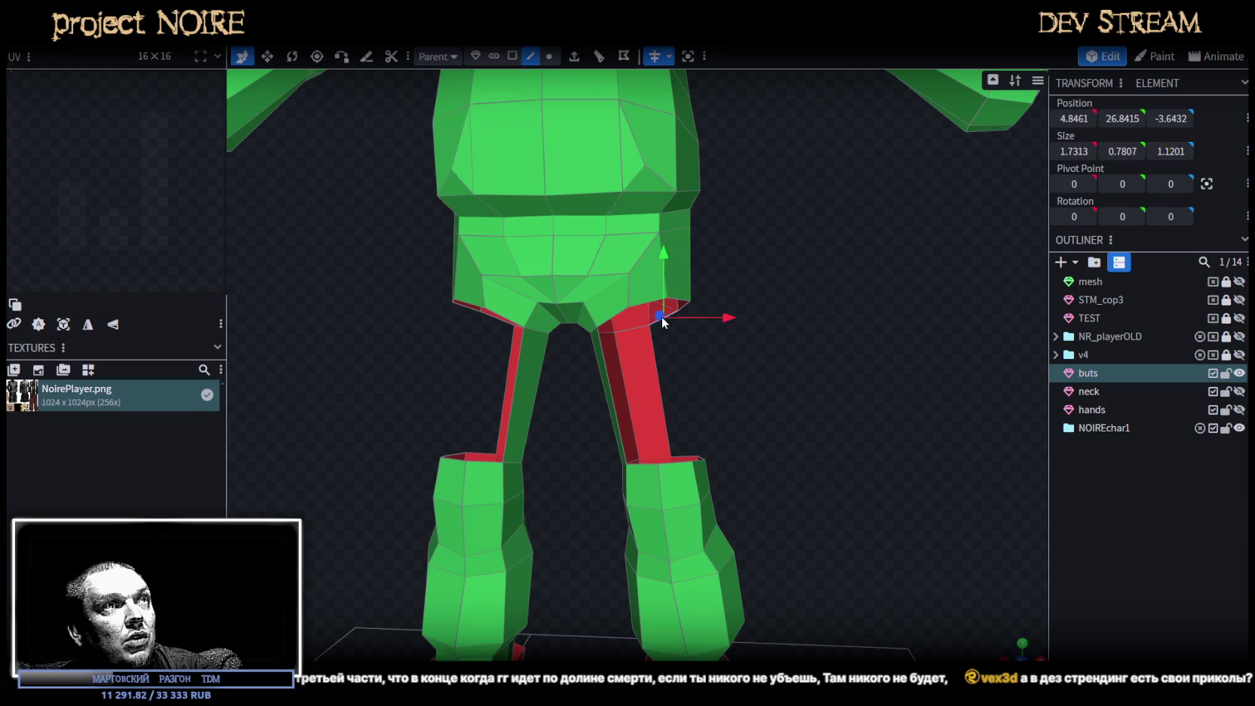
{"action": "scroll", "coordinate": [758, 424], "scroll_direction": "up", "scroll_amount": 2}
{"action": "scroll", "coordinate": [772, 405], "scroll_direction": "up", "scroll_amount": 2}
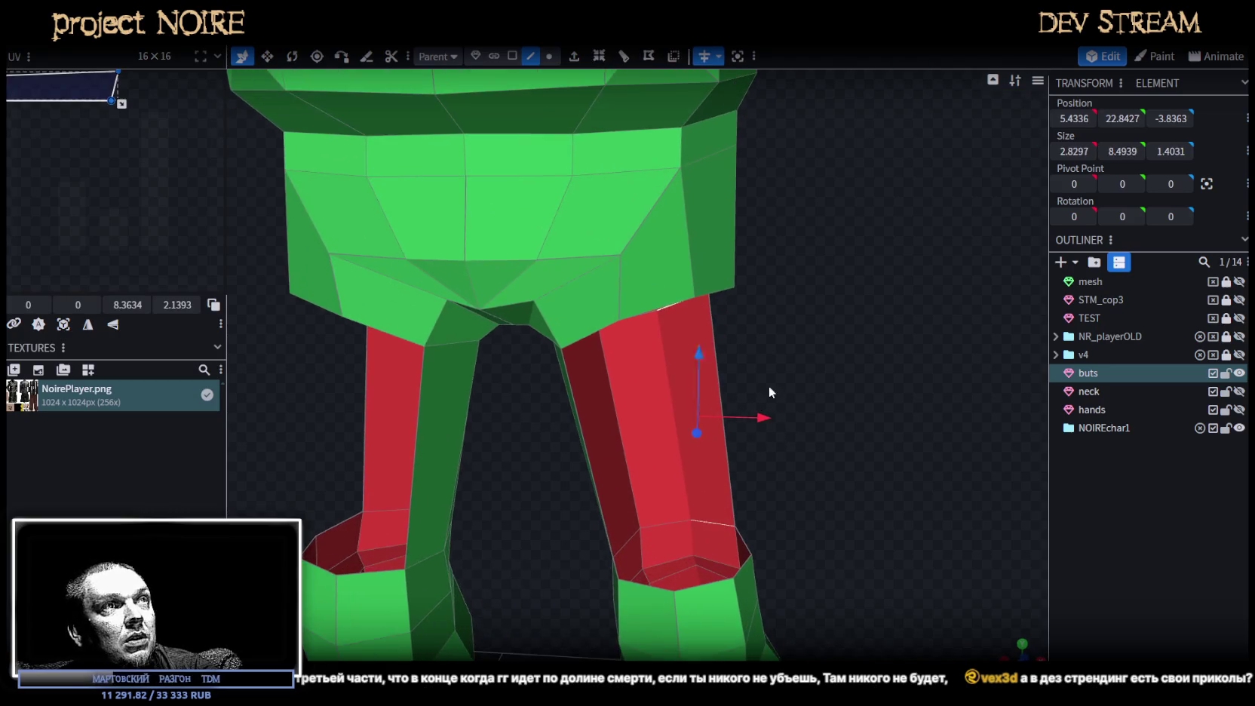
{"action": "scroll", "coordinate": [713, 388], "scroll_direction": "up", "scroll_amount": 3}
Select the top edges on the right leg to inspect them.
{"action": "left_click_drag", "start_coordinate": [698, 388], "coordinate": [537, 252]}
{"action": "left_click", "coordinate": [526, 318]}
{"action": "left_click", "coordinate": [556, 528]}
{"action": "scroll", "coordinate": [735, 479], "scroll_direction": "down", "scroll_amount": 3}
{"action": "left_click_drag", "start_coordinate": [736, 479], "coordinate": [625, 338]}
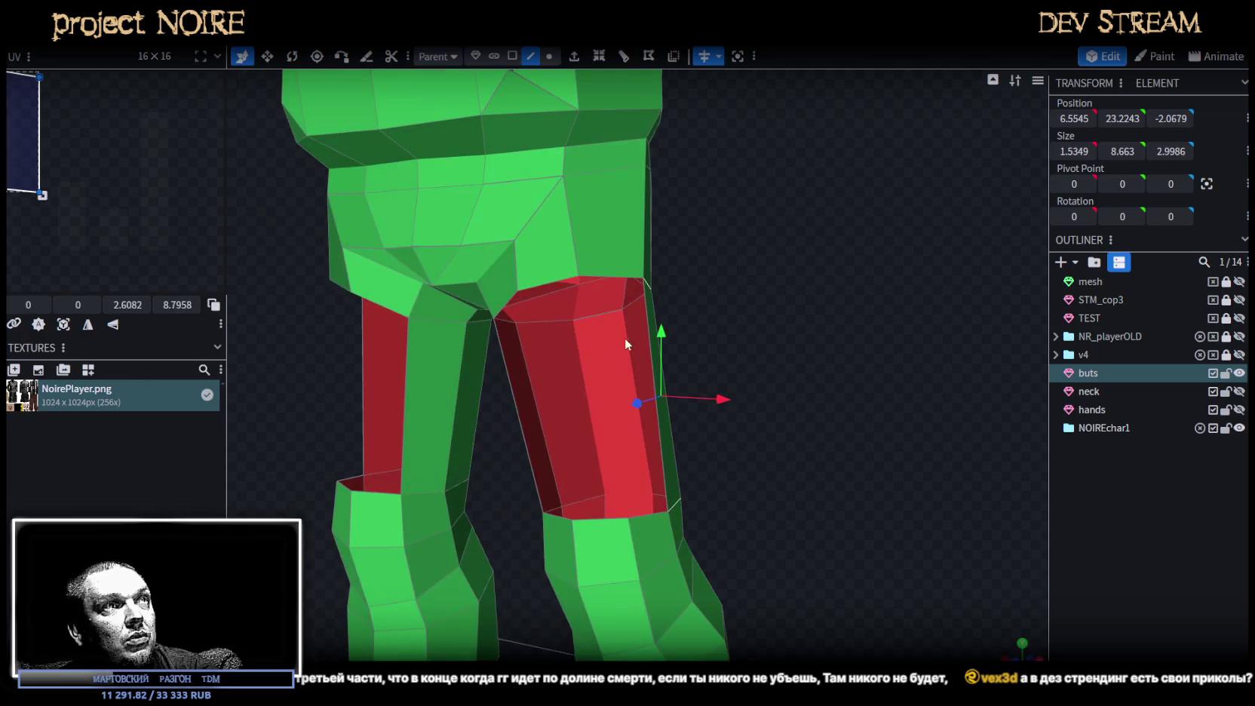
{"action": "left_click", "coordinate": [610, 283]}
{"action": "left_click", "coordinate": [646, 516]}
Check the thigh-top edges from the front, then switch to Vertex mode.
{"action": "left_click_drag", "start_coordinate": [646, 514], "coordinate": [811, 495]}
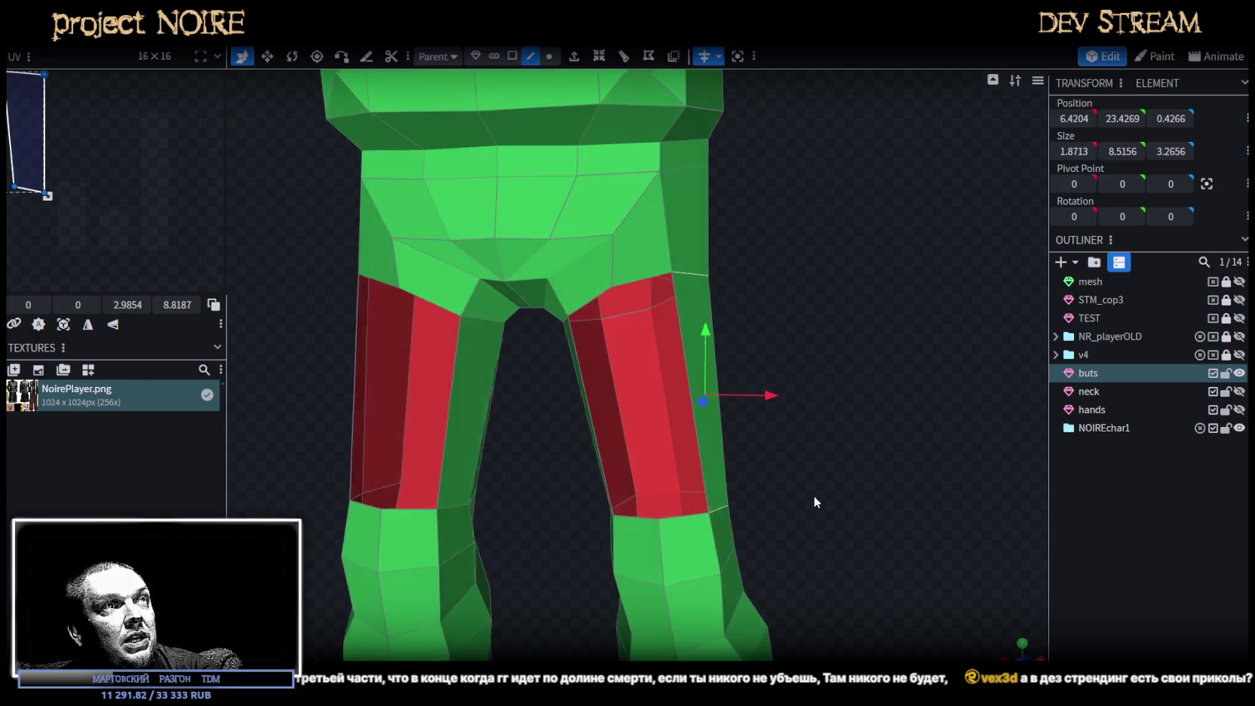
{"action": "left_click", "coordinate": [639, 277]}
{"action": "left_click", "coordinate": [693, 516]}
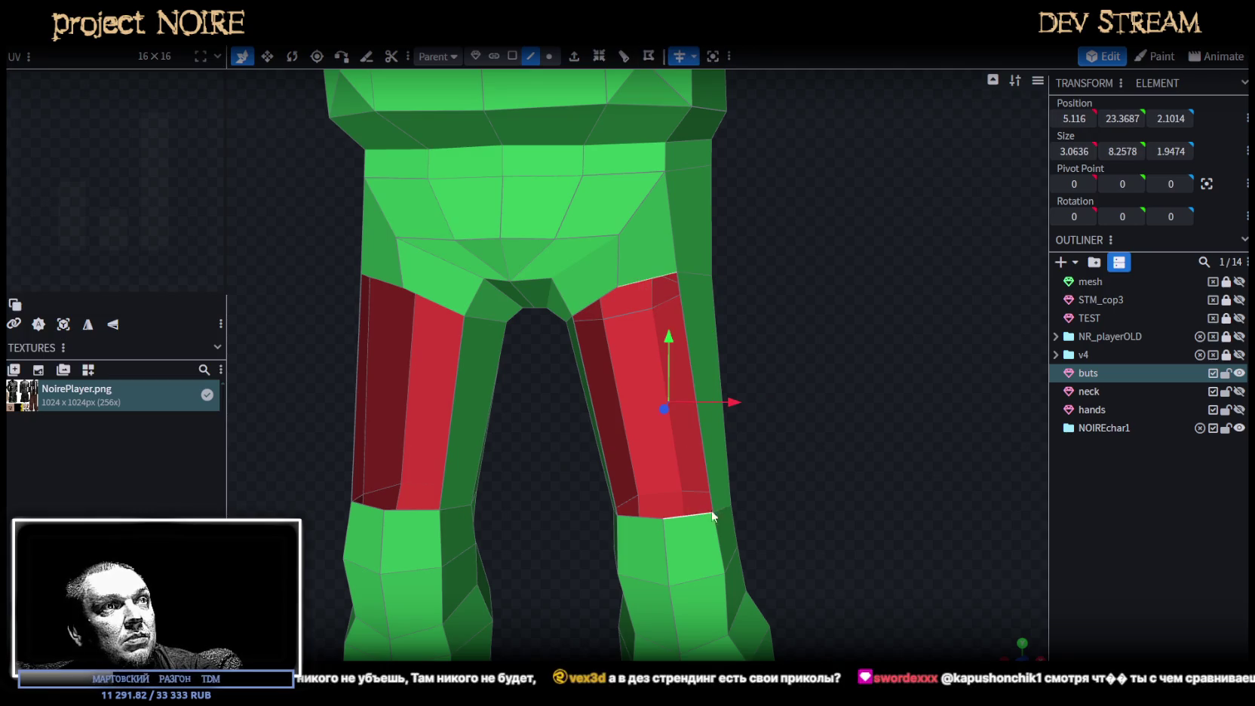
{"action": "left_click_drag", "start_coordinate": [693, 516], "coordinate": [748, 360]}
{"action": "left_click", "coordinate": [736, 492]}
{"action": "mouse_move", "coordinate": [736, 492]}
{"action": "left_mouse_down"}
{"action": "mouse_move", "coordinate": [801, 496]}
{"action": "mouse_move", "coordinate": [779, 461]}
{"action": "left_mouse_up"}
{"action": "left_click", "coordinate": [550, 56]}
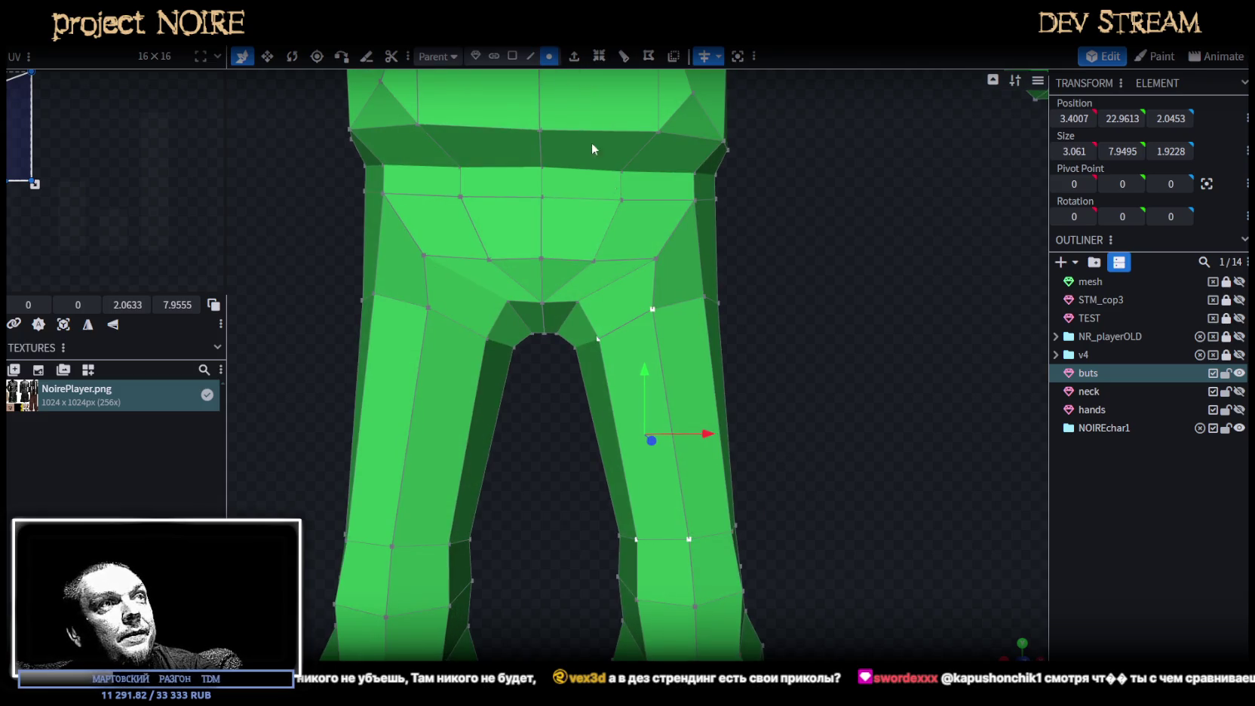
Move the inner-thigh crotch vertices outward, including a 0.3 shift on X, and slightly up.
{"action": "left_click", "coordinate": [653, 310]}
{"action": "left_click_drag", "start_coordinate": [727, 310], "coordinate": [744, 310]}
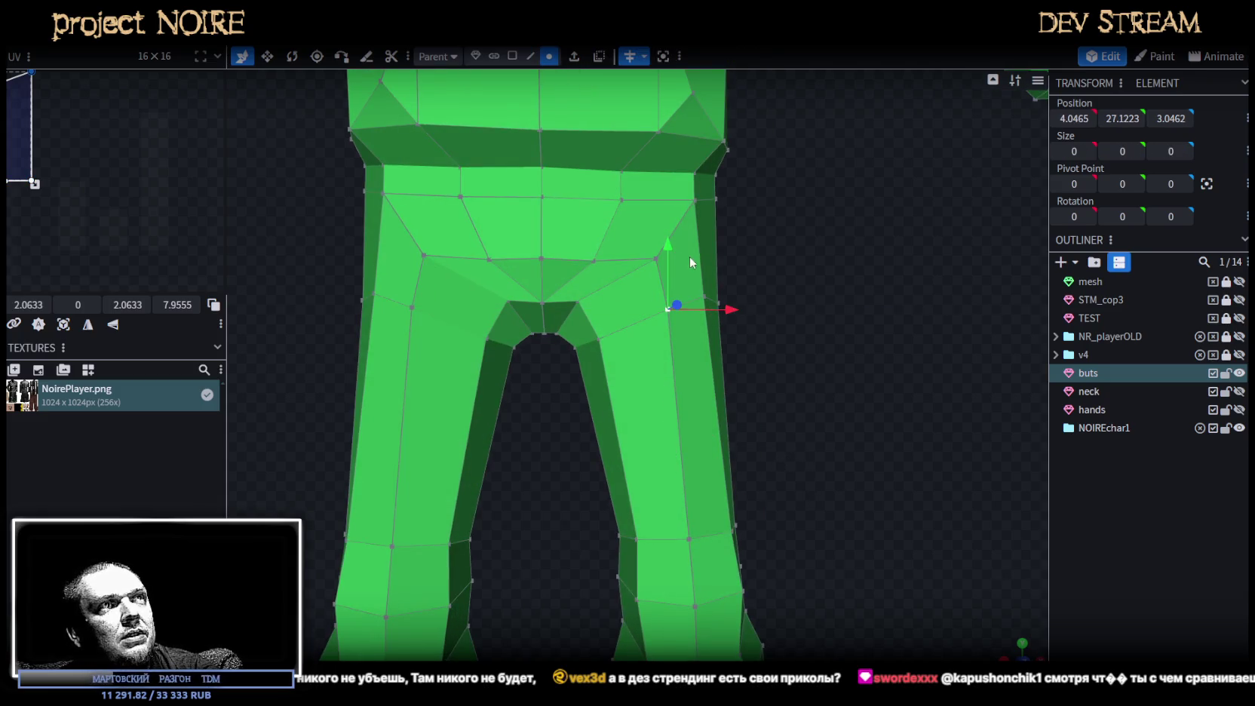
{"action": "left_click_drag", "start_coordinate": [679, 253], "coordinate": [667, 242]}
{"action": "left_click_drag", "start_coordinate": [765, 265], "coordinate": [644, 314]}
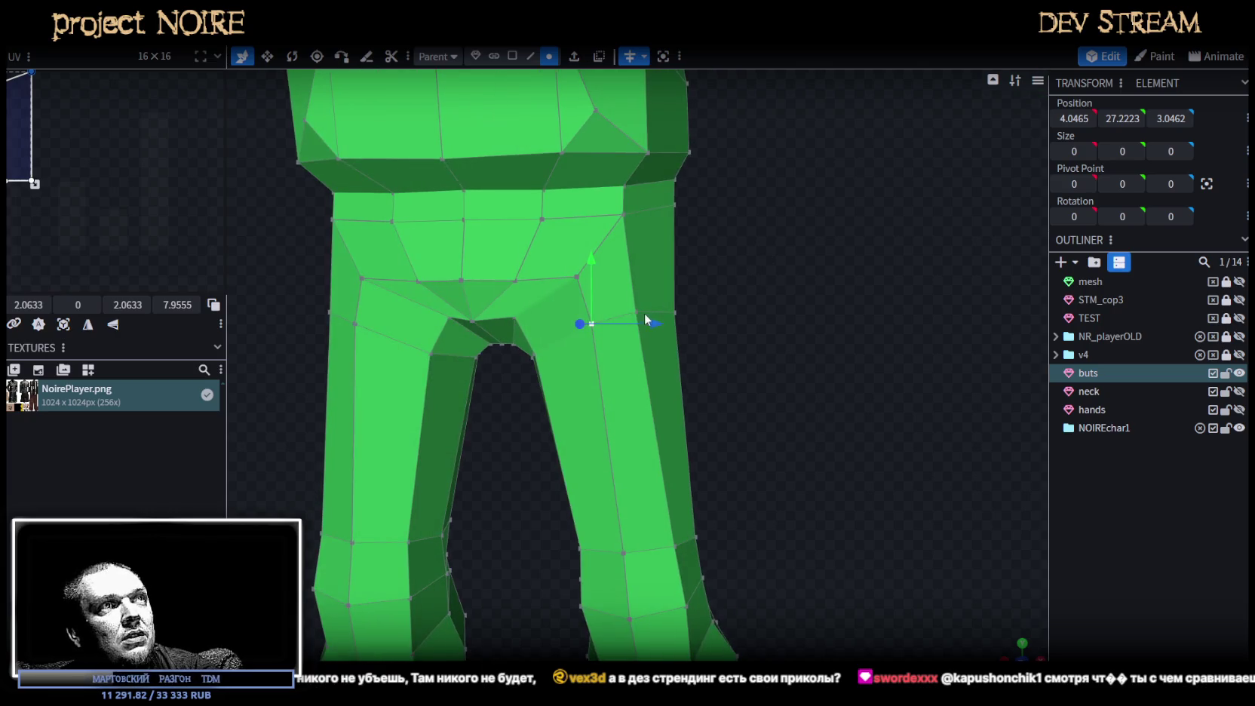
{"action": "left_click", "coordinate": [633, 279]}
{"action": "left_click", "coordinate": [643, 285]}
{"action": "mouse_move", "coordinate": [694, 315]}
{"action": "left_mouse_down"}
{"action": "mouse_move", "coordinate": [701, 307]}
{"action": "mouse_move", "coordinate": [731, 341]}
{"action": "mouse_move", "coordinate": [723, 384]}
{"action": "mouse_move", "coordinate": [779, 366]}
{"action": "left_mouse_up"}
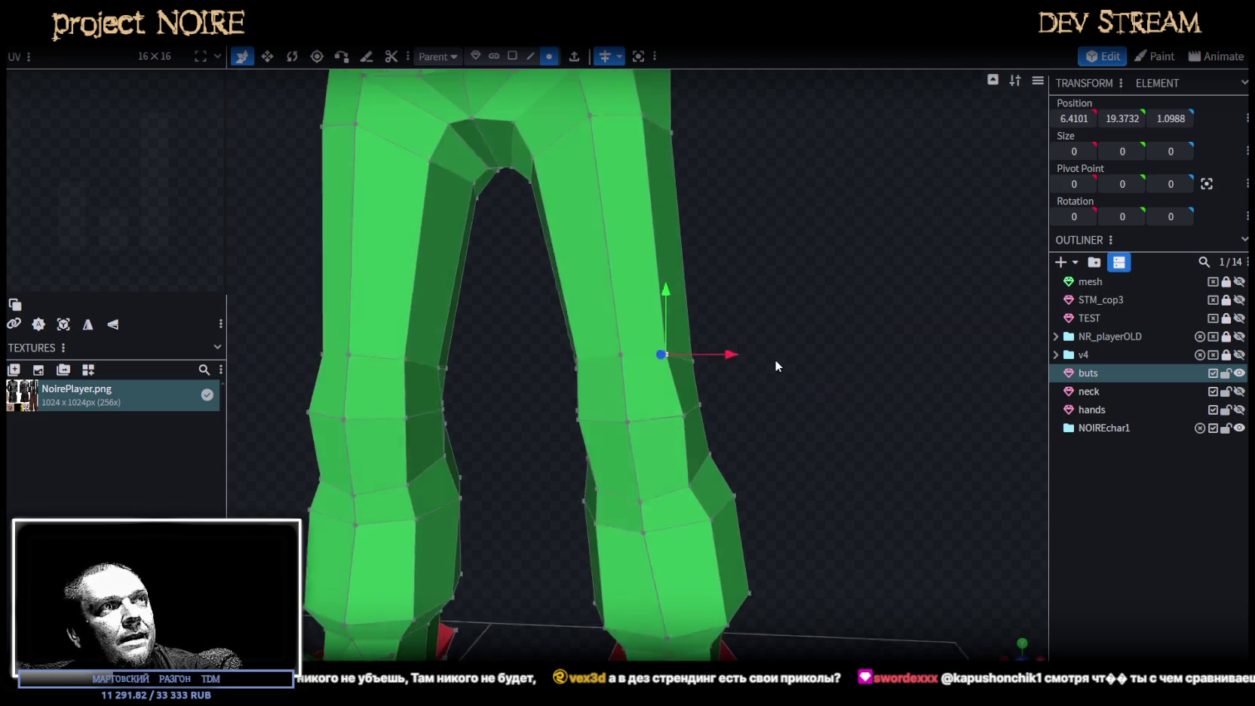
{"action": "left_click_drag", "start_coordinate": [675, 313], "coordinate": [676, 298]}
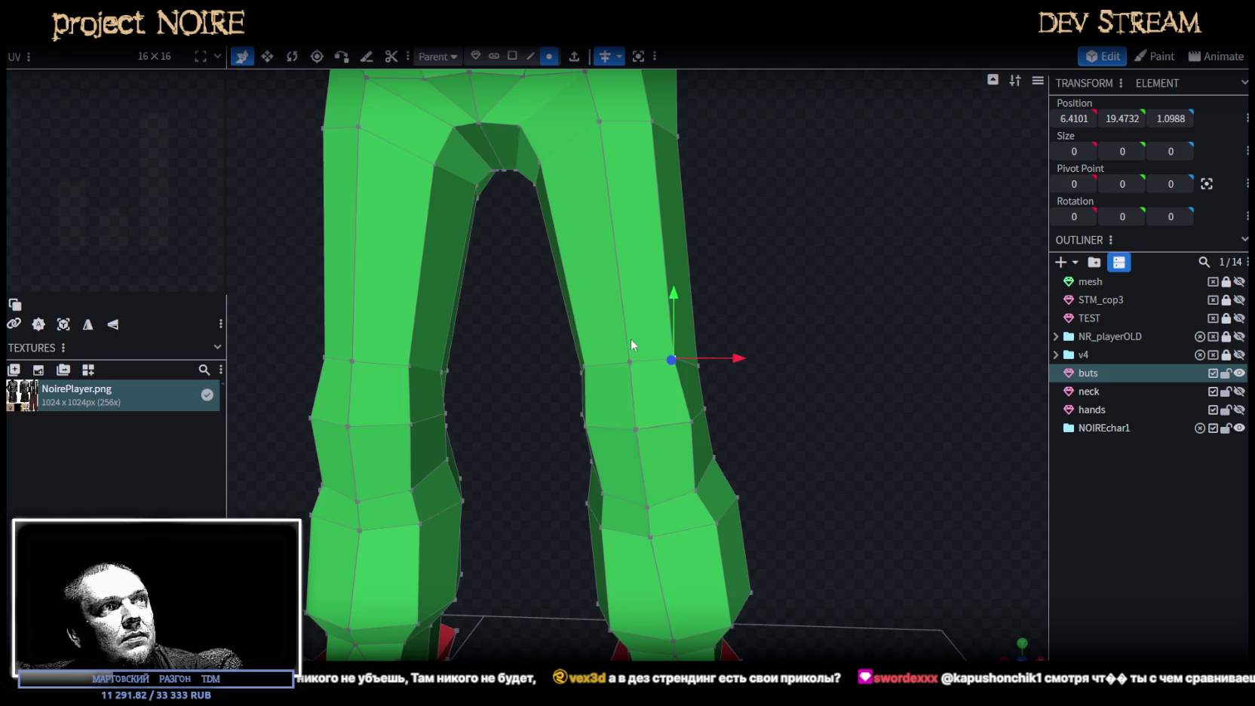
Orbit between side and front views to check the symmetric crotch shape.
{"action": "scroll", "coordinate": [631, 338], "scroll_direction": "down", "scroll_amount": 3}
{"action": "left_click", "coordinate": [960, 473]}
{"action": "mouse_move", "coordinate": [960, 473]}
{"action": "left_mouse_down"}
{"action": "mouse_move", "coordinate": [712, 434]}
{"action": "mouse_move", "coordinate": [641, 445]}
{"action": "left_mouse_up"}
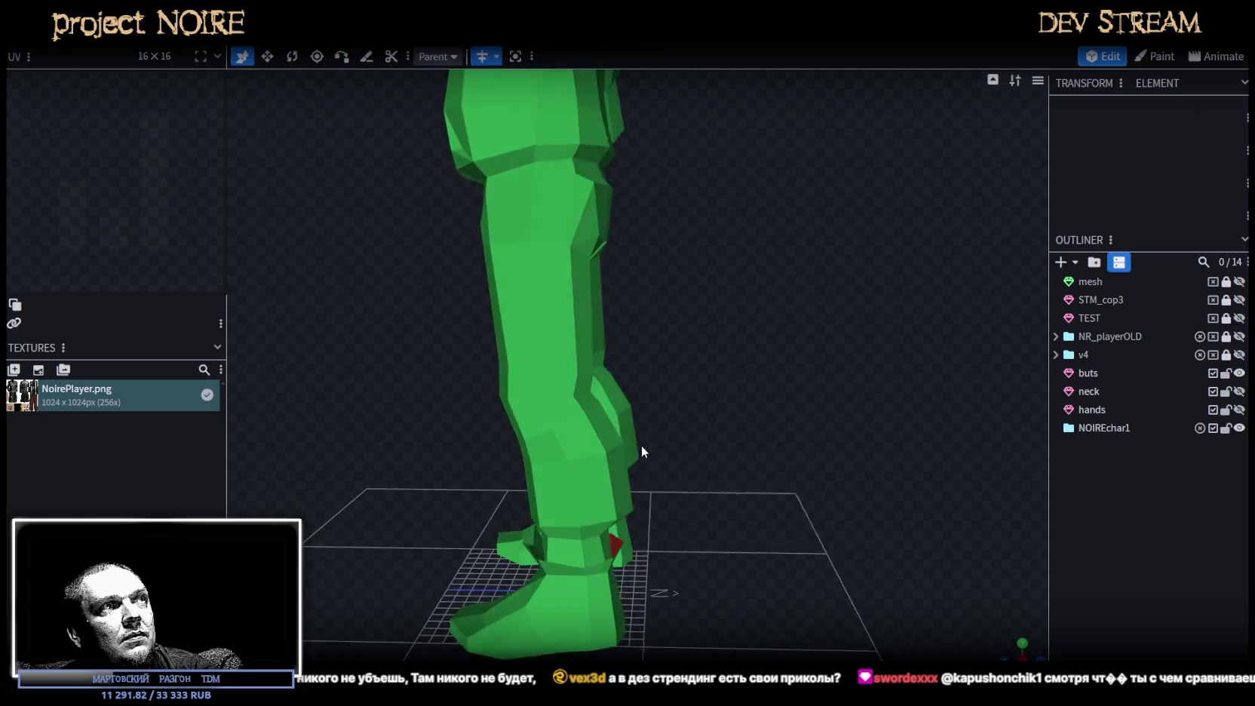
{"action": "left_click", "coordinate": [534, 322]}
{"action": "mouse_move", "coordinate": [534, 322]}
{"action": "left_mouse_down"}
{"action": "mouse_move", "coordinate": [663, 390]}
{"action": "mouse_move", "coordinate": [579, 338]}
{"action": "mouse_move", "coordinate": [664, 352]}
{"action": "left_mouse_up"}
{"action": "scroll", "coordinate": [734, 382], "scroll_direction": "up", "scroll_amount": 2}
{"action": "mouse_move", "coordinate": [733, 382]}
{"action": "left_mouse_down"}
{"action": "mouse_move", "coordinate": [743, 376]}
{"action": "mouse_move", "coordinate": [530, 368]}
{"action": "mouse_move", "coordinate": [518, 355]}
{"action": "mouse_move", "coordinate": [663, 353]}
{"action": "mouse_move", "coordinate": [730, 368]}
{"action": "mouse_move", "coordinate": [917, 353]}
{"action": "mouse_move", "coordinate": [817, 366]}
{"action": "mouse_move", "coordinate": [849, 378]}
{"action": "mouse_move", "coordinate": [711, 403]}
{"action": "mouse_move", "coordinate": [519, 415]}
{"action": "mouse_move", "coordinate": [612, 410]}
{"action": "mouse_move", "coordinate": [448, 407]}
{"action": "mouse_move", "coordinate": [444, 384]}
{"action": "mouse_move", "coordinate": [738, 394]}
{"action": "mouse_move", "coordinate": [816, 377]}
{"action": "left_mouse_up"}
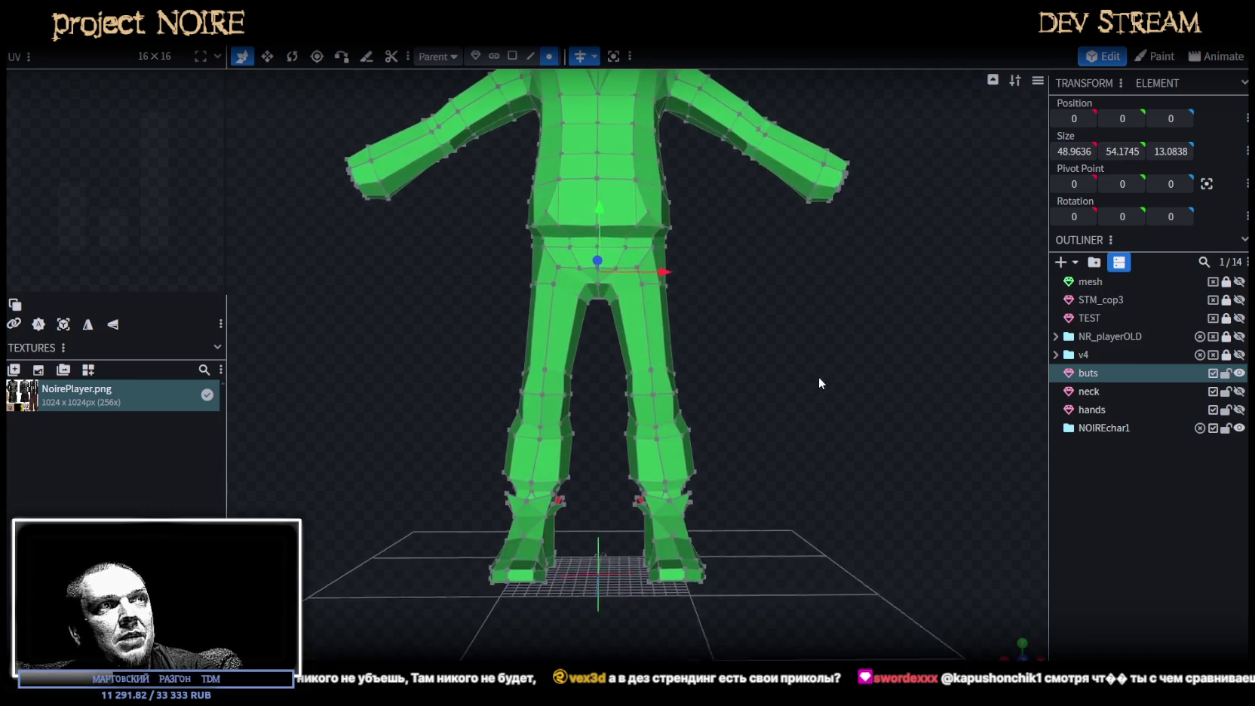
Box-select the suit's upper-body vertices and lower them slightly on Y.
{"action": "left_click", "coordinate": [1112, 507]}
{"action": "scroll", "coordinate": [841, 485], "scroll_direction": "down", "scroll_amount": 5}
{"action": "mouse_move", "coordinate": [859, 484]}
{"action": "left_mouse_down"}
{"action": "mouse_move", "coordinate": [781, 458]}
{"action": "mouse_move", "coordinate": [837, 447]}
{"action": "mouse_move", "coordinate": [777, 427]}
{"action": "left_mouse_up"}
{"action": "left_click", "coordinate": [690, 449]}
{"action": "left_click_drag", "start_coordinate": [717, 455], "coordinate": [507, 203]}
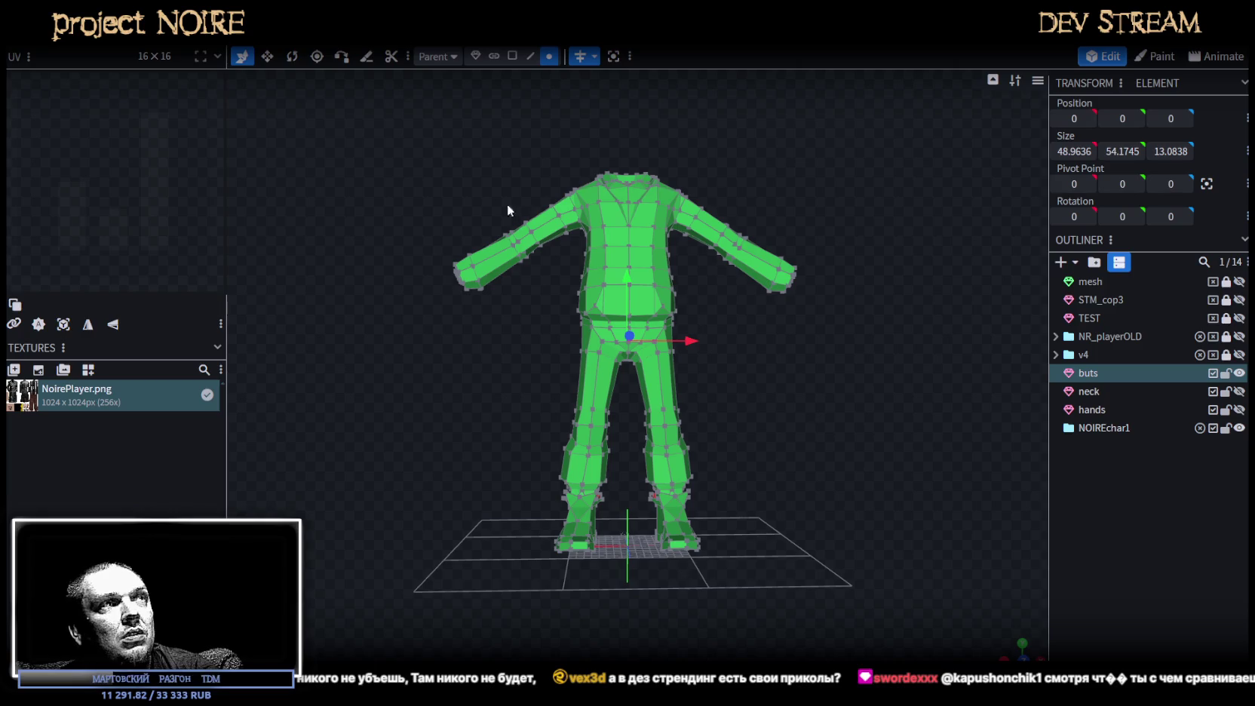
{"action": "mouse_move", "coordinate": [415, 149]}
{"action": "left_mouse_down"}
{"action": "mouse_move", "coordinate": [851, 330]}
{"action": "mouse_move", "coordinate": [890, 377]}
{"action": "left_mouse_up"}
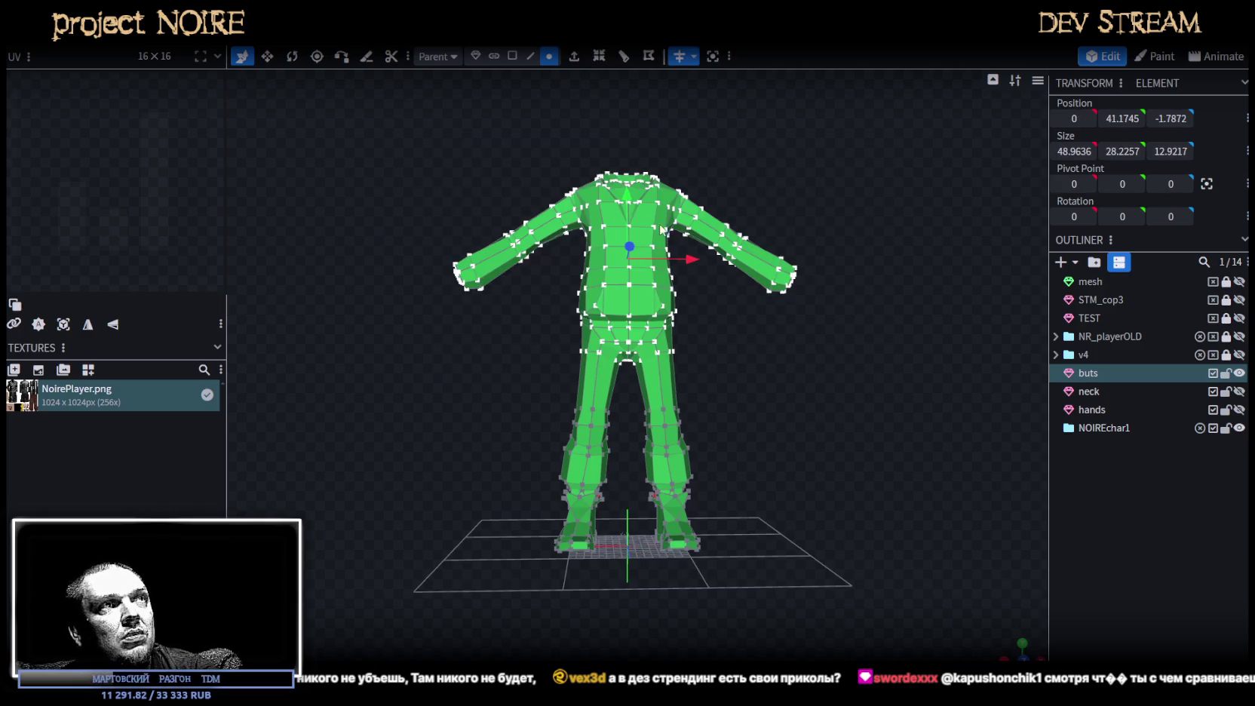
{"action": "left_click_drag", "start_coordinate": [625, 197], "coordinate": [626, 210]}
In side view, select the knee loop's right-side vertices and shift them 0.4 along Z.
{"action": "scroll", "coordinate": [759, 467], "scroll_direction": "up", "scroll_amount": 2}
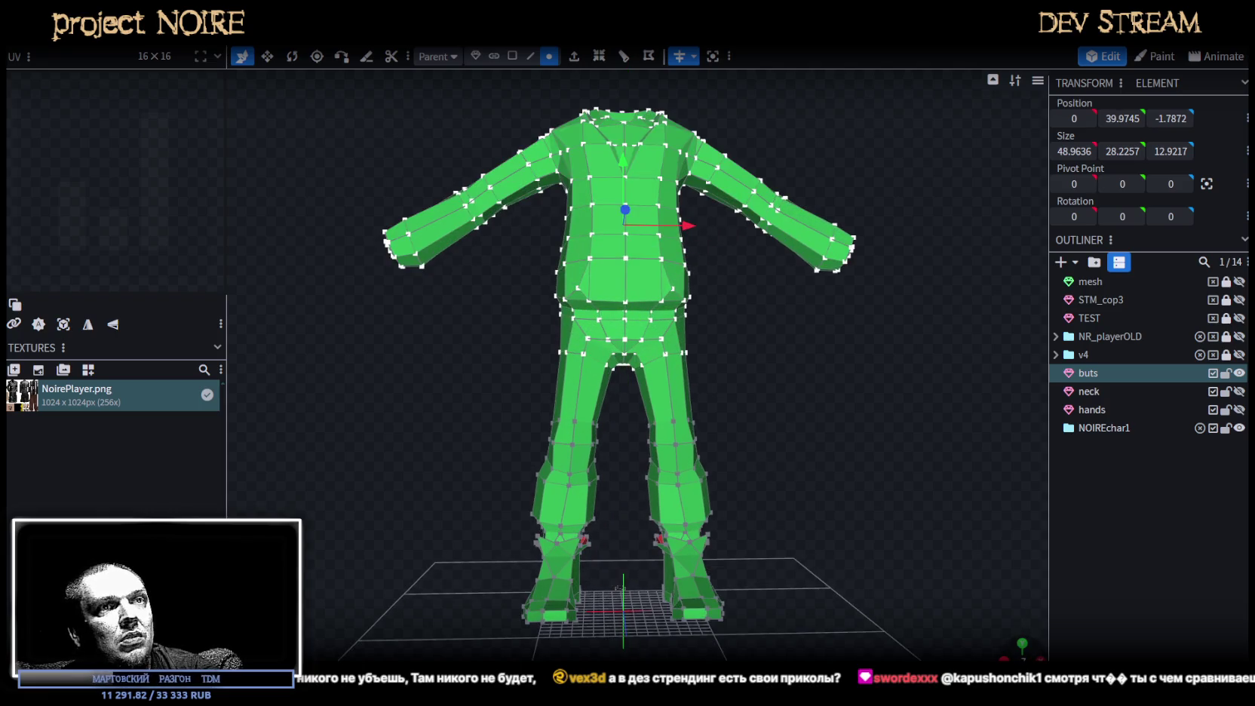
{"action": "scroll", "coordinate": [626, 301], "scroll_direction": "up", "scroll_amount": 3}
{"action": "left_click_drag", "start_coordinate": [613, 423], "coordinate": [613, 348]}
{"action": "scroll", "coordinate": [612, 349], "scroll_direction": "up", "scroll_amount": 3}
{"action": "scroll", "coordinate": [522, 209], "scroll_direction": "up", "scroll_amount": 2}
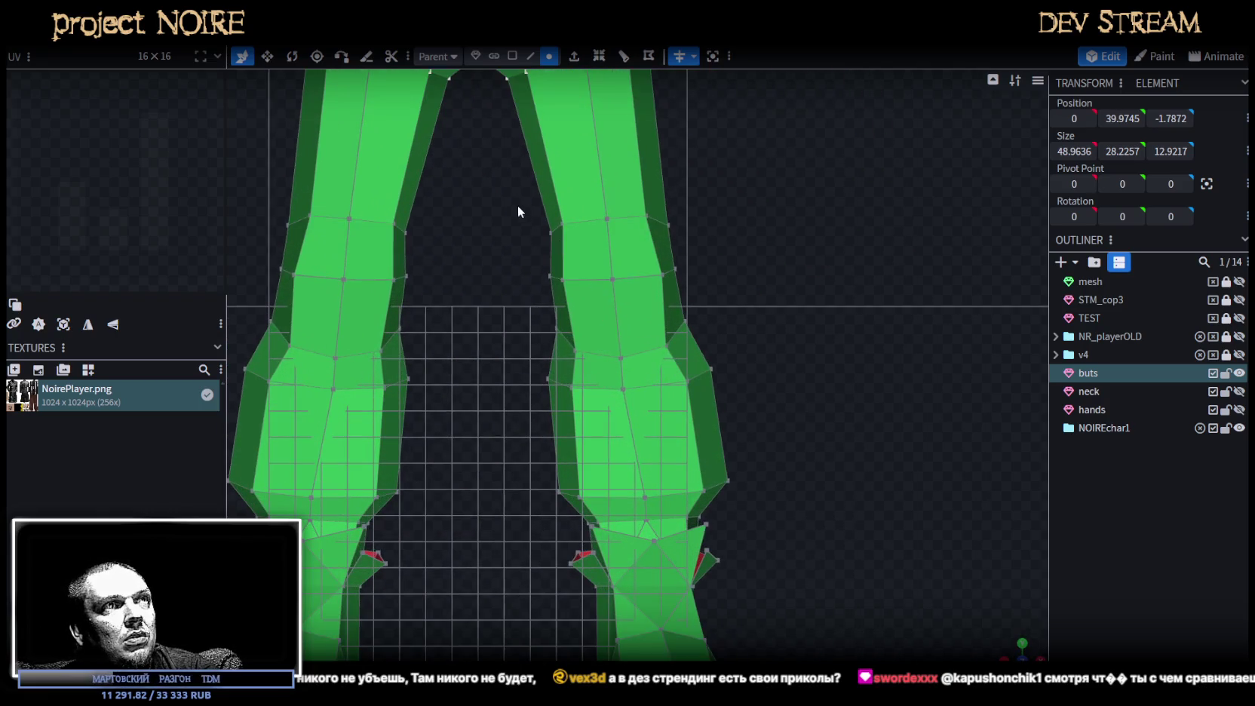
{"action": "left_click", "coordinate": [1013, 644]}
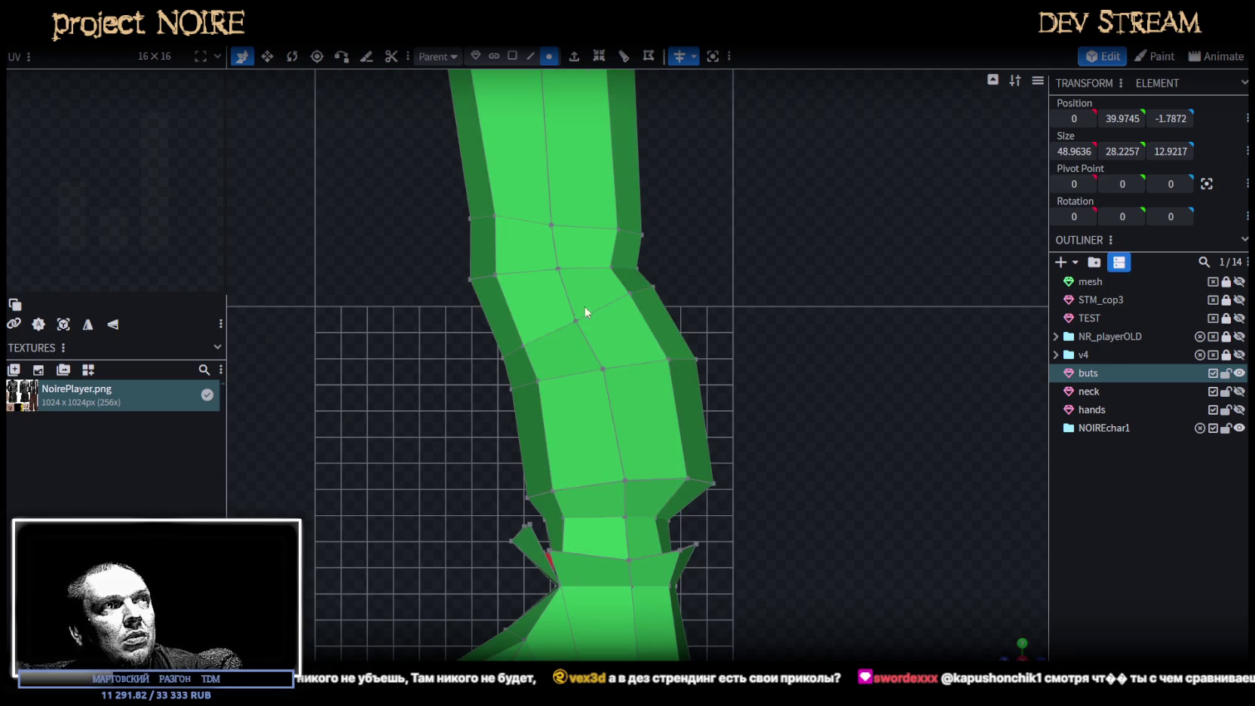
{"action": "left_click_drag", "start_coordinate": [414, 186], "coordinate": [800, 336]}
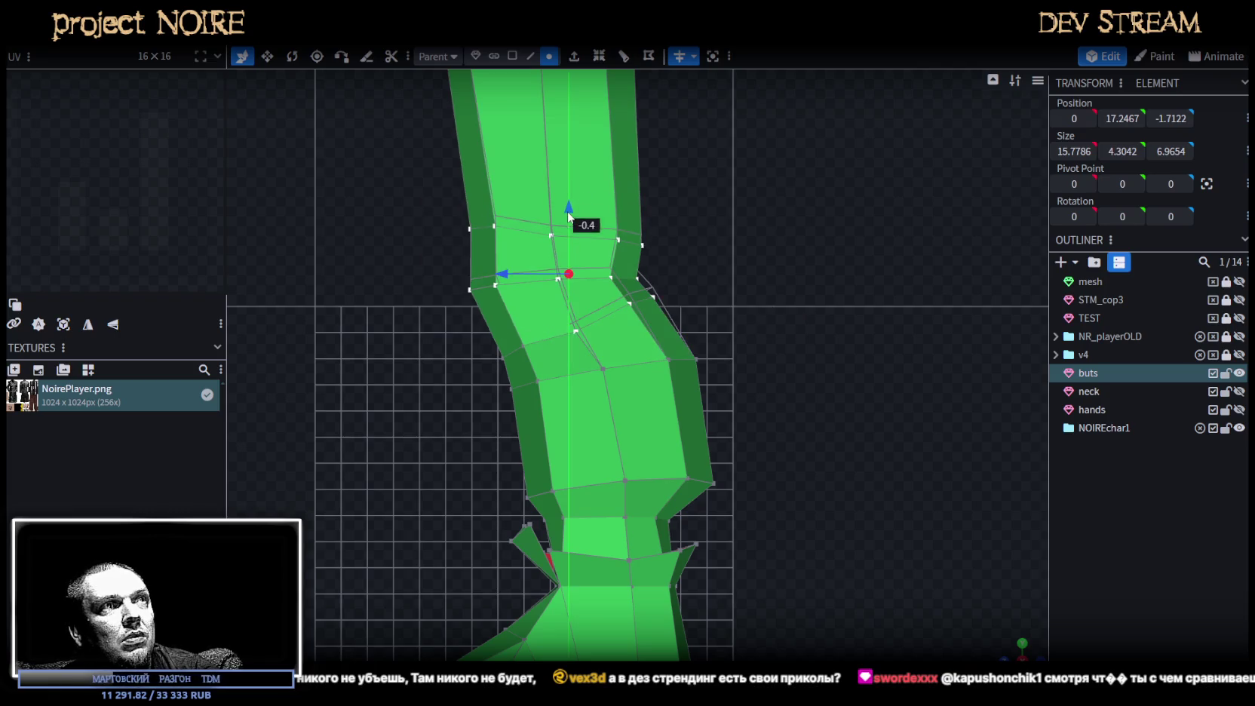
{"action": "left_click_drag", "start_coordinate": [680, 204], "coordinate": [608, 312]}
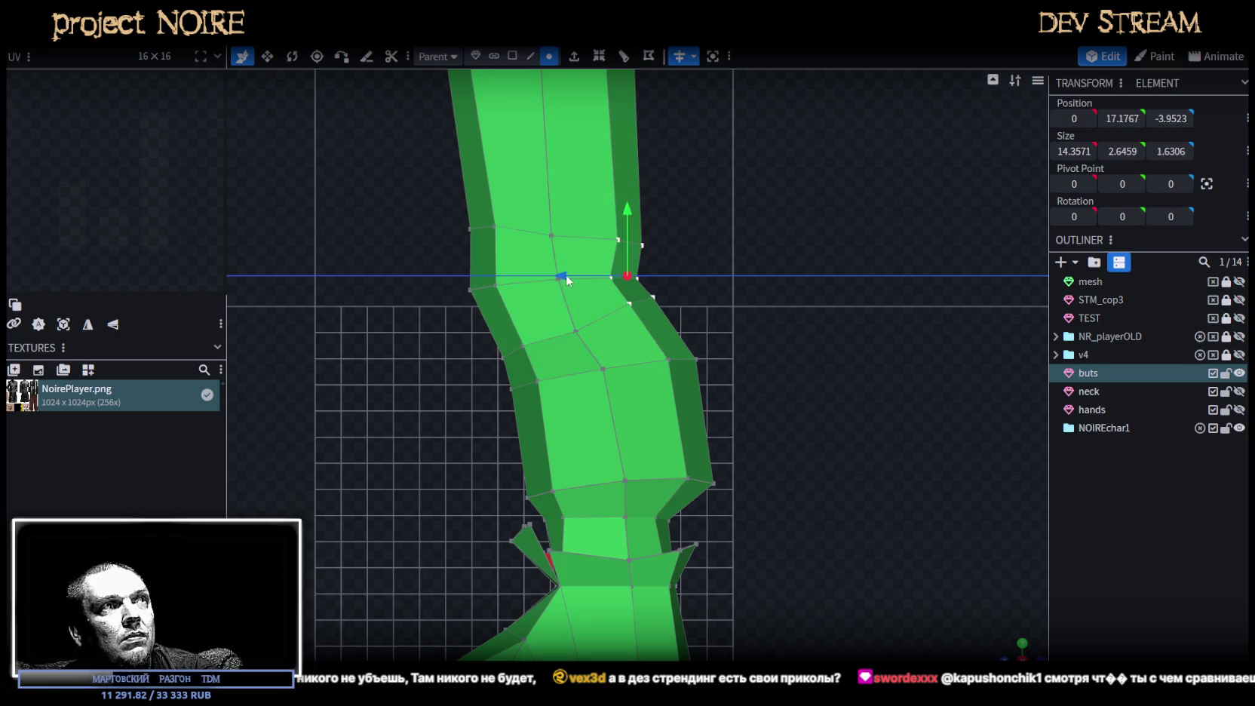
{"action": "left_click_drag", "start_coordinate": [565, 274], "coordinate": [555, 276]}
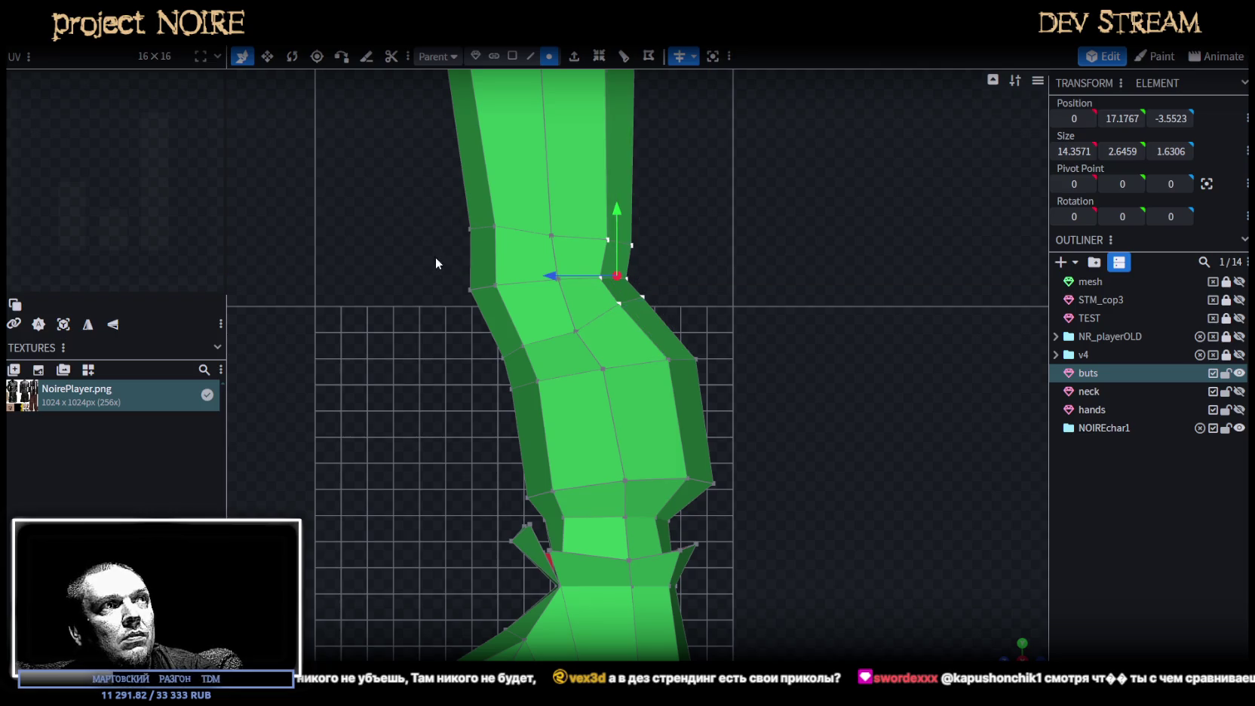
Enter 7 as the knee vertex row's height, then lower the row by 0.3.
{"action": "left_click_drag", "start_coordinate": [436, 262], "coordinate": [710, 293]}
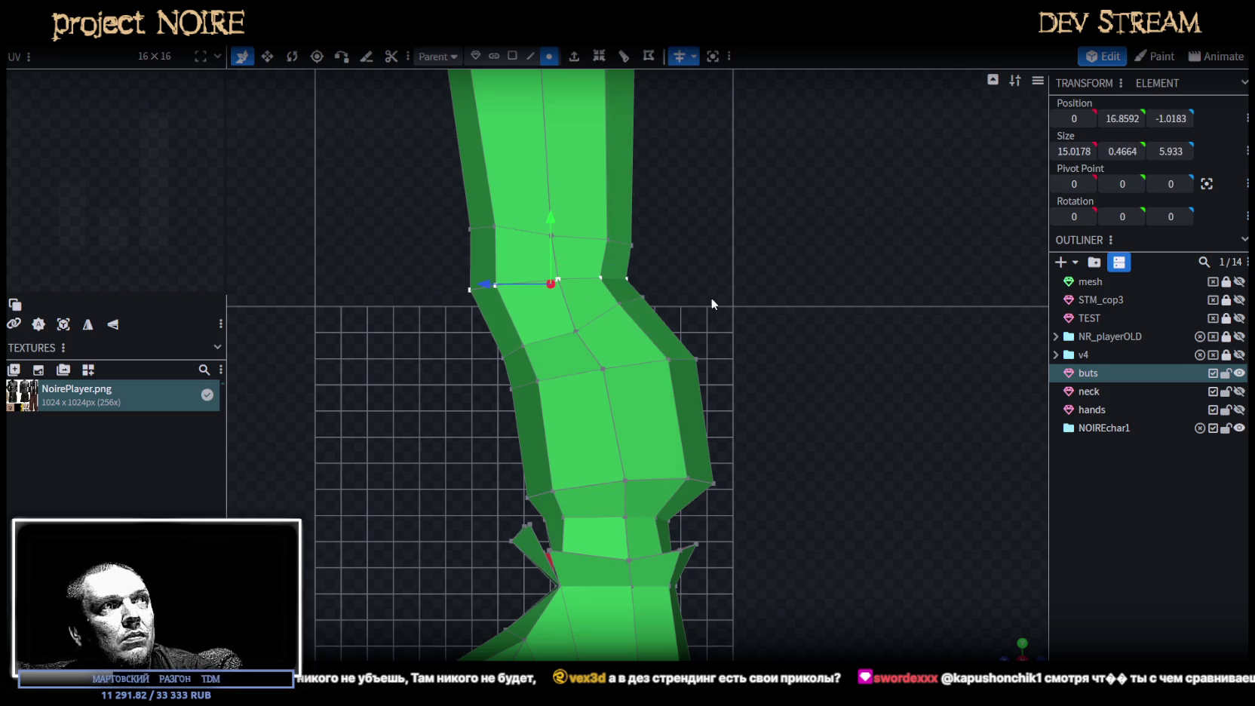
{"action": "type", "text": "7"}
{"action": "key", "text": "Return"}
{"action": "left_click_drag", "start_coordinate": [552, 219], "coordinate": [555, 224]}
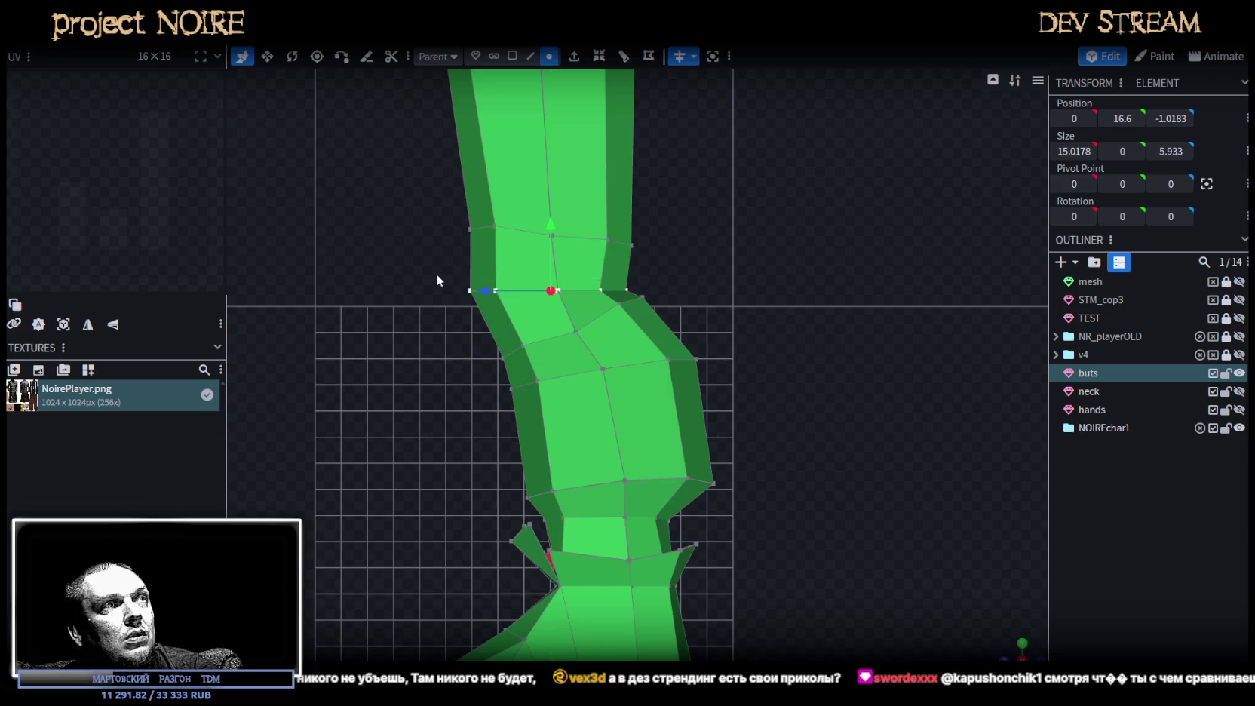
Flatten the next edge loop at height 19, then lower it to 18.
{"action": "left_click_drag", "start_coordinate": [436, 197], "coordinate": [506, 238]}
{"action": "mouse_move", "coordinate": [491, 166]}
{"action": "left_mouse_down"}
{"action": "mouse_move", "coordinate": [487, 182]}
{"action": "mouse_move", "coordinate": [464, 181]}
{"action": "mouse_move", "coordinate": [593, 266]}
{"action": "left_mouse_up"}
{"action": "left_click_drag", "start_coordinate": [370, 209], "coordinate": [744, 265]}
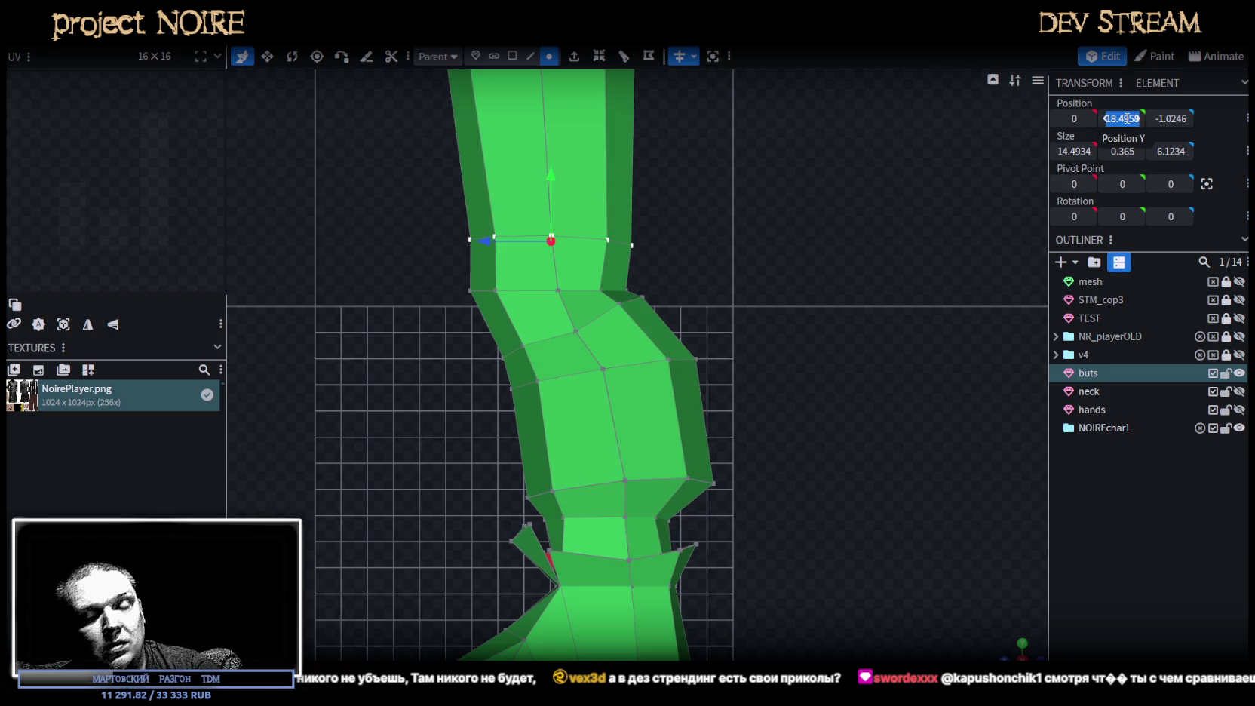
{"action": "type", "text": "19"}
{"action": "key", "text": "Return"}
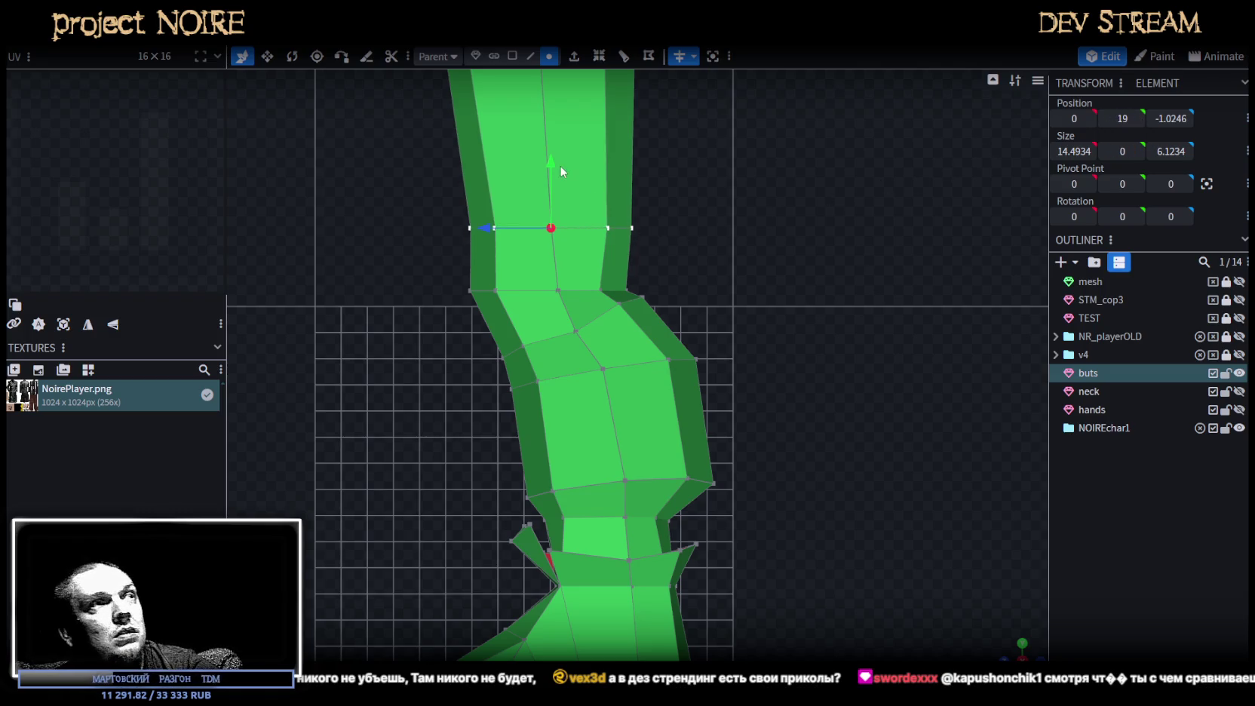
{"action": "left_click_drag", "start_coordinate": [552, 170], "coordinate": [551, 194]}
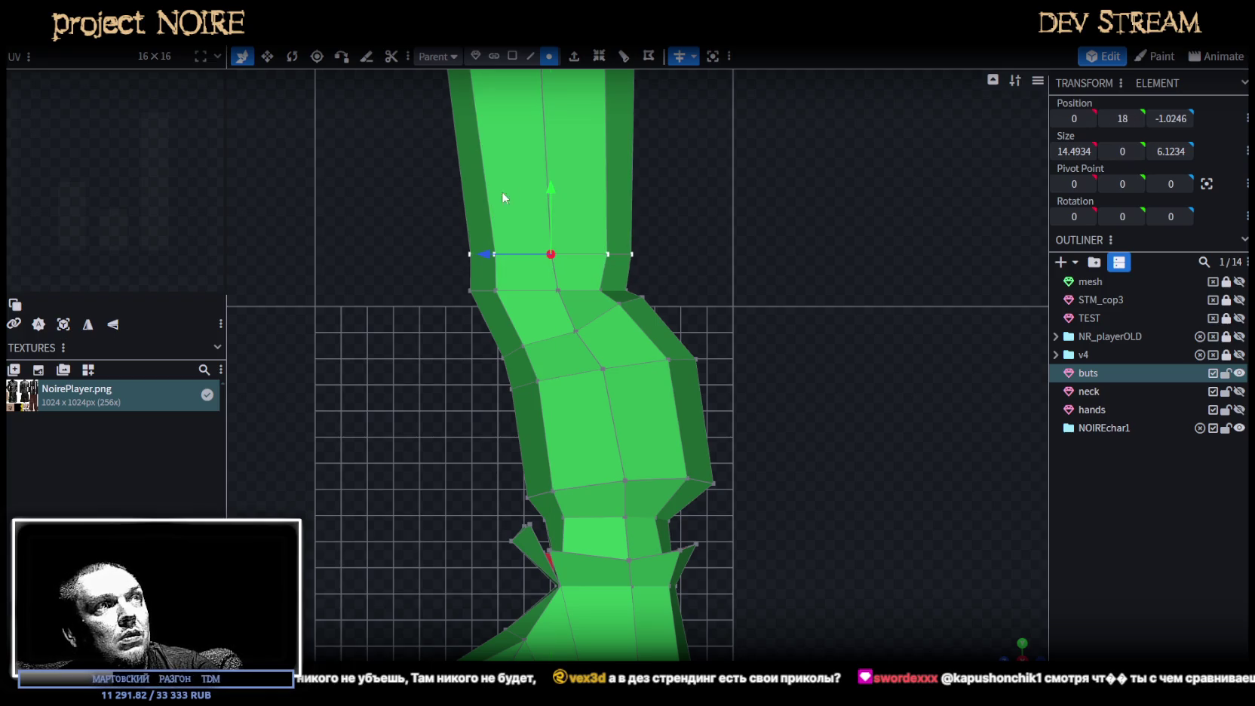
Bring the upper edge loop, including its left vertices, to height 18.5.
{"action": "left_click_drag", "start_coordinate": [427, 202], "coordinate": [576, 266]}
{"action": "left_click_drag", "start_coordinate": [668, 225], "coordinate": [603, 260]}
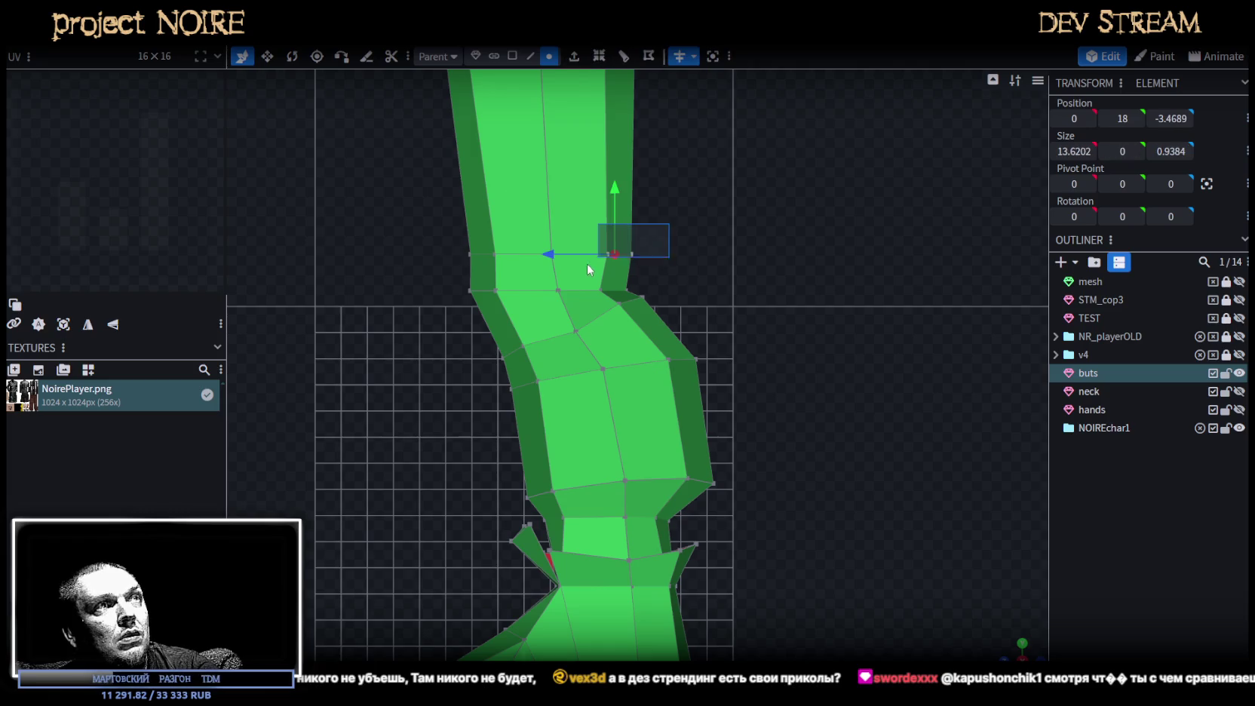
{"action": "left_click_drag", "start_coordinate": [420, 194], "coordinate": [569, 262]}
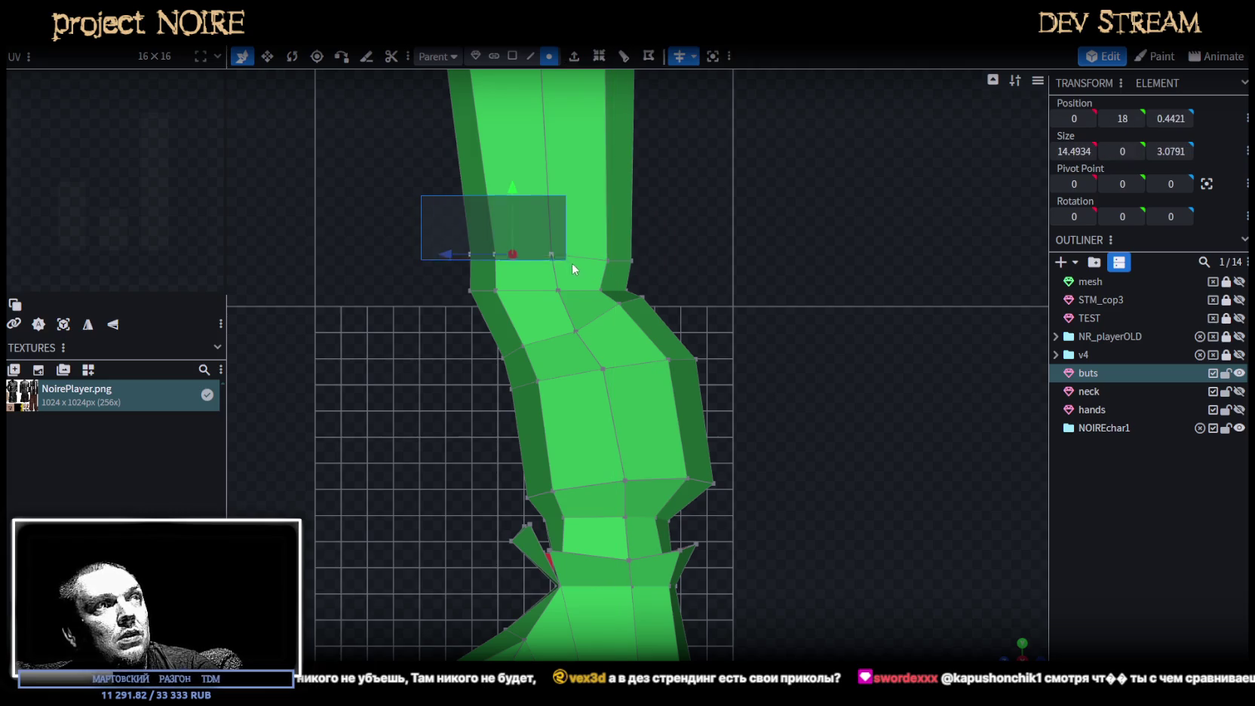
{"action": "mouse_move", "coordinate": [511, 178]}
{"action": "left_mouse_down"}
{"action": "mouse_move", "coordinate": [590, 213]}
{"action": "mouse_move", "coordinate": [530, 205]}
{"action": "left_mouse_up"}
{"action": "left_click_drag", "start_coordinate": [416, 189], "coordinate": [502, 258]}
{"action": "left_click_drag", "start_coordinate": [481, 180], "coordinate": [483, 172]}
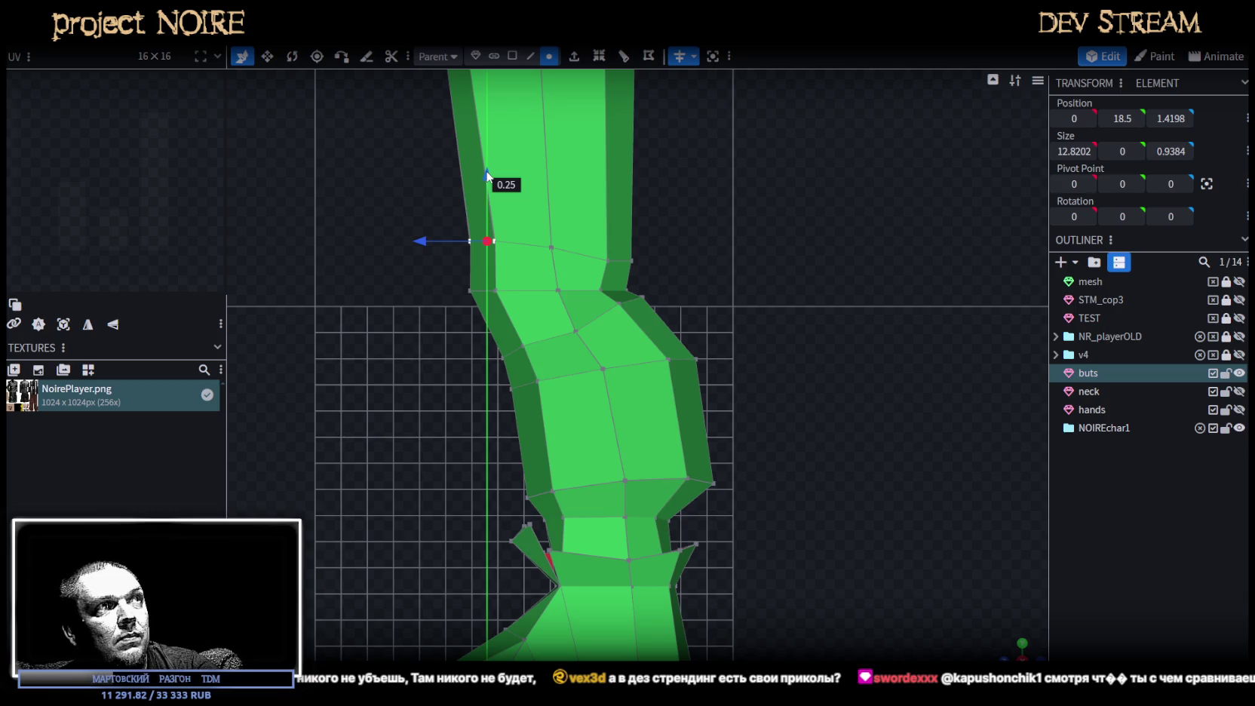
Lift a lower vertex group and view both legs in perspective, selecting a knee vertex.
{"action": "mouse_move", "coordinate": [506, 349]}
{"action": "left_mouse_down"}
{"action": "mouse_move", "coordinate": [543, 334]}
{"action": "mouse_move", "coordinate": [520, 283]}
{"action": "left_mouse_up"}
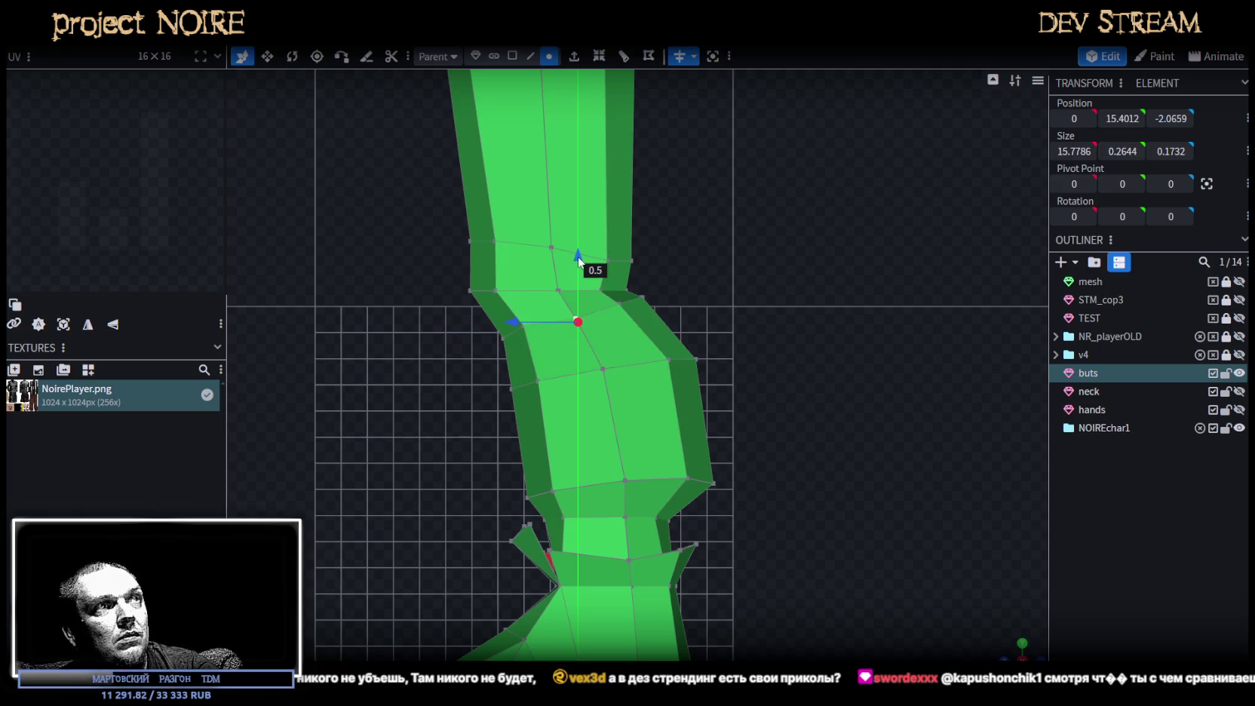
{"action": "scroll", "coordinate": [655, 315], "scroll_direction": "down", "scroll_amount": 2}
{"action": "mouse_move", "coordinate": [993, 644]}
{"action": "left_mouse_down"}
{"action": "mouse_move", "coordinate": [877, 545]}
{"action": "mouse_move", "coordinate": [848, 498]}
{"action": "mouse_move", "coordinate": [1056, 464]}
{"action": "mouse_move", "coordinate": [952, 427]}
{"action": "mouse_move", "coordinate": [915, 356]}
{"action": "left_mouse_up"}
{"action": "left_click", "coordinate": [893, 325]}
Move the trouser knee vertex -0.3 along X, then select another knee vertex.
{"action": "mouse_move", "coordinate": [969, 326]}
{"action": "left_mouse_down"}
{"action": "mouse_move", "coordinate": [958, 323]}
{"action": "mouse_move", "coordinate": [957, 412]}
{"action": "mouse_move", "coordinate": [976, 412]}
{"action": "mouse_move", "coordinate": [943, 392]}
{"action": "left_mouse_up"}
{"action": "left_click_drag", "start_coordinate": [767, 341], "coordinate": [767, 342]}
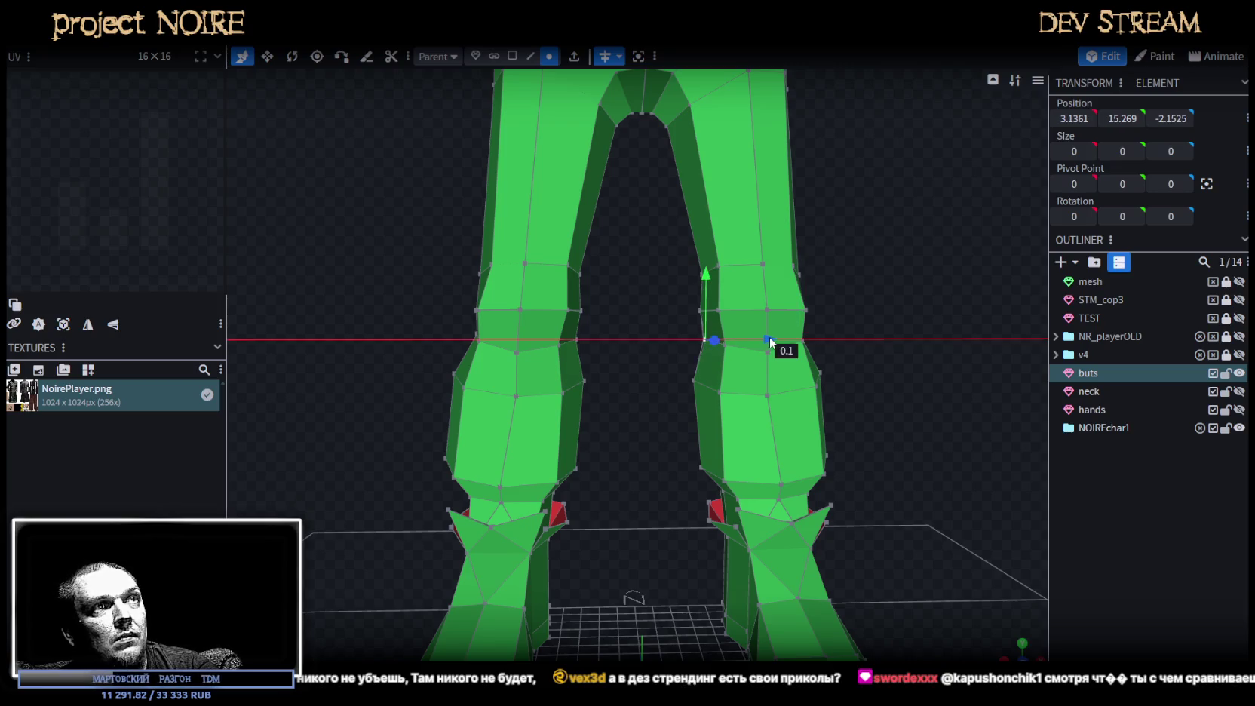
{"action": "mouse_move", "coordinate": [888, 343]}
{"action": "left_mouse_down"}
{"action": "mouse_move", "coordinate": [898, 340]}
{"action": "mouse_move", "coordinate": [771, 272]}
{"action": "mouse_move", "coordinate": [826, 292]}
{"action": "left_mouse_up"}
{"action": "left_click", "coordinate": [763, 287]}
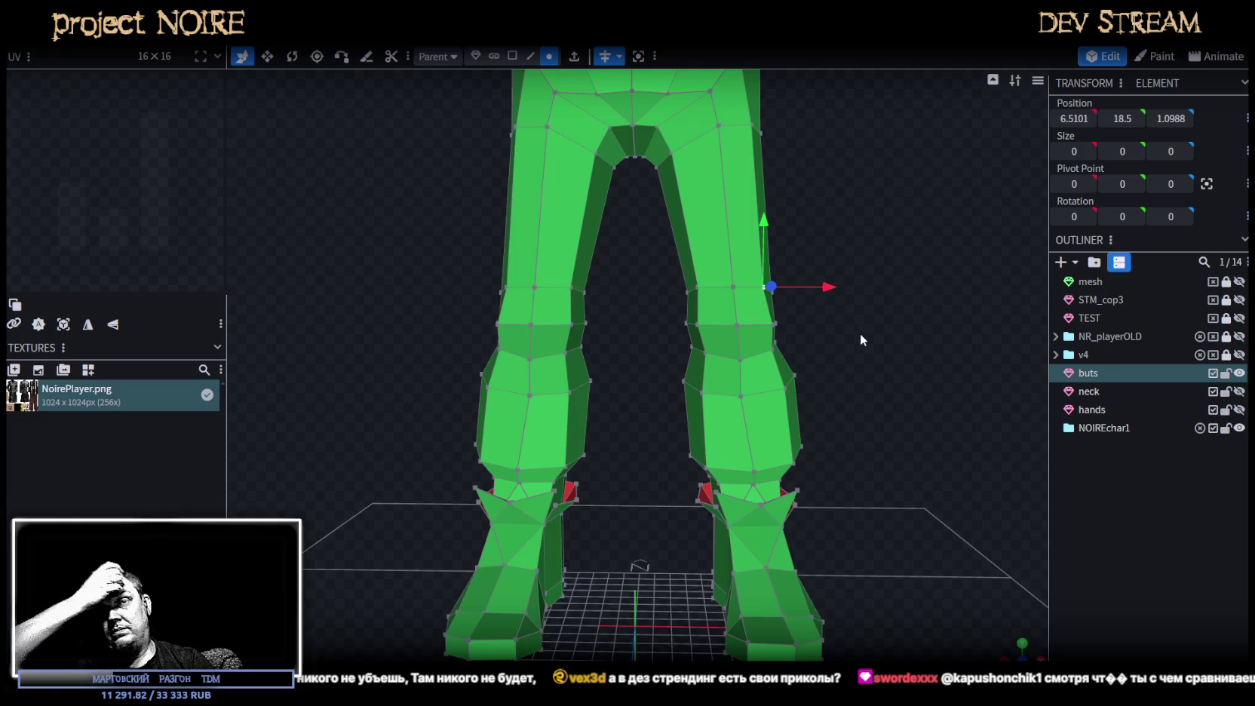
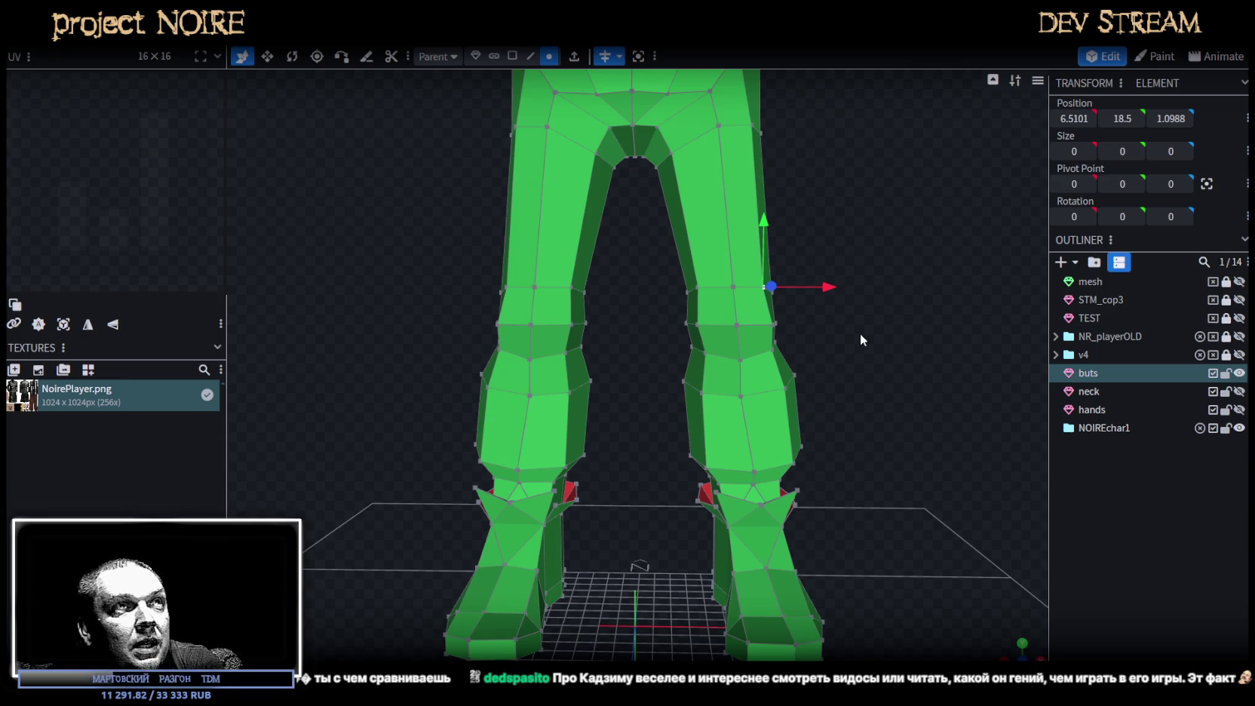
Select a pair of knee vertices on the trouser legs and move them slightly down.
{"action": "scroll", "coordinate": [860, 347], "scroll_direction": "up", "scroll_amount": 3}
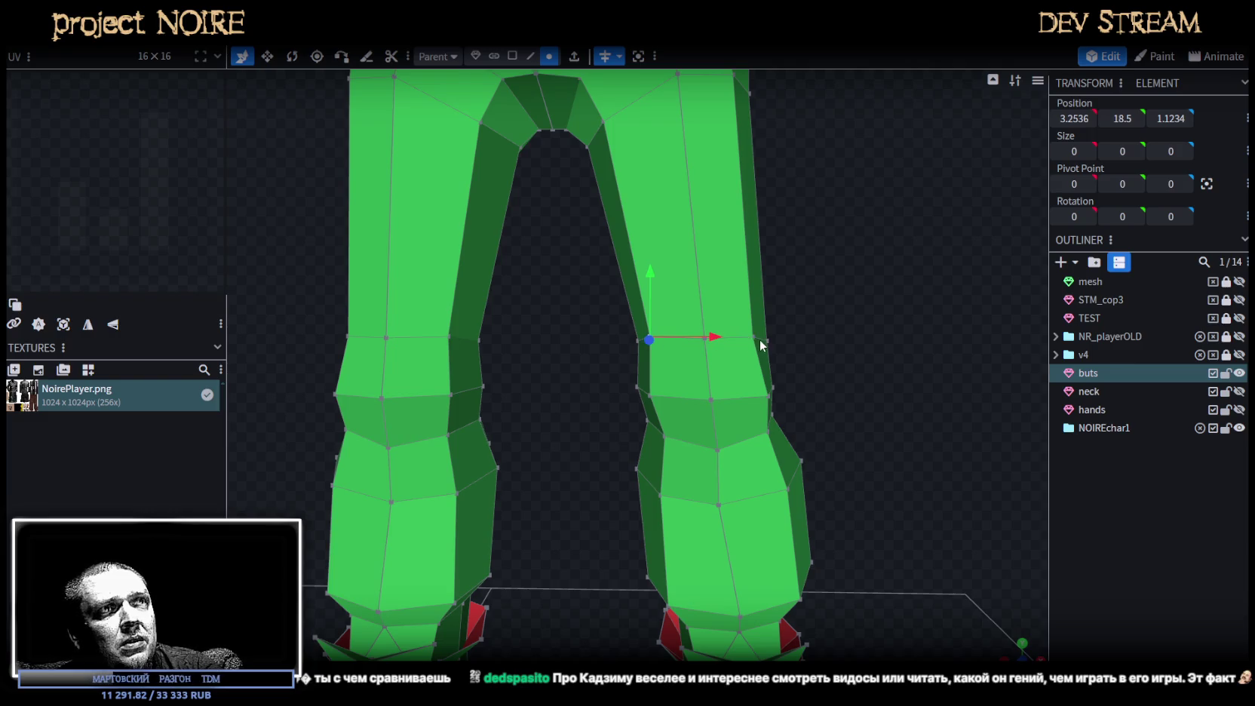
{"action": "left_click", "coordinate": [834, 355]}
{"action": "left_click", "coordinate": [747, 338]}
{"action": "left_click_drag", "start_coordinate": [746, 338], "coordinate": [802, 388]}
{"action": "scroll", "coordinate": [694, 378], "scroll_direction": "up", "scroll_amount": 3}
{"action": "left_click", "coordinate": [774, 336]}
{"action": "left_click", "coordinate": [617, 356]}
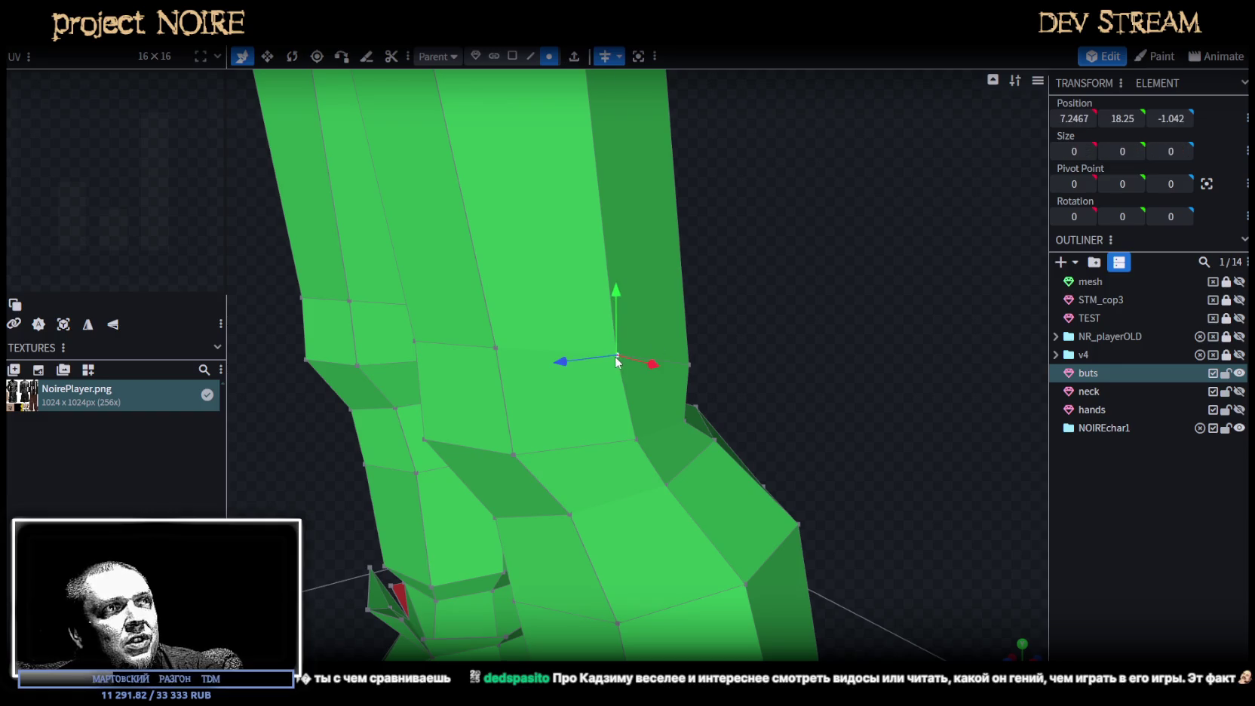
{"action": "left_click", "coordinate": [514, 353]}
{"action": "mouse_move", "coordinate": [514, 353]}
{"action": "left_mouse_down"}
{"action": "mouse_move", "coordinate": [628, 350]}
{"action": "mouse_move", "coordinate": [507, 338]}
{"action": "left_mouse_up"}
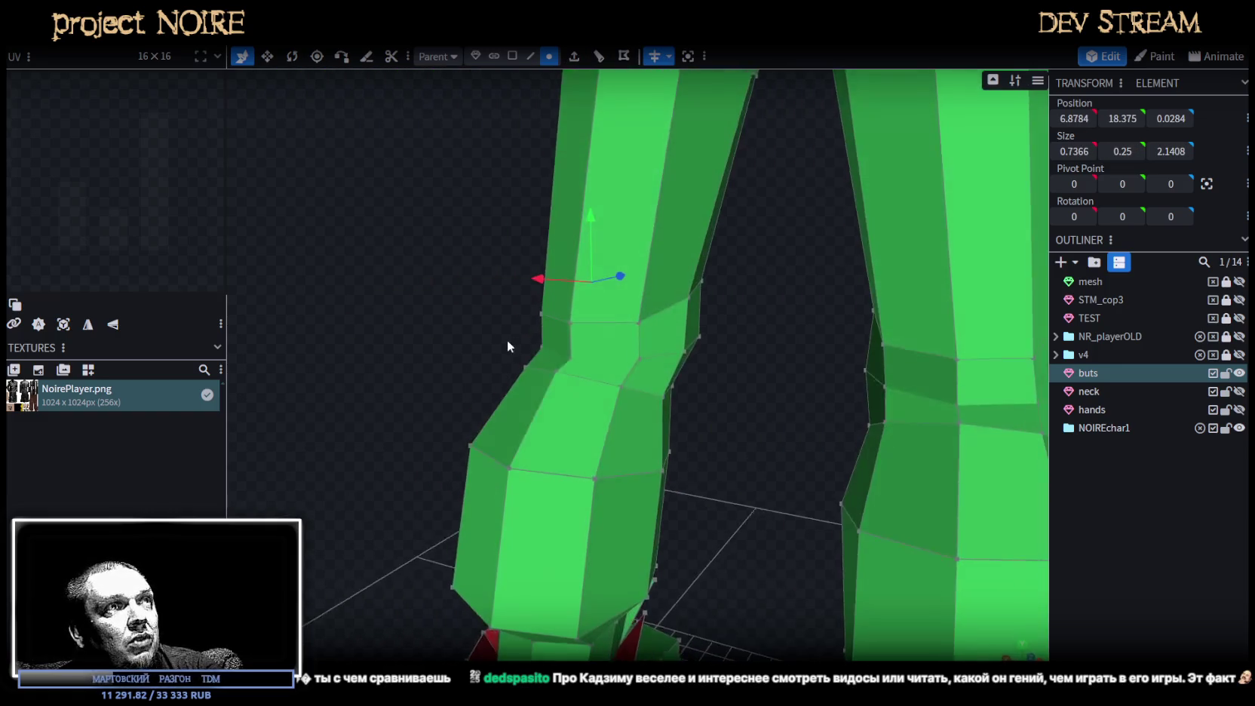
{"action": "mouse_move", "coordinate": [749, 400]}
{"action": "left_mouse_down"}
{"action": "mouse_move", "coordinate": [495, 380]}
{"action": "mouse_move", "coordinate": [622, 368]}
{"action": "left_mouse_up"}
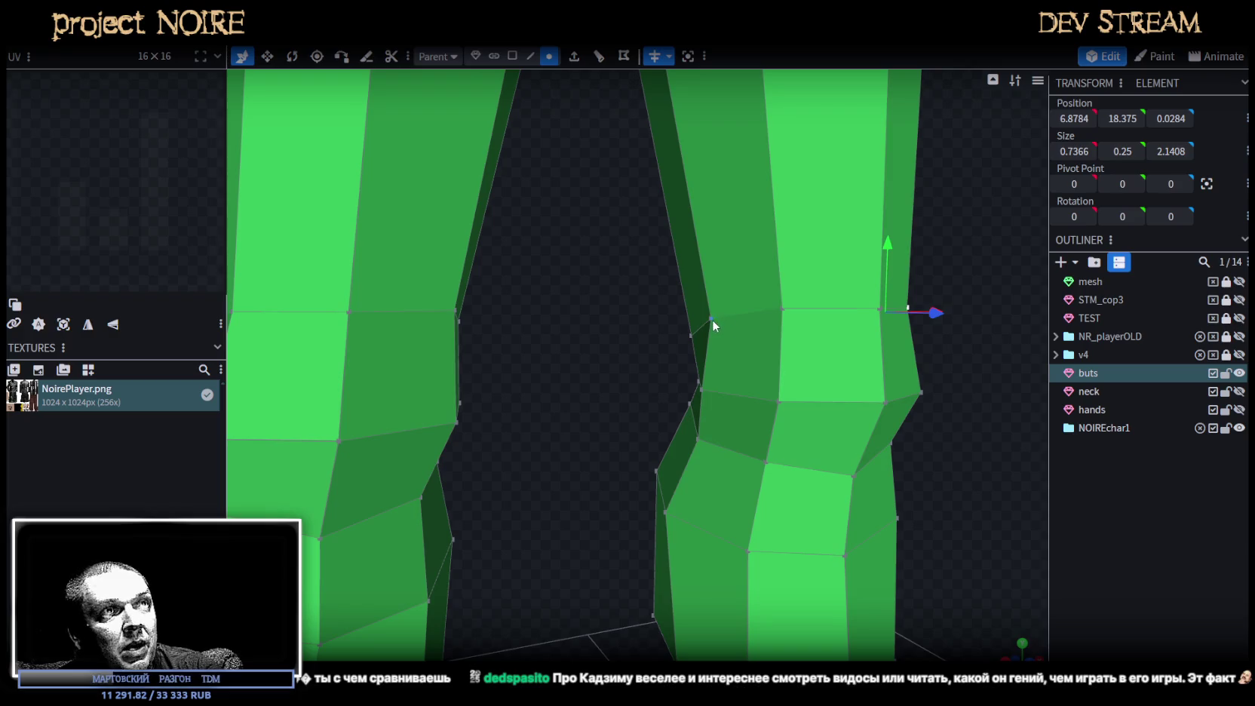
{"action": "left_click", "coordinate": [781, 312], "text": "shift"}
{"action": "left_click_drag", "start_coordinate": [965, 431], "coordinate": [951, 445]}
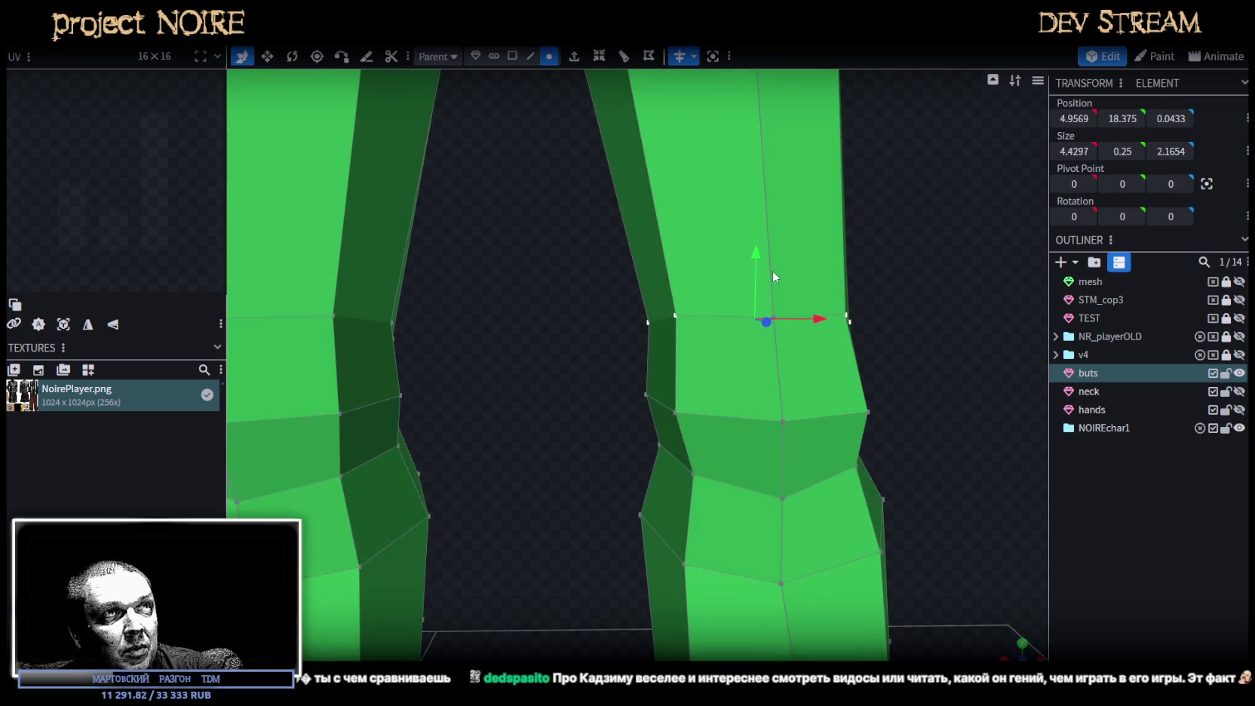
{"action": "left_click_drag", "start_coordinate": [759, 274], "coordinate": [760, 296]}
{"action": "mouse_move", "coordinate": [854, 353]}
{"action": "left_mouse_down"}
{"action": "mouse_move", "coordinate": [914, 366]}
{"action": "mouse_move", "coordinate": [759, 390]}
{"action": "mouse_move", "coordinate": [639, 383]}
{"action": "mouse_move", "coordinate": [569, 397]}
{"action": "mouse_move", "coordinate": [531, 372]}
{"action": "mouse_move", "coordinate": [521, 388]}
{"action": "mouse_move", "coordinate": [677, 332]}
{"action": "left_mouse_up"}
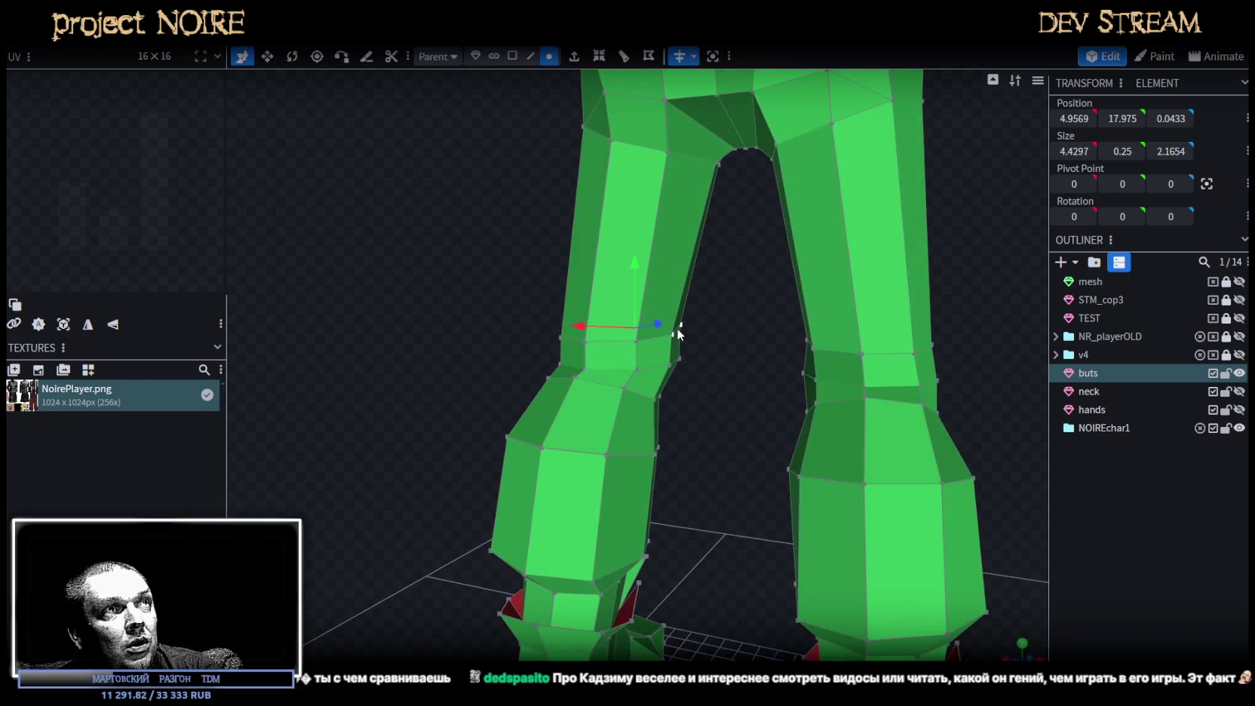
Slide a left-knee vertex sideways and push the lower knee vertex outward along X.
{"action": "left_click", "coordinate": [633, 347]}
{"action": "mouse_move", "coordinate": [696, 363]}
{"action": "left_mouse_down"}
{"action": "mouse_move", "coordinate": [523, 393]}
{"action": "mouse_move", "coordinate": [425, 378]}
{"action": "left_mouse_up"}
{"action": "scroll", "coordinate": [408, 375], "scroll_direction": "up", "scroll_amount": 2}
{"action": "scroll", "coordinate": [660, 390], "scroll_direction": "up", "scroll_amount": 2}
{"action": "left_click", "coordinate": [656, 390]}
{"action": "mouse_move", "coordinate": [716, 387]}
{"action": "left_mouse_down"}
{"action": "mouse_move", "coordinate": [742, 398]}
{"action": "mouse_move", "coordinate": [617, 392]}
{"action": "mouse_move", "coordinate": [780, 380]}
{"action": "mouse_move", "coordinate": [837, 399]}
{"action": "mouse_move", "coordinate": [709, 447]}
{"action": "mouse_move", "coordinate": [733, 376]}
{"action": "mouse_move", "coordinate": [926, 537]}
{"action": "mouse_move", "coordinate": [410, 445]}
{"action": "mouse_move", "coordinate": [903, 373]}
{"action": "mouse_move", "coordinate": [865, 363]}
{"action": "mouse_move", "coordinate": [871, 434]}
{"action": "mouse_move", "coordinate": [780, 441]}
{"action": "mouse_move", "coordinate": [824, 434]}
{"action": "left_mouse_up"}
{"action": "scroll", "coordinate": [694, 434], "scroll_direction": "up", "scroll_amount": 3}
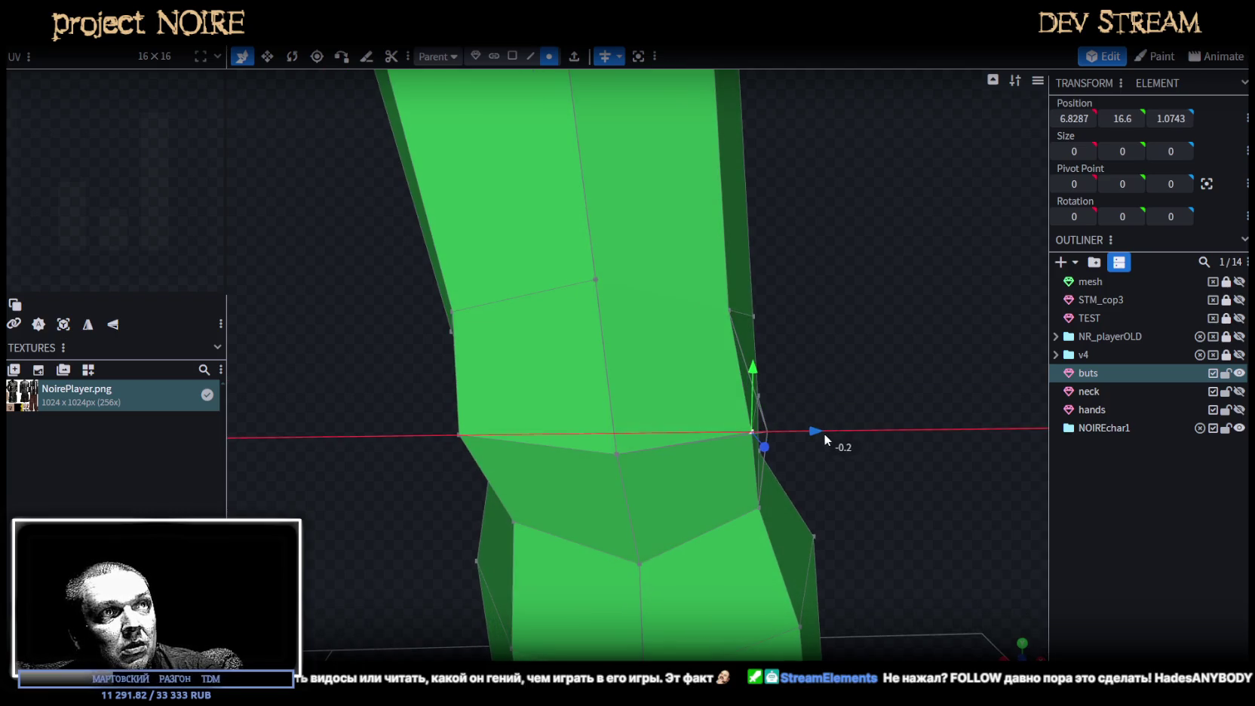
{"action": "left_click_drag", "start_coordinate": [513, 444], "coordinate": [538, 444]}
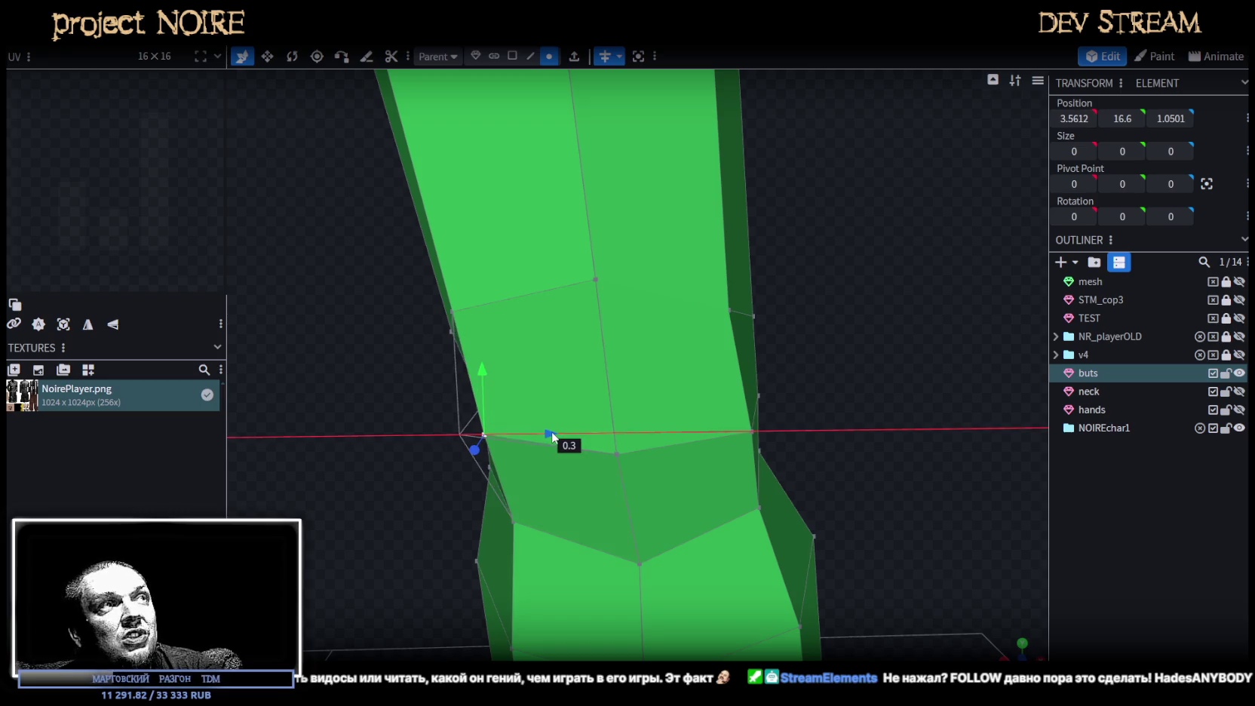
Raise a right-leg knee vertex by 0.2.
{"action": "left_click", "coordinate": [455, 311]}
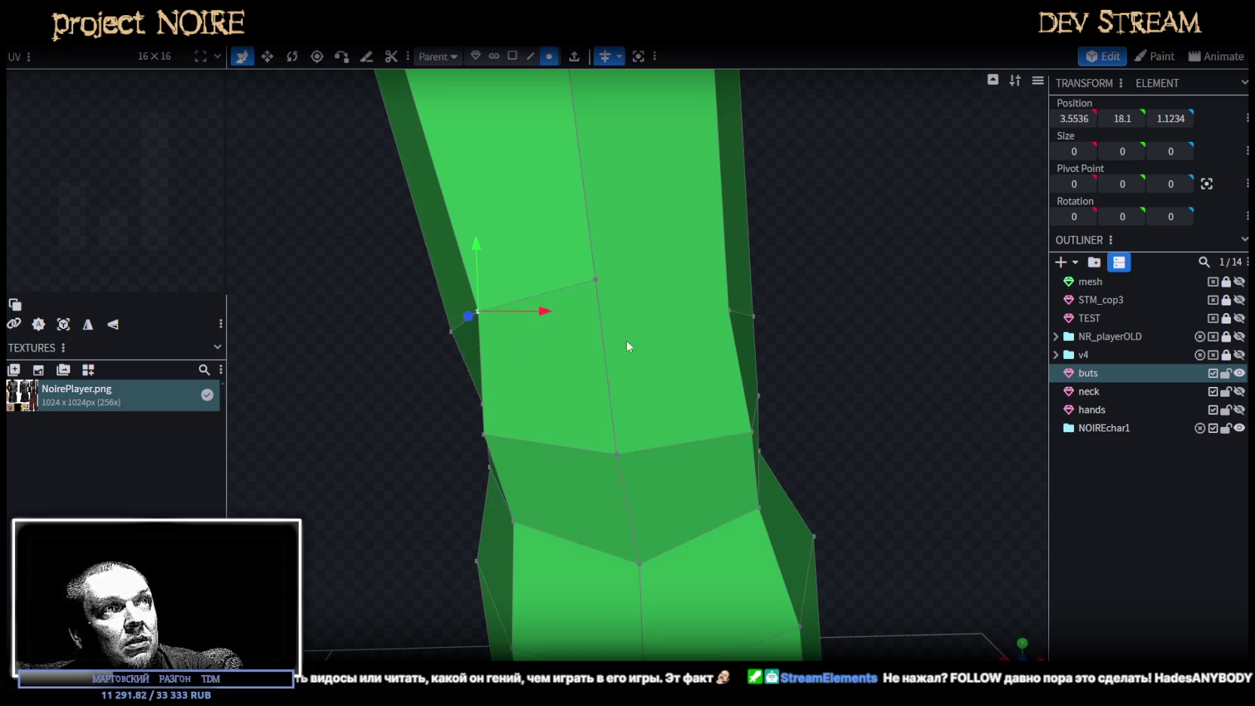
{"action": "scroll", "coordinate": [830, 407], "scroll_direction": "down", "scroll_amount": 5}
{"action": "scroll", "coordinate": [755, 378], "scroll_direction": "up", "scroll_amount": 4}
{"action": "left_click", "coordinate": [662, 350]}
{"action": "left_click_drag", "start_coordinate": [661, 290], "coordinate": [662, 286]}
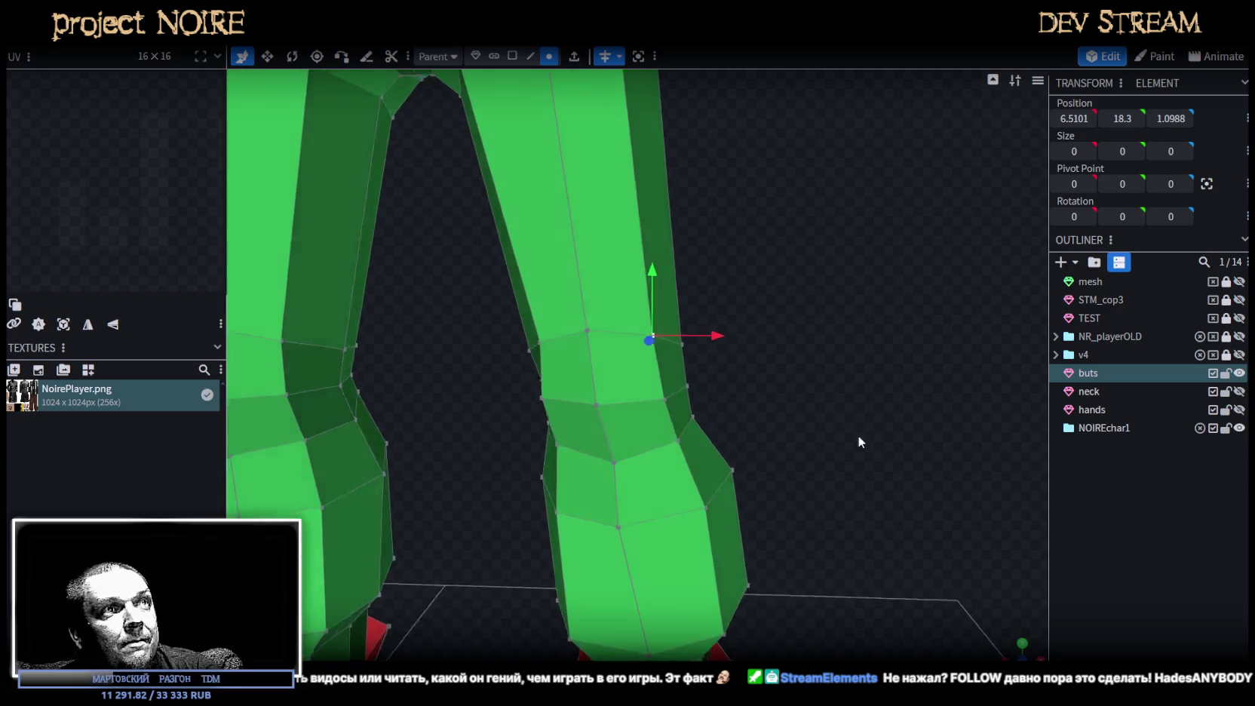
{"action": "scroll", "coordinate": [867, 438], "scroll_direction": "down", "scroll_amount": 3}
Select two knee-band vertices and move the knee band edge by 0.3.
{"action": "left_click", "coordinate": [1095, 526]}
{"action": "left_click_drag", "start_coordinate": [906, 483], "coordinate": [757, 447]}
{"action": "scroll", "coordinate": [758, 446], "scroll_direction": "up", "scroll_amount": 3}
{"action": "left_click", "coordinate": [543, 366]}
{"action": "mouse_move", "coordinate": [543, 367]}
{"action": "left_mouse_down"}
{"action": "mouse_move", "coordinate": [513, 331]}
{"action": "mouse_move", "coordinate": [370, 377]}
{"action": "mouse_move", "coordinate": [432, 328]}
{"action": "mouse_move", "coordinate": [279, 347]}
{"action": "mouse_move", "coordinate": [597, 352]}
{"action": "left_mouse_up"}
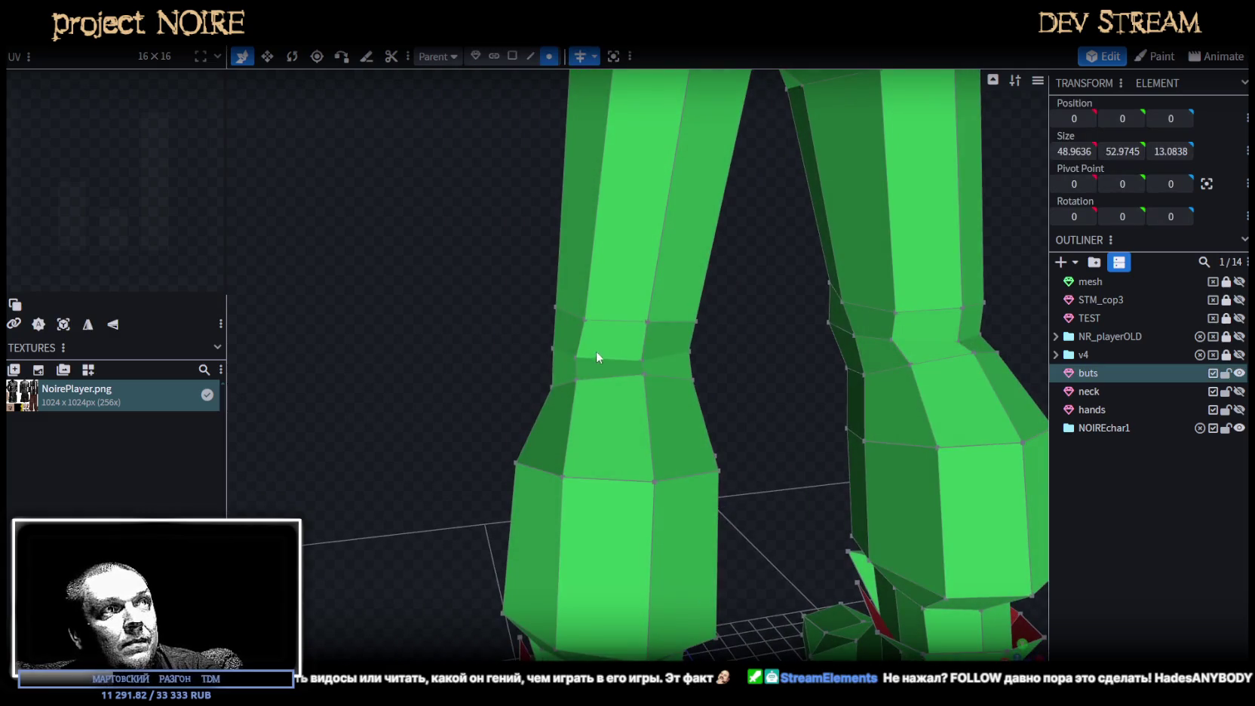
{"action": "left_click", "coordinate": [575, 361]}
{"action": "left_click", "coordinate": [645, 360], "text": "shift"}
{"action": "left_click_drag", "start_coordinate": [601, 291], "coordinate": [610, 289]}
Nudge knee vertices inward by 0.1 along X on both sides of the knee.
{"action": "left_click_drag", "start_coordinate": [532, 289], "coordinate": [495, 279]}
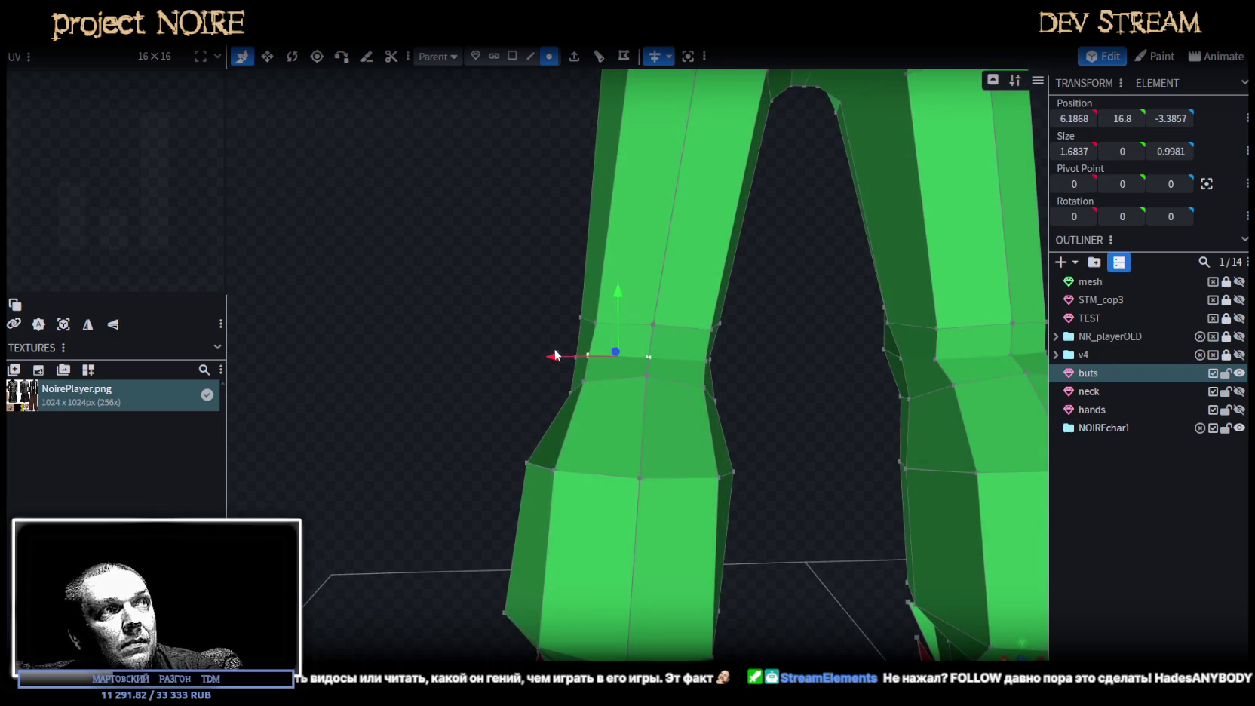
{"action": "left_click_drag", "start_coordinate": [551, 357], "coordinate": [542, 356]}
{"action": "left_click", "coordinate": [590, 358]}
{"action": "left_click", "coordinate": [588, 356]}
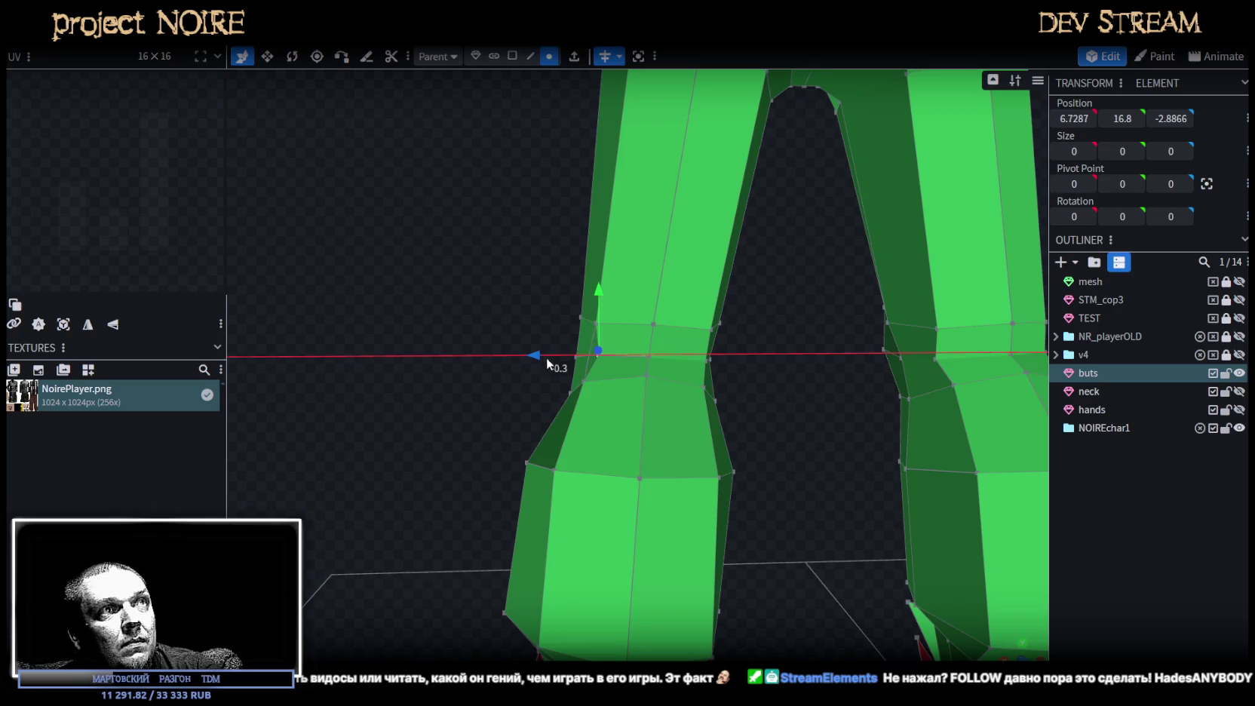
{"action": "left_click", "coordinate": [708, 360]}
{"action": "left_click_drag", "start_coordinate": [642, 360], "coordinate": [635, 360]}
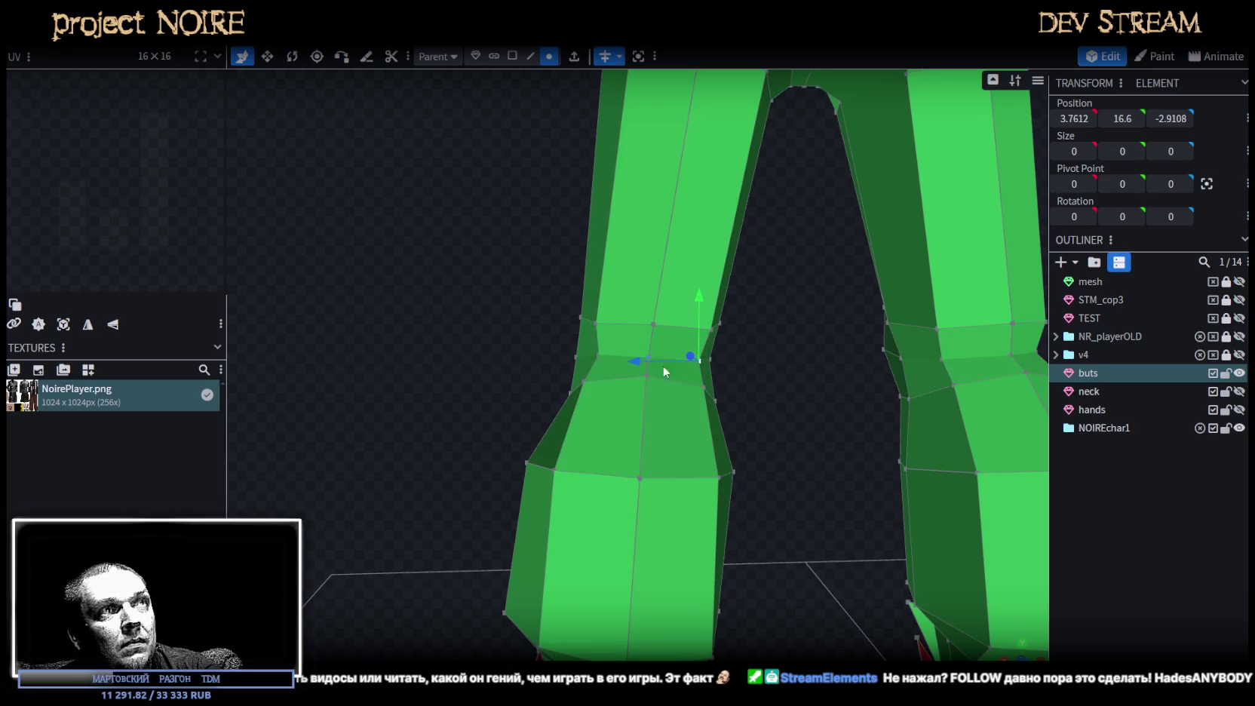
{"action": "left_click_drag", "start_coordinate": [844, 435], "coordinate": [442, 416]}
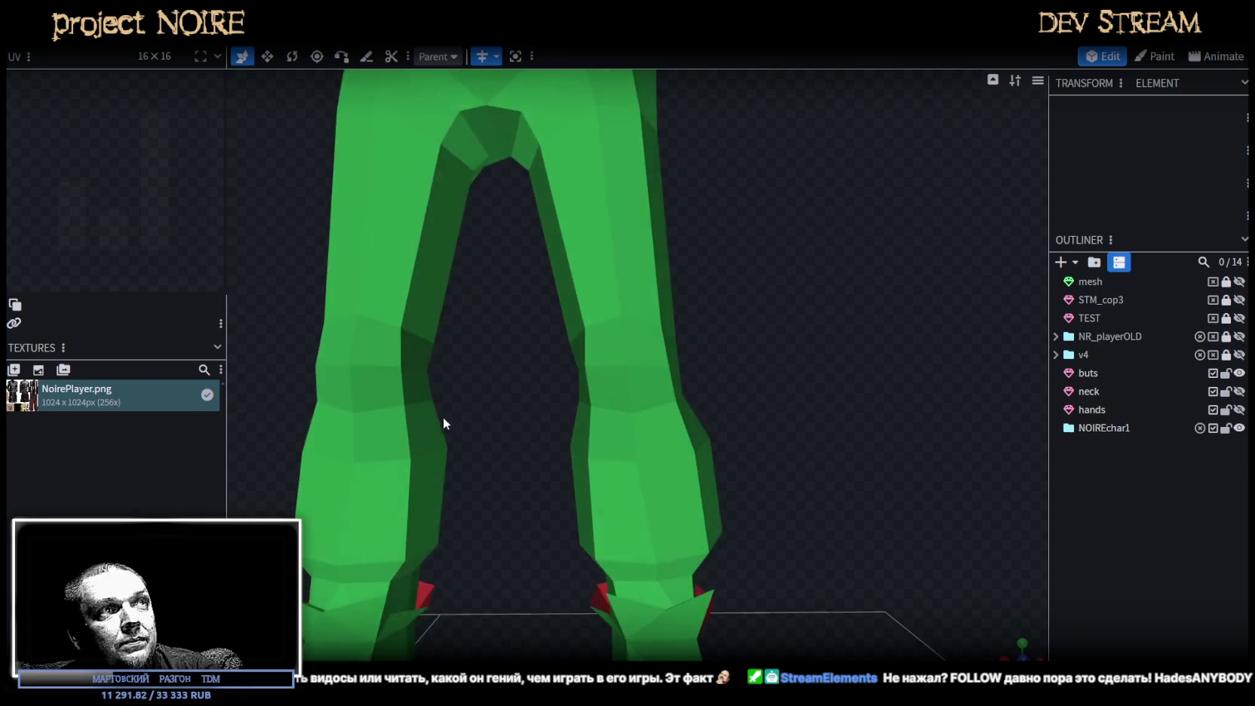
Slide a right-leg vertex slightly along X.
{"action": "scroll", "coordinate": [768, 428], "scroll_direction": "down", "scroll_amount": 3}
{"action": "scroll", "coordinate": [769, 428], "scroll_direction": "down", "scroll_amount": 2}
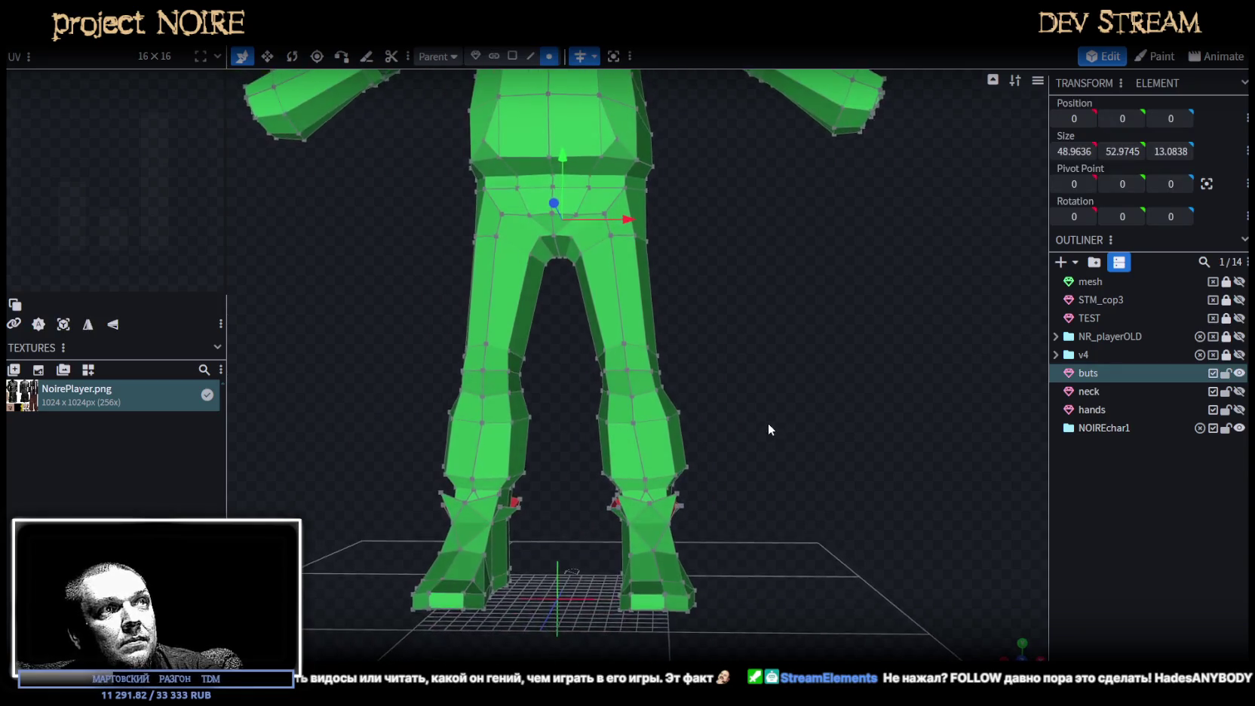
{"action": "scroll", "coordinate": [768, 424], "scroll_direction": "up", "scroll_amount": 5}
{"action": "left_click", "coordinate": [628, 445]}
{"action": "left_click_drag", "start_coordinate": [684, 444], "coordinate": [694, 442]}
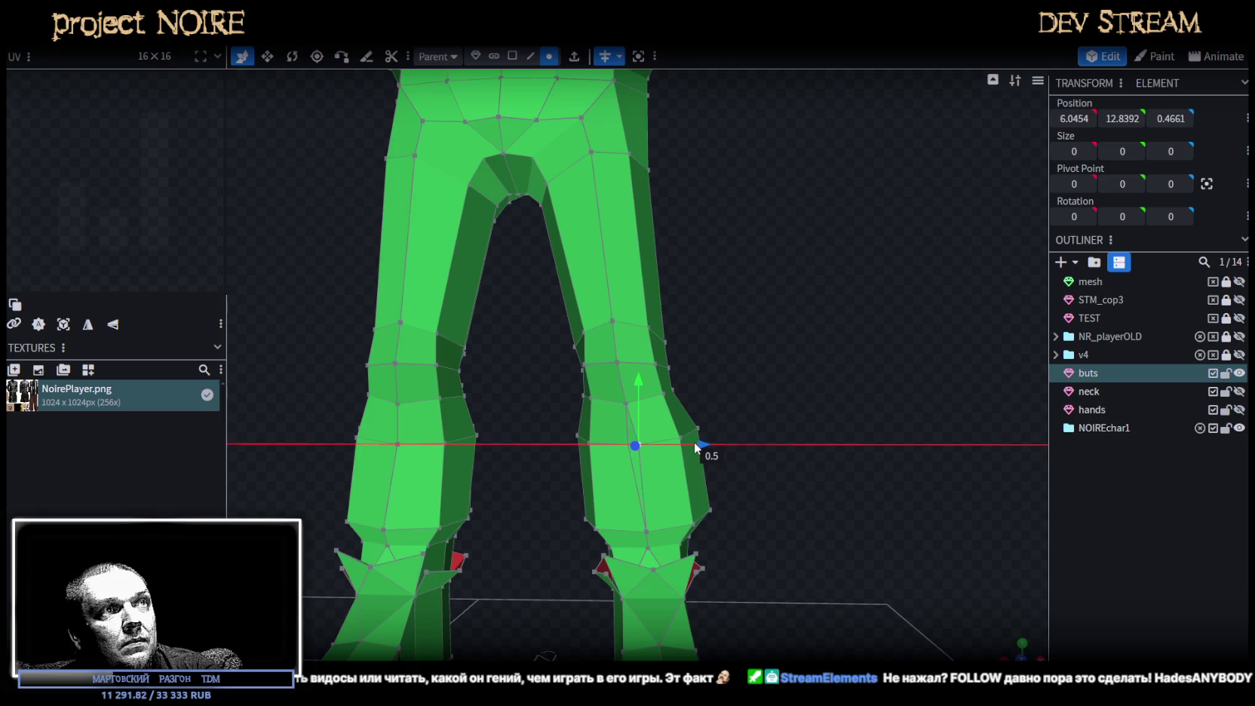
Save the model as NoireNPC.bbmodel and switch to edge selection mode.
{"action": "scroll", "coordinate": [755, 445], "scroll_direction": "down", "scroll_amount": 3}
{"action": "left_click", "coordinate": [823, 446]}
{"action": "scroll", "coordinate": [823, 447], "scroll_direction": "down", "scroll_amount": 3}
{"action": "mouse_move", "coordinate": [823, 447]}
{"action": "left_mouse_down"}
{"action": "mouse_move", "coordinate": [698, 462]}
{"action": "mouse_move", "coordinate": [718, 448]}
{"action": "mouse_move", "coordinate": [868, 463]}
{"action": "left_mouse_up"}
{"action": "scroll", "coordinate": [789, 467], "scroll_direction": "up", "scroll_amount": 2}
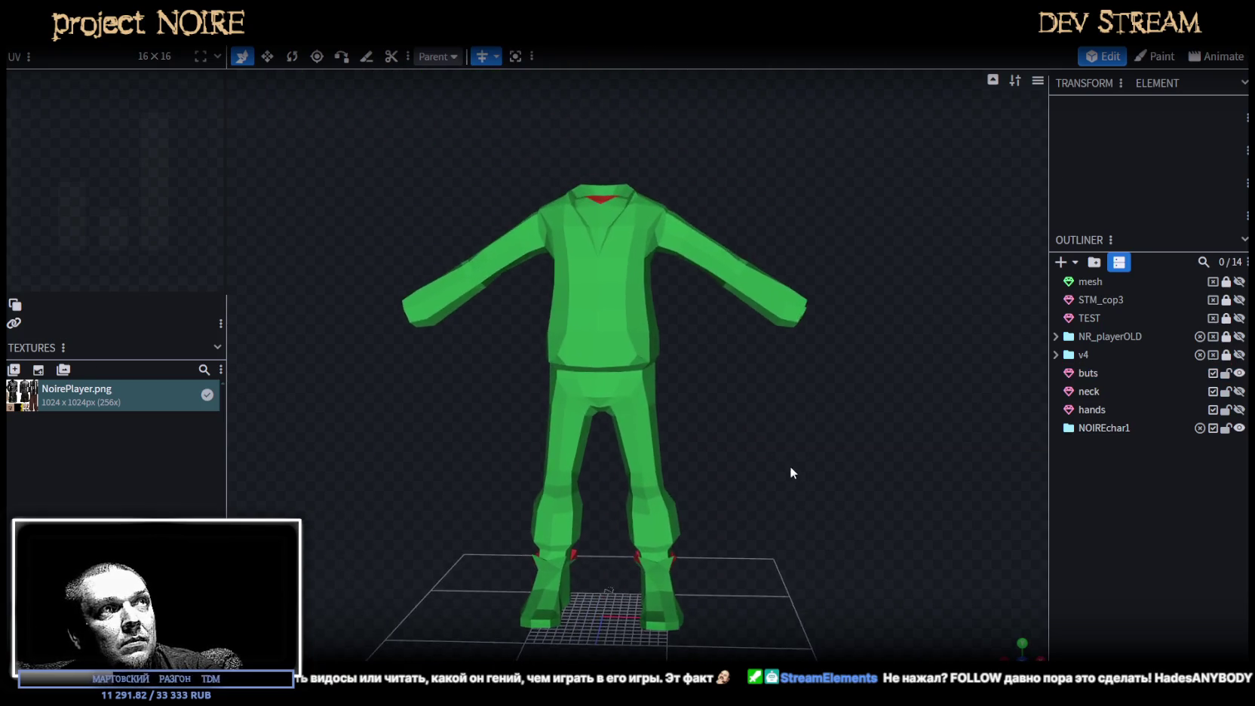
{"action": "scroll", "coordinate": [688, 377], "scroll_direction": "up", "scroll_amount": 2}
{"action": "left_click", "coordinate": [683, 377]}
{"action": "mouse_move", "coordinate": [728, 385]}
{"action": "left_mouse_down"}
{"action": "mouse_move", "coordinate": [719, 423]}
{"action": "mouse_move", "coordinate": [691, 417]}
{"action": "mouse_move", "coordinate": [534, 458]}
{"action": "mouse_move", "coordinate": [527, 474]}
{"action": "mouse_move", "coordinate": [556, 494]}
{"action": "mouse_move", "coordinate": [402, 429]}
{"action": "mouse_move", "coordinate": [397, 345]}
{"action": "mouse_move", "coordinate": [722, 427]}
{"action": "mouse_move", "coordinate": [759, 408]}
{"action": "mouse_move", "coordinate": [802, 506]}
{"action": "mouse_move", "coordinate": [783, 375]}
{"action": "mouse_move", "coordinate": [795, 356]}
{"action": "mouse_move", "coordinate": [772, 296]}
{"action": "mouse_move", "coordinate": [725, 259]}
{"action": "mouse_move", "coordinate": [725, 138]}
{"action": "mouse_move", "coordinate": [629, 350]}
{"action": "mouse_move", "coordinate": [547, 419]}
{"action": "left_mouse_up"}
{"action": "key", "text": "ctrl+s"}
{"action": "key", "text": "2"}
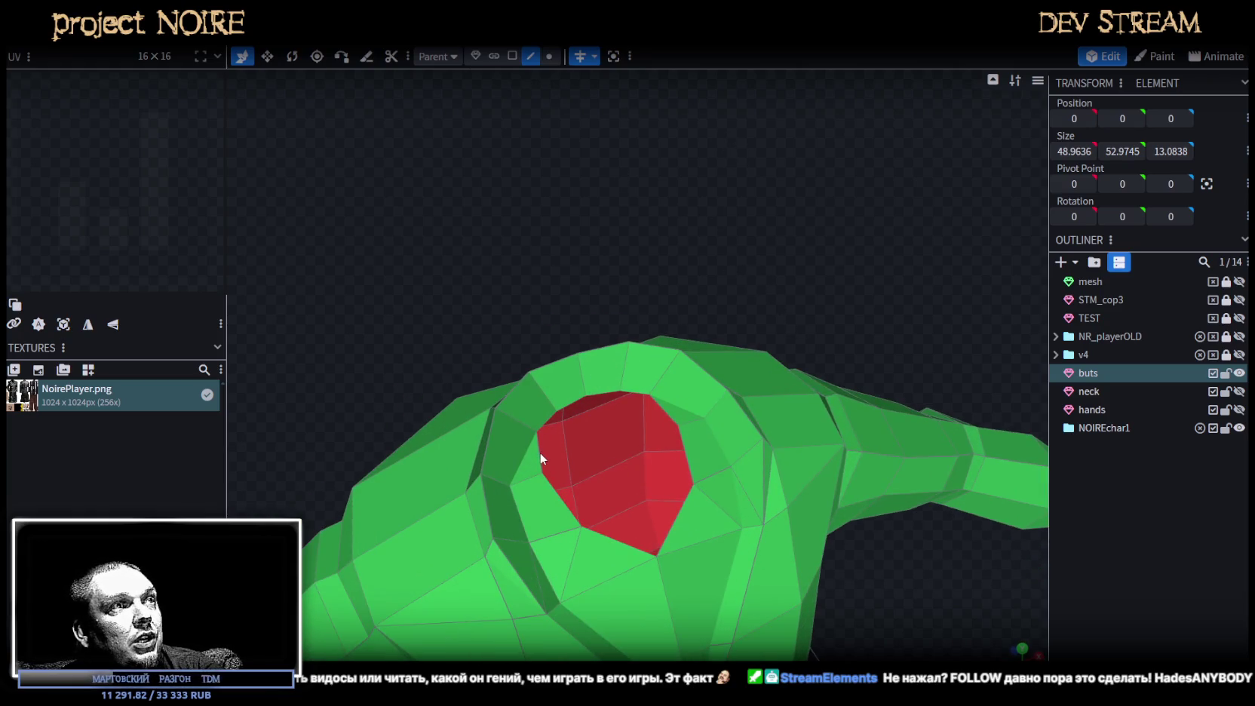
Move an edge inside the neck opening to form a green band, then select the opening's edges.
{"action": "left_click", "coordinate": [677, 417]}
{"action": "left_click_drag", "start_coordinate": [663, 413], "coordinate": [561, 409]}
{"action": "left_click", "coordinate": [550, 423]}
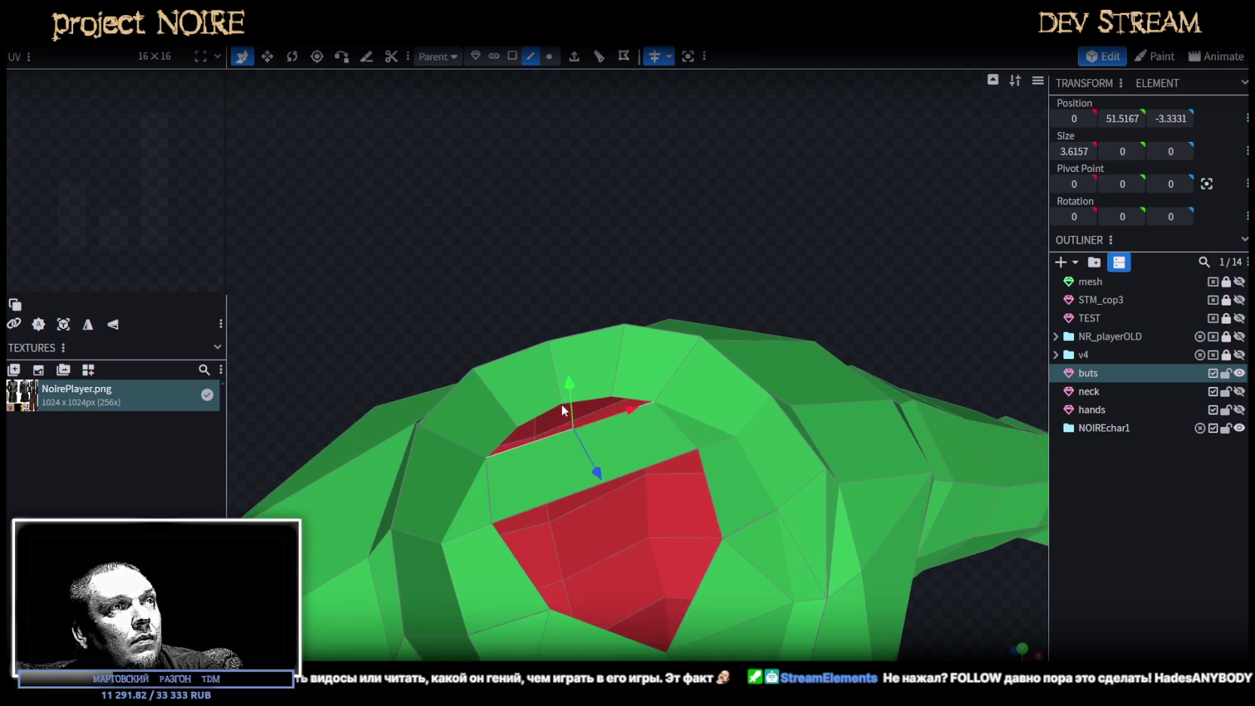
{"action": "left_click", "coordinate": [529, 424]}
{"action": "left_click", "coordinate": [625, 398]}
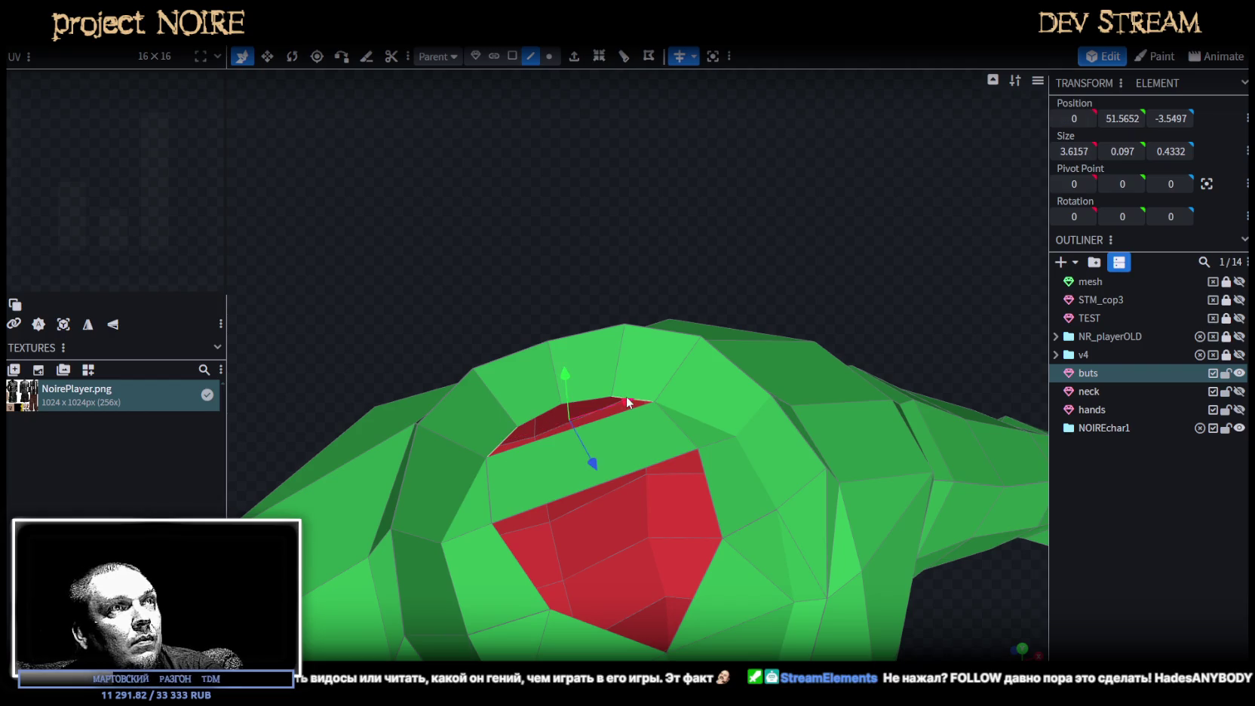
{"action": "left_click", "coordinate": [546, 412]}
In face mode, box-select the faces spanning the neck opening.
{"action": "mouse_move", "coordinate": [593, 399]}
{"action": "left_mouse_down"}
{"action": "mouse_move", "coordinate": [571, 402]}
{"action": "mouse_move", "coordinate": [634, 454]}
{"action": "mouse_move", "coordinate": [518, 475]}
{"action": "left_mouse_up"}
{"action": "left_click", "coordinate": [572, 408]}
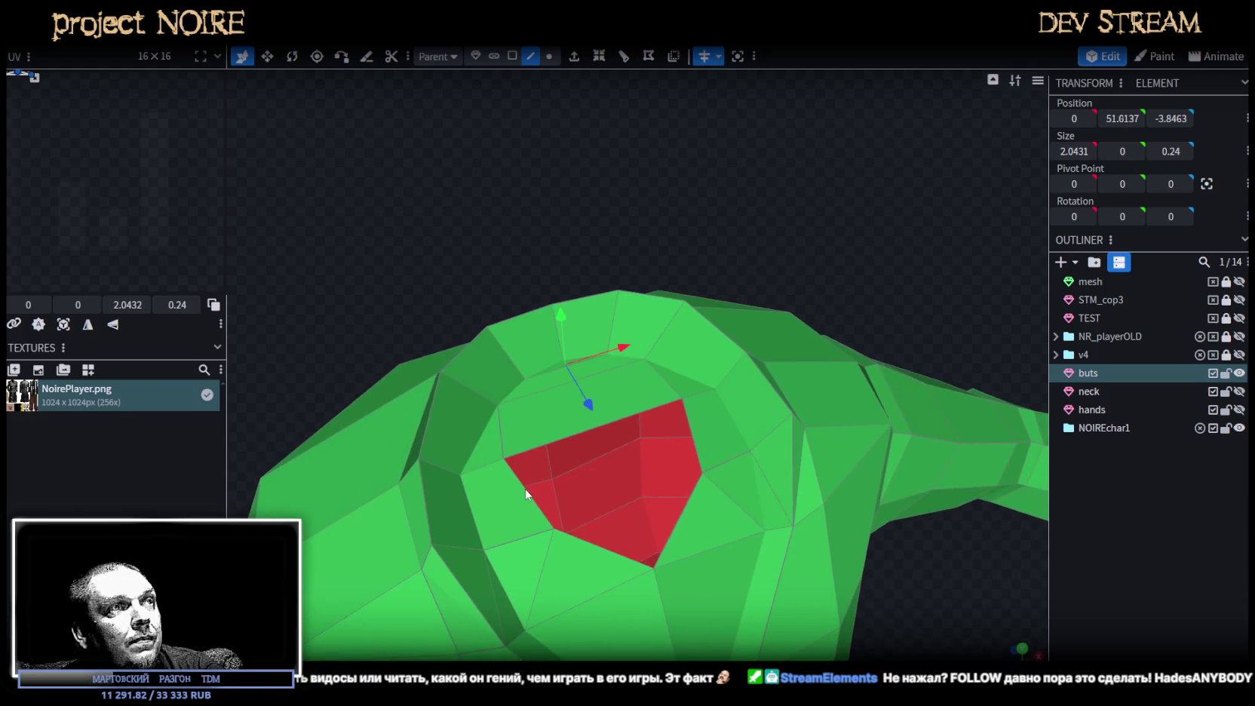
{"action": "left_click", "coordinate": [521, 494], "text": "shift"}
{"action": "left_click", "coordinate": [687, 433], "text": "shift"}
{"action": "left_click", "coordinate": [649, 513]}
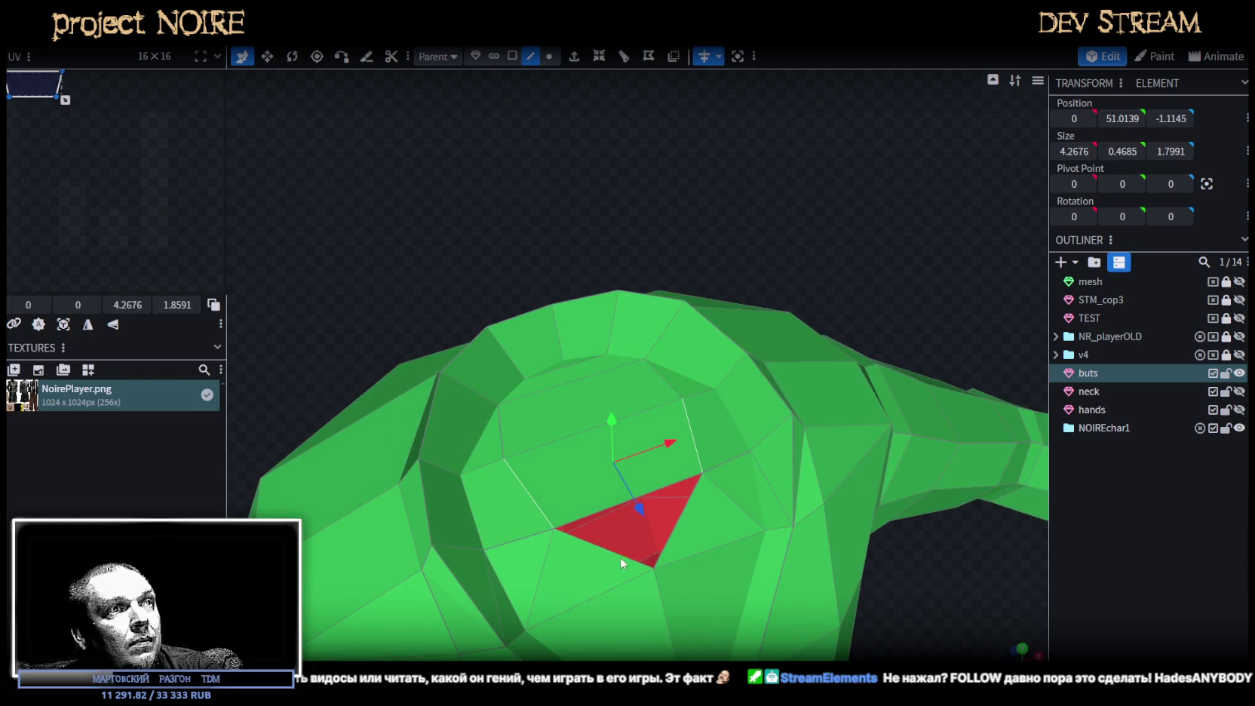
{"action": "key", "text": "3"}
{"action": "mouse_move", "coordinate": [675, 531]}
{"action": "left_mouse_down"}
{"action": "mouse_move", "coordinate": [556, 145]}
{"action": "mouse_move", "coordinate": [619, 445]}
{"action": "left_mouse_up"}
{"action": "mouse_move", "coordinate": [625, 495]}
{"action": "left_mouse_down"}
{"action": "mouse_move", "coordinate": [686, 621]}
{"action": "mouse_move", "coordinate": [736, 173]}
{"action": "mouse_move", "coordinate": [817, 156]}
{"action": "mouse_move", "coordinate": [793, 246]}
{"action": "left_mouse_up"}
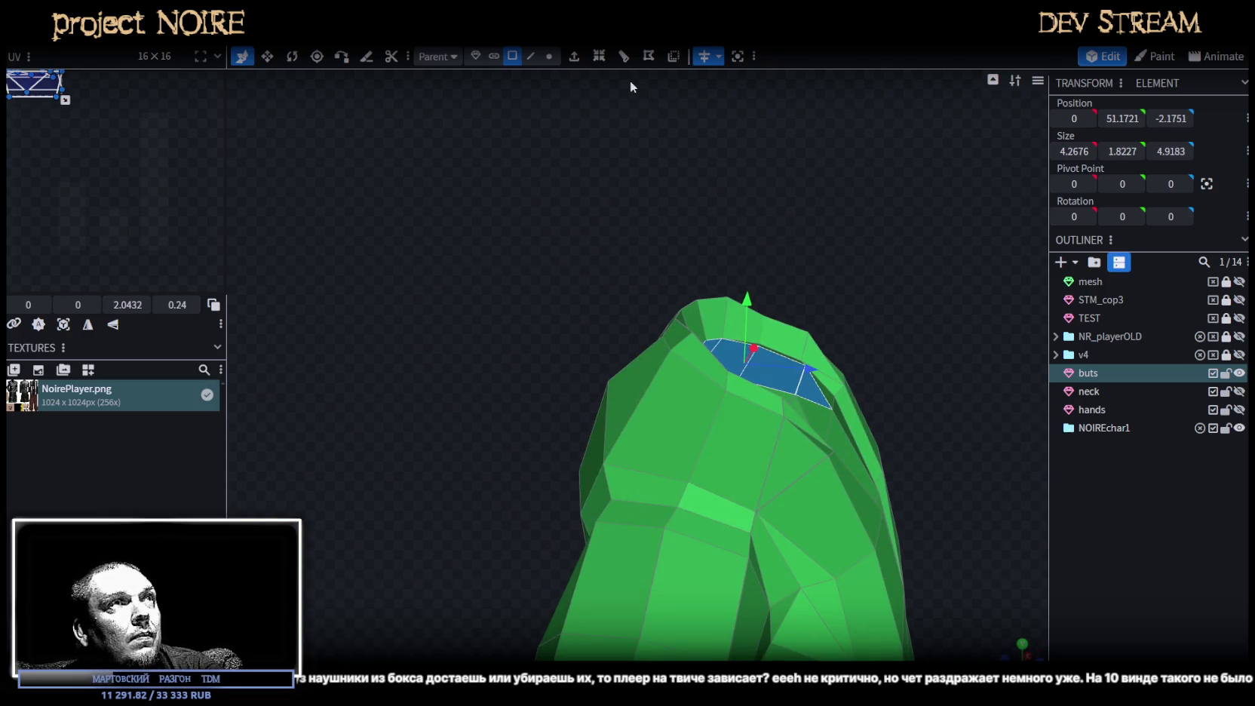
Extrude the neck-top faces up along Y+, then lower and narrow them along X.
{"action": "key", "text": "e"}
{"action": "left_click_drag", "start_coordinate": [854, 163], "coordinate": [777, 509]}
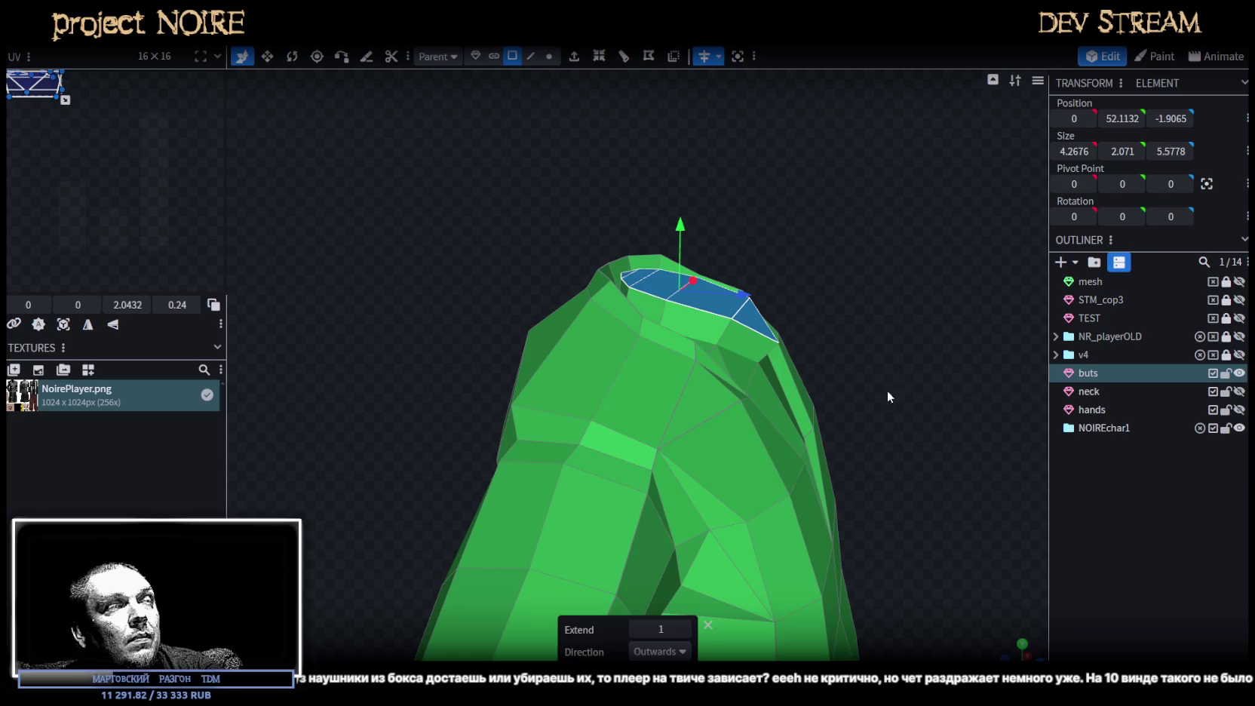
{"action": "left_click", "coordinate": [660, 651]}
{"action": "left_click", "coordinate": [650, 519]}
{"action": "mouse_move", "coordinate": [650, 518]}
{"action": "left_mouse_down"}
{"action": "mouse_move", "coordinate": [831, 494]}
{"action": "mouse_move", "coordinate": [724, 342]}
{"action": "left_mouse_up"}
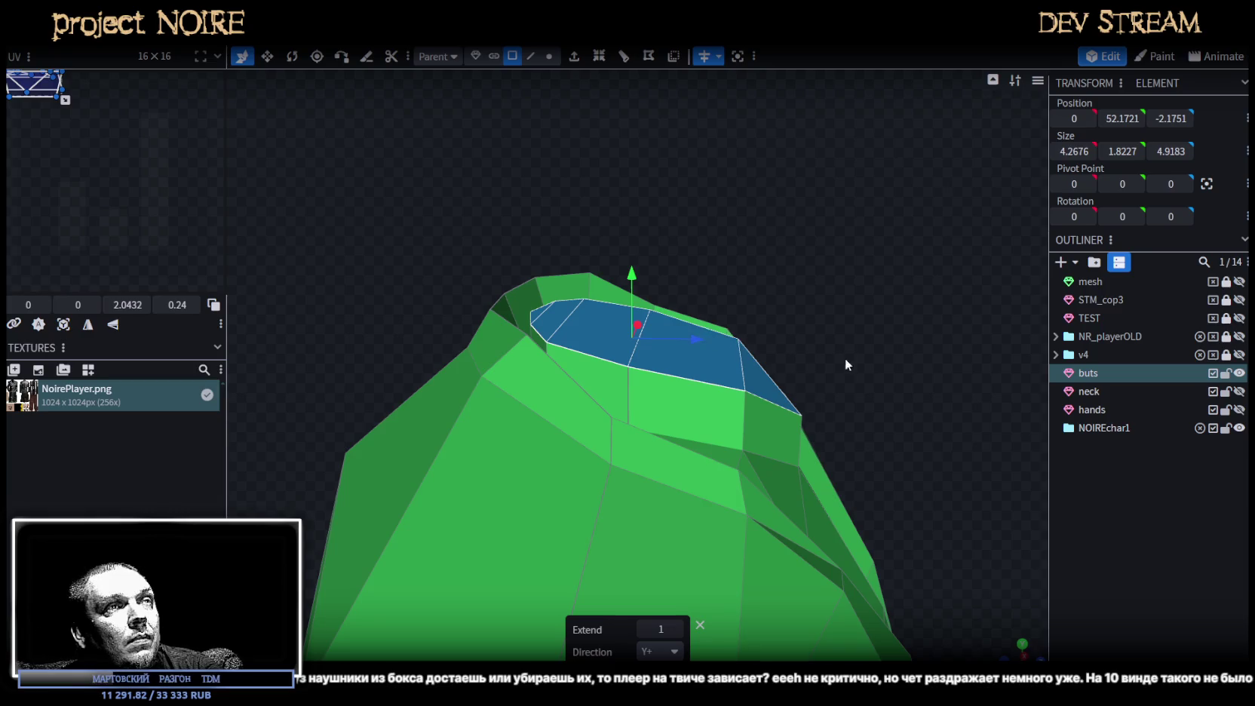
{"action": "left_click_drag", "start_coordinate": [846, 351], "coordinate": [794, 405]}
{"action": "key", "text": "v"}
{"action": "mouse_move", "coordinate": [702, 460]}
{"action": "left_mouse_down"}
{"action": "mouse_move", "coordinate": [672, 455]}
{"action": "mouse_move", "coordinate": [762, 269]}
{"action": "left_mouse_up"}
{"action": "left_click_drag", "start_coordinate": [525, 325], "coordinate": [500, 323]}
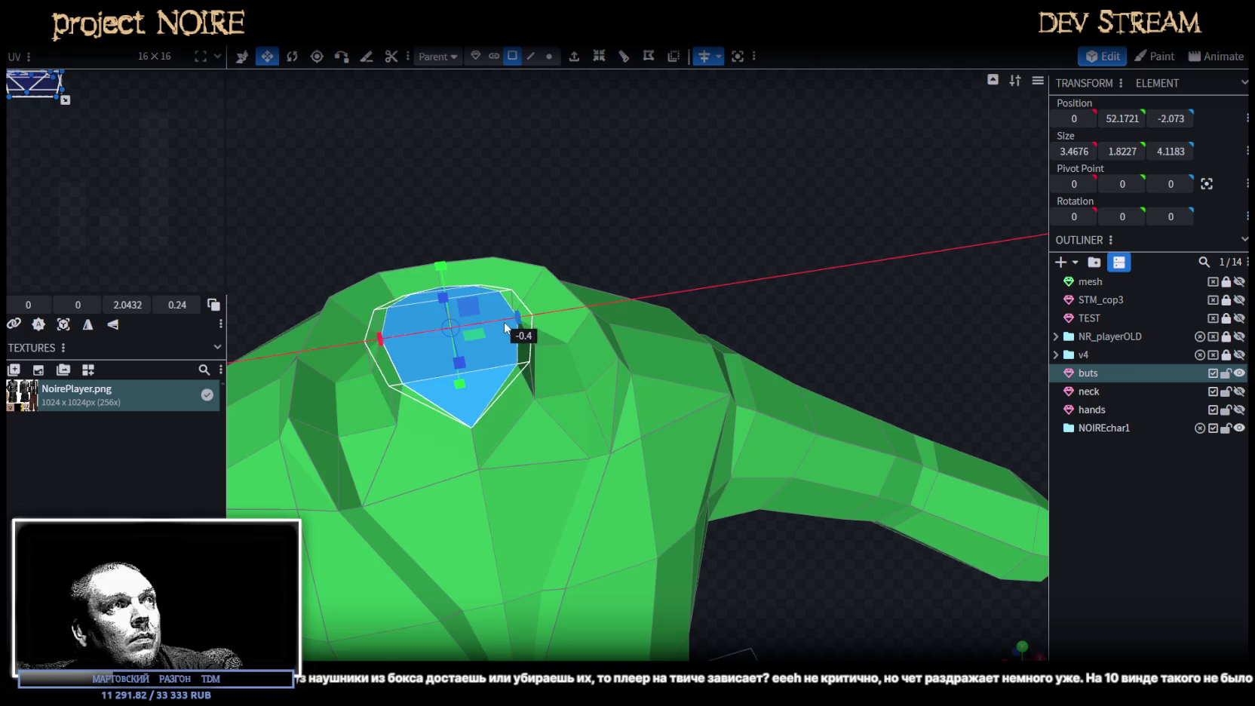
{"action": "mouse_move", "coordinate": [544, 218]}
{"action": "left_mouse_down"}
{"action": "mouse_move", "coordinate": [710, 177]}
{"action": "mouse_move", "coordinate": [743, 258]}
{"action": "left_mouse_up"}
Extrude the neck top again, undoing a trial extrusion of amount 2.
{"action": "left_click", "coordinate": [574, 56]}
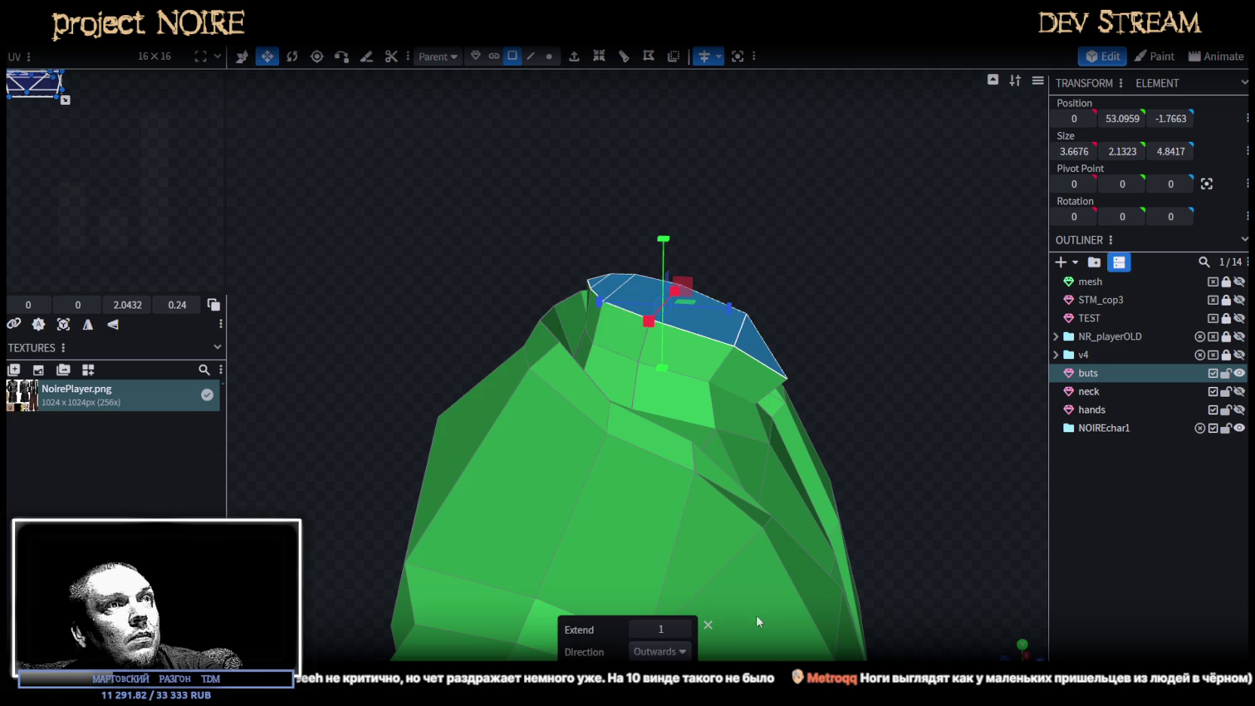
{"action": "left_click_drag", "start_coordinate": [756, 615], "coordinate": [885, 390]}
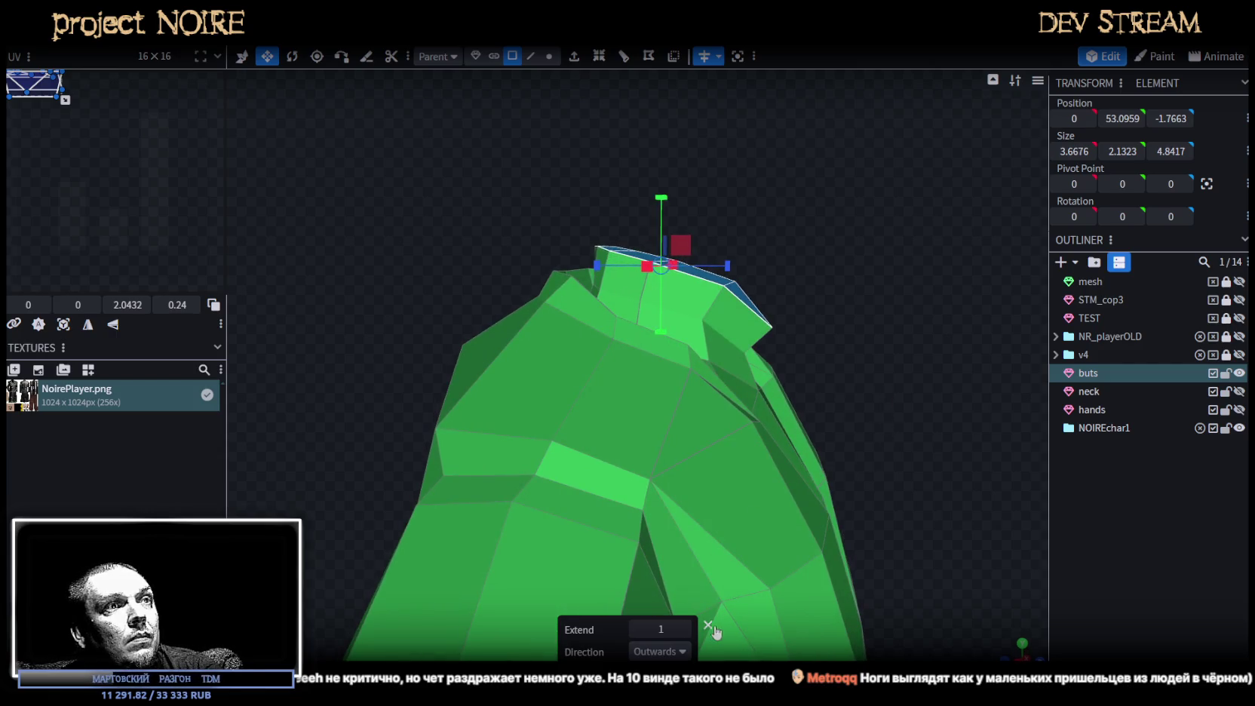
{"action": "left_click", "coordinate": [685, 629]}
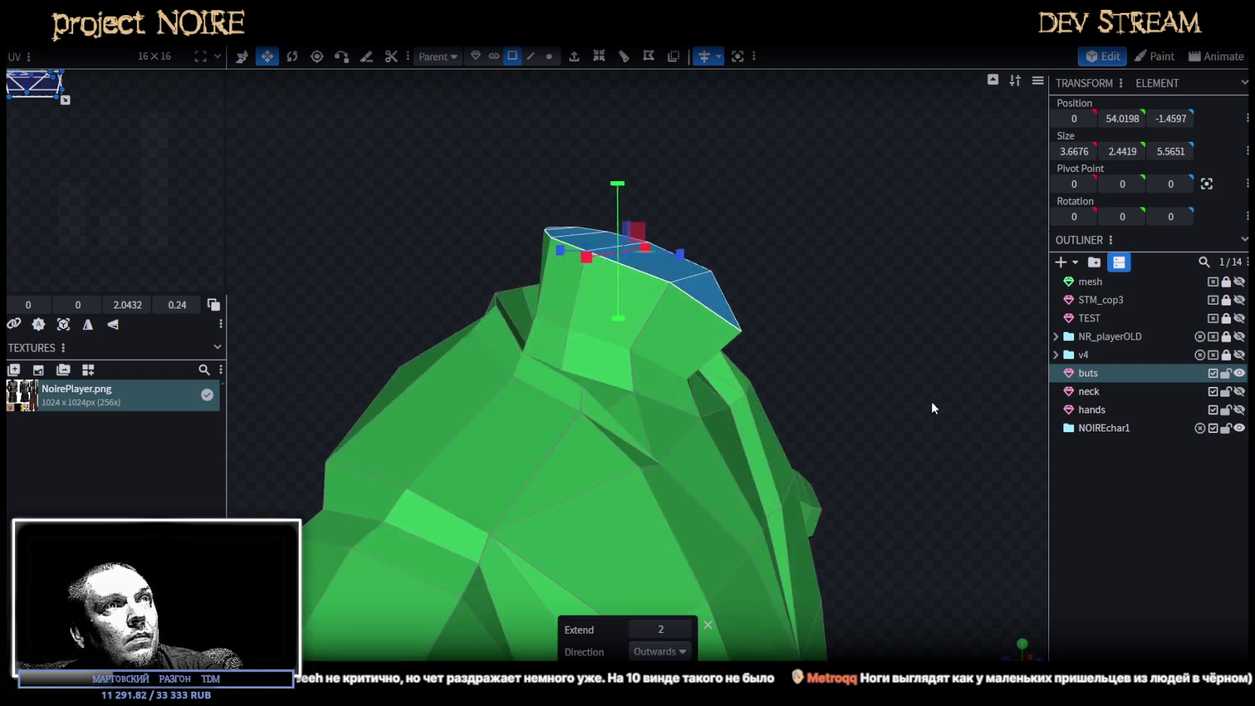
{"action": "left_click_drag", "start_coordinate": [931, 401], "coordinate": [922, 397]}
{"action": "key", "text": "ctrl+z"}
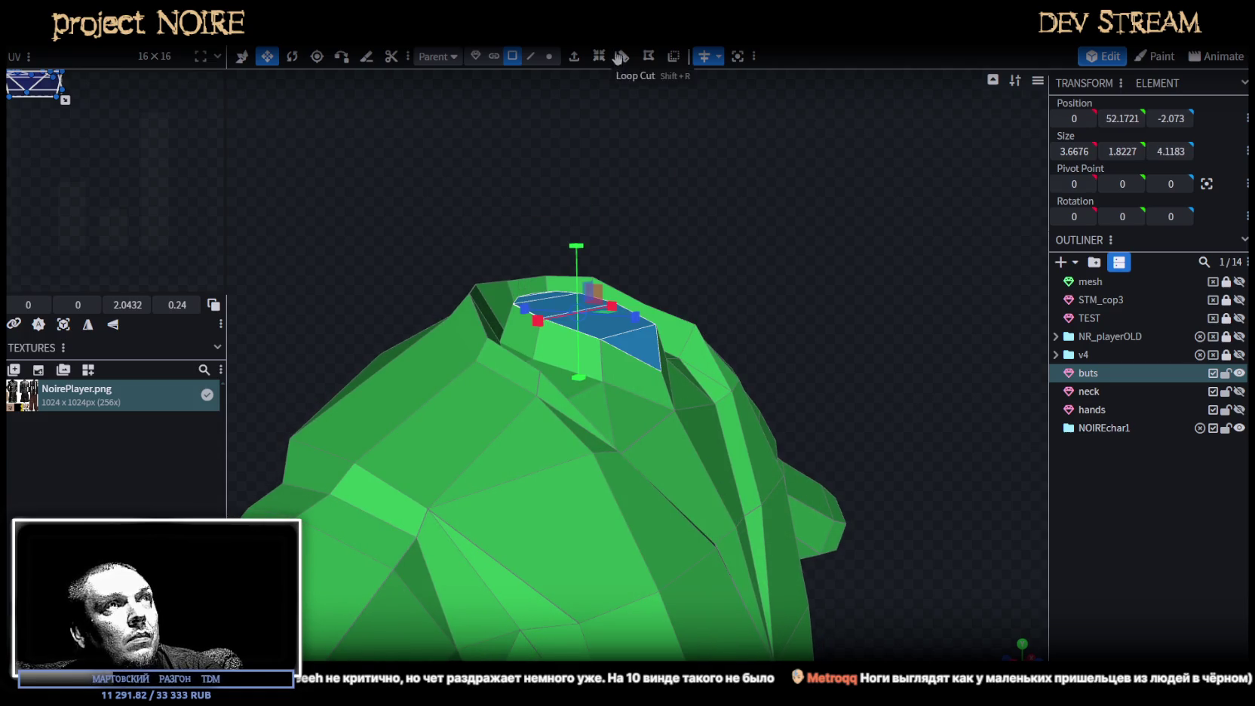
{"action": "left_click", "coordinate": [574, 56]}
{"action": "mouse_move", "coordinate": [754, 151]}
{"action": "left_mouse_down"}
{"action": "mouse_move", "coordinate": [833, 195]}
{"action": "mouse_move", "coordinate": [753, 130]}
{"action": "mouse_move", "coordinate": [755, 189]}
{"action": "left_mouse_up"}
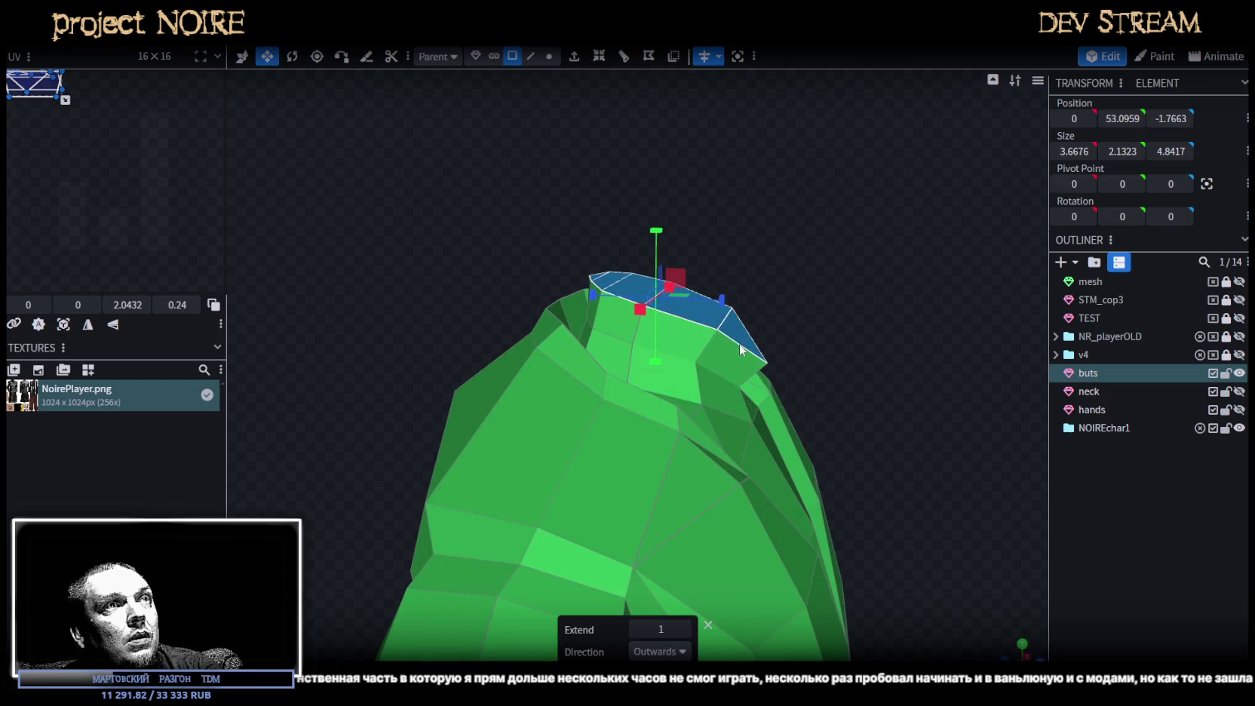
Push a triangular neck-top face along depth and adjust its height.
{"action": "left_click", "coordinate": [722, 329]}
{"action": "left_click_drag", "start_coordinate": [792, 355], "coordinate": [777, 309]}
{"action": "mouse_move", "coordinate": [722, 272]}
{"action": "left_mouse_down"}
{"action": "mouse_move", "coordinate": [733, 251]}
{"action": "mouse_move", "coordinate": [878, 324]}
{"action": "mouse_move", "coordinate": [844, 280]}
{"action": "left_mouse_up"}
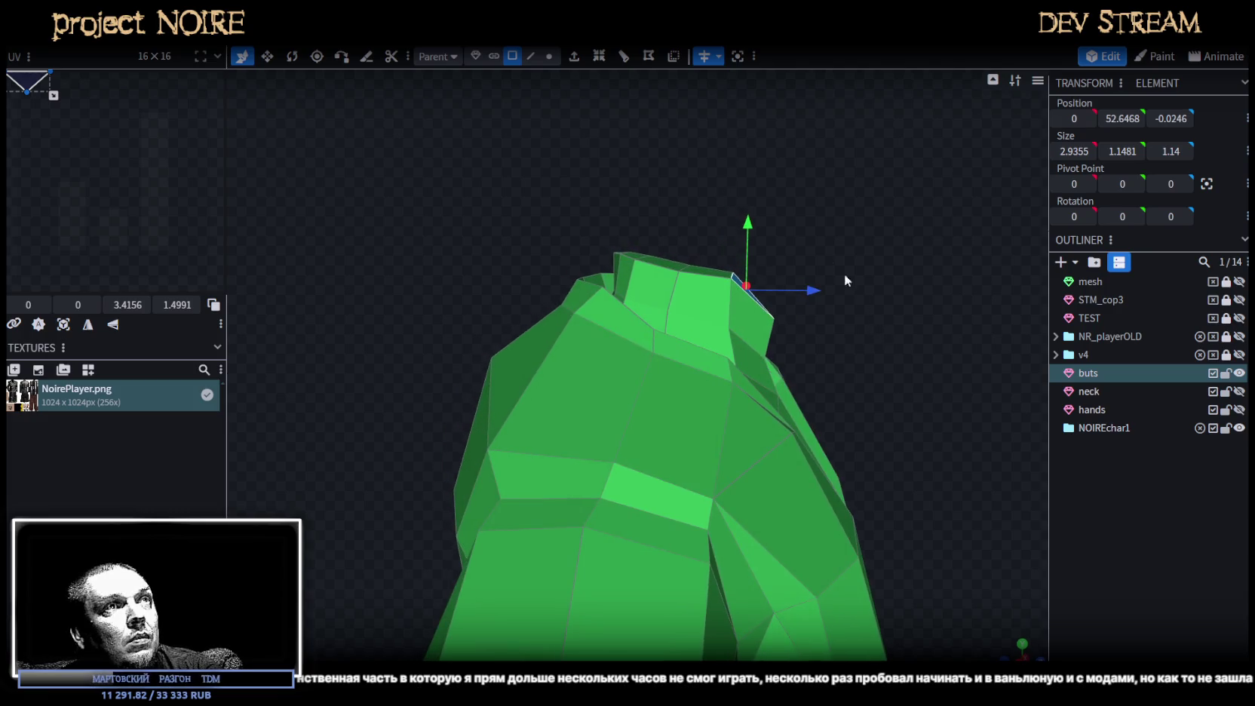
{"action": "left_click_drag", "start_coordinate": [751, 224], "coordinate": [749, 234]}
In vertex mode, move two neck-top vertices up and forward.
{"action": "left_click", "coordinate": [549, 56]}
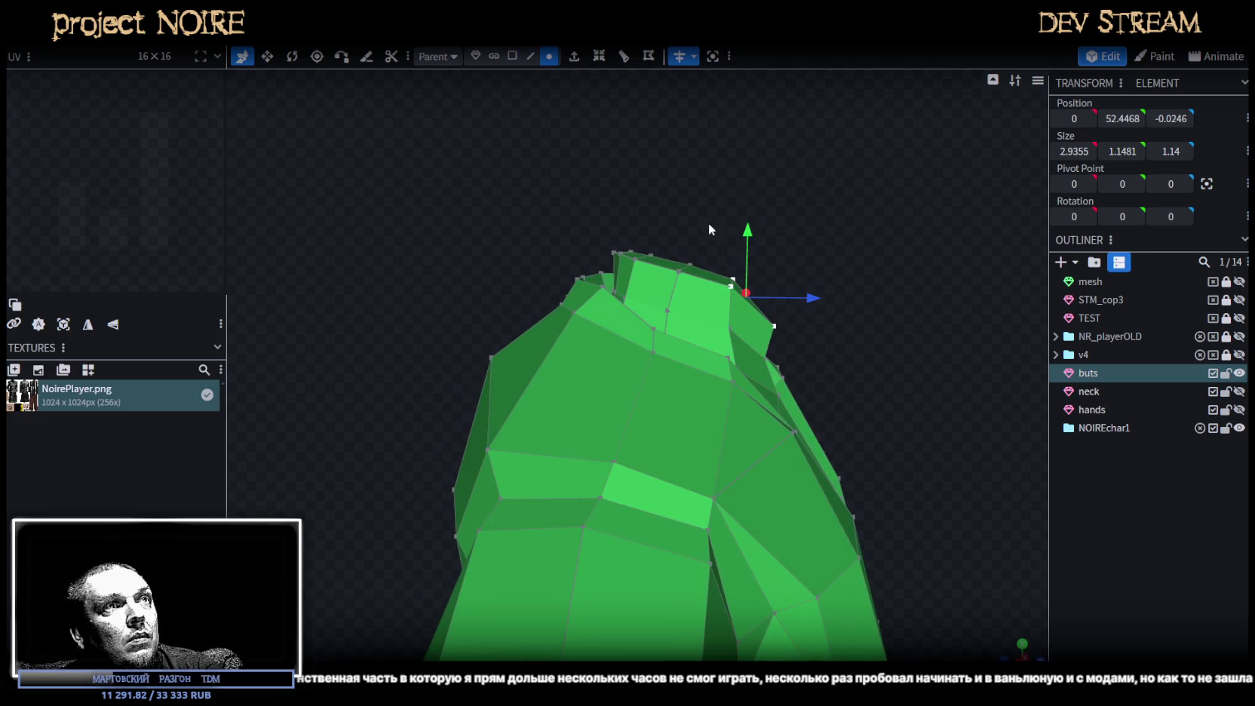
{"action": "left_click", "coordinate": [775, 330]}
{"action": "left_click_drag", "start_coordinate": [771, 262], "coordinate": [773, 242]}
{"action": "left_click_drag", "start_coordinate": [799, 347], "coordinate": [867, 375]}
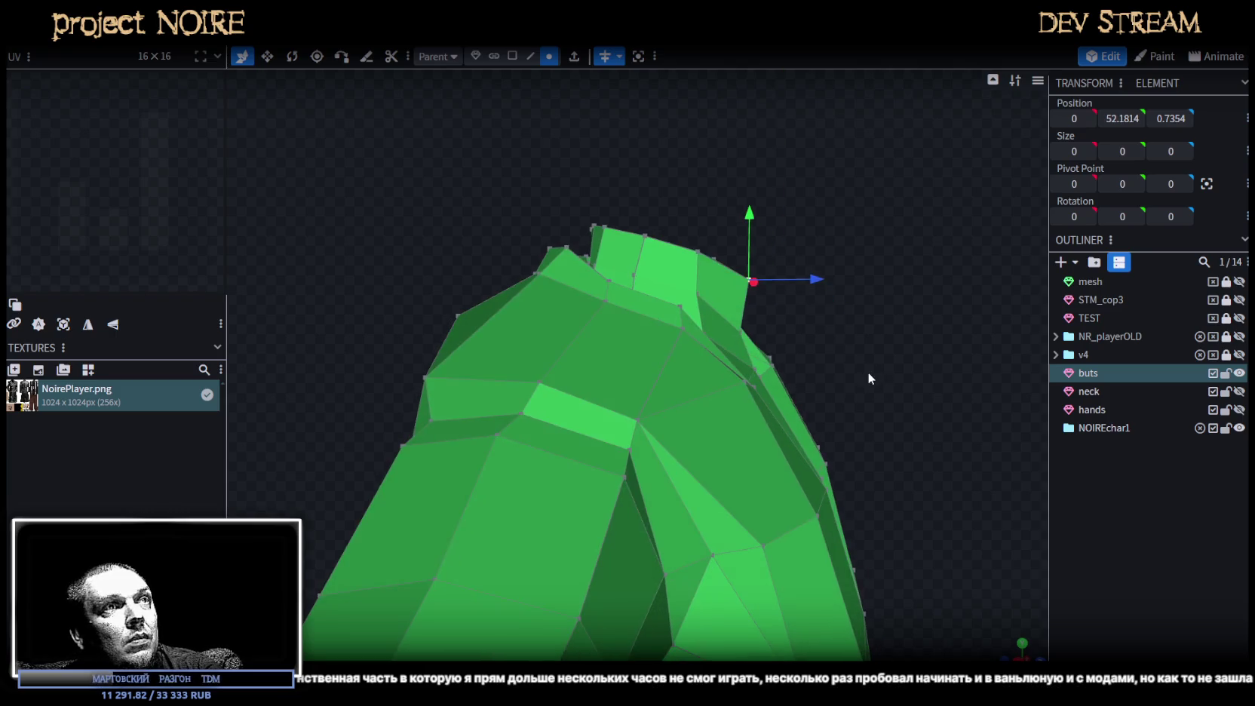
{"action": "left_click", "coordinate": [743, 332]}
{"action": "left_click_drag", "start_coordinate": [743, 298], "coordinate": [745, 253]}
{"action": "mouse_move", "coordinate": [833, 250]}
{"action": "left_mouse_down"}
{"action": "mouse_move", "coordinate": [774, 285]}
{"action": "mouse_move", "coordinate": [678, 276]}
{"action": "mouse_move", "coordinate": [717, 316]}
{"action": "mouse_move", "coordinate": [878, 306]}
{"action": "mouse_move", "coordinate": [834, 261]}
{"action": "mouse_move", "coordinate": [861, 251]}
{"action": "mouse_move", "coordinate": [830, 194]}
{"action": "mouse_move", "coordinate": [856, 226]}
{"action": "mouse_move", "coordinate": [816, 258]}
{"action": "mouse_move", "coordinate": [792, 260]}
{"action": "mouse_move", "coordinate": [824, 259]}
{"action": "mouse_move", "coordinate": [909, 299]}
{"action": "mouse_move", "coordinate": [878, 281]}
{"action": "mouse_move", "coordinate": [968, 250]}
{"action": "left_mouse_up"}
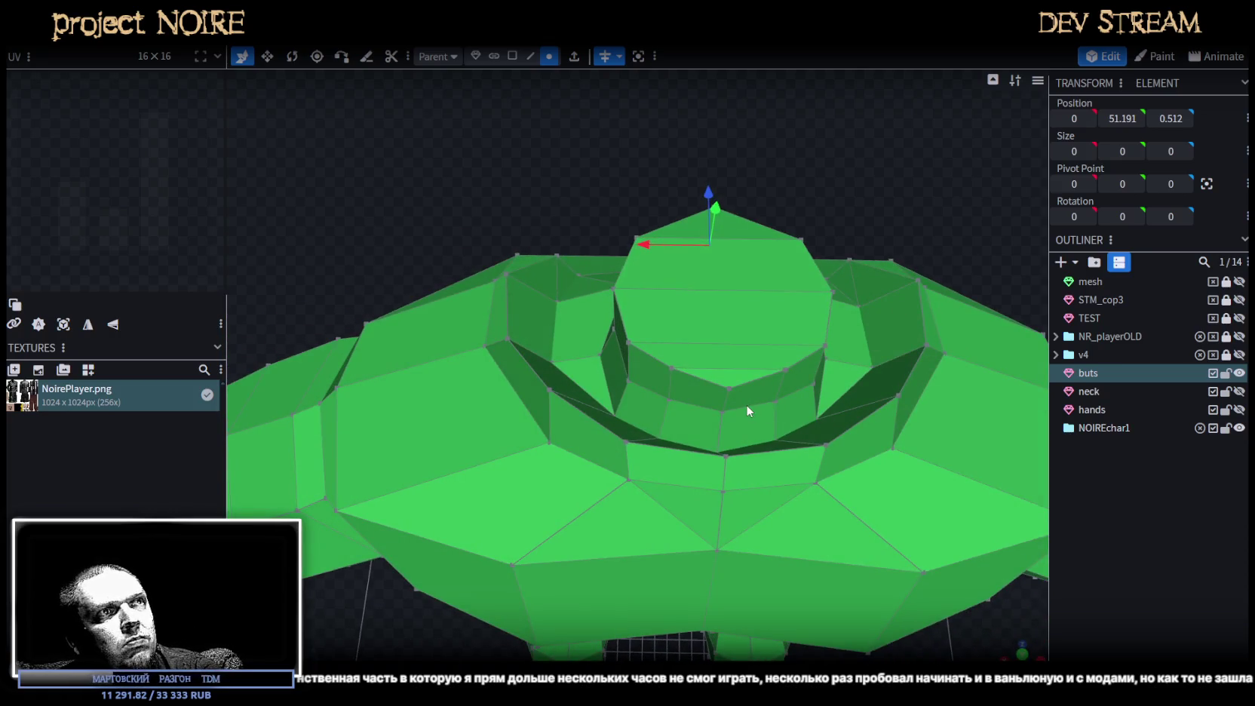
Merge three inner neck-ring vertices into their centre point.
{"action": "mouse_move", "coordinate": [671, 402]}
{"action": "left_mouse_down"}
{"action": "mouse_move", "coordinate": [752, 407]}
{"action": "mouse_move", "coordinate": [870, 234]}
{"action": "mouse_move", "coordinate": [786, 401]}
{"action": "left_mouse_up"}
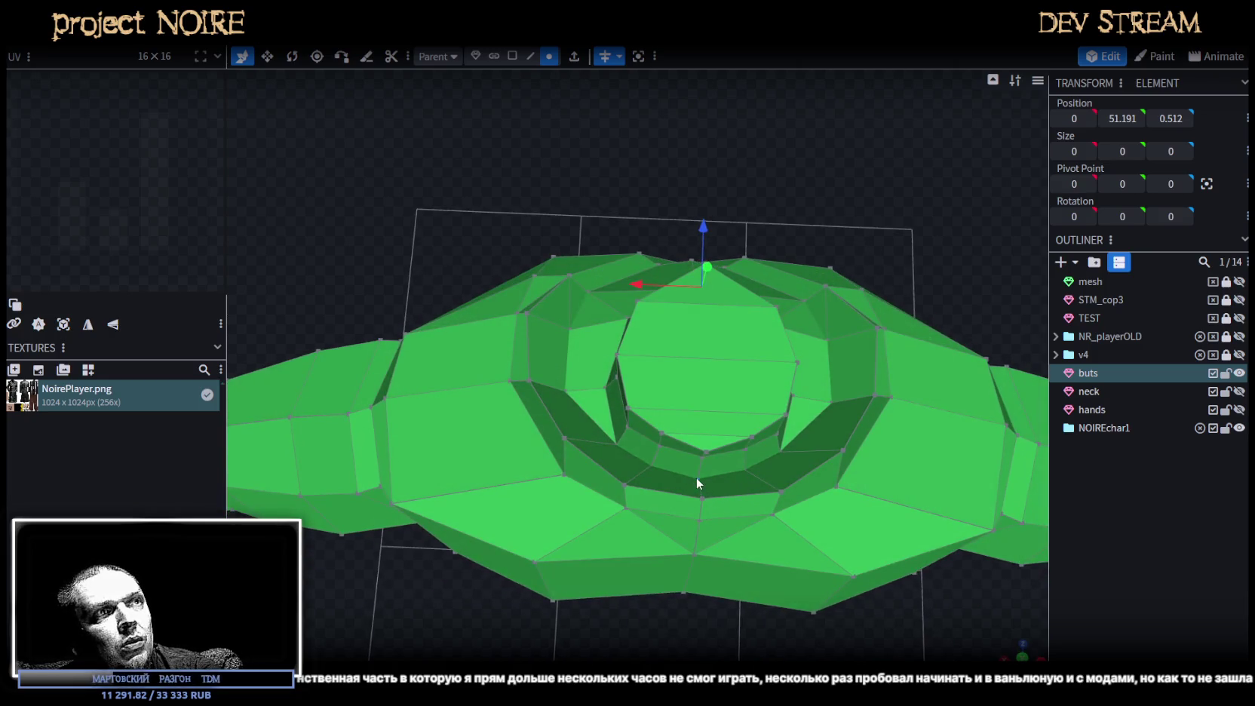
{"action": "left_click_drag", "start_coordinate": [700, 442], "coordinate": [909, 232]}
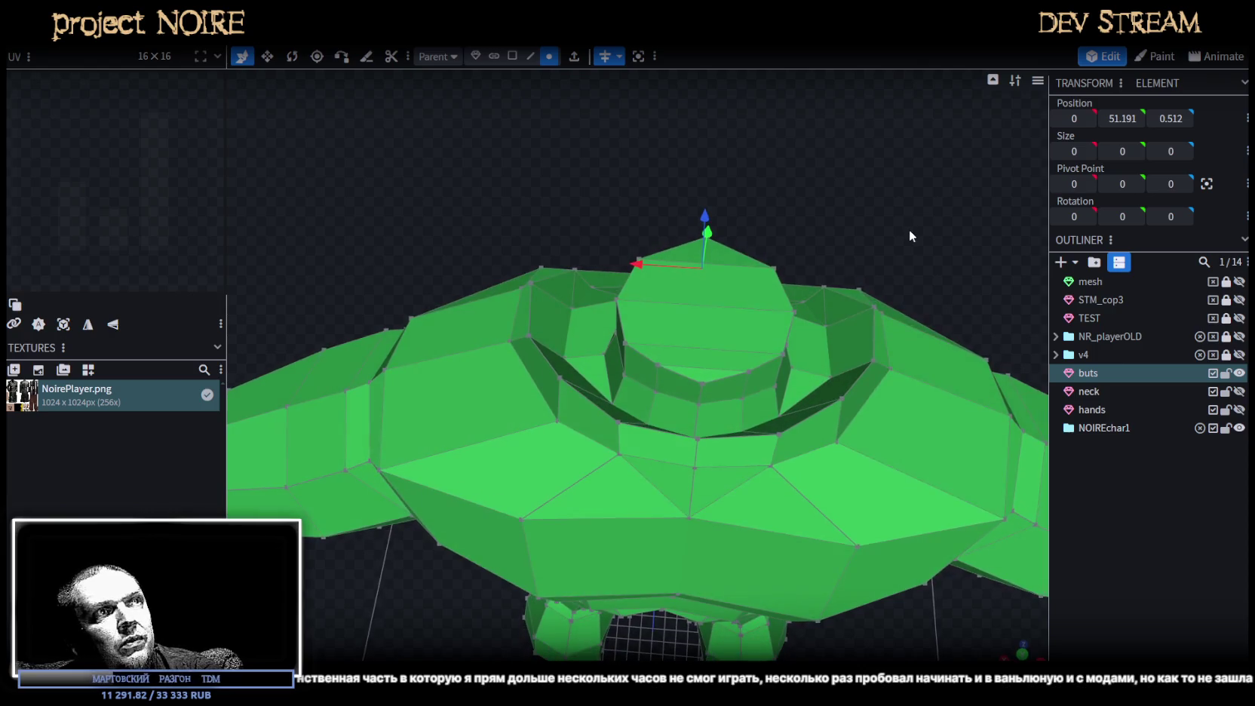
{"action": "scroll", "coordinate": [740, 384], "scroll_direction": "up", "scroll_amount": 2}
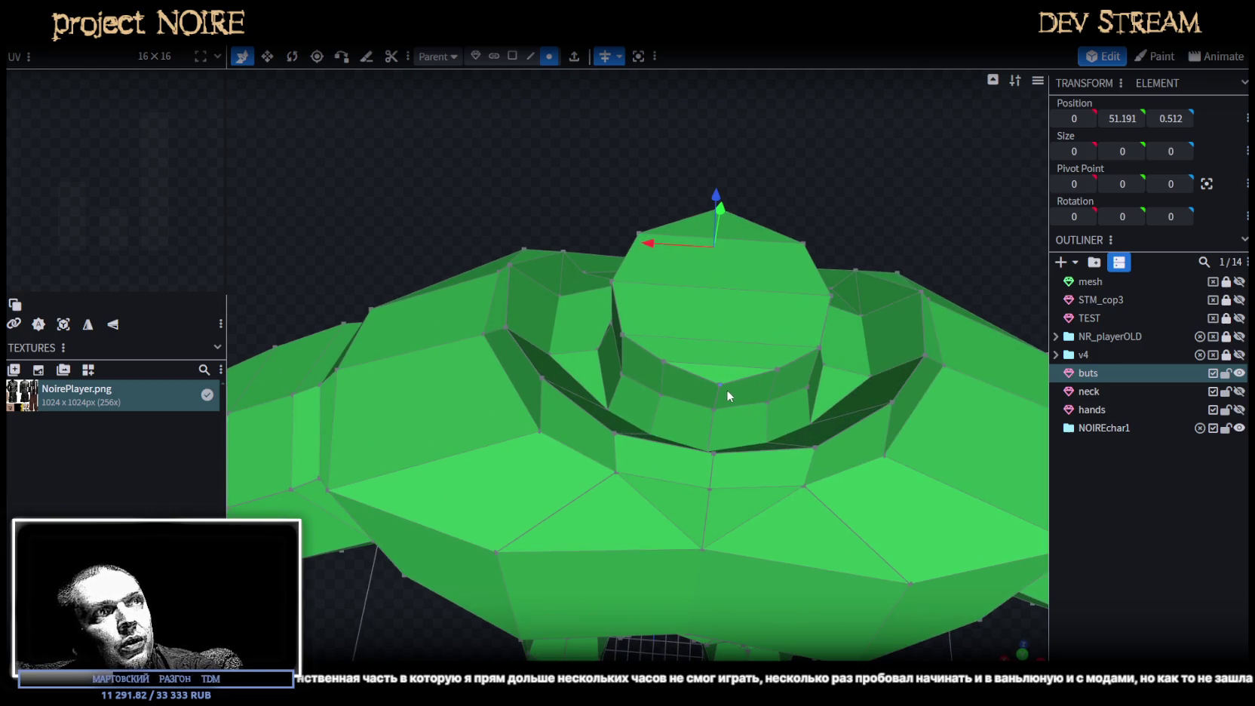
{"action": "left_click", "coordinate": [715, 408]}
{"action": "left_click", "coordinate": [661, 395], "text": "shift"}
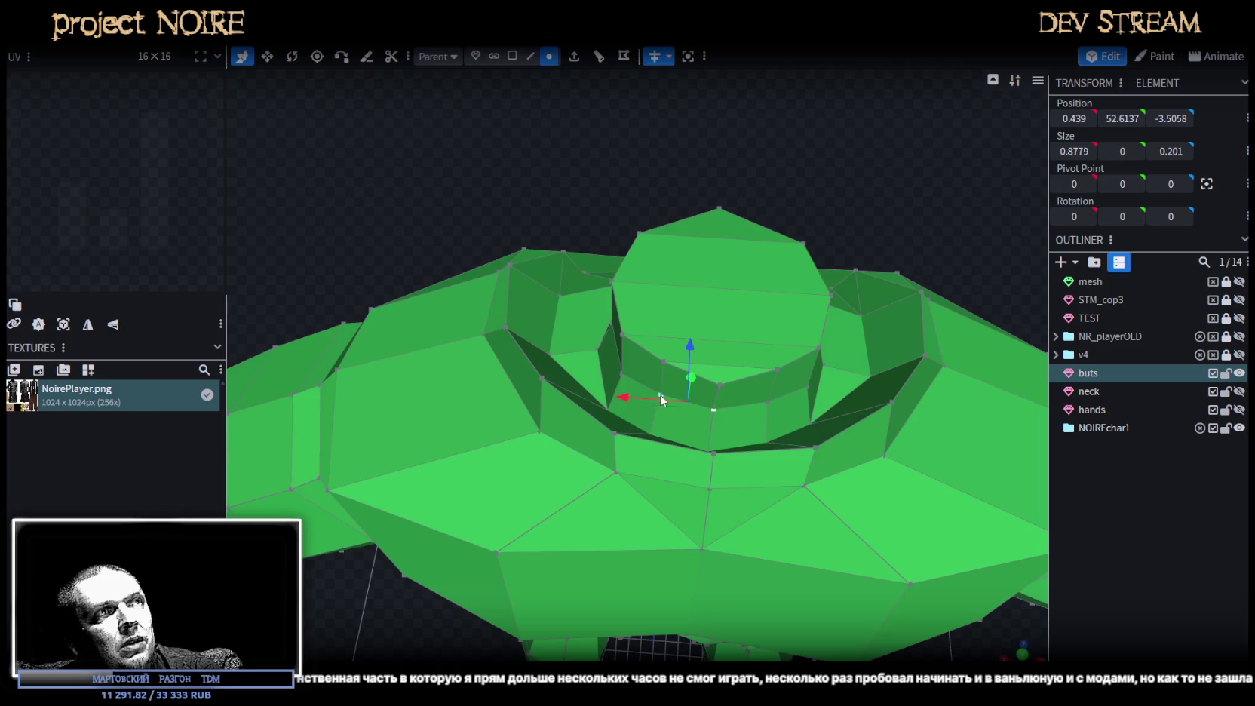
{"action": "left_click", "coordinate": [769, 401], "text": "shift"}
{"action": "right_click", "coordinate": [768, 400]}
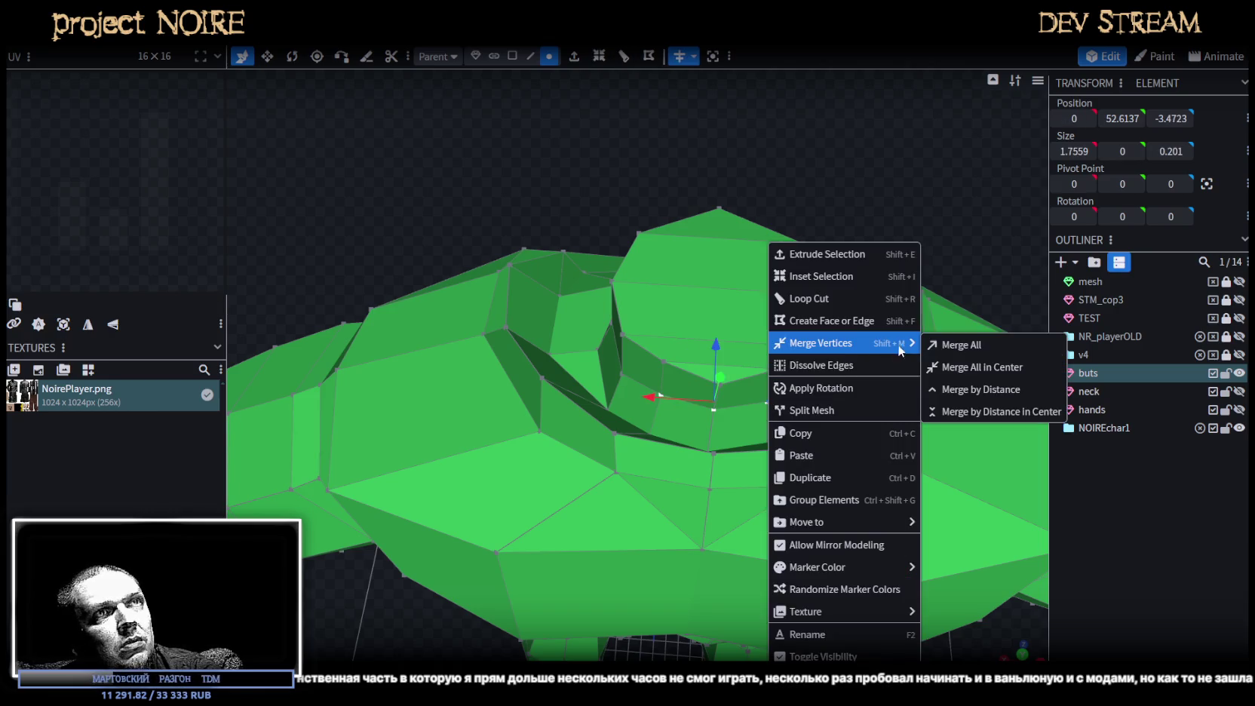
{"action": "left_click", "coordinate": [949, 368]}
Merge the next three neck-ring vertices into their centre.
{"action": "left_click", "coordinate": [664, 362]}
{"action": "left_click", "coordinate": [776, 369], "text": "shift"}
{"action": "left_click", "coordinate": [718, 384], "text": "shift"}
{"action": "right_click", "coordinate": [718, 385]}
{"action": "left_click", "coordinate": [929, 365]}
{"action": "mouse_move", "coordinate": [918, 361]}
{"action": "left_mouse_down"}
{"action": "mouse_move", "coordinate": [762, 217]}
{"action": "mouse_move", "coordinate": [765, 203]}
{"action": "mouse_move", "coordinate": [812, 211]}
{"action": "mouse_move", "coordinate": [701, 314]}
{"action": "mouse_move", "coordinate": [848, 239]}
{"action": "mouse_move", "coordinate": [805, 216]}
{"action": "mouse_move", "coordinate": [830, 279]}
{"action": "mouse_move", "coordinate": [573, 113]}
{"action": "left_mouse_up"}
{"action": "left_click", "coordinate": [638, 360]}
Select the connected neck-top faces and add a loop cut across them.
{"action": "left_click", "coordinate": [513, 56]}
{"action": "left_click", "coordinate": [622, 322]}
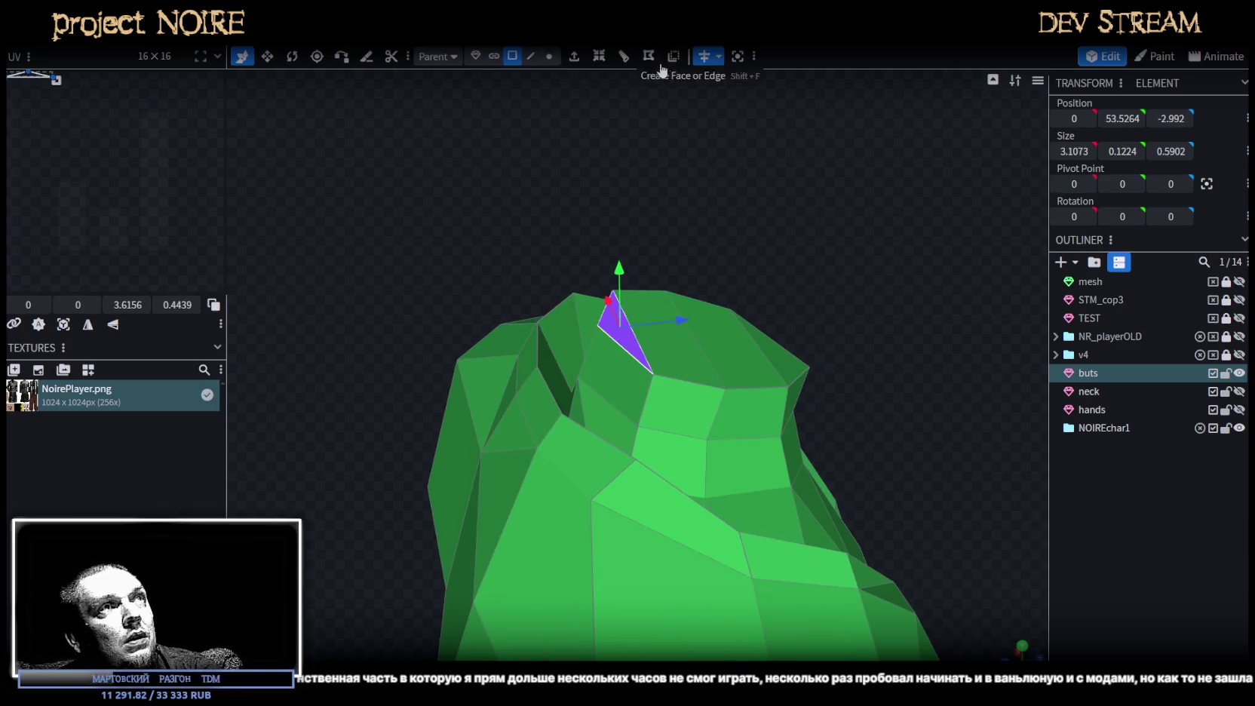
{"action": "mouse_move", "coordinate": [679, 151]}
{"action": "left_mouse_down"}
{"action": "mouse_move", "coordinate": [721, 270]}
{"action": "mouse_move", "coordinate": [681, 278]}
{"action": "left_mouse_up"}
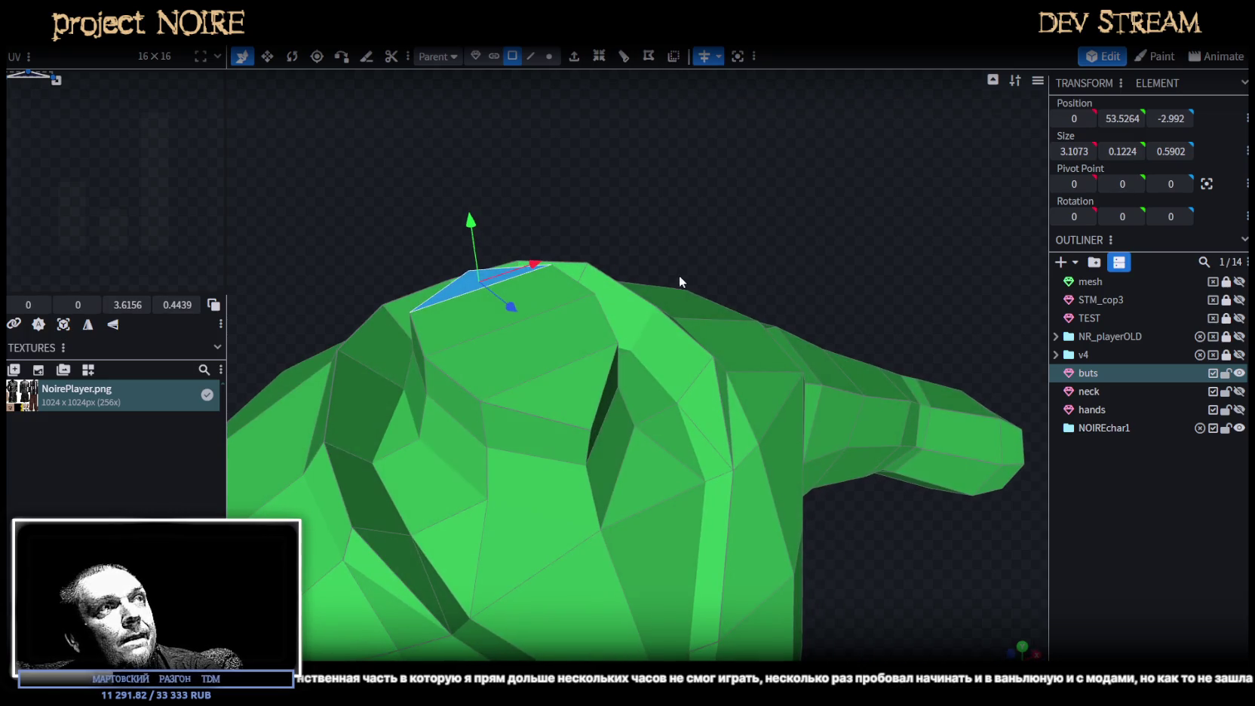
{"action": "double_click", "coordinate": [528, 377]}
{"action": "left_click_drag", "start_coordinate": [802, 238], "coordinate": [840, 259]}
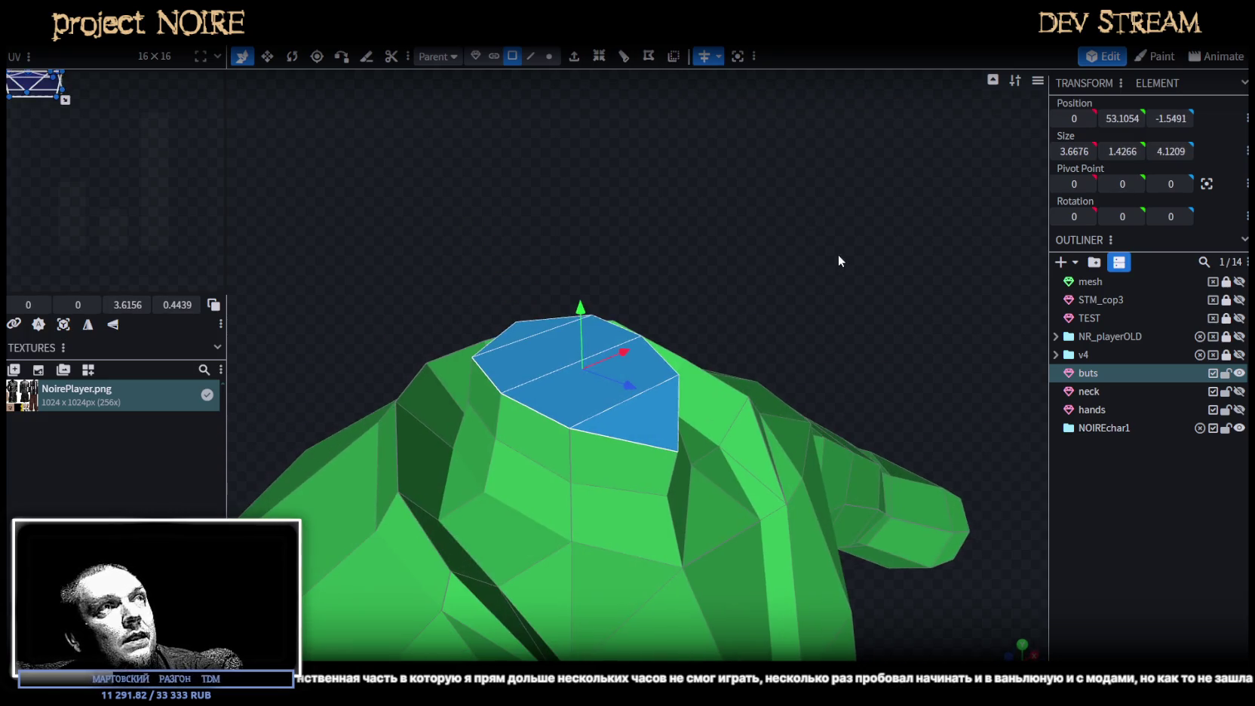
{"action": "left_click", "coordinate": [625, 66]}
{"action": "left_click_drag", "start_coordinate": [684, 232], "coordinate": [704, 239]}
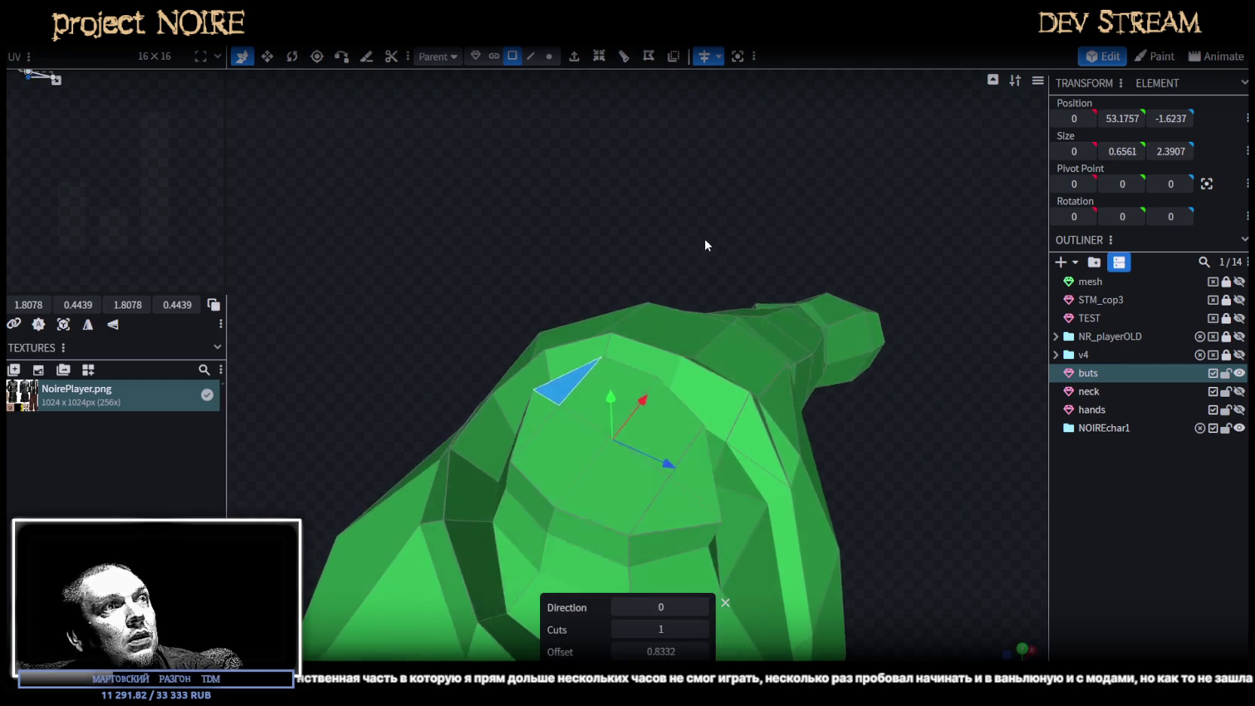
Merge the selected vertices to their centre and raise the merged vertex by 0.5.
{"action": "left_click", "coordinate": [549, 57]}
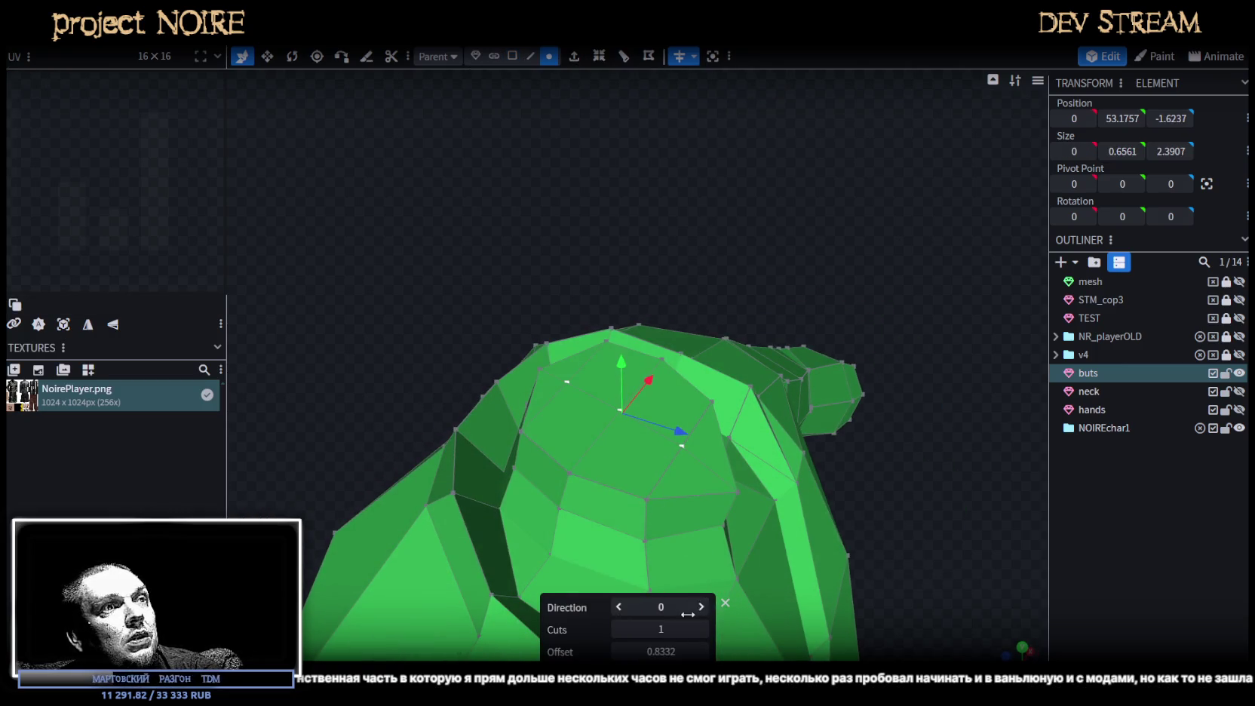
{"action": "right_click", "coordinate": [681, 452]}
{"action": "left_click", "coordinate": [883, 368]}
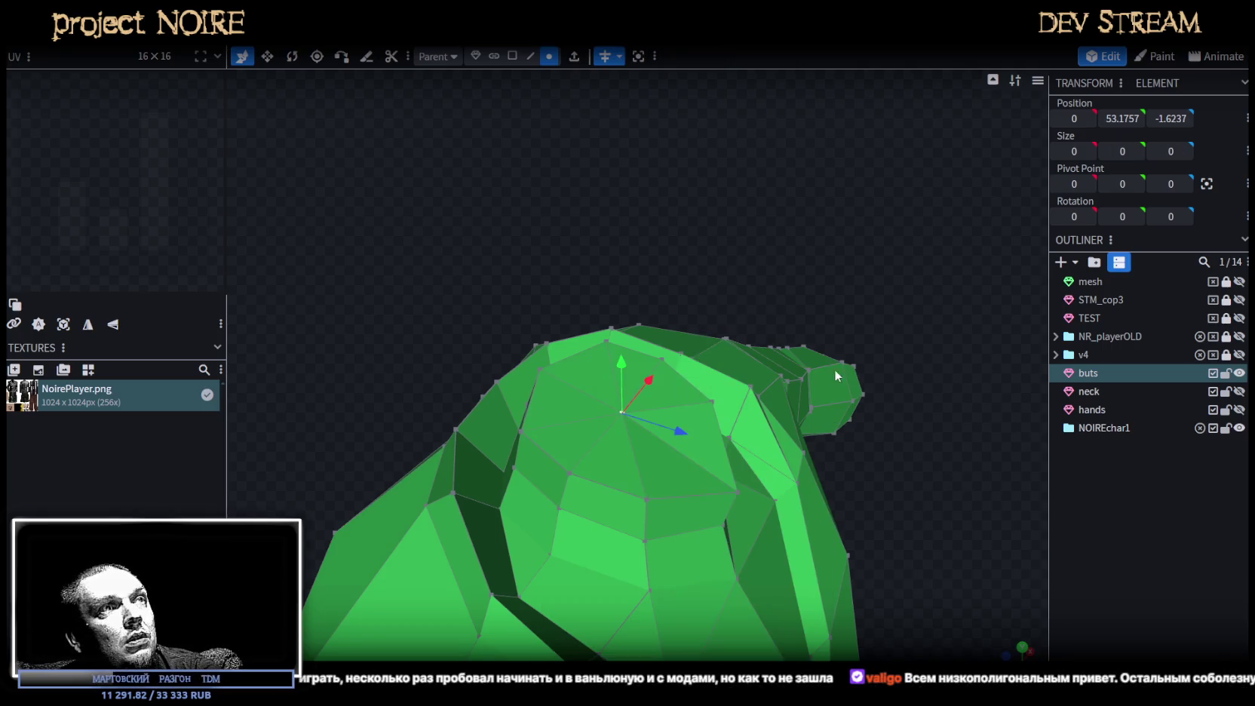
{"action": "mouse_move", "coordinate": [621, 361]}
{"action": "left_mouse_down"}
{"action": "mouse_move", "coordinate": [722, 185]}
{"action": "mouse_move", "coordinate": [673, 178]}
{"action": "left_mouse_up"}
Move another neck vertex down and forward.
{"action": "left_click", "coordinate": [539, 323]}
{"action": "left_click_drag", "start_coordinate": [542, 263], "coordinate": [538, 243]}
{"action": "mouse_move", "coordinate": [691, 385]}
{"action": "left_mouse_down"}
{"action": "mouse_move", "coordinate": [719, 347]}
{"action": "mouse_move", "coordinate": [638, 395]}
{"action": "mouse_move", "coordinate": [525, 386]}
{"action": "mouse_move", "coordinate": [738, 346]}
{"action": "mouse_move", "coordinate": [787, 322]}
{"action": "mouse_move", "coordinate": [897, 382]}
{"action": "mouse_move", "coordinate": [1052, 397]}
{"action": "mouse_move", "coordinate": [1032, 375]}
{"action": "mouse_move", "coordinate": [862, 369]}
{"action": "mouse_move", "coordinate": [759, 333]}
{"action": "mouse_move", "coordinate": [613, 378]}
{"action": "mouse_move", "coordinate": [773, 316]}
{"action": "left_mouse_up"}
{"action": "left_click", "coordinate": [512, 56]}
{"action": "mouse_move", "coordinate": [628, 190]}
{"action": "left_mouse_down"}
{"action": "mouse_move", "coordinate": [515, 282]}
{"action": "mouse_move", "coordinate": [566, 272]}
{"action": "left_mouse_up"}
Raise the neck-top faces by 0.4 and push the neck-top block one unit forward.
{"action": "left_click", "coordinate": [562, 332]}
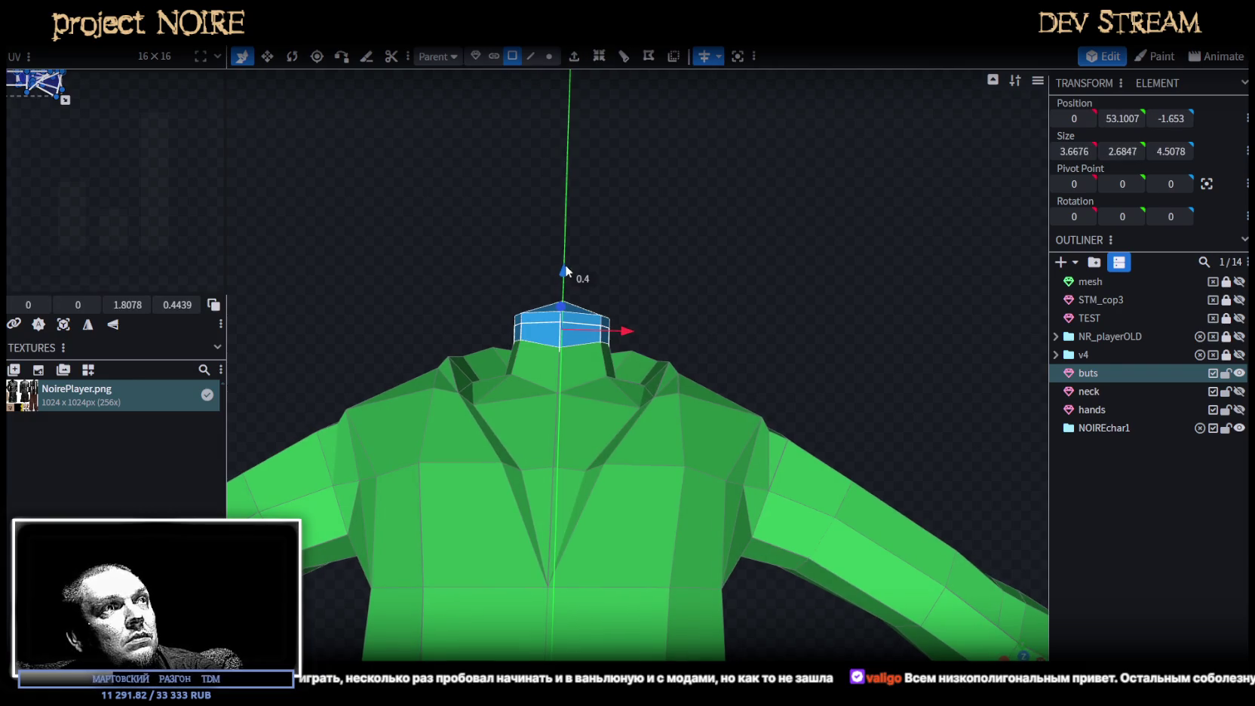
{"action": "mouse_move", "coordinate": [641, 281]}
{"action": "left_mouse_down"}
{"action": "mouse_move", "coordinate": [627, 306]}
{"action": "mouse_move", "coordinate": [616, 242]}
{"action": "left_mouse_up"}
{"action": "left_click_drag", "start_coordinate": [532, 270], "coordinate": [581, 303]}
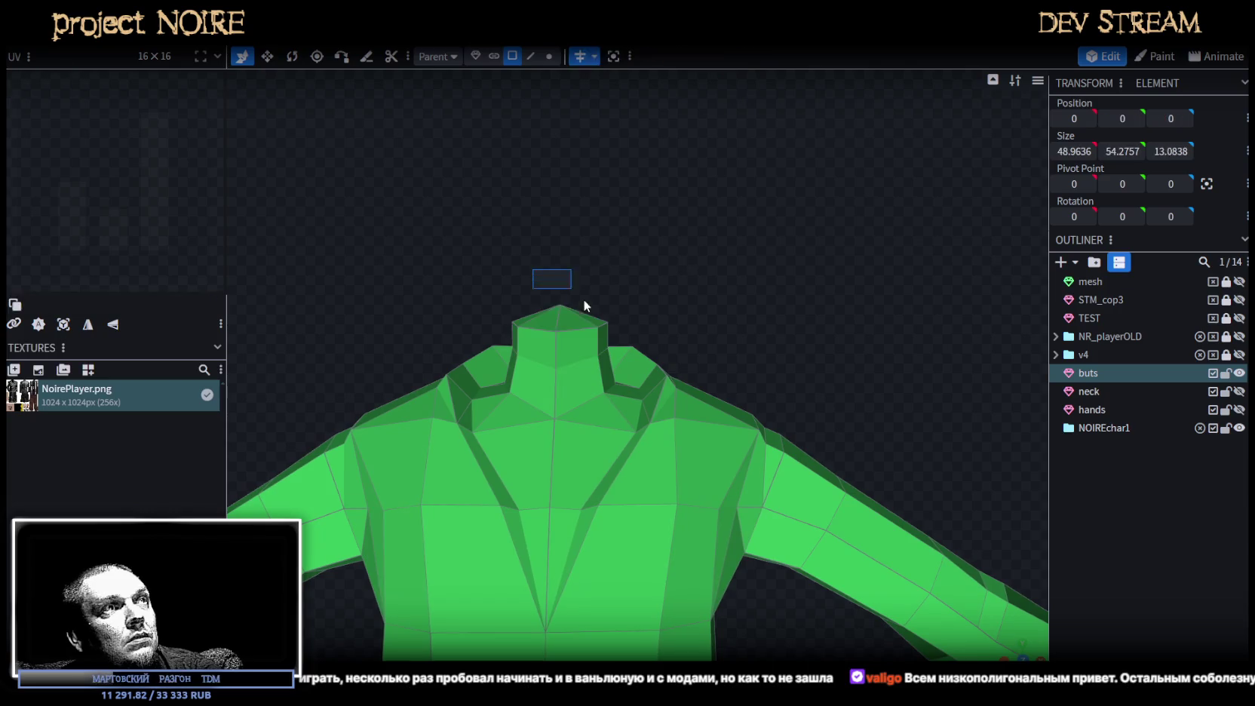
{"action": "left_click_drag", "start_coordinate": [581, 252], "coordinate": [592, 302]}
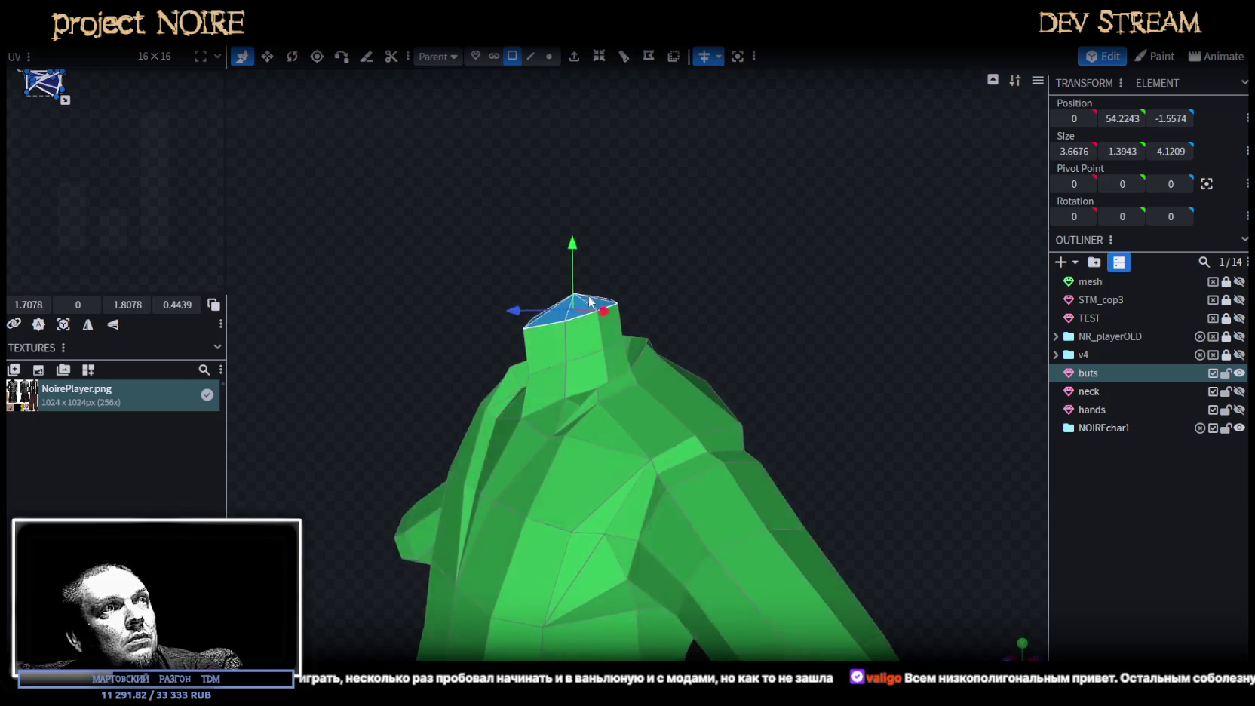
{"action": "mouse_move", "coordinate": [511, 311]}
{"action": "left_mouse_down"}
{"action": "mouse_move", "coordinate": [656, 329]}
{"action": "mouse_move", "coordinate": [752, 291]}
{"action": "left_mouse_up"}
{"action": "left_click_drag", "start_coordinate": [476, 266], "coordinate": [647, 330]}
{"action": "left_click_drag", "start_coordinate": [749, 323], "coordinate": [504, 340]}
{"action": "mouse_move", "coordinate": [581, 258]}
{"action": "left_mouse_down"}
{"action": "mouse_move", "coordinate": [826, 247]}
{"action": "mouse_move", "coordinate": [706, 246]}
{"action": "mouse_move", "coordinate": [548, 295]}
{"action": "left_mouse_up"}
Fine-tune the neck-top face: move it forward, lower it 0.6, then raise it 0.3.
{"action": "left_click", "coordinate": [571, 286]}
{"action": "left_click_drag", "start_coordinate": [481, 316], "coordinate": [471, 319]}
{"action": "left_click_drag", "start_coordinate": [536, 251], "coordinate": [536, 269]}
{"action": "left_click", "coordinate": [641, 260]}
{"action": "mouse_move", "coordinate": [635, 273]}
{"action": "left_mouse_down"}
{"action": "mouse_move", "coordinate": [637, 284]}
{"action": "mouse_move", "coordinate": [596, 299]}
{"action": "mouse_move", "coordinate": [581, 288]}
{"action": "mouse_move", "coordinate": [500, 317]}
{"action": "left_mouse_up"}
{"action": "left_click", "coordinate": [531, 306]}
{"action": "mouse_move", "coordinate": [557, 266]}
{"action": "left_mouse_down"}
{"action": "mouse_move", "coordinate": [739, 266]}
{"action": "mouse_move", "coordinate": [554, 93]}
{"action": "left_mouse_up"}
In vertex mode, nudge one neck-base vertex along depth, then clear the selection.
{"action": "left_click", "coordinate": [550, 56]}
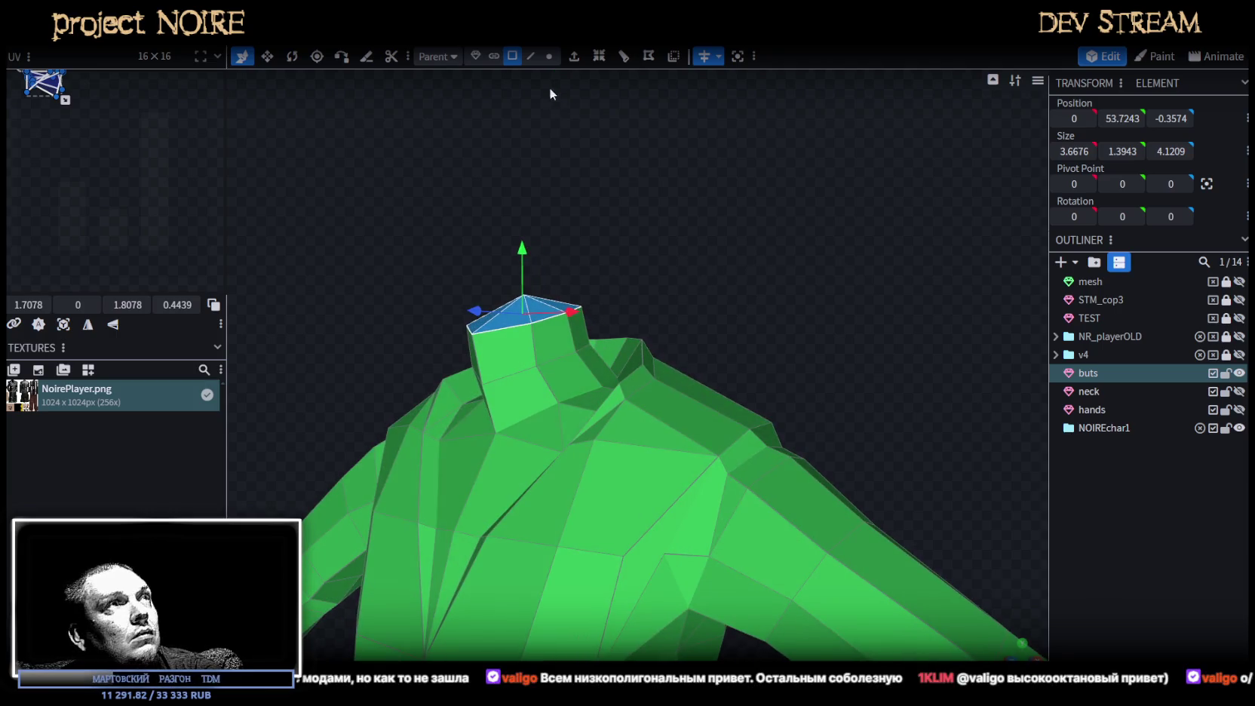
{"action": "left_click", "coordinate": [479, 384]}
{"action": "left_click_drag", "start_coordinate": [427, 387], "coordinate": [424, 388]}
{"action": "left_click_drag", "start_coordinate": [752, 307], "coordinate": [985, 474]}
{"action": "left_click", "coordinate": [928, 545]}
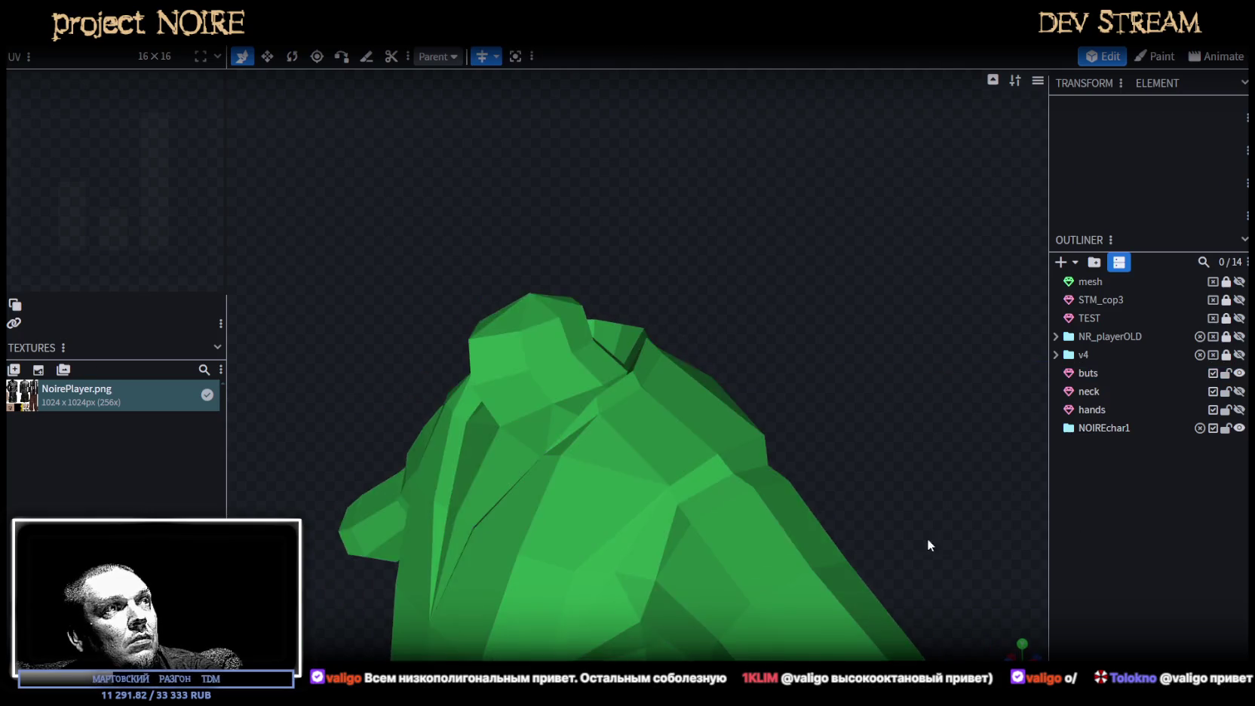
On the buts mesh, select the ring of faces around one sleeve opening.
{"action": "left_click_drag", "start_coordinate": [926, 538], "coordinate": [1013, 418]}
{"action": "scroll", "coordinate": [615, 360], "scroll_direction": "up", "scroll_amount": 2}
{"action": "left_click", "coordinate": [620, 363]}
{"action": "mouse_move", "coordinate": [621, 363]}
{"action": "left_mouse_down"}
{"action": "mouse_move", "coordinate": [746, 514]}
{"action": "mouse_move", "coordinate": [749, 439]}
{"action": "mouse_move", "coordinate": [675, 498]}
{"action": "mouse_move", "coordinate": [697, 480]}
{"action": "mouse_move", "coordinate": [663, 461]}
{"action": "mouse_move", "coordinate": [611, 467]}
{"action": "left_mouse_up"}
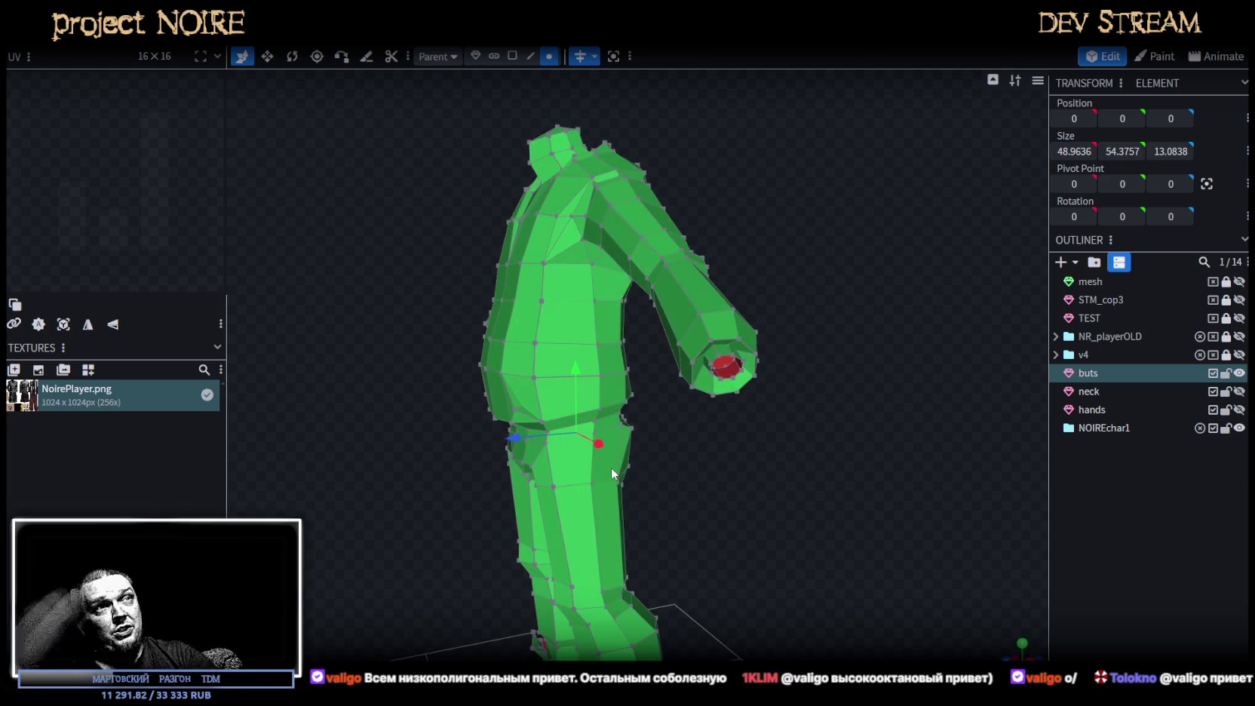
{"action": "mouse_move", "coordinate": [659, 455]}
{"action": "left_mouse_down"}
{"action": "mouse_move", "coordinate": [838, 437]}
{"action": "mouse_move", "coordinate": [838, 463]}
{"action": "left_mouse_up"}
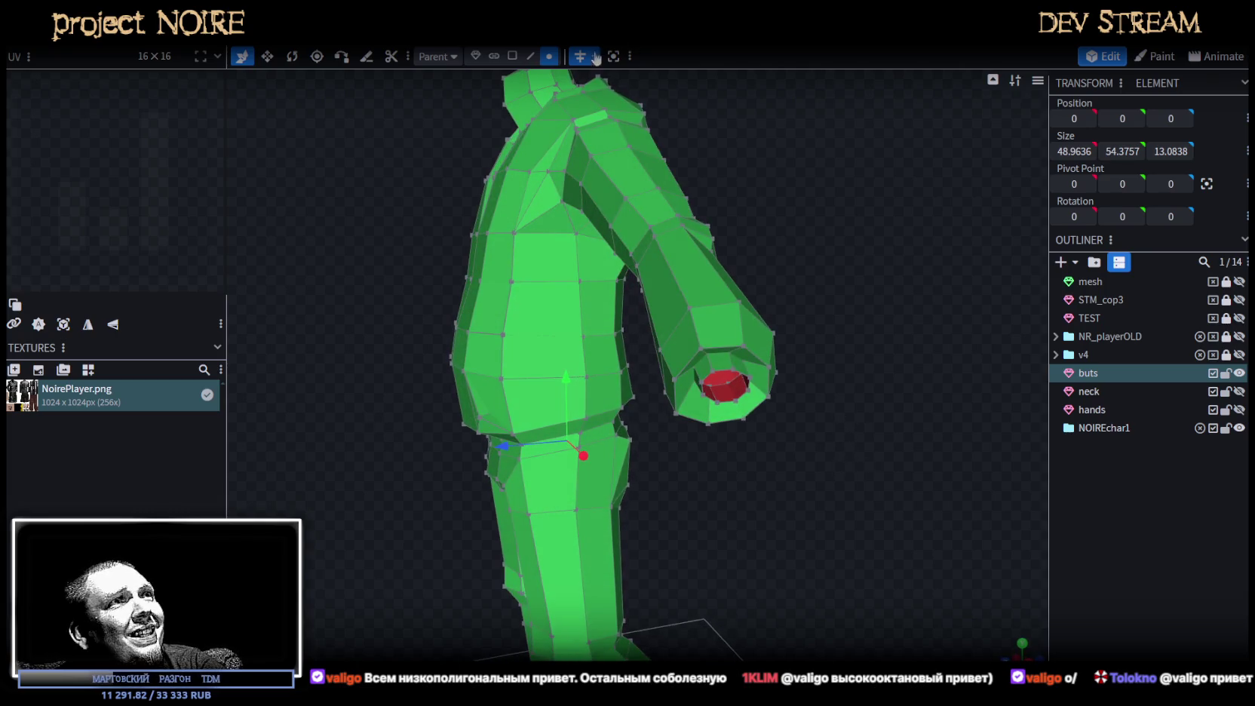
{"action": "left_click", "coordinate": [512, 56]}
{"action": "left_click", "coordinate": [746, 362]}
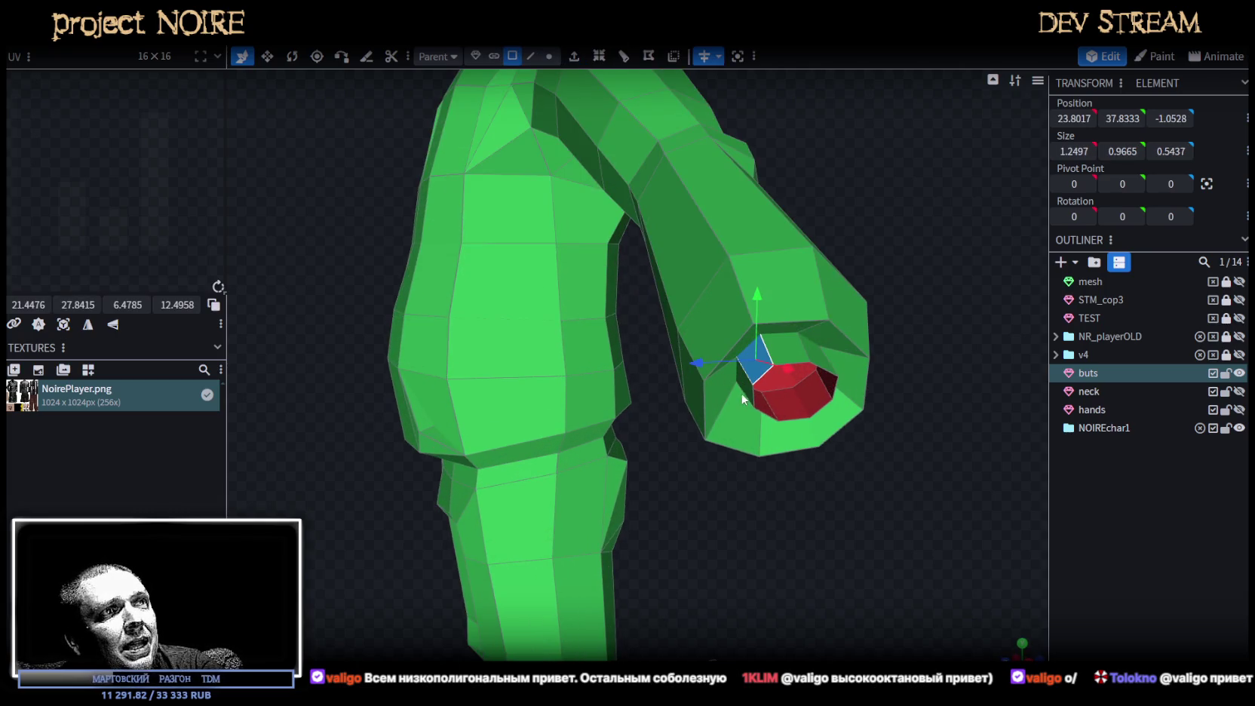
{"action": "left_click", "coordinate": [784, 407], "text": "shift"}
{"action": "left_click", "coordinate": [832, 389], "text": "shift"}
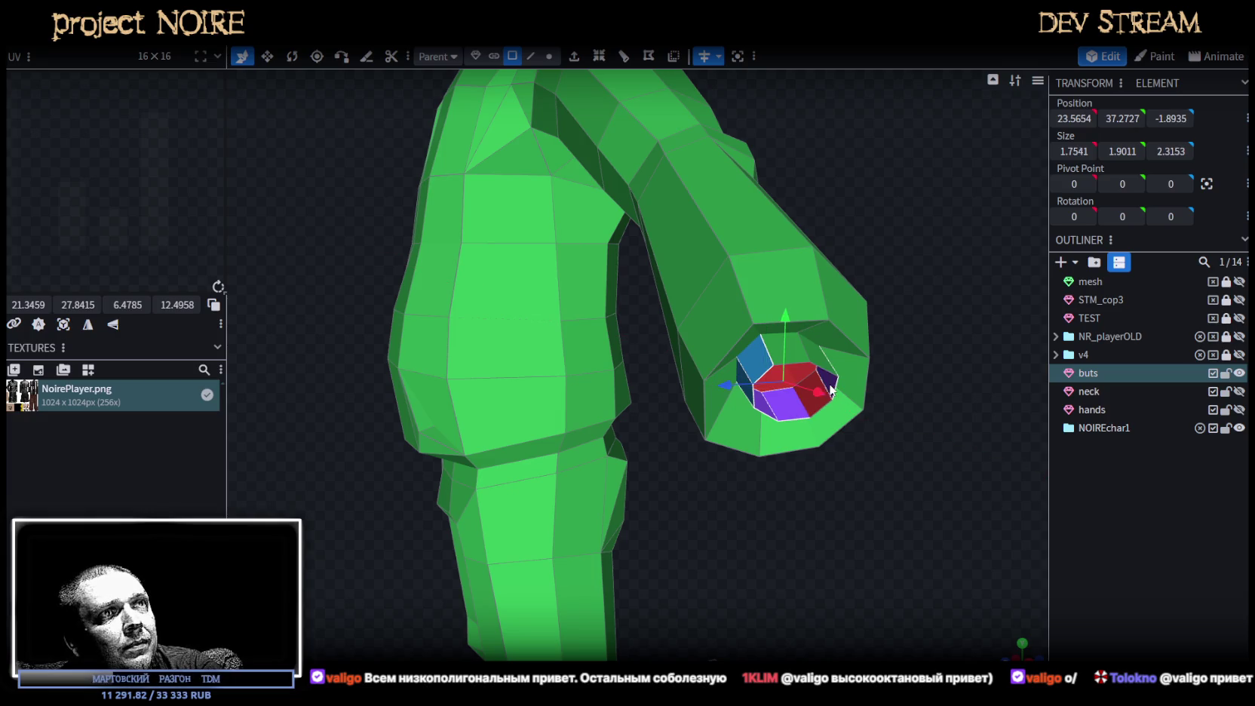
{"action": "left_click", "coordinate": [822, 367], "text": "shift"}
{"action": "left_click", "coordinate": [814, 407], "text": "shift"}
{"action": "left_click", "coordinate": [781, 396], "text": "shift"}
Scale the sleeve-opening ring up by about 0.2 to widen the cuff.
{"action": "key", "text": "v"}
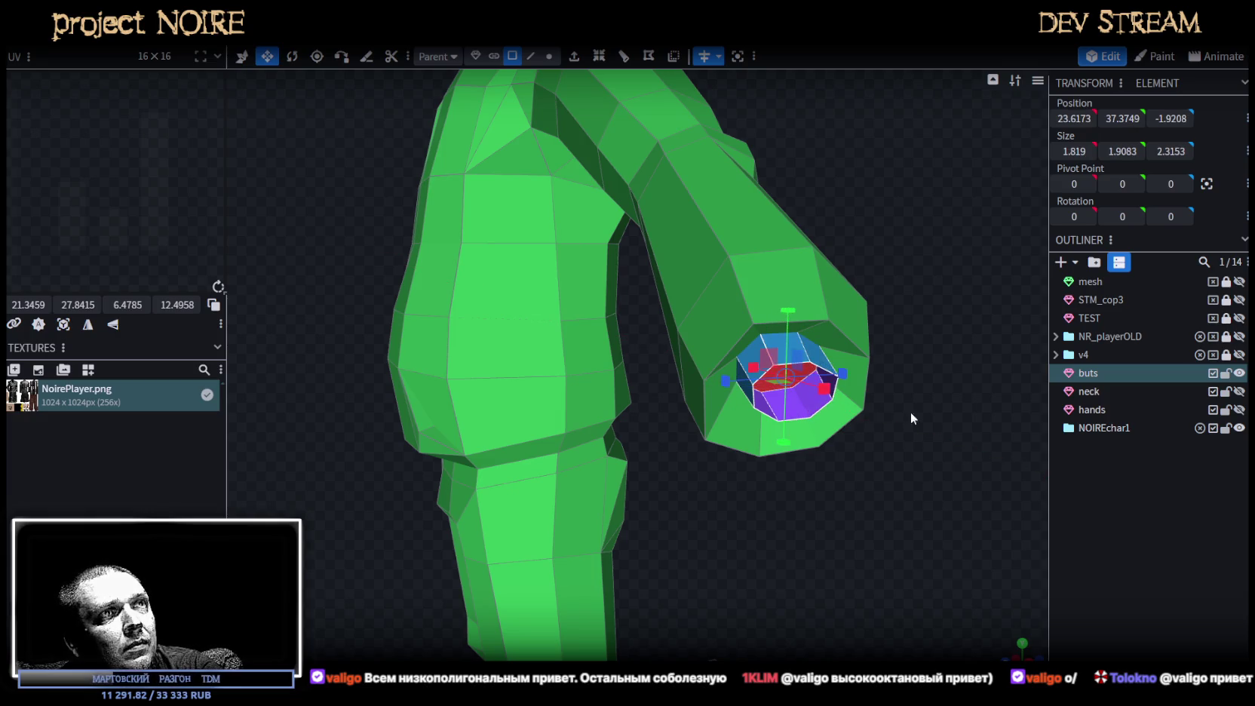
{"action": "left_click_drag", "start_coordinate": [892, 406], "coordinate": [926, 409]}
{"action": "left_click_drag", "start_coordinate": [667, 267], "coordinate": [623, 269]}
{"action": "mouse_move", "coordinate": [827, 375]}
{"action": "left_mouse_down"}
{"action": "mouse_move", "coordinate": [907, 381]}
{"action": "mouse_move", "coordinate": [750, 362]}
{"action": "left_mouse_up"}
{"action": "scroll", "coordinate": [873, 368], "scroll_direction": "up", "scroll_amount": 5}
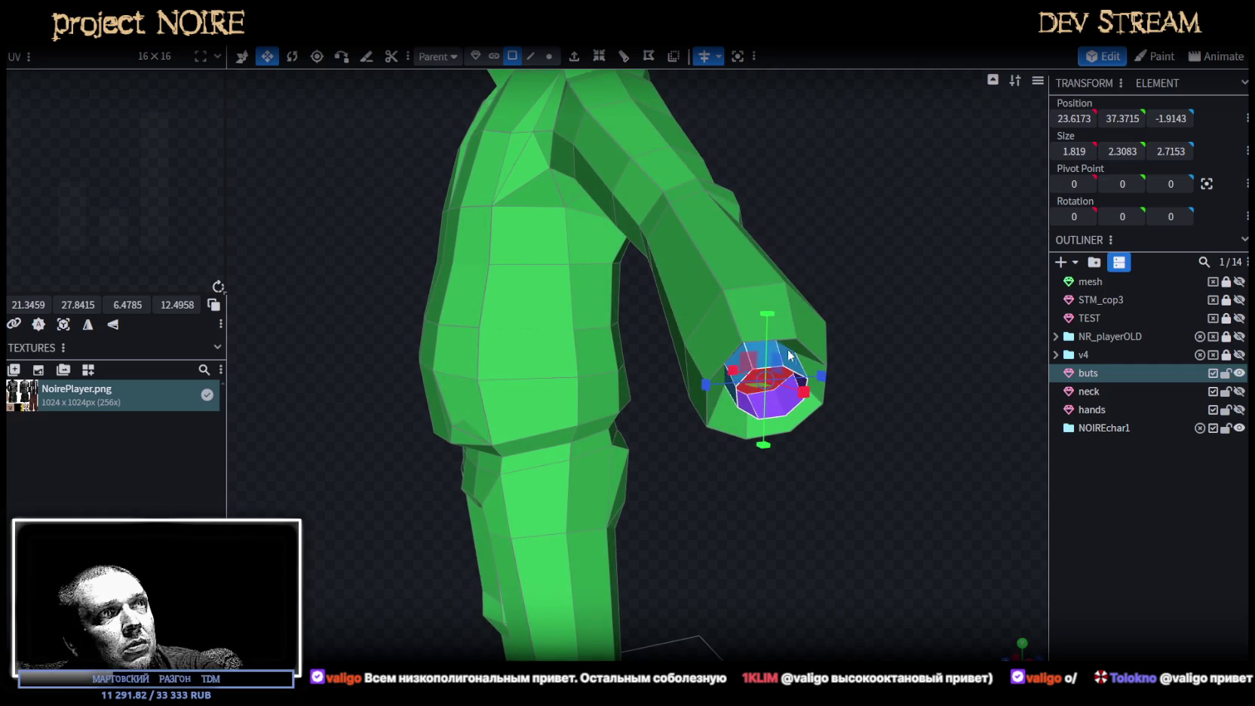
{"action": "mouse_move", "coordinate": [747, 357]}
{"action": "left_mouse_down"}
{"action": "mouse_move", "coordinate": [864, 413]}
{"action": "mouse_move", "coordinate": [1009, 426]}
{"action": "left_mouse_up"}
{"action": "scroll", "coordinate": [860, 405], "scroll_direction": "down", "scroll_amount": 2}
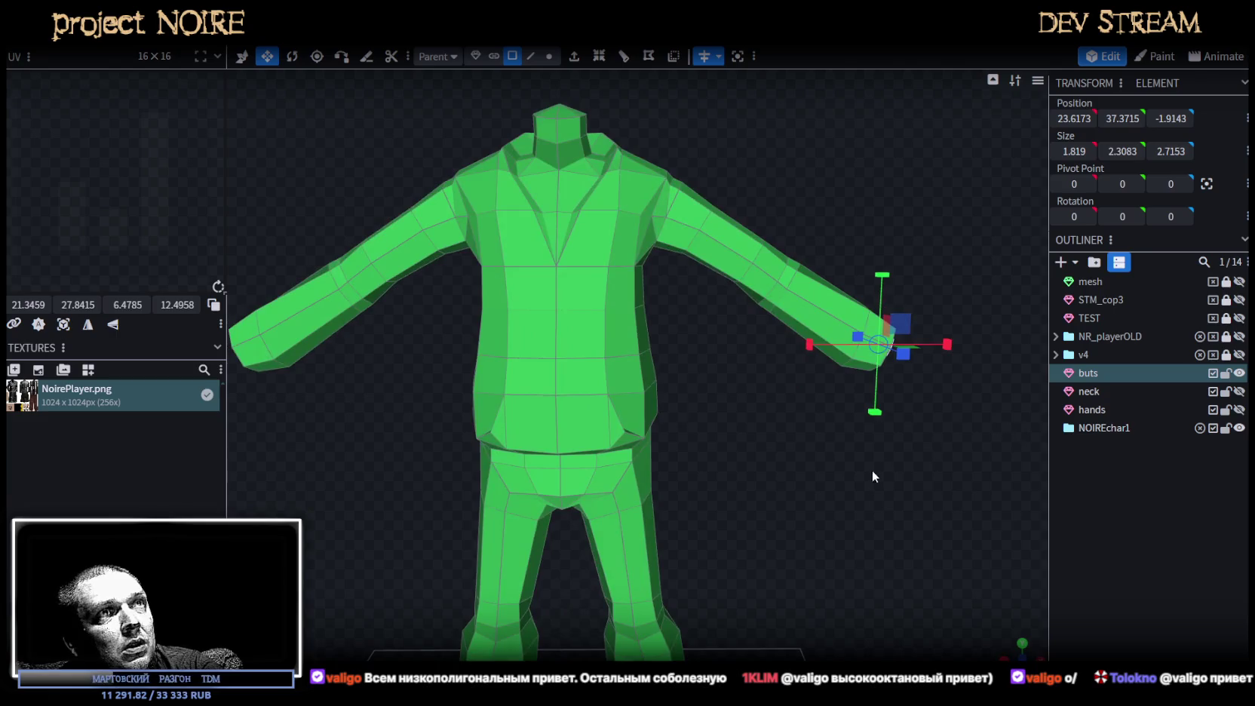
{"action": "scroll", "coordinate": [890, 277], "scroll_direction": "up", "scroll_amount": 2}
Move the hand-end vertices one unit toward the body along X and one unit up.
{"action": "left_click", "coordinate": [549, 56]}
{"action": "left_click_drag", "start_coordinate": [897, 418], "coordinate": [741, 242]}
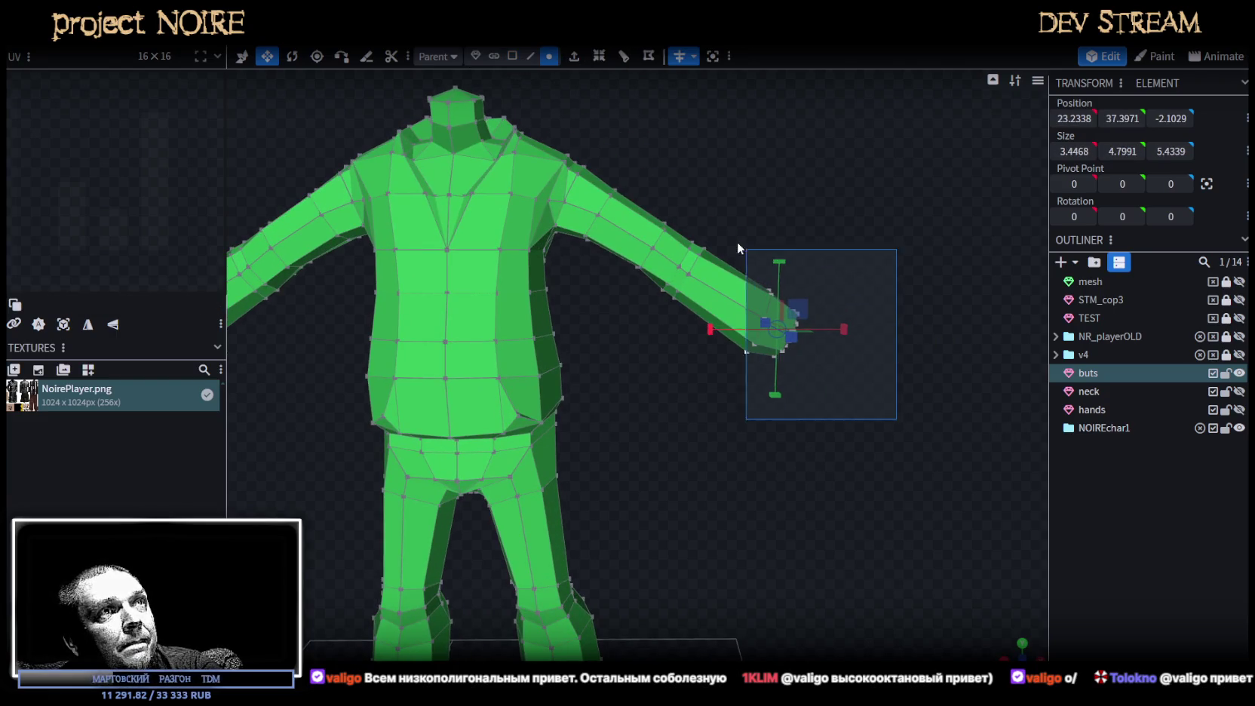
{"action": "key", "text": "v"}
{"action": "left_click_drag", "start_coordinate": [842, 333], "coordinate": [824, 328]}
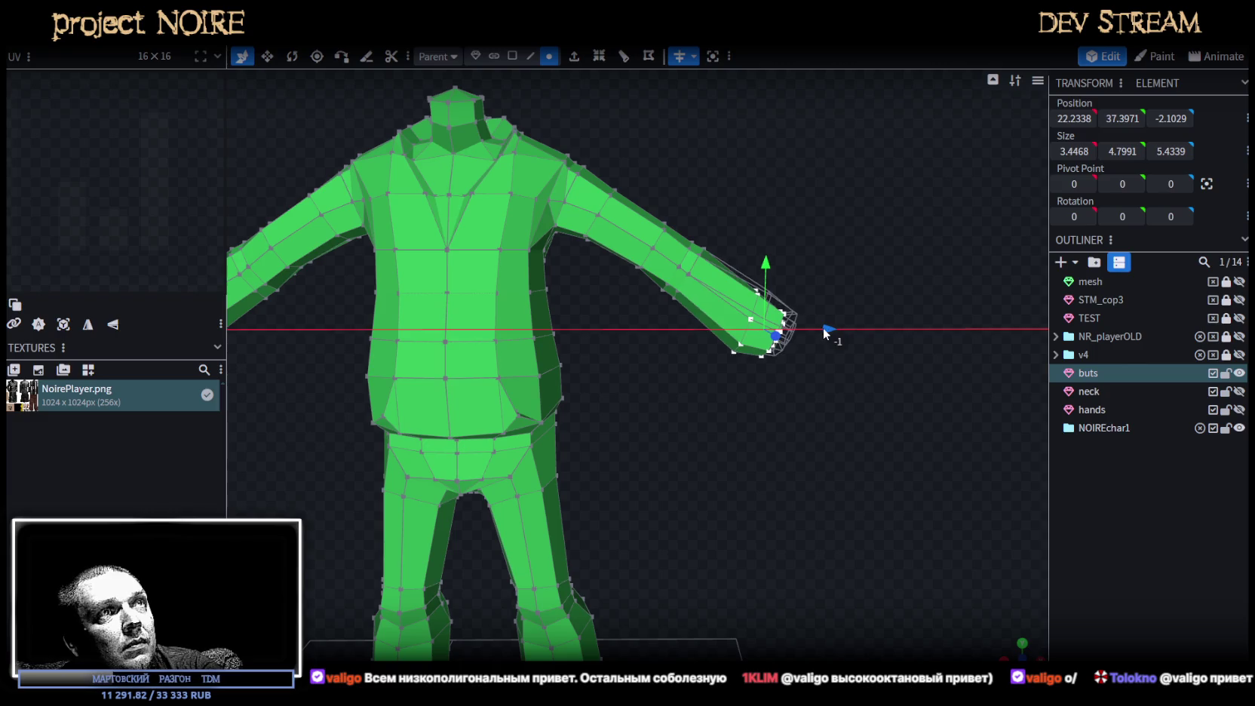
{"action": "left_click_drag", "start_coordinate": [766, 266], "coordinate": [766, 251]}
{"action": "left_click", "coordinate": [1103, 503]}
{"action": "scroll", "coordinate": [749, 464], "scroll_direction": "down", "scroll_amount": 2}
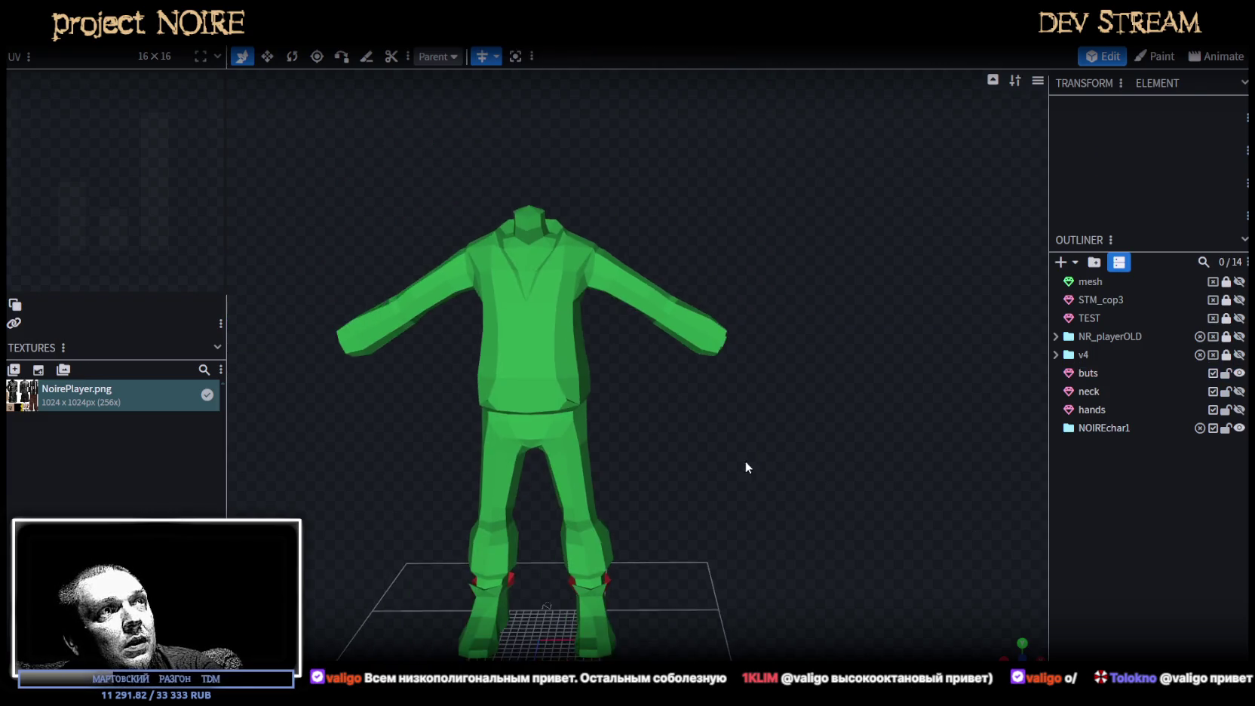
Shift the upper-arm vertex loop about two units along X and one unit higher.
{"action": "left_click_drag", "start_coordinate": [749, 464], "coordinate": [586, 425]}
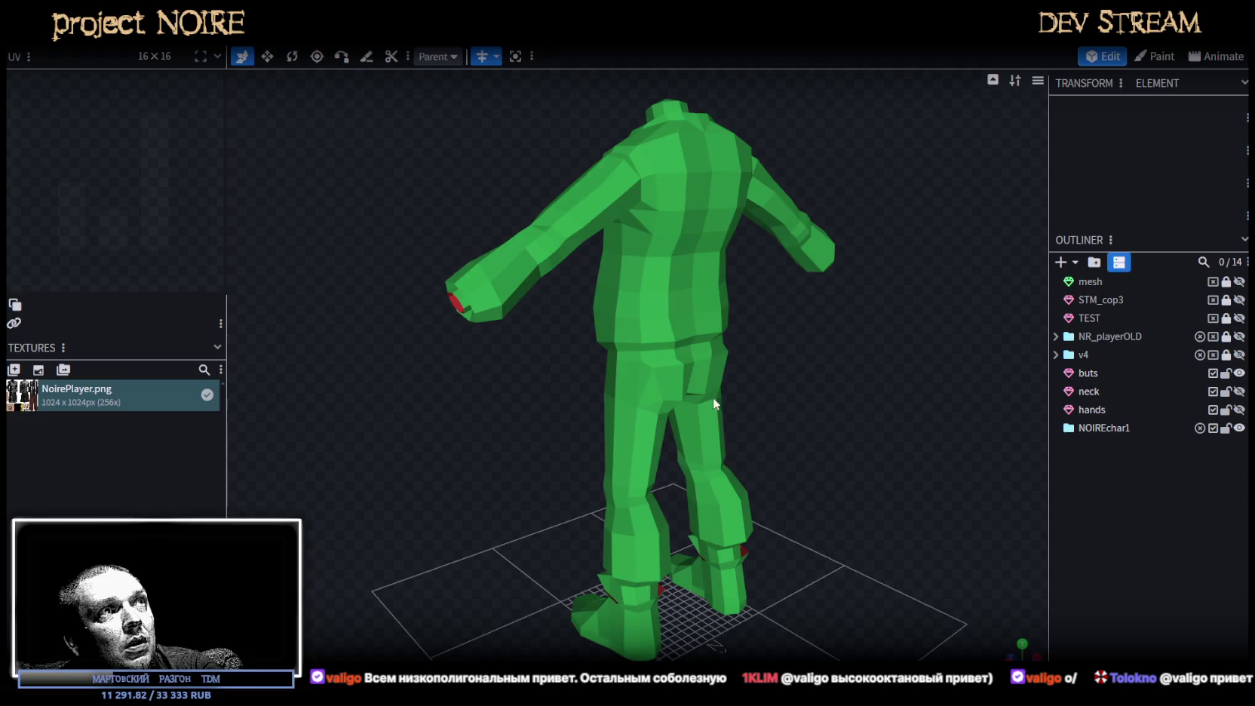
{"action": "left_click", "coordinate": [532, 300]}
{"action": "mouse_move", "coordinate": [586, 424]}
{"action": "left_mouse_down"}
{"action": "mouse_move", "coordinate": [533, 300]}
{"action": "mouse_move", "coordinate": [520, 305]}
{"action": "mouse_move", "coordinate": [615, 318]}
{"action": "mouse_move", "coordinate": [616, 330]}
{"action": "mouse_move", "coordinate": [755, 240]}
{"action": "mouse_move", "coordinate": [730, 194]}
{"action": "left_mouse_up"}
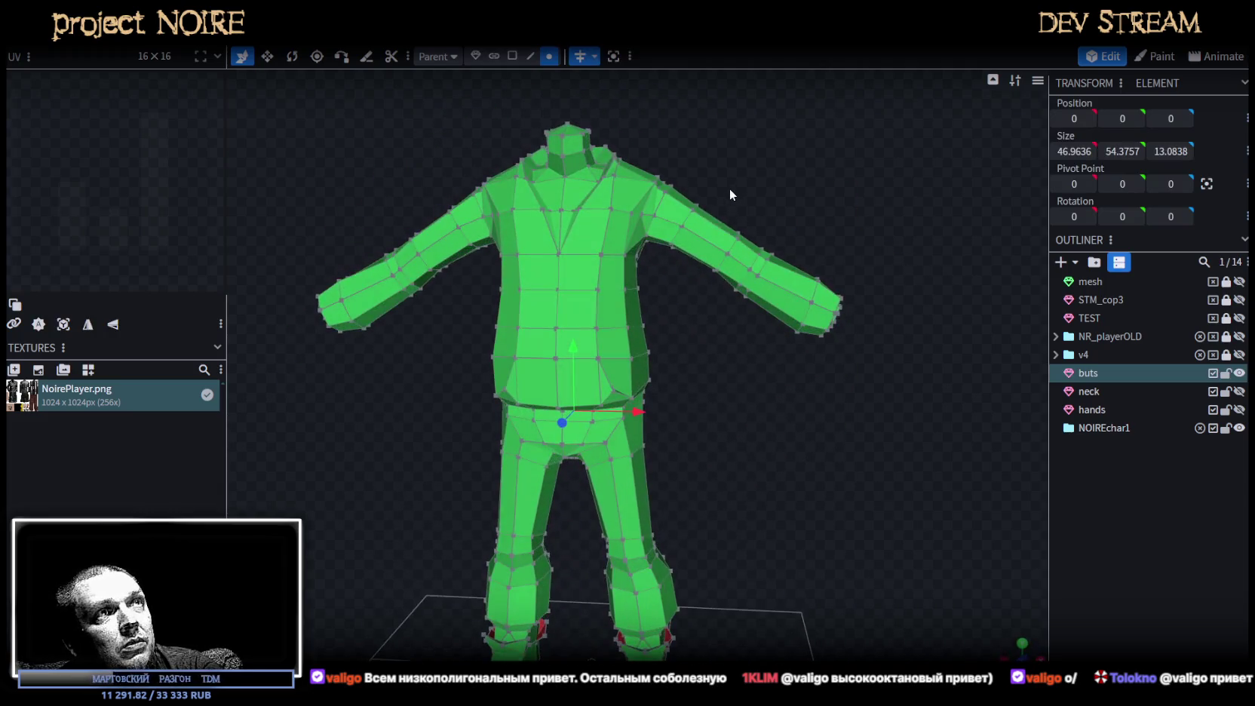
{"action": "mouse_move", "coordinate": [729, 253]}
{"action": "left_mouse_down"}
{"action": "mouse_move", "coordinate": [790, 333]}
{"action": "mouse_move", "coordinate": [598, 302]}
{"action": "mouse_move", "coordinate": [563, 273]}
{"action": "mouse_move", "coordinate": [605, 376]}
{"action": "mouse_move", "coordinate": [526, 314]}
{"action": "left_mouse_up"}
{"action": "left_click_drag", "start_coordinate": [595, 242], "coordinate": [597, 223]}
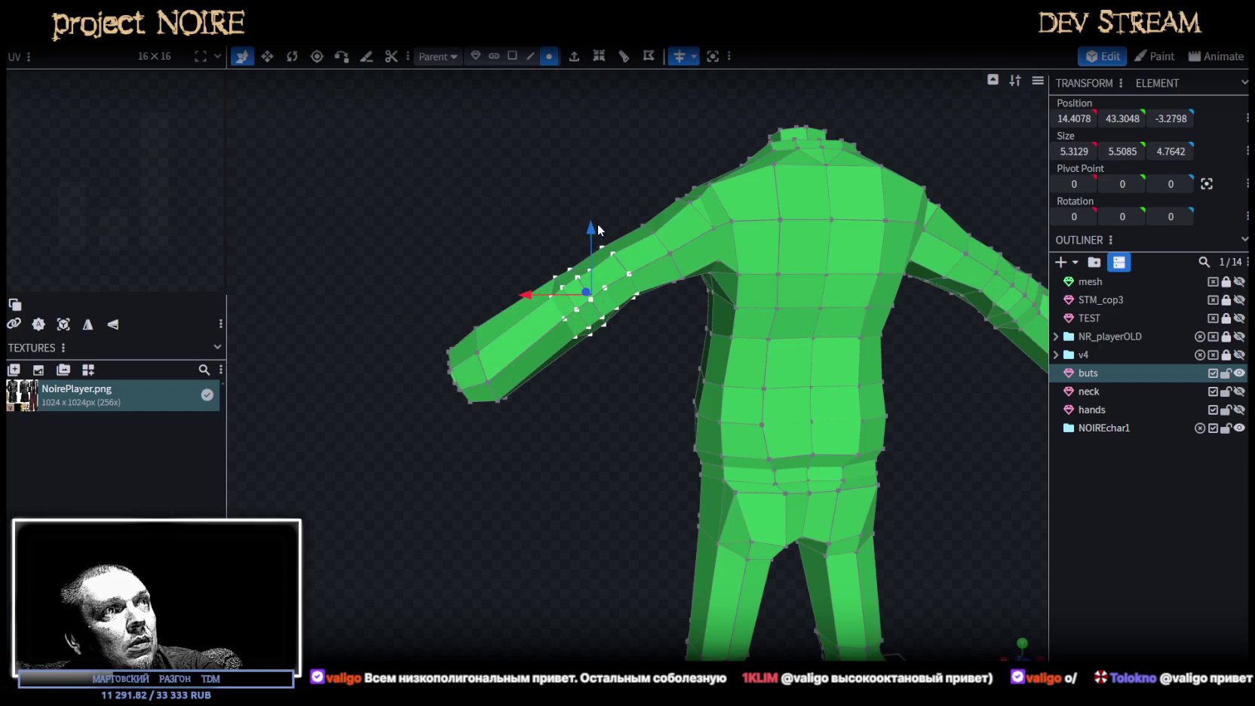
{"action": "left_click_drag", "start_coordinate": [593, 222], "coordinate": [597, 232]}
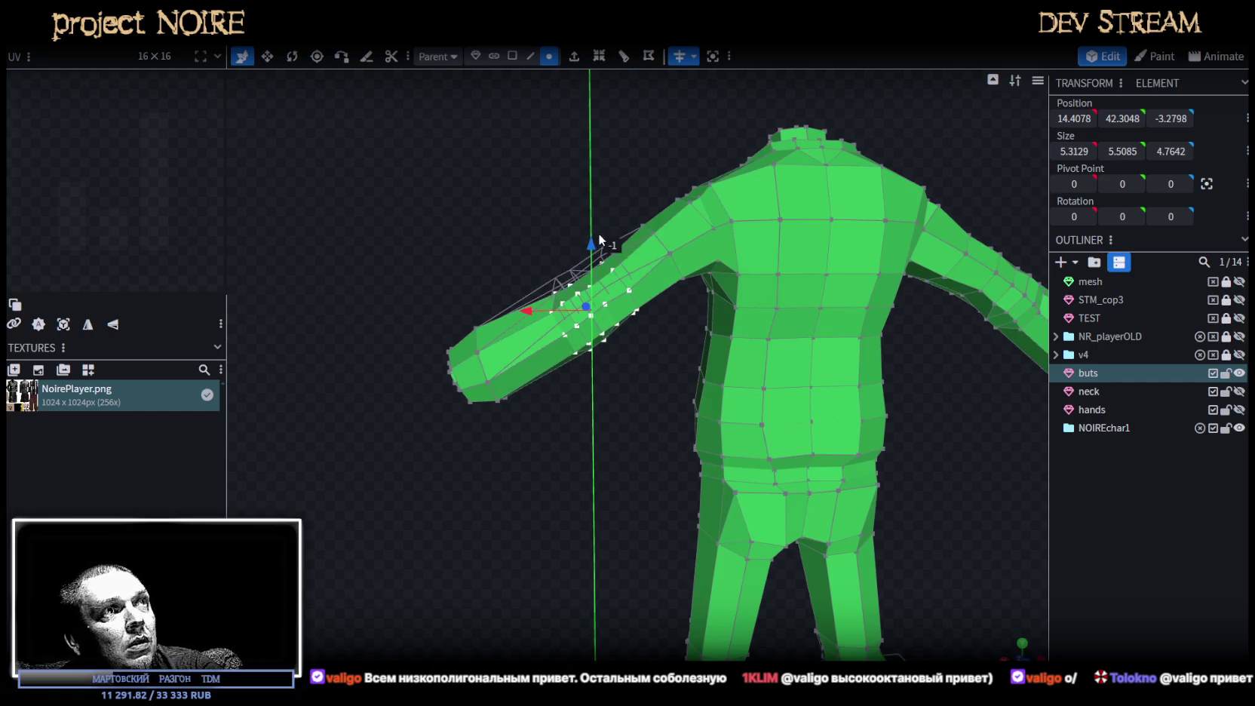
{"action": "left_click_drag", "start_coordinate": [534, 311], "coordinate": [556, 303]}
{"action": "left_click_drag", "start_coordinate": [606, 248], "coordinate": [599, 238]}
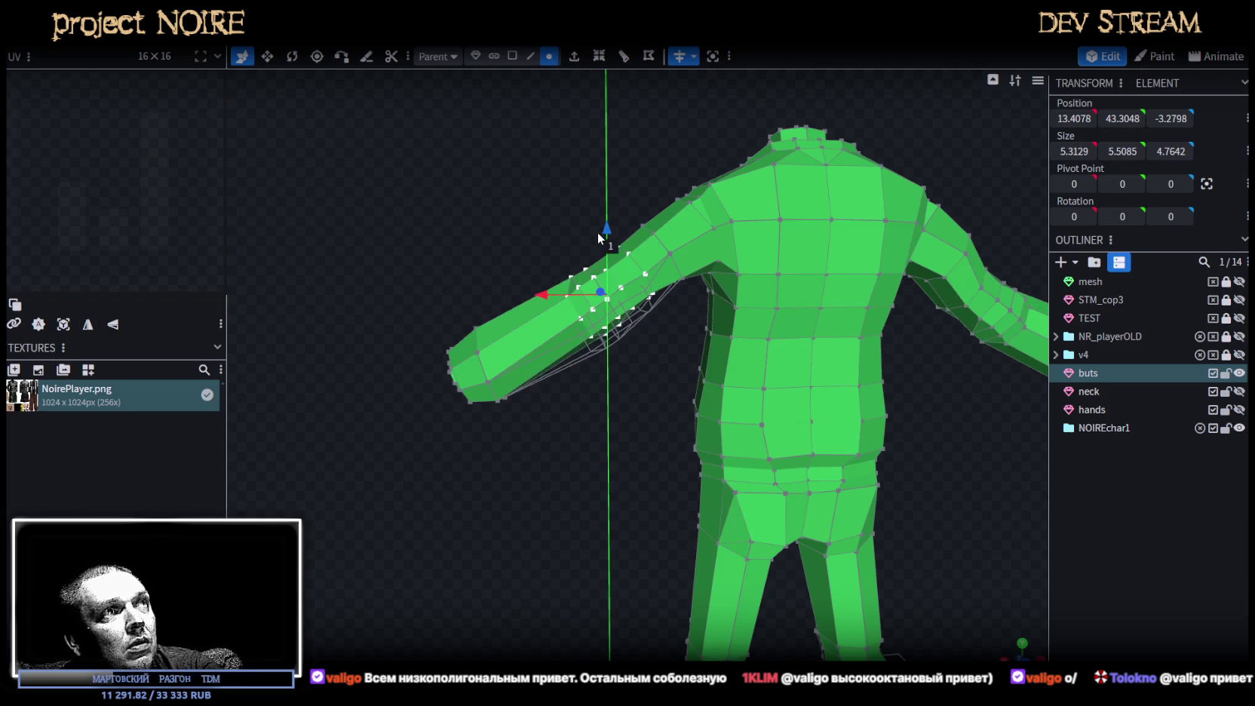
{"action": "left_click", "coordinate": [954, 495]}
Reselect the buts suit mesh and pick an arm vertex from a higher angle.
{"action": "left_click_drag", "start_coordinate": [955, 495], "coordinate": [552, 462]}
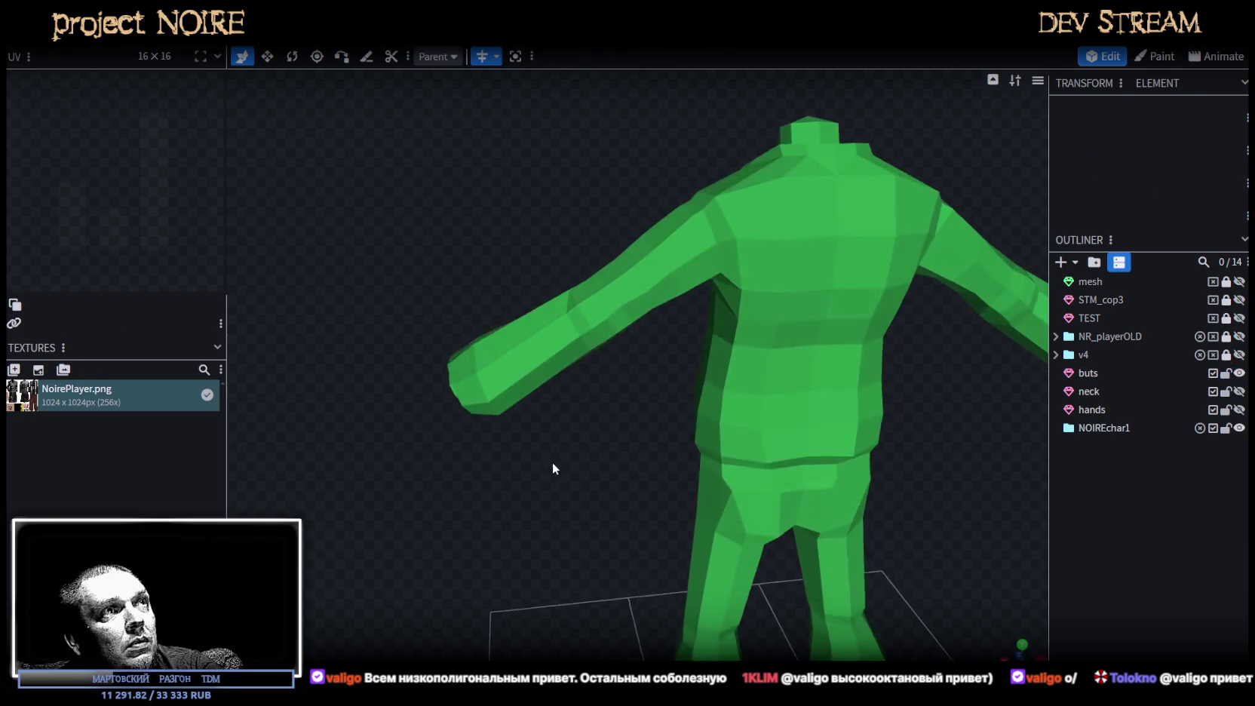
{"action": "left_click", "coordinate": [601, 307]}
{"action": "mouse_move", "coordinate": [459, 334]}
{"action": "left_mouse_down"}
{"action": "mouse_move", "coordinate": [505, 368]}
{"action": "mouse_move", "coordinate": [600, 360]}
{"action": "mouse_move", "coordinate": [769, 271]}
{"action": "mouse_move", "coordinate": [730, 178]}
{"action": "left_mouse_up"}
{"action": "scroll", "coordinate": [745, 240], "scroll_direction": "up", "scroll_amount": 5}
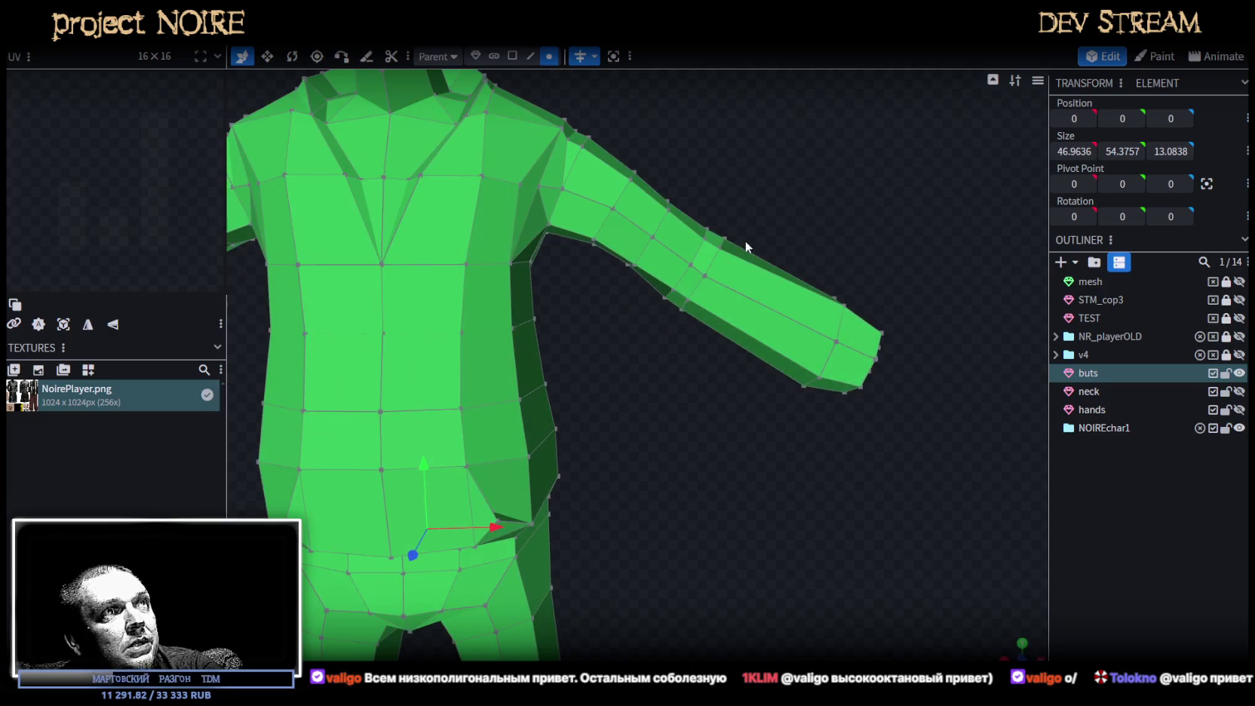
{"action": "left_click", "coordinate": [667, 294]}
{"action": "mouse_move", "coordinate": [667, 294]}
{"action": "left_mouse_down"}
{"action": "mouse_move", "coordinate": [672, 331]}
{"action": "mouse_move", "coordinate": [726, 346]}
{"action": "mouse_move", "coordinate": [664, 285]}
{"action": "left_mouse_up"}
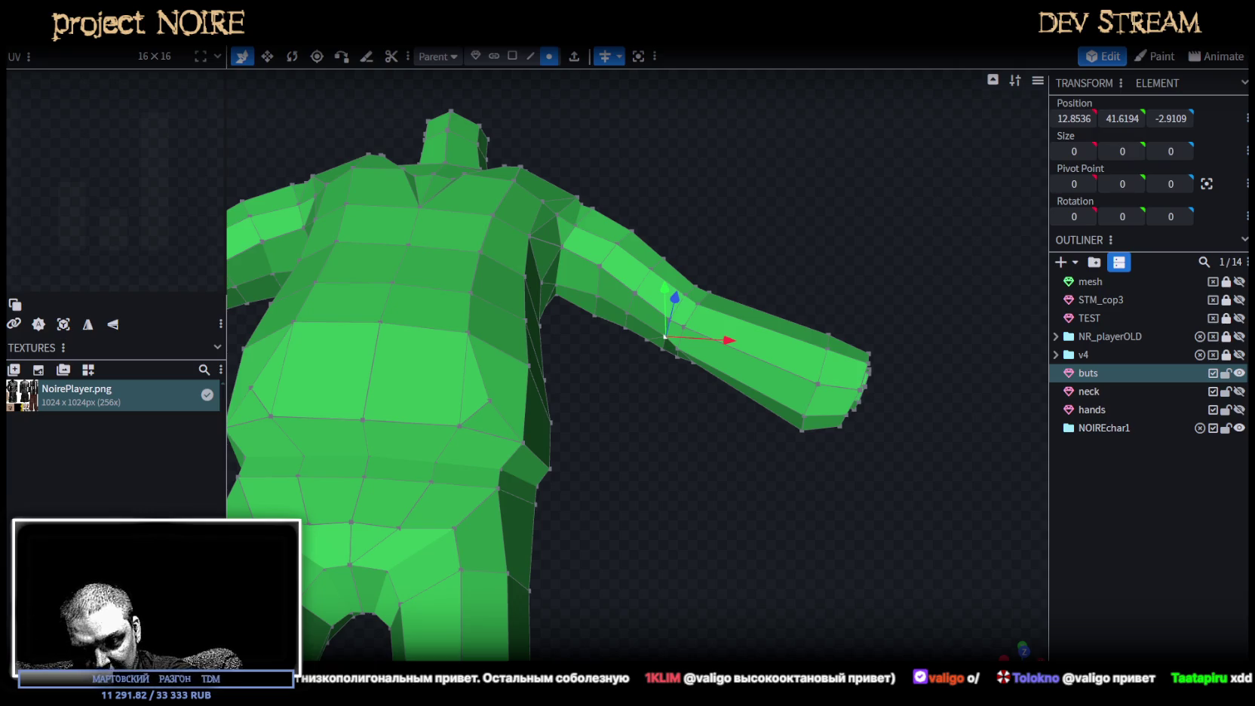
Nudge an underarm vertex slightly up, along X, then back down.
{"action": "mouse_move", "coordinate": [715, 440]}
{"action": "left_mouse_down"}
{"action": "mouse_move", "coordinate": [673, 487]}
{"action": "mouse_move", "coordinate": [698, 478]}
{"action": "left_mouse_up"}
{"action": "scroll", "coordinate": [681, 427], "scroll_direction": "up", "scroll_amount": 3}
{"action": "left_click_drag", "start_coordinate": [681, 427], "coordinate": [635, 322]}
{"action": "left_click", "coordinate": [668, 309]}
{"action": "mouse_move", "coordinate": [733, 438]}
{"action": "left_mouse_down"}
{"action": "mouse_move", "coordinate": [493, 516]}
{"action": "mouse_move", "coordinate": [448, 573]}
{"action": "mouse_move", "coordinate": [702, 222]}
{"action": "left_mouse_up"}
{"action": "left_click_drag", "start_coordinate": [674, 175], "coordinate": [673, 160]}
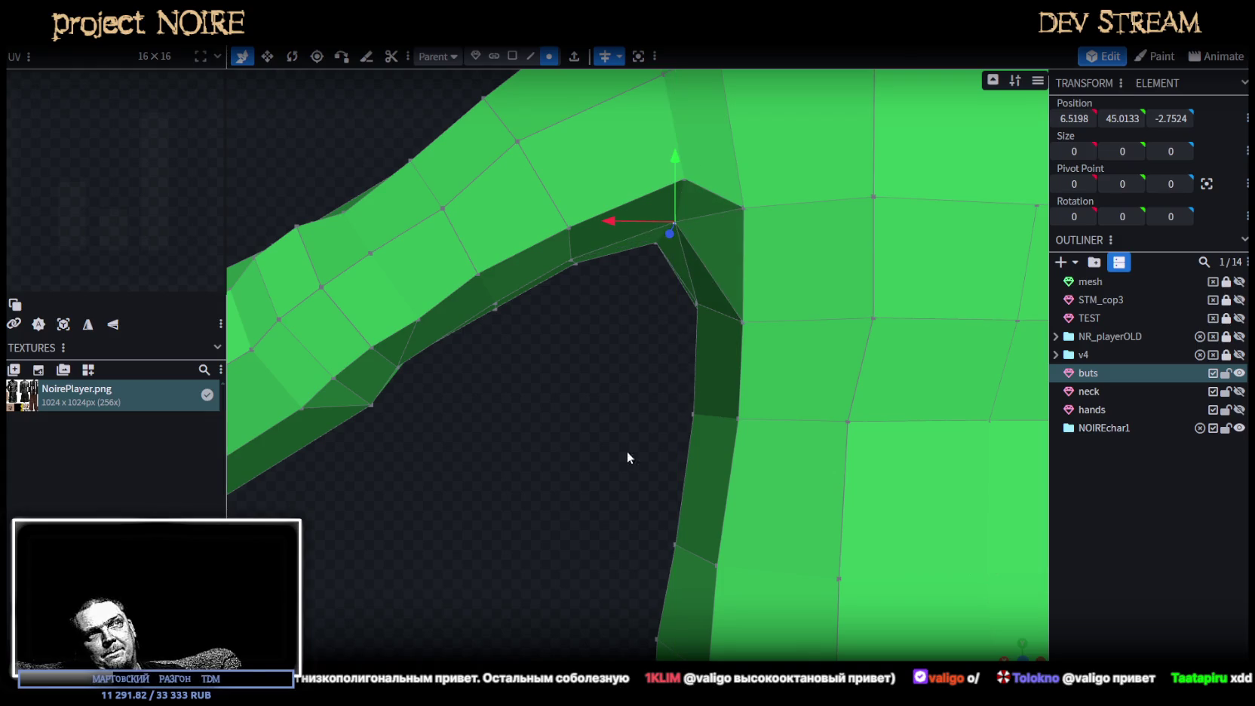
{"action": "left_click_drag", "start_coordinate": [627, 451], "coordinate": [593, 411]}
{"action": "left_click_drag", "start_coordinate": [591, 225], "coordinate": [585, 223]}
{"action": "left_click_drag", "start_coordinate": [648, 156], "coordinate": [650, 172]}
{"action": "mouse_move", "coordinate": [585, 392]}
{"action": "left_mouse_down"}
{"action": "mouse_move", "coordinate": [830, 332]}
{"action": "mouse_move", "coordinate": [945, 403]}
{"action": "left_mouse_up"}
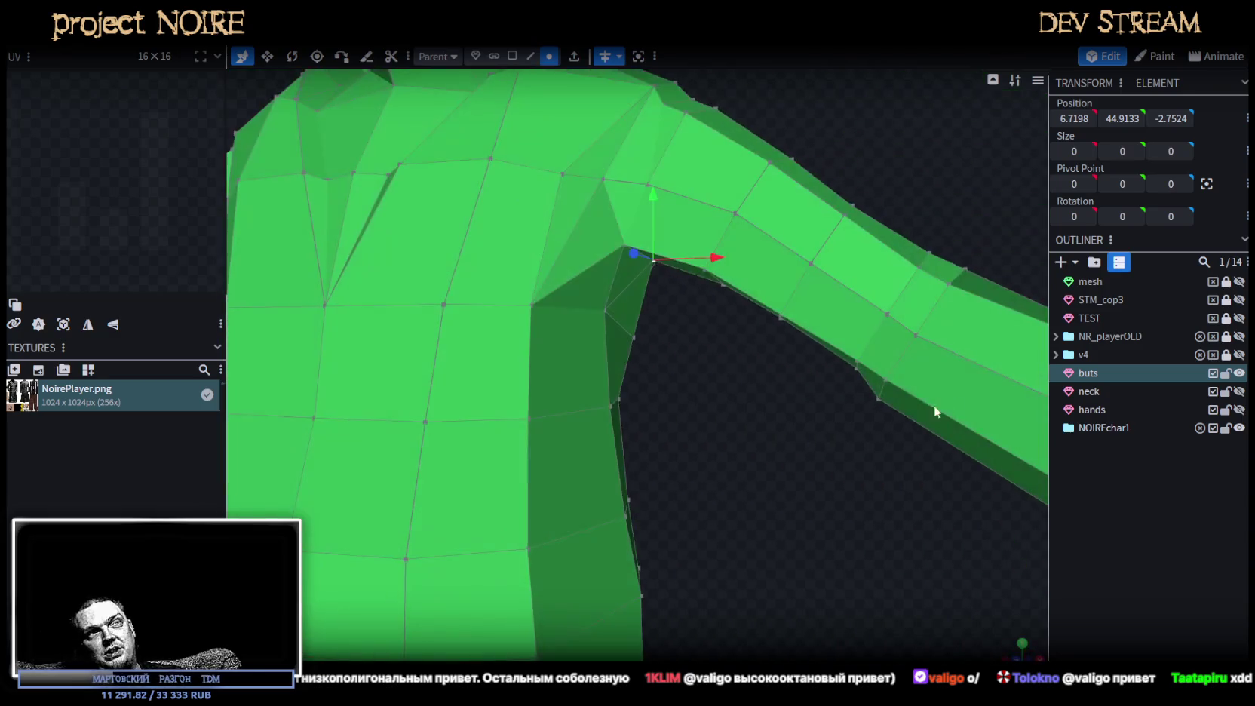
Nudge the armpit corner vertex along X, then shift two underarm vertices along X and down.
{"action": "left_click", "coordinate": [607, 310]}
{"action": "mouse_move", "coordinate": [616, 320]}
{"action": "left_mouse_down"}
{"action": "mouse_move", "coordinate": [727, 409]}
{"action": "mouse_move", "coordinate": [743, 389]}
{"action": "left_mouse_up"}
{"action": "left_click_drag", "start_coordinate": [645, 310], "coordinate": [649, 309]}
{"action": "mouse_move", "coordinate": [723, 427]}
{"action": "left_mouse_down"}
{"action": "mouse_move", "coordinate": [377, 380]}
{"action": "mouse_move", "coordinate": [447, 415]}
{"action": "left_mouse_up"}
{"action": "left_click", "coordinate": [684, 220]}
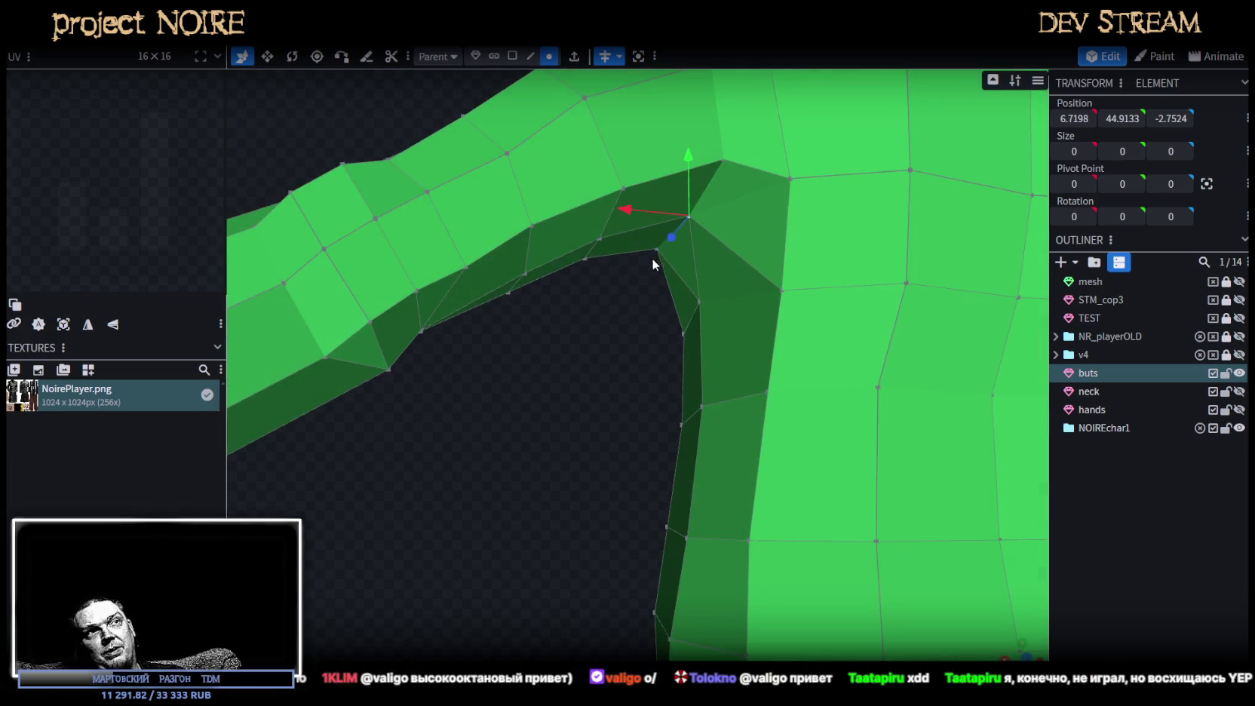
{"action": "left_click", "coordinate": [653, 250], "text": "shift"}
{"action": "left_click_drag", "start_coordinate": [575, 388], "coordinate": [583, 348]}
{"action": "left_click_drag", "start_coordinate": [593, 238], "coordinate": [582, 234]}
{"action": "left_click_drag", "start_coordinate": [646, 167], "coordinate": [639, 181]}
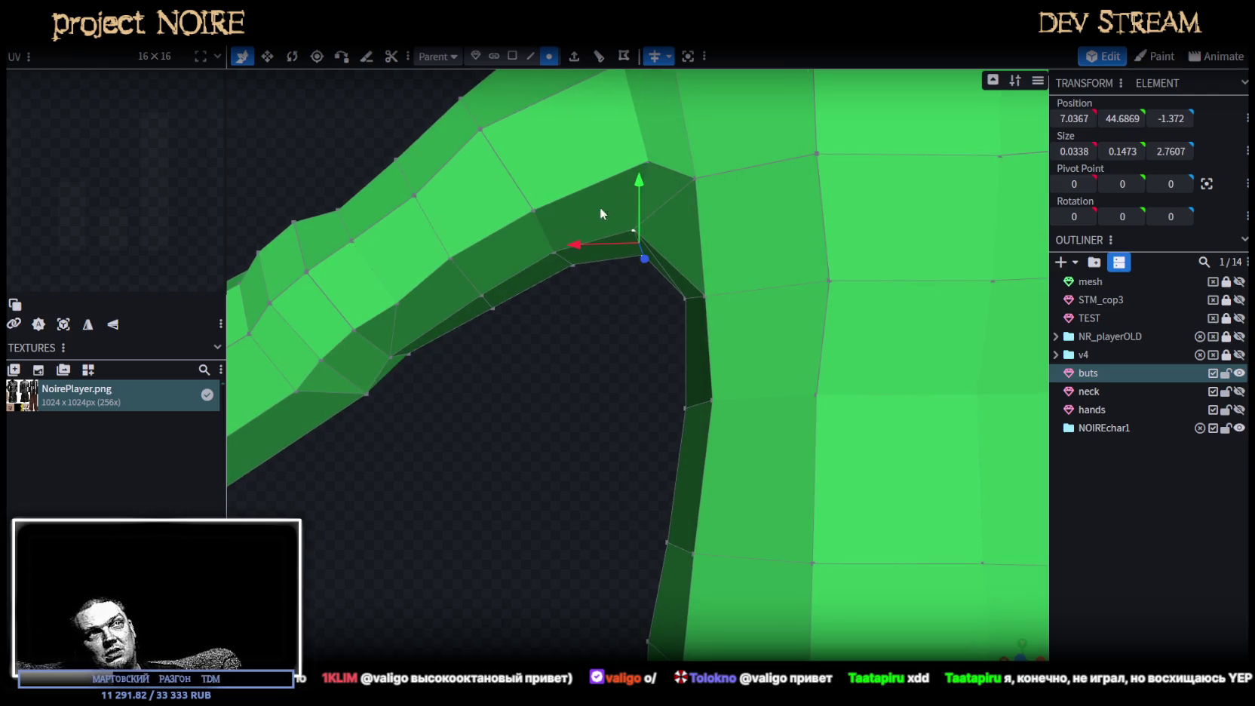
{"action": "left_click_drag", "start_coordinate": [582, 246], "coordinate": [573, 248]}
{"action": "mouse_move", "coordinate": [561, 304]}
{"action": "left_mouse_down"}
{"action": "mouse_move", "coordinate": [586, 408]}
{"action": "mouse_move", "coordinate": [537, 458]}
{"action": "mouse_move", "coordinate": [641, 437]}
{"action": "mouse_move", "coordinate": [729, 364]}
{"action": "left_mouse_up"}
Push a group of shoulder vertices back along Z and slightly nudge an upper-arm vertex.
{"action": "left_click", "coordinate": [729, 287]}
{"action": "mouse_move", "coordinate": [729, 288]}
{"action": "left_mouse_down"}
{"action": "mouse_move", "coordinate": [751, 406]}
{"action": "mouse_move", "coordinate": [836, 463]}
{"action": "mouse_move", "coordinate": [901, 432]}
{"action": "mouse_move", "coordinate": [939, 445]}
{"action": "left_mouse_up"}
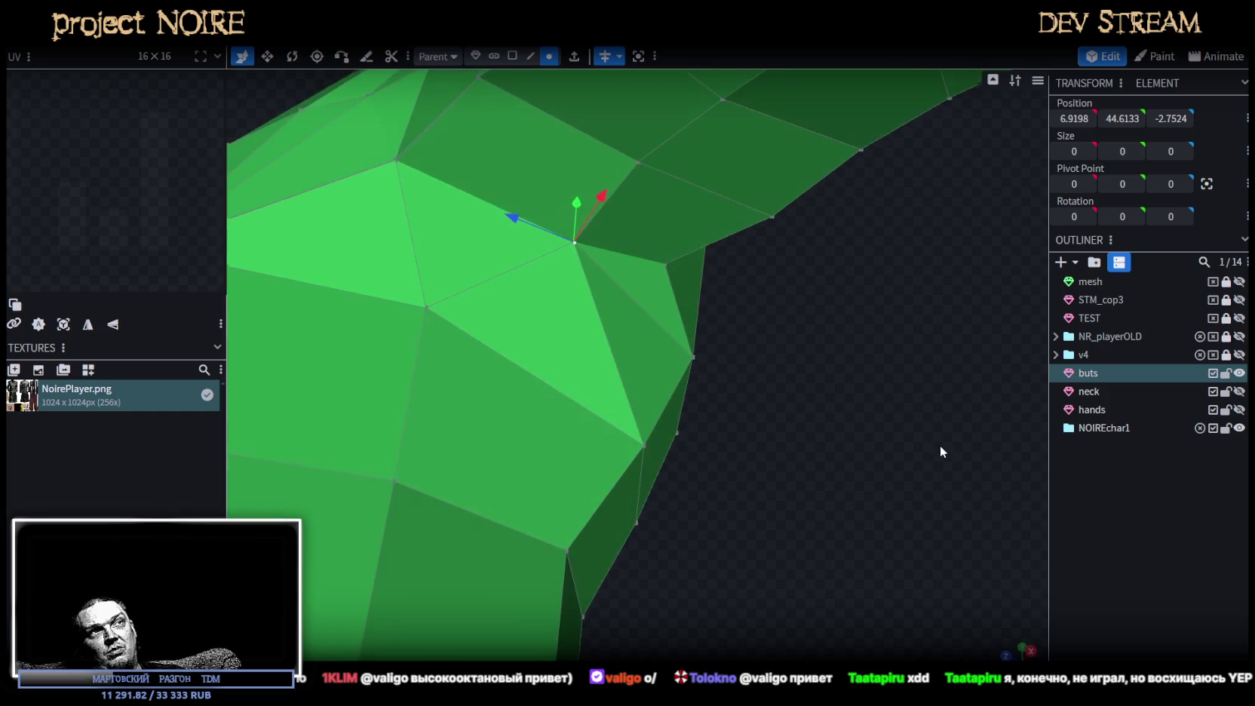
{"action": "left_click", "coordinate": [635, 164], "text": "shift"}
{"action": "left_click_drag", "start_coordinate": [635, 164], "coordinate": [775, 375]}
{"action": "mouse_move", "coordinate": [468, 218]}
{"action": "left_mouse_down"}
{"action": "mouse_move", "coordinate": [525, 223]}
{"action": "mouse_move", "coordinate": [782, 318]}
{"action": "mouse_move", "coordinate": [772, 220]}
{"action": "left_mouse_up"}
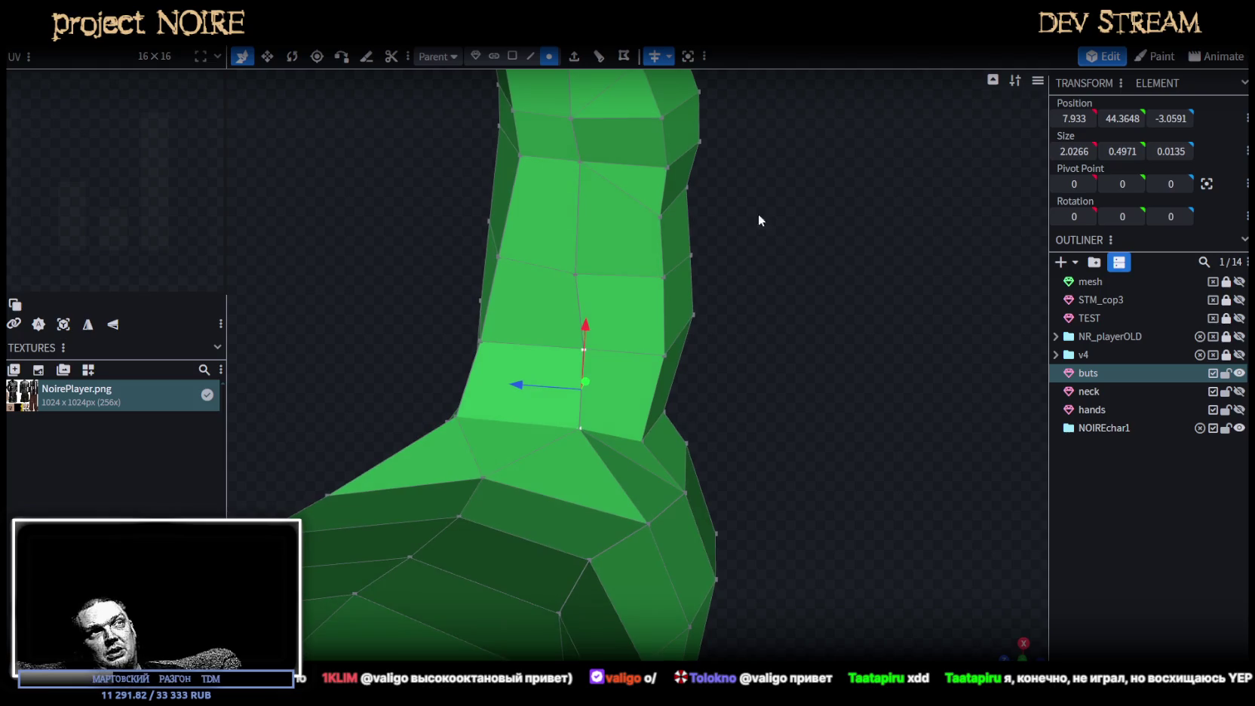
{"action": "left_click", "coordinate": [578, 271]}
{"action": "left_click_drag", "start_coordinate": [529, 264], "coordinate": [529, 276]}
Raise three forearm vertices and one vertex under the arm slightly.
{"action": "mouse_move", "coordinate": [708, 235]}
{"action": "left_mouse_down"}
{"action": "mouse_move", "coordinate": [951, 323]}
{"action": "mouse_move", "coordinate": [1024, 370]}
{"action": "left_mouse_up"}
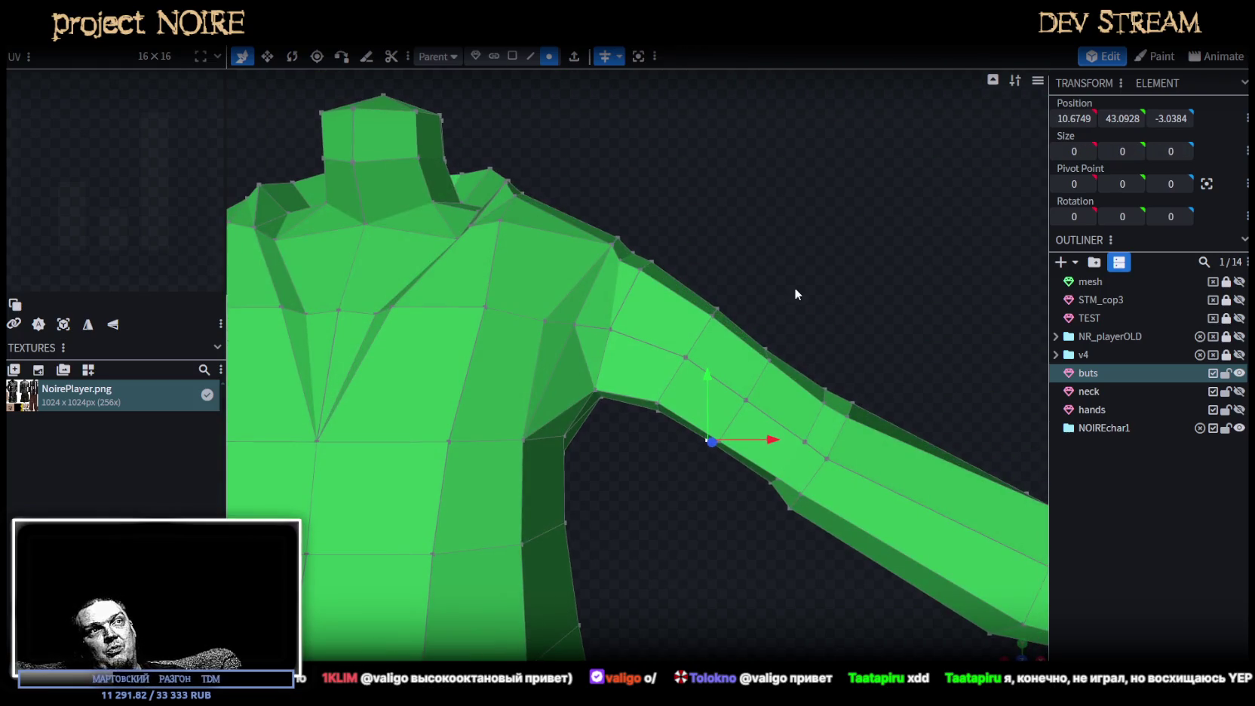
{"action": "left_click", "coordinate": [661, 402]}
{"action": "mouse_move", "coordinate": [664, 408]}
{"action": "left_mouse_down"}
{"action": "mouse_move", "coordinate": [700, 503]}
{"action": "mouse_move", "coordinate": [694, 441]}
{"action": "mouse_move", "coordinate": [678, 457]}
{"action": "mouse_move", "coordinate": [475, 468]}
{"action": "mouse_move", "coordinate": [404, 513]}
{"action": "mouse_move", "coordinate": [318, 538]}
{"action": "mouse_move", "coordinate": [331, 510]}
{"action": "mouse_move", "coordinate": [345, 513]}
{"action": "mouse_move", "coordinate": [353, 538]}
{"action": "mouse_move", "coordinate": [381, 555]}
{"action": "mouse_move", "coordinate": [408, 521]}
{"action": "left_mouse_up"}
{"action": "left_click", "coordinate": [475, 365]}
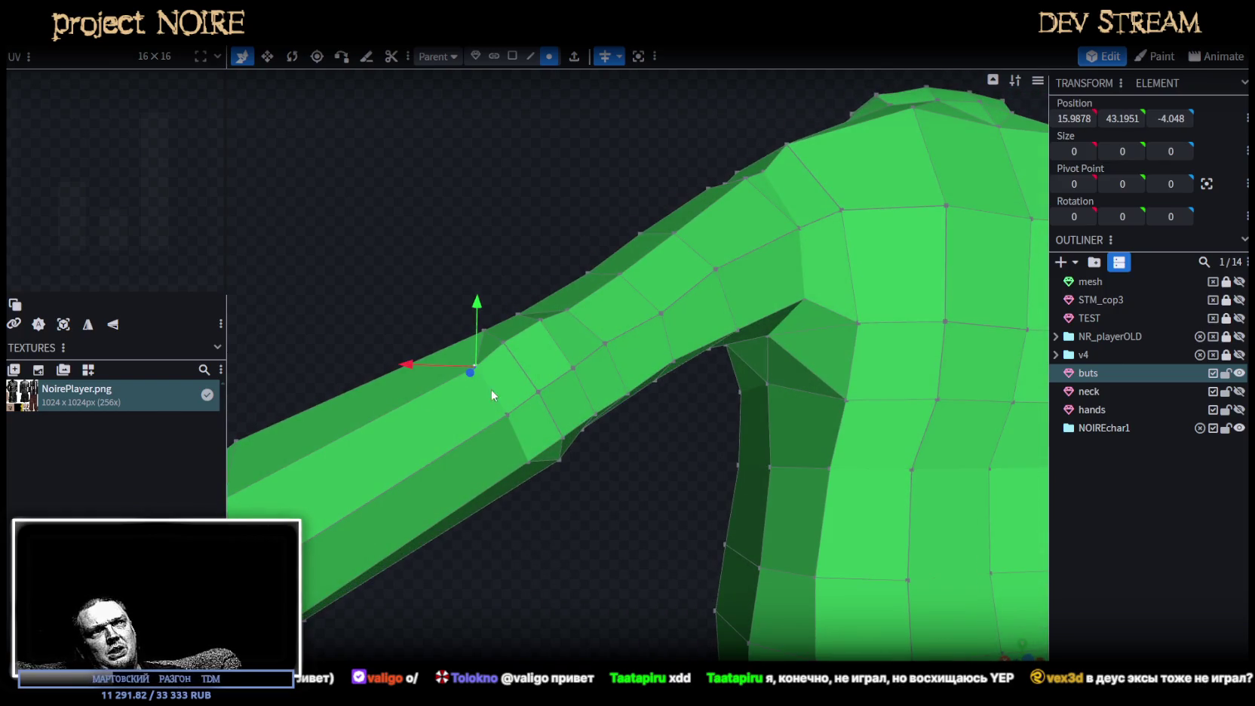
{"action": "left_click", "coordinate": [507, 414], "text": "shift"}
{"action": "left_click", "coordinate": [526, 462], "text": "shift"}
{"action": "left_click_drag", "start_coordinate": [506, 347], "coordinate": [504, 346]}
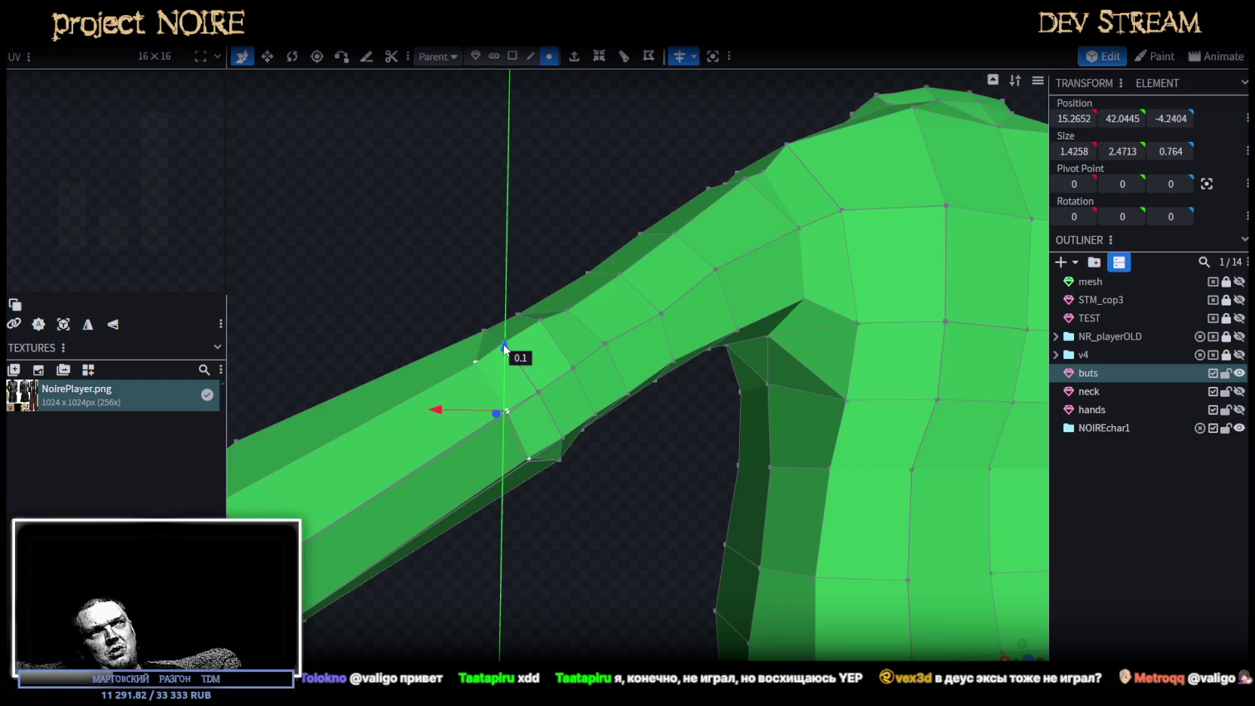
{"action": "mouse_move", "coordinate": [619, 483]}
{"action": "left_mouse_down"}
{"action": "mouse_move", "coordinate": [651, 514]}
{"action": "mouse_move", "coordinate": [573, 464]}
{"action": "mouse_move", "coordinate": [586, 495]}
{"action": "left_mouse_up"}
{"action": "left_click", "coordinate": [588, 497]}
{"action": "mouse_move", "coordinate": [563, 552]}
{"action": "left_mouse_down"}
{"action": "mouse_move", "coordinate": [871, 567]}
{"action": "mouse_move", "coordinate": [843, 498]}
{"action": "left_mouse_up"}
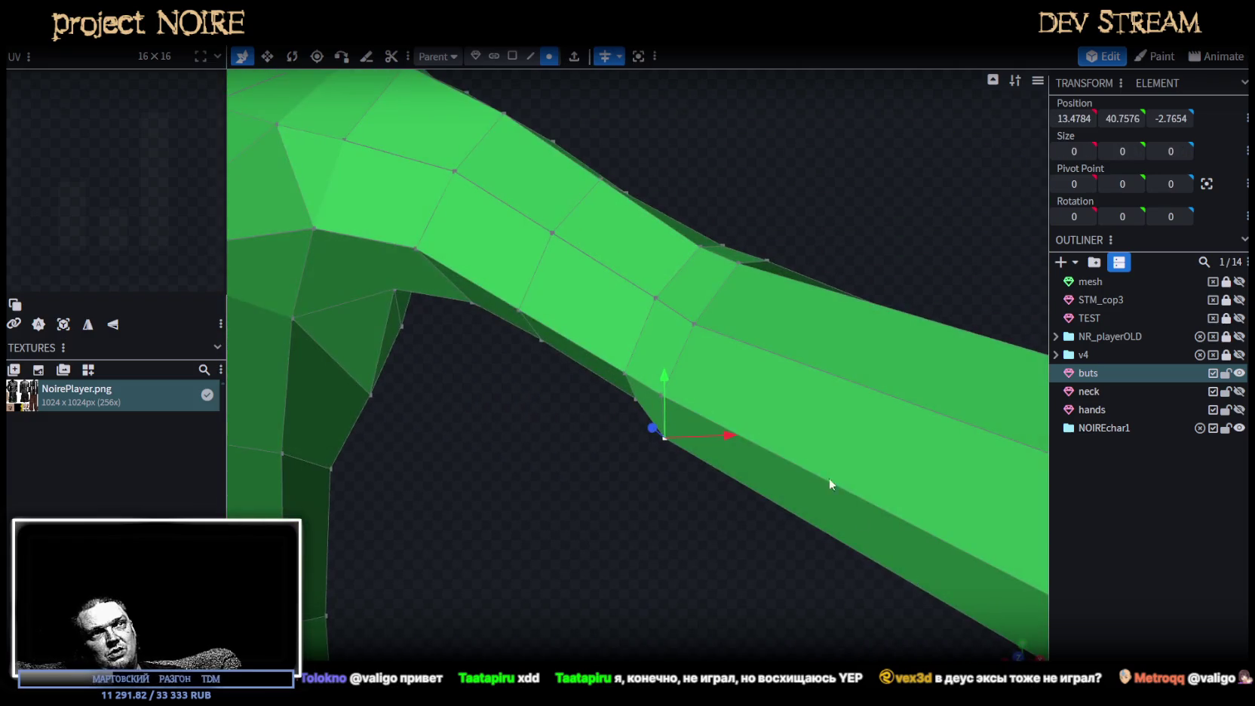
{"action": "left_click_drag", "start_coordinate": [665, 373], "coordinate": [663, 367]}
{"action": "mouse_move", "coordinate": [645, 498]}
{"action": "left_mouse_down"}
{"action": "mouse_move", "coordinate": [675, 525]}
{"action": "mouse_move", "coordinate": [691, 508]}
{"action": "mouse_move", "coordinate": [708, 441]}
{"action": "mouse_move", "coordinate": [700, 410]}
{"action": "mouse_move", "coordinate": [566, 379]}
{"action": "mouse_move", "coordinate": [310, 468]}
{"action": "mouse_move", "coordinate": [611, 400]}
{"action": "mouse_move", "coordinate": [422, 304]}
{"action": "mouse_move", "coordinate": [889, 334]}
{"action": "left_mouse_up"}
{"action": "left_click", "coordinate": [599, 434]}
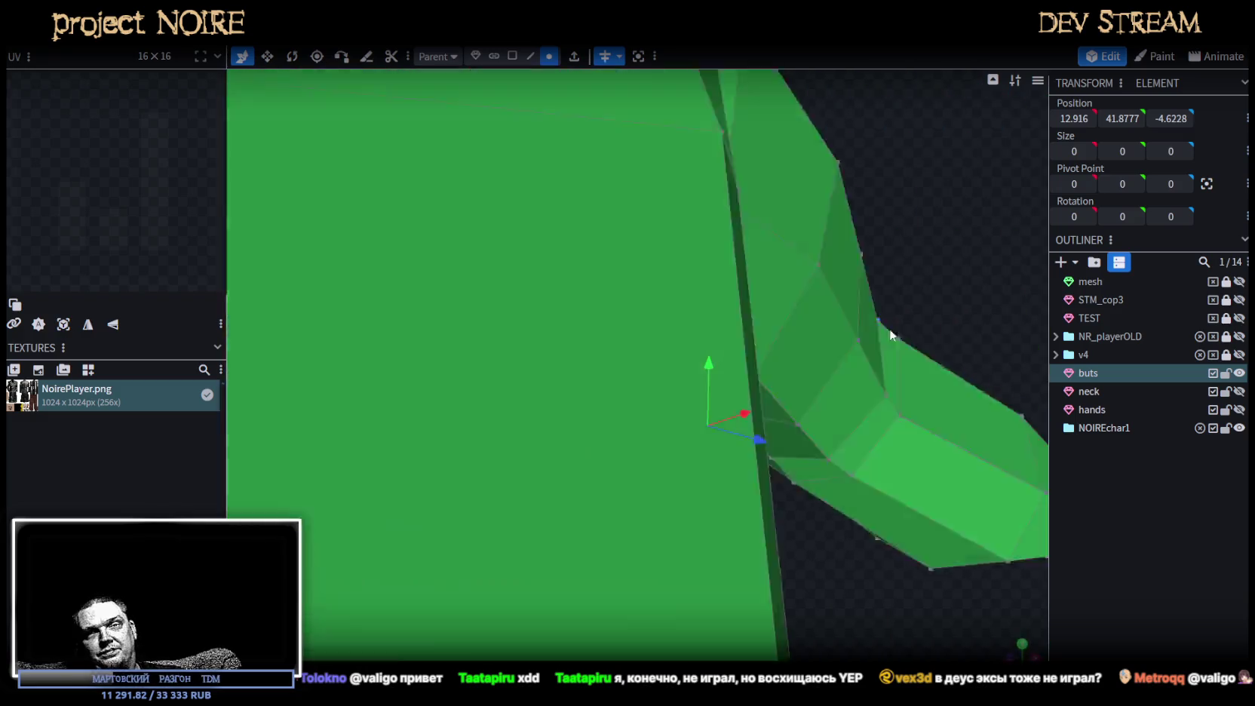
Push a vertex near the shoulder back along Z.
{"action": "scroll", "coordinate": [889, 334], "scroll_direction": "up", "scroll_amount": 3}
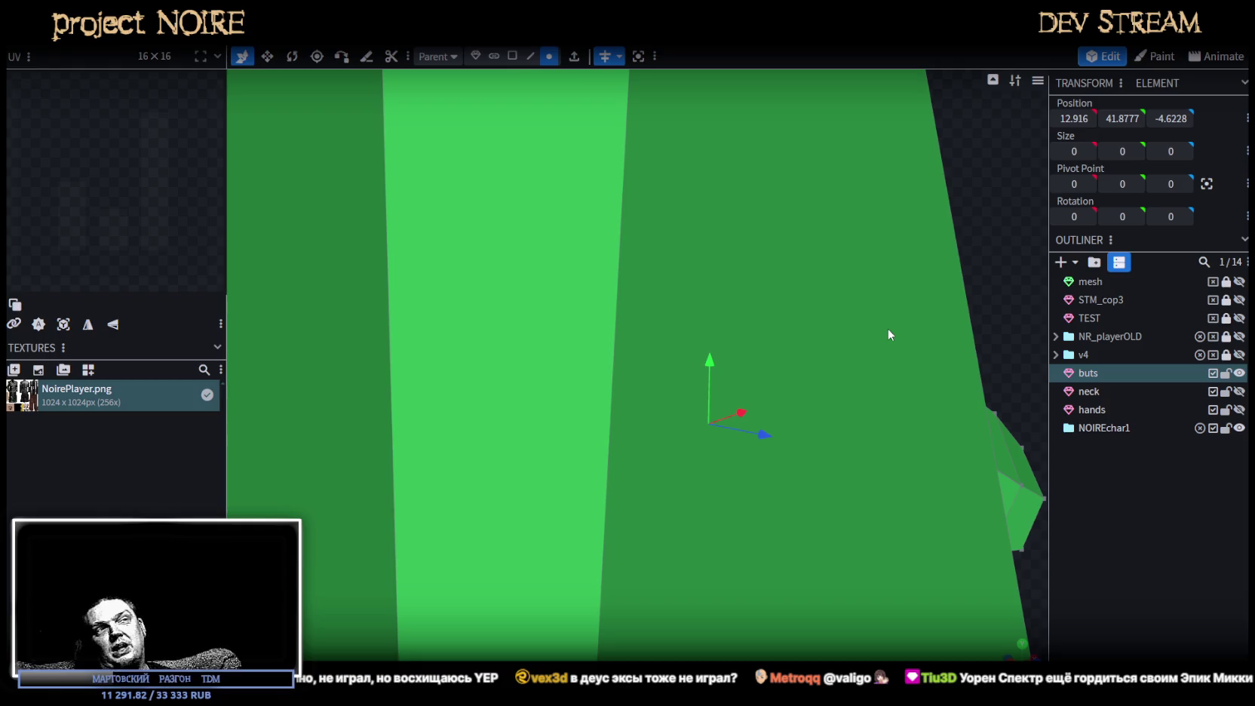
{"action": "scroll", "coordinate": [700, 356], "scroll_direction": "down", "scroll_amount": 4}
{"action": "scroll", "coordinate": [686, 368], "scroll_direction": "down", "scroll_amount": 4}
{"action": "mouse_move", "coordinate": [712, 356]}
{"action": "left_mouse_down"}
{"action": "mouse_move", "coordinate": [750, 513]}
{"action": "mouse_move", "coordinate": [658, 475]}
{"action": "mouse_move", "coordinate": [675, 436]}
{"action": "mouse_move", "coordinate": [712, 542]}
{"action": "mouse_move", "coordinate": [517, 412]}
{"action": "left_mouse_up"}
{"action": "left_click", "coordinate": [513, 408]}
{"action": "mouse_move", "coordinate": [456, 393]}
{"action": "left_mouse_down"}
{"action": "mouse_move", "coordinate": [469, 393]}
{"action": "mouse_move", "coordinate": [394, 381]}
{"action": "mouse_move", "coordinate": [474, 367]}
{"action": "mouse_move", "coordinate": [542, 382]}
{"action": "left_mouse_up"}
{"action": "scroll", "coordinate": [806, 386], "scroll_direction": "down", "scroll_amount": 3}
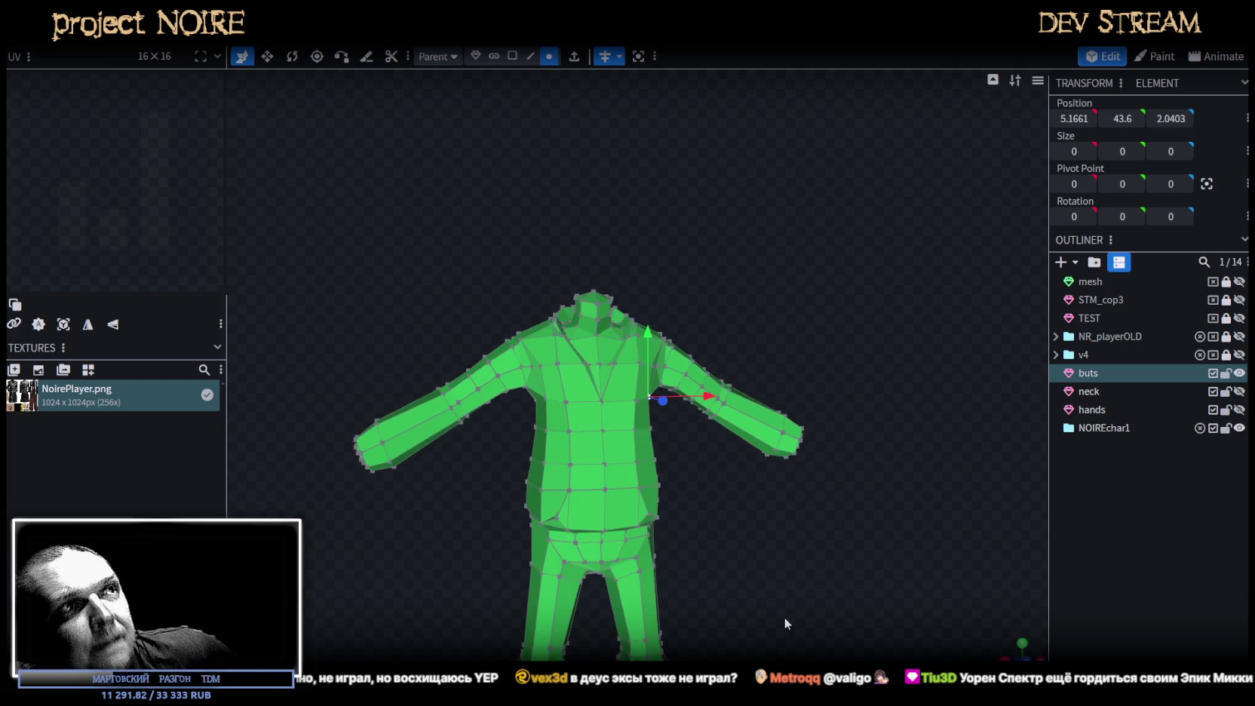
Switch to editing the hands mesh and zoom in close on the hand.
{"action": "left_click", "coordinate": [801, 521]}
{"action": "mouse_move", "coordinate": [808, 341]}
{"action": "left_mouse_down"}
{"action": "mouse_move", "coordinate": [873, 330]}
{"action": "mouse_move", "coordinate": [785, 349]}
{"action": "mouse_move", "coordinate": [809, 341]}
{"action": "mouse_move", "coordinate": [797, 344]}
{"action": "mouse_move", "coordinate": [819, 373]}
{"action": "mouse_move", "coordinate": [781, 372]}
{"action": "left_mouse_up"}
{"action": "scroll", "coordinate": [789, 380], "scroll_direction": "up", "scroll_amount": 2}
{"action": "scroll", "coordinate": [789, 379], "scroll_direction": "up", "scroll_amount": 2}
Select a patch of faces across the back and base of the hand.
{"action": "left_click_drag", "start_coordinate": [611, 331], "coordinate": [680, 298]}
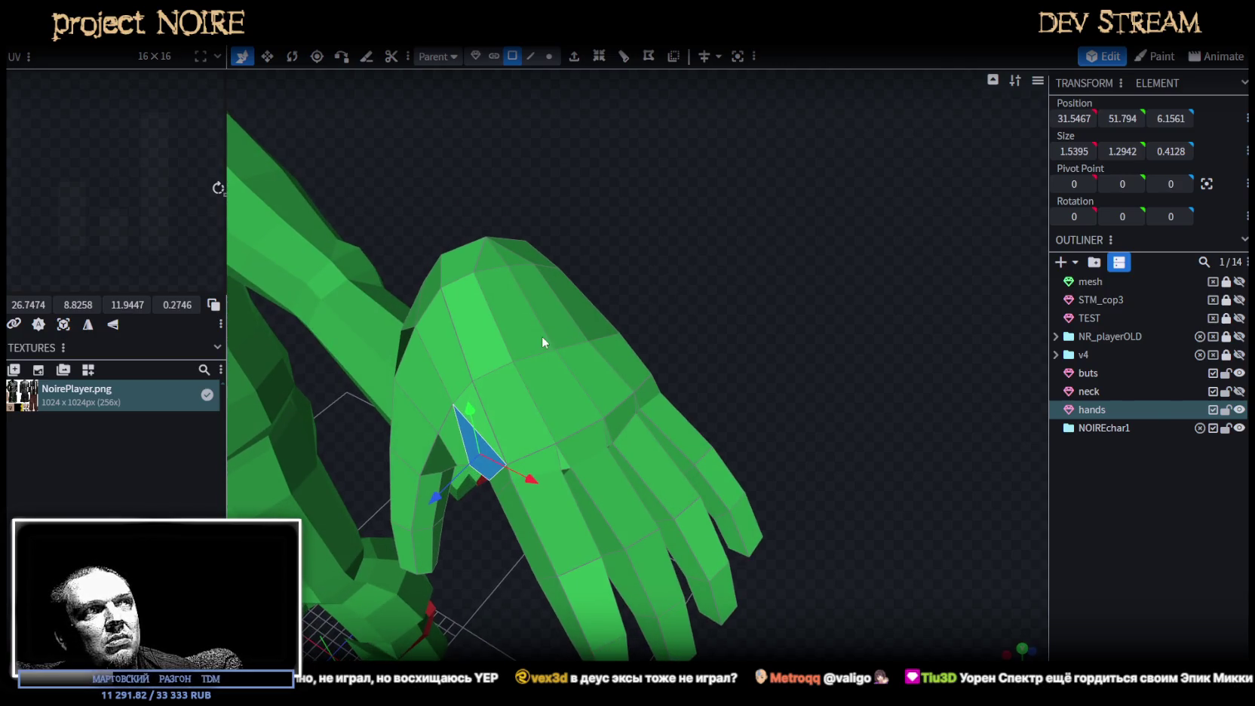
{"action": "left_click", "coordinate": [482, 326]}
{"action": "left_click", "coordinate": [502, 297], "text": "shift"}
{"action": "left_click", "coordinate": [465, 266], "text": "shift"}
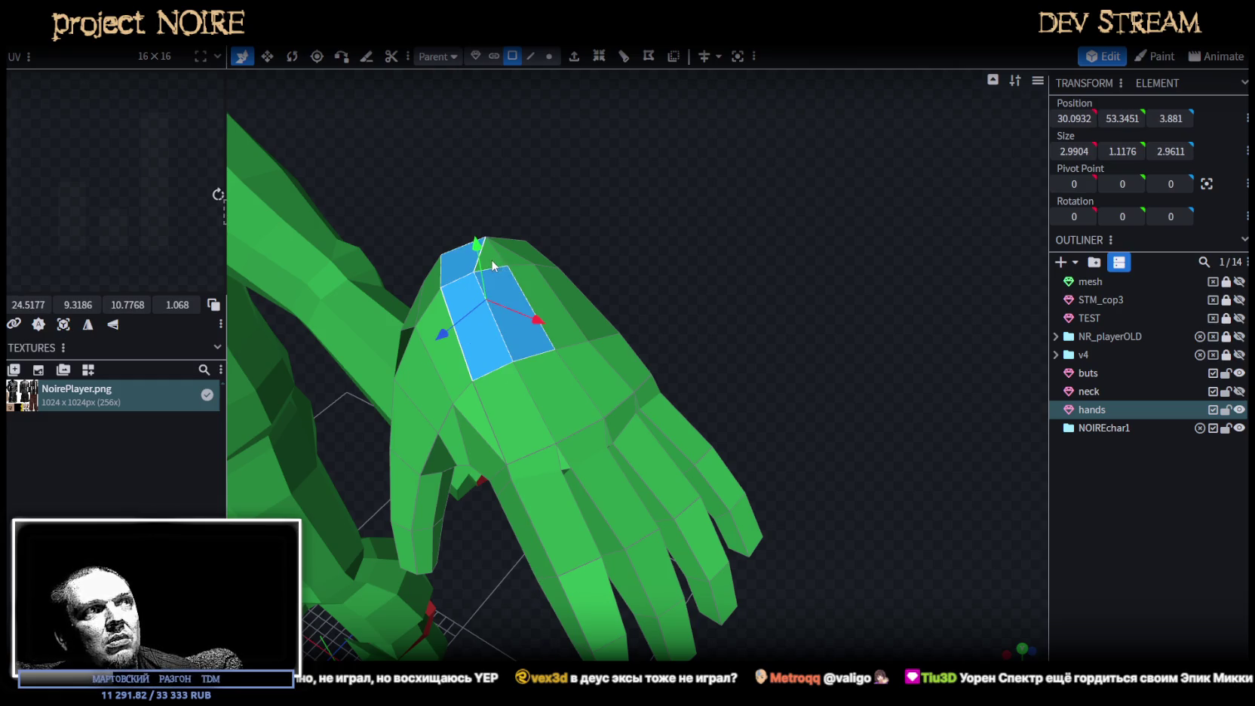
{"action": "left_click", "coordinate": [553, 395], "text": "shift"}
{"action": "left_click", "coordinate": [538, 420], "text": "shift"}
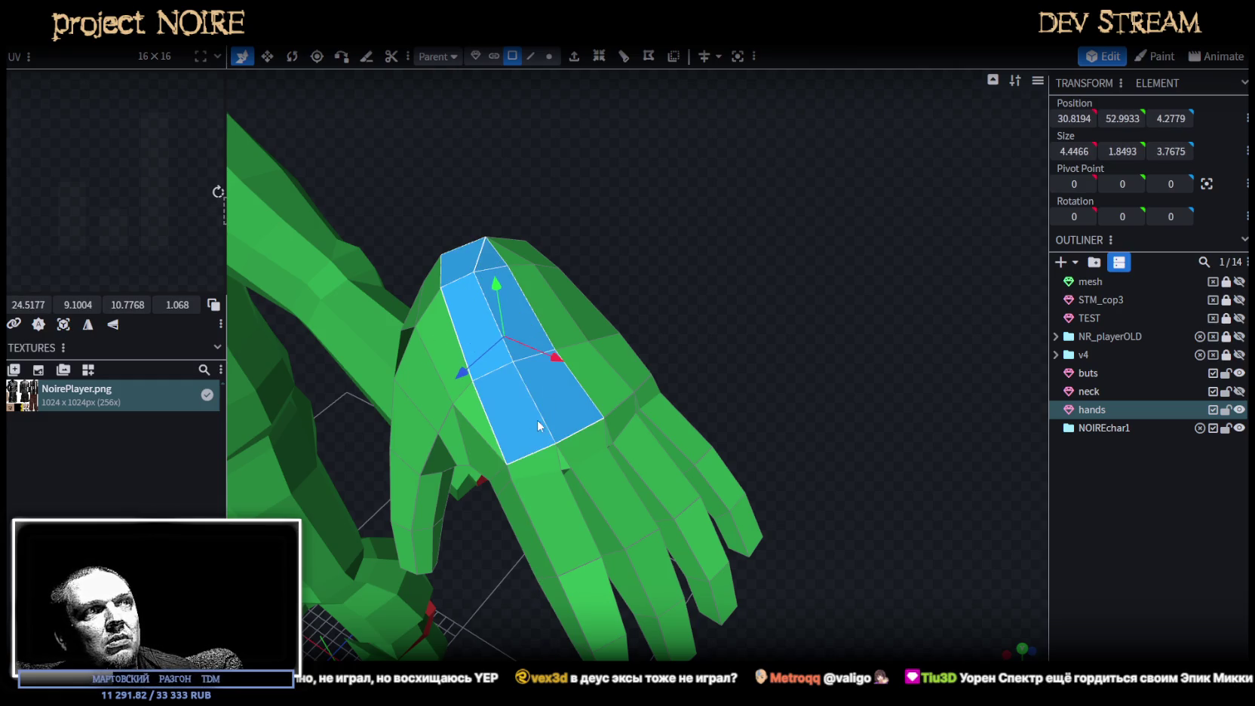
{"action": "left_click", "coordinate": [581, 443], "text": "shift"}
{"action": "left_click", "coordinate": [537, 462], "text": "shift"}
{"action": "left_click", "coordinate": [603, 444], "text": "shift"}
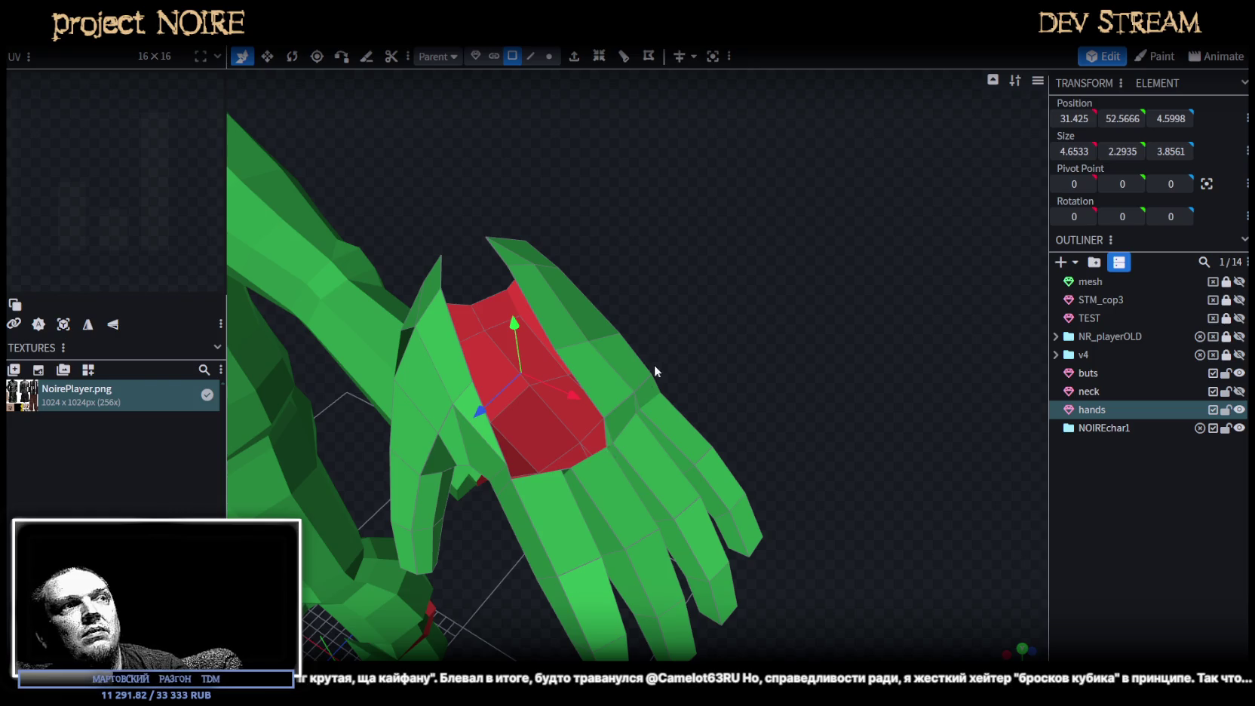
{"action": "left_click_drag", "start_coordinate": [545, 199], "coordinate": [547, 100]}
In edge mode, select a small edge near the knuckles and extrude it into a new face.
{"action": "left_click", "coordinate": [532, 57]}
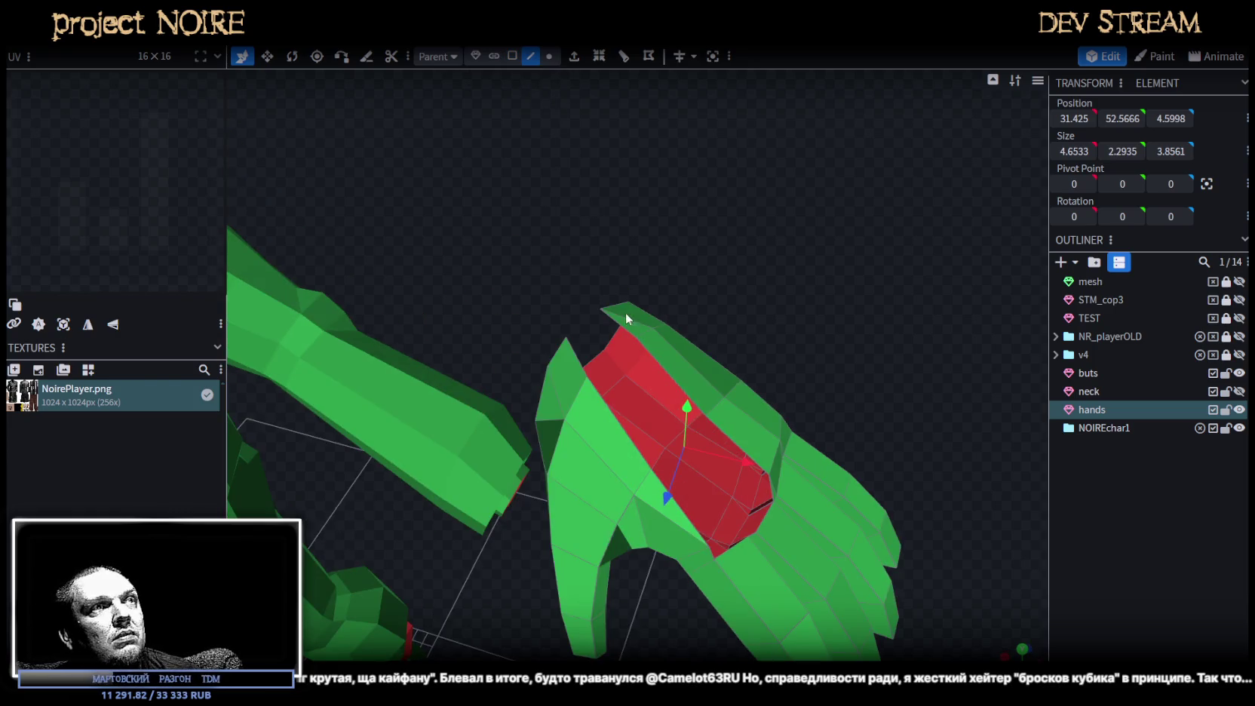
{"action": "left_click", "coordinate": [617, 337]}
{"action": "left_click", "coordinate": [618, 415]}
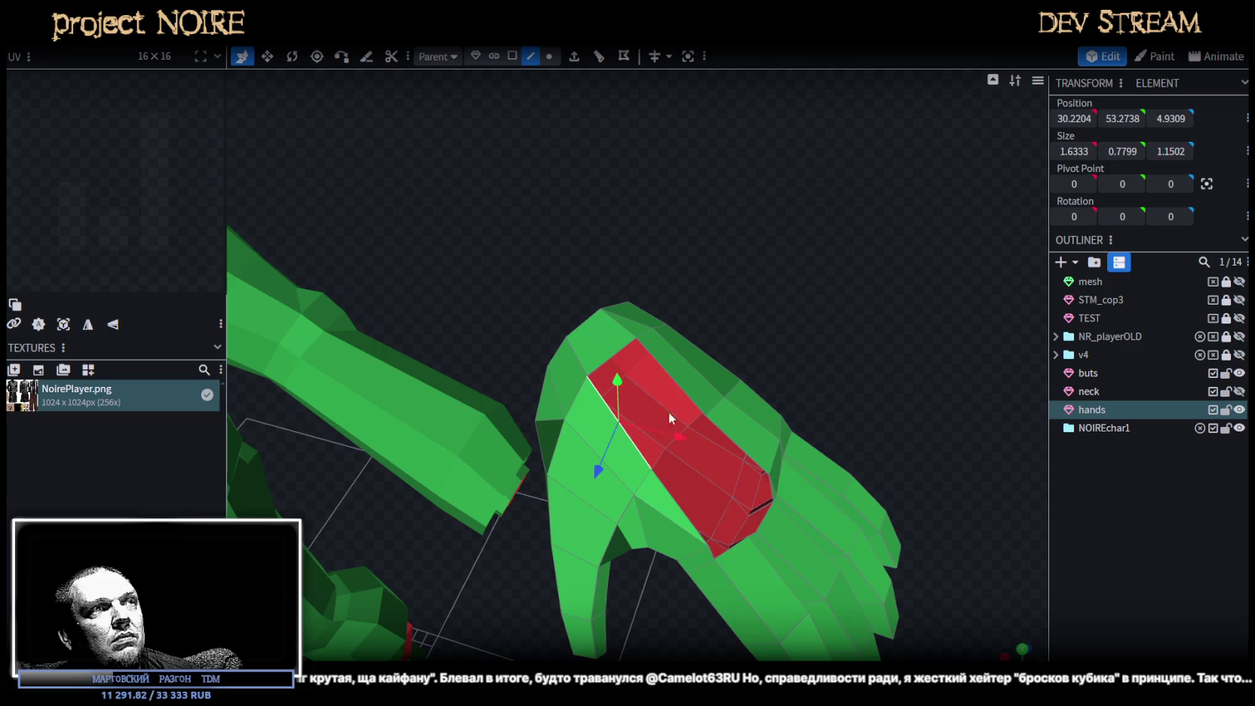
{"action": "left_click", "coordinate": [731, 444]}
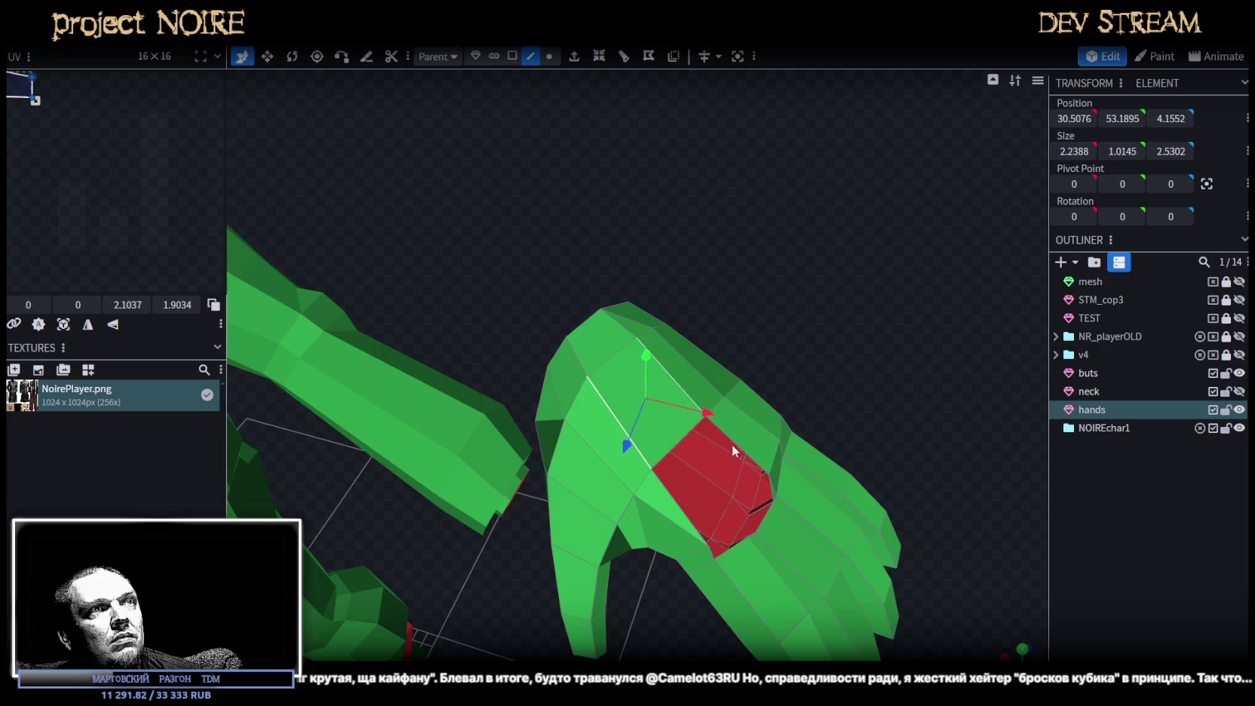
{"action": "left_click", "coordinate": [679, 506]}
{"action": "mouse_move", "coordinate": [679, 506]}
{"action": "left_mouse_down"}
{"action": "mouse_move", "coordinate": [896, 389]}
{"action": "mouse_move", "coordinate": [836, 339]}
{"action": "mouse_move", "coordinate": [672, 553]}
{"action": "mouse_move", "coordinate": [690, 462]}
{"action": "left_mouse_up"}
{"action": "left_click", "coordinate": [741, 331]}
{"action": "key", "text": "e"}
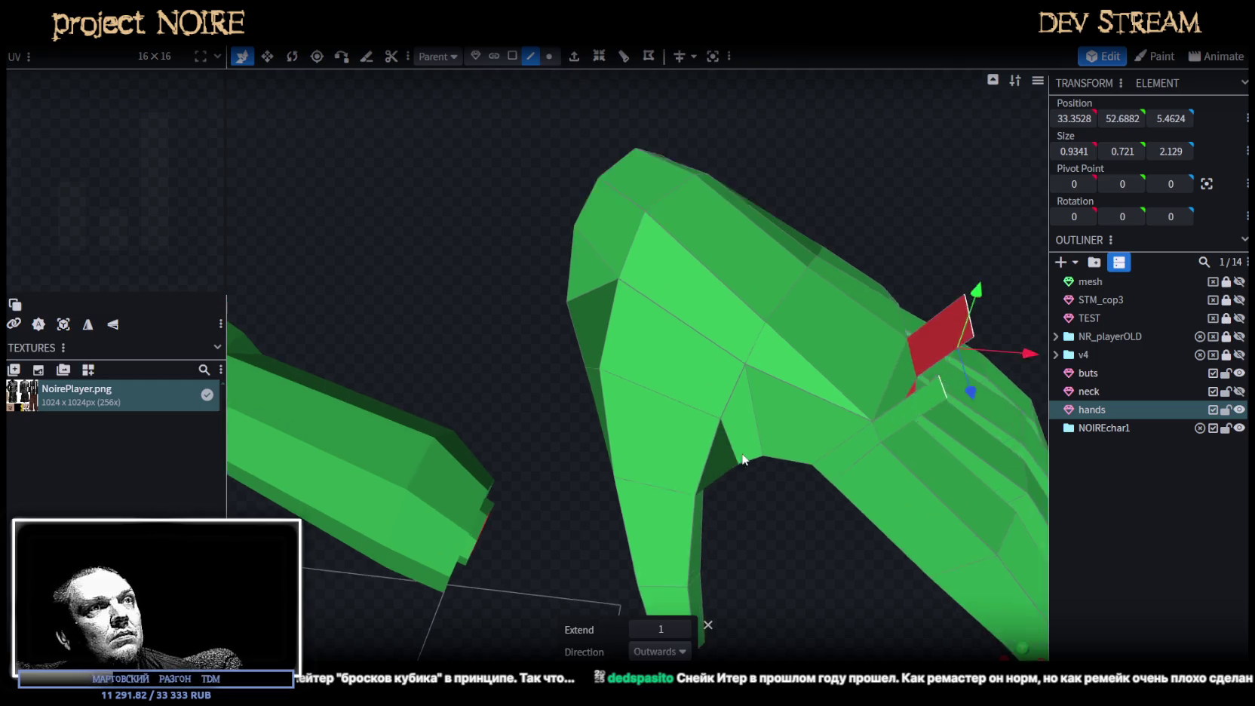
{"action": "scroll", "coordinate": [747, 439], "scroll_direction": "down", "scroll_amount": 3}
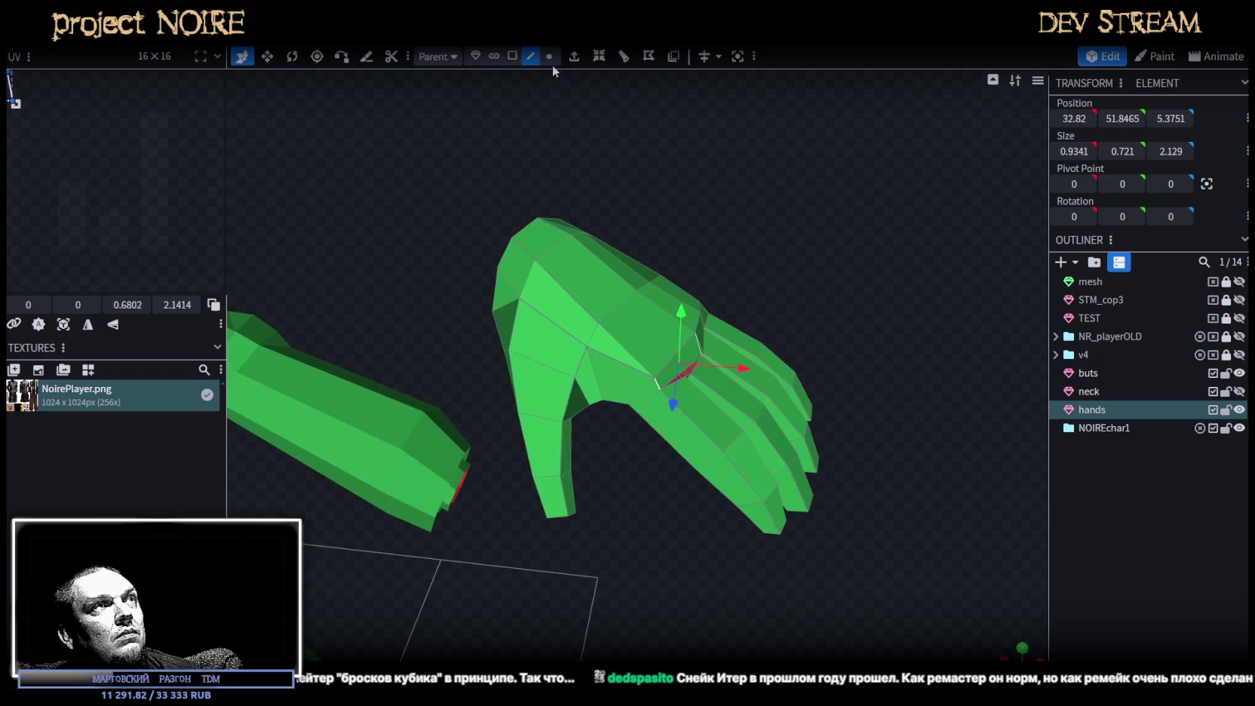
Switch to vertex selection and merge the first wrist vertex pair into a single point.
{"action": "left_click", "coordinate": [549, 57]}
{"action": "scroll", "coordinate": [556, 380], "scroll_direction": "up", "scroll_amount": 2}
{"action": "left_click", "coordinate": [547, 377]}
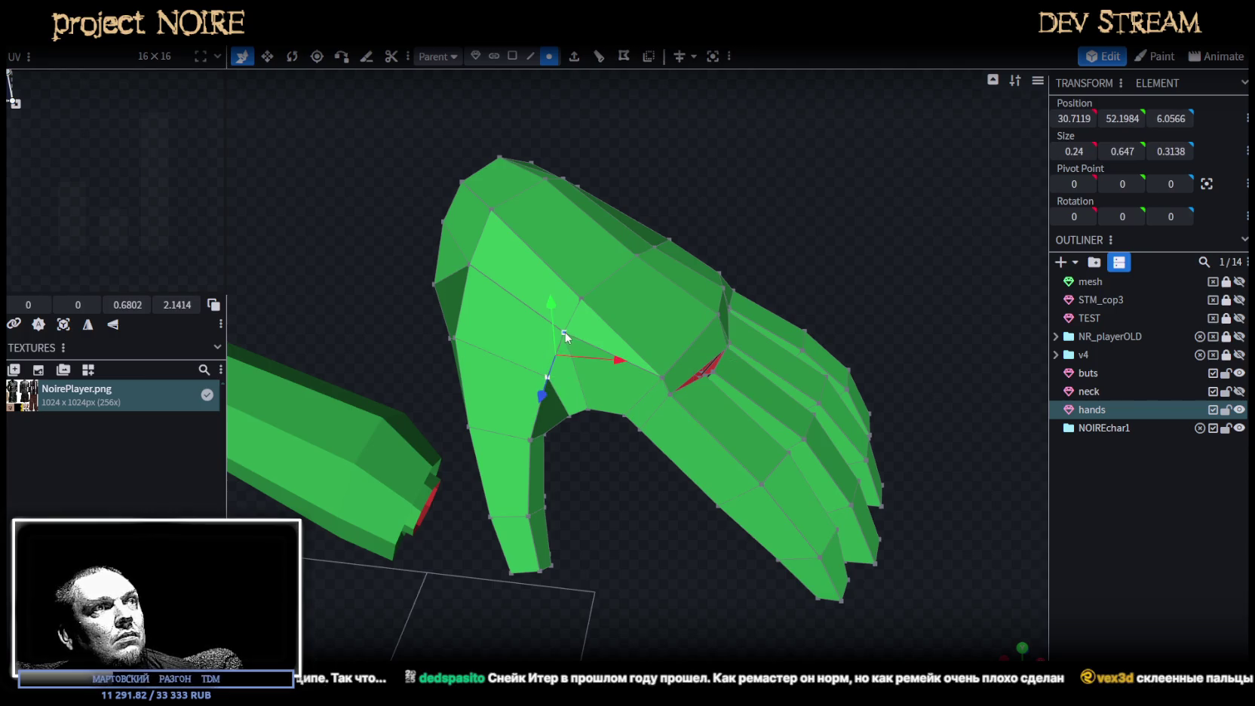
{"action": "right_click", "coordinate": [562, 347]}
{"action": "left_click", "coordinate": [752, 367]}
Merge a second pair of wrist vertices with Merge All.
{"action": "left_click_drag", "start_coordinate": [337, 266], "coordinate": [375, 273]}
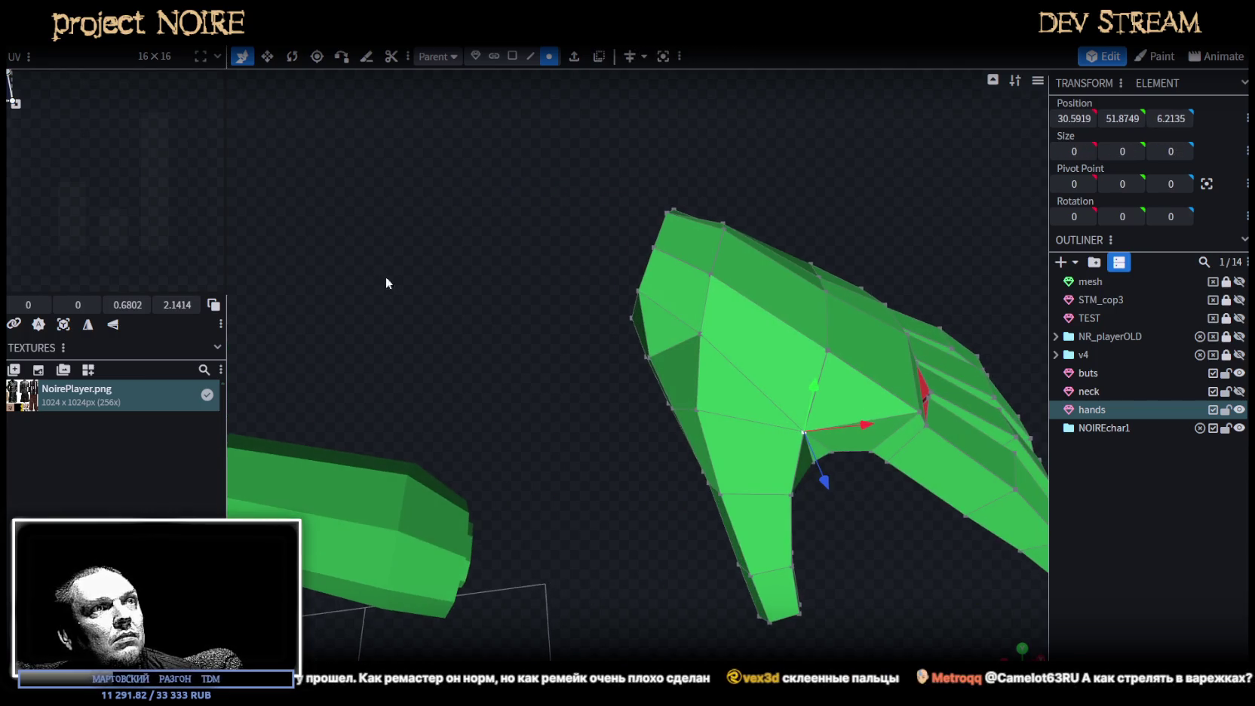
{"action": "left_click", "coordinate": [695, 409]}
{"action": "left_click", "coordinate": [702, 336], "text": "shift"}
{"action": "right_click", "coordinate": [702, 338]}
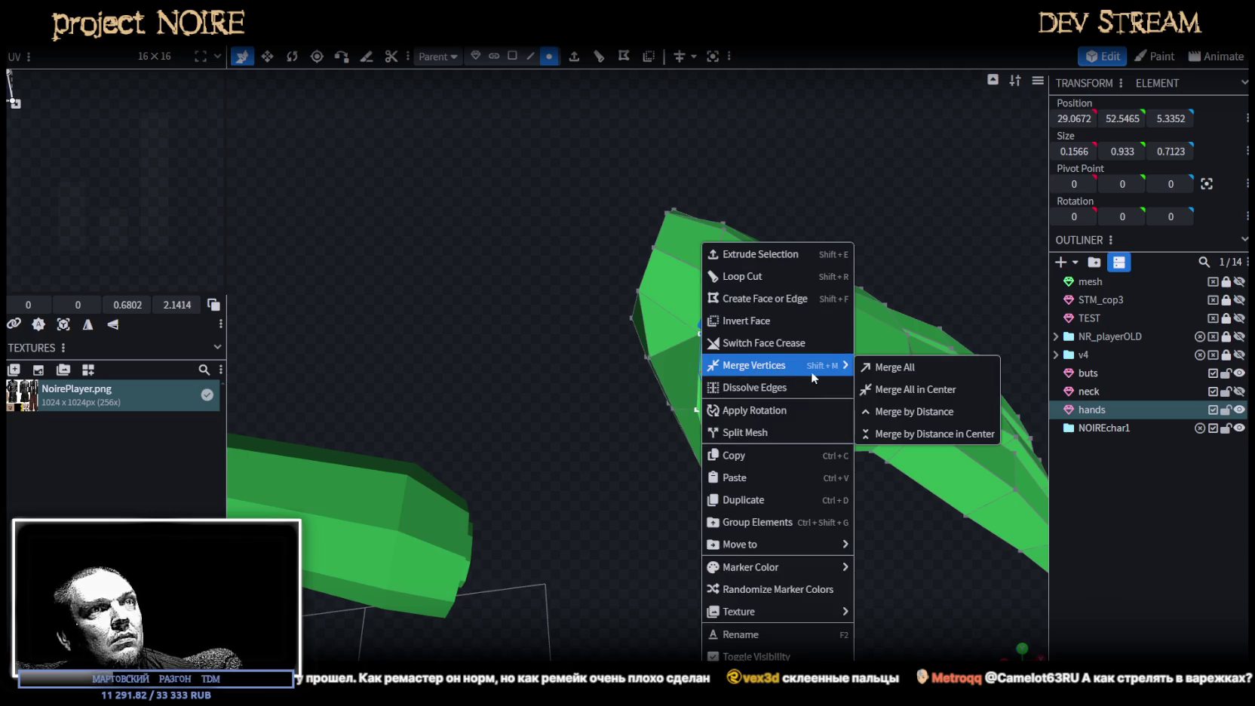
{"action": "left_click", "coordinate": [875, 367]}
Merge another vertex pair, then nudge the merged vertex back in depth and slightly upward.
{"action": "mouse_move", "coordinate": [713, 350]}
{"action": "left_mouse_down"}
{"action": "mouse_move", "coordinate": [493, 377]}
{"action": "mouse_move", "coordinate": [472, 418]}
{"action": "mouse_move", "coordinate": [493, 435]}
{"action": "mouse_move", "coordinate": [477, 440]}
{"action": "mouse_move", "coordinate": [510, 425]}
{"action": "left_mouse_up"}
{"action": "left_click", "coordinate": [703, 372], "text": "shift"}
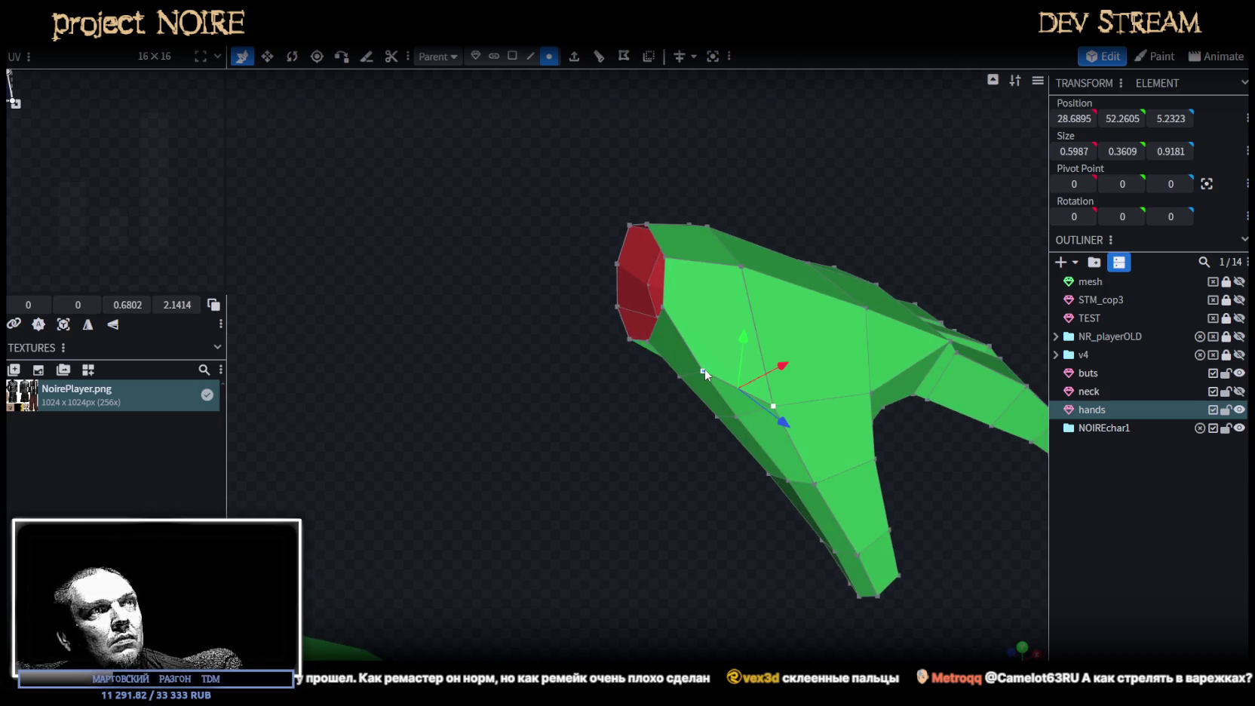
{"action": "right_click", "coordinate": [739, 416]}
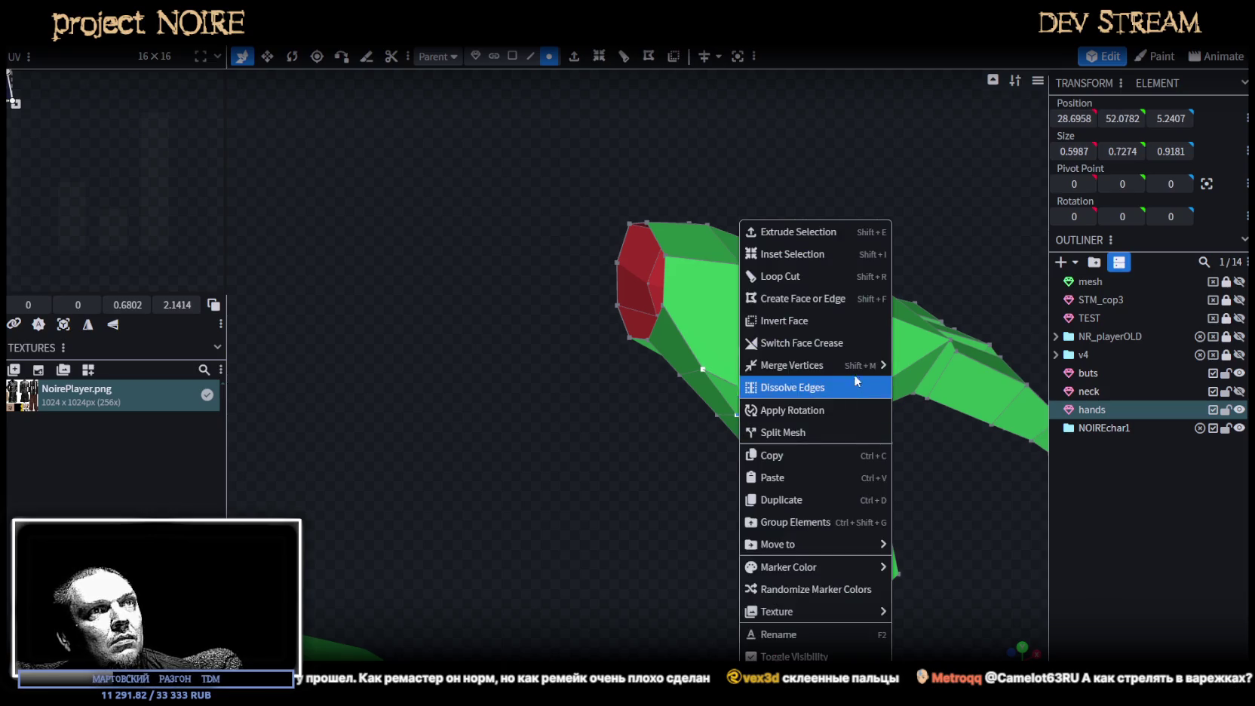
{"action": "left_click", "coordinate": [938, 369]}
{"action": "mouse_move", "coordinate": [892, 495]}
{"action": "left_mouse_down"}
{"action": "mouse_move", "coordinate": [904, 470]}
{"action": "mouse_move", "coordinate": [917, 478]}
{"action": "mouse_move", "coordinate": [900, 489]}
{"action": "left_mouse_up"}
{"action": "left_click_drag", "start_coordinate": [755, 473], "coordinate": [736, 456]}
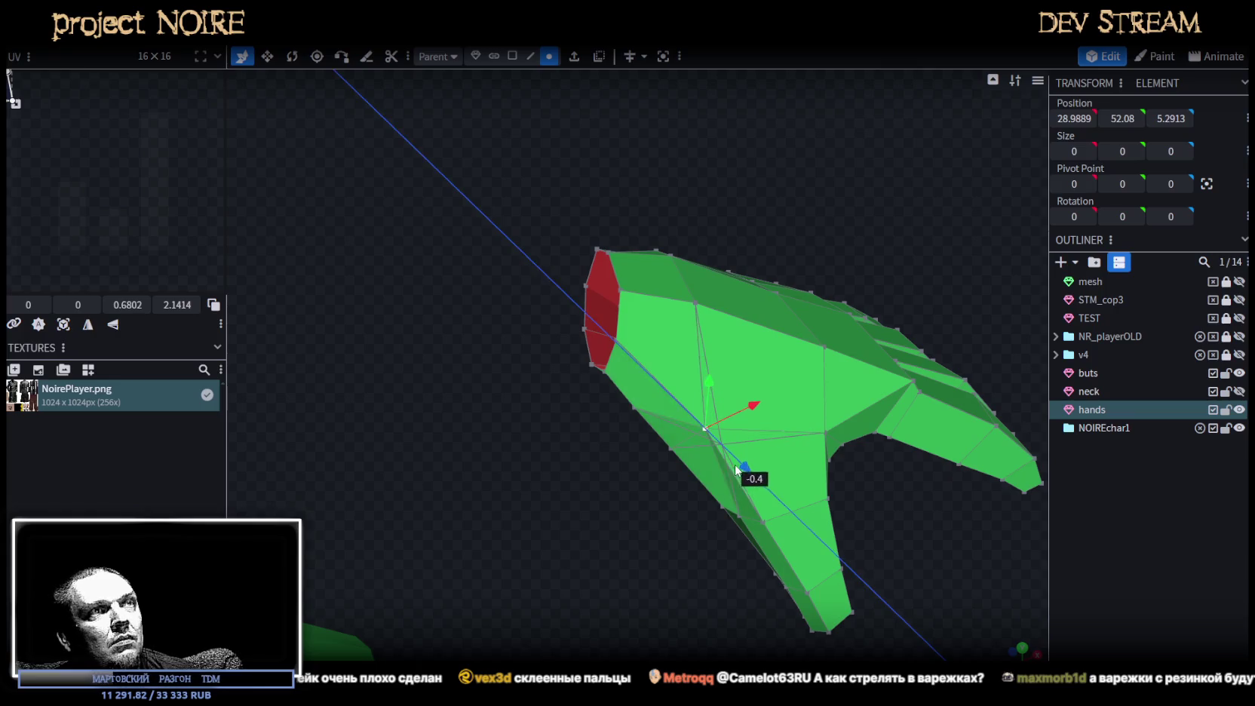
{"action": "left_click_drag", "start_coordinate": [698, 375], "coordinate": [700, 362]}
Merge two more adjacent vertex pairs on the hand.
{"action": "mouse_move", "coordinate": [815, 483]}
{"action": "left_mouse_down"}
{"action": "mouse_move", "coordinate": [882, 545]}
{"action": "mouse_move", "coordinate": [730, 568]}
{"action": "mouse_move", "coordinate": [631, 554]}
{"action": "mouse_move", "coordinate": [686, 535]}
{"action": "mouse_move", "coordinate": [571, 544]}
{"action": "mouse_move", "coordinate": [768, 438]}
{"action": "left_mouse_up"}
{"action": "left_click", "coordinate": [842, 318]}
{"action": "left_click", "coordinate": [810, 323], "text": "shift"}
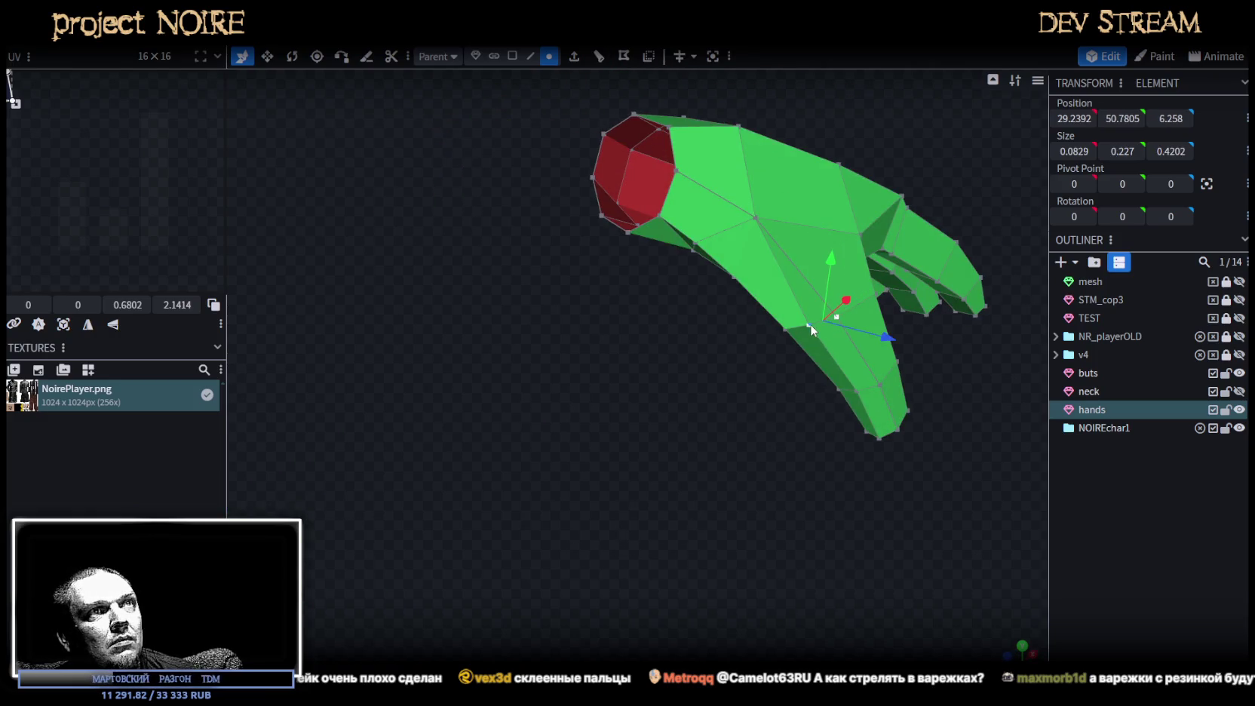
{"action": "right_click", "coordinate": [810, 324]}
{"action": "left_click", "coordinate": [987, 368]}
{"action": "left_click", "coordinate": [865, 391], "text": "shift"}
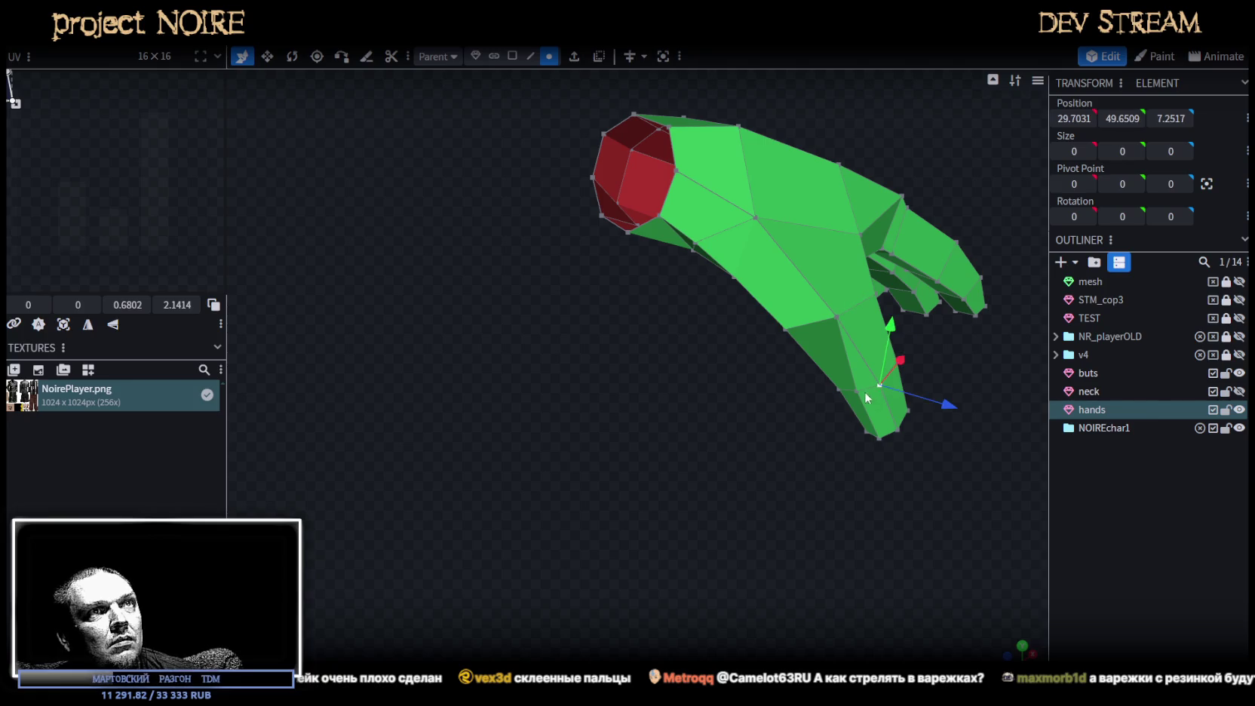
{"action": "left_click", "coordinate": [856, 392], "text": "shift"}
{"action": "right_click", "coordinate": [856, 392]}
{"action": "left_click", "coordinate": [1041, 367]}
Merge two vertices near the finger bases into one.
{"action": "mouse_move", "coordinate": [905, 422]}
{"action": "left_mouse_down"}
{"action": "mouse_move", "coordinate": [848, 464]}
{"action": "mouse_move", "coordinate": [819, 420]}
{"action": "mouse_move", "coordinate": [780, 518]}
{"action": "mouse_move", "coordinate": [700, 364]}
{"action": "left_mouse_up"}
{"action": "scroll", "coordinate": [780, 525], "scroll_direction": "up", "scroll_amount": 3}
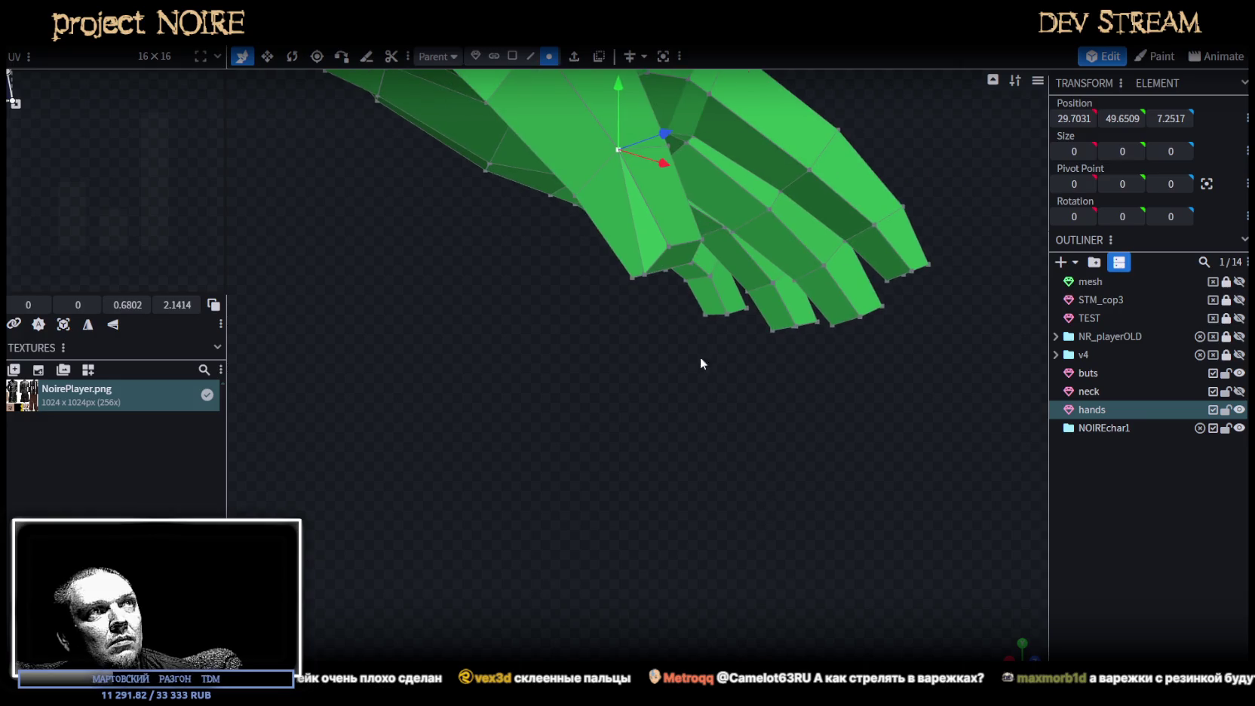
{"action": "left_click", "coordinate": [668, 249]}
{"action": "left_click", "coordinate": [646, 275], "text": "shift"}
{"action": "right_click", "coordinate": [646, 276]}
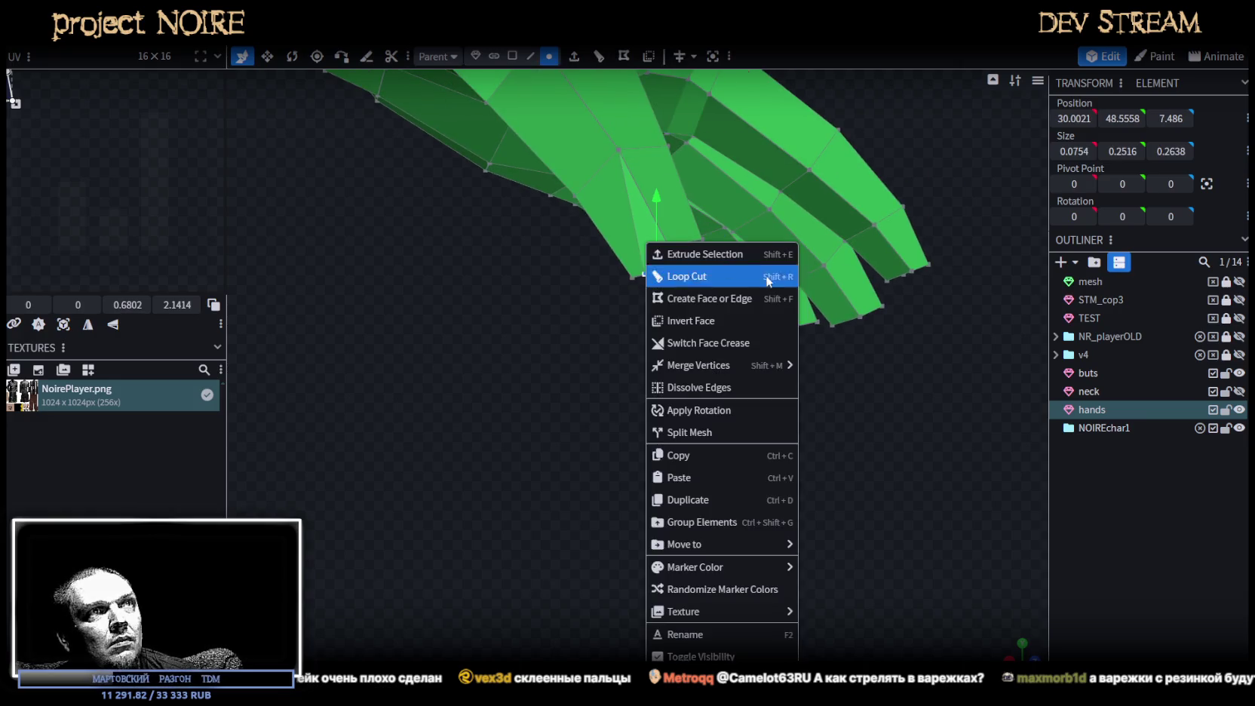
{"action": "left_click", "coordinate": [837, 368]}
Merge two further vertex pairs around the fingers.
{"action": "mouse_move", "coordinate": [837, 367]}
{"action": "left_mouse_down"}
{"action": "mouse_move", "coordinate": [573, 464]}
{"action": "mouse_move", "coordinate": [699, 495]}
{"action": "mouse_move", "coordinate": [460, 454]}
{"action": "mouse_move", "coordinate": [685, 498]}
{"action": "left_mouse_up"}
{"action": "scroll", "coordinate": [684, 498], "scroll_direction": "up", "scroll_amount": 3}
{"action": "left_click", "coordinate": [694, 267]}
{"action": "left_click", "coordinate": [746, 317], "text": "shift"}
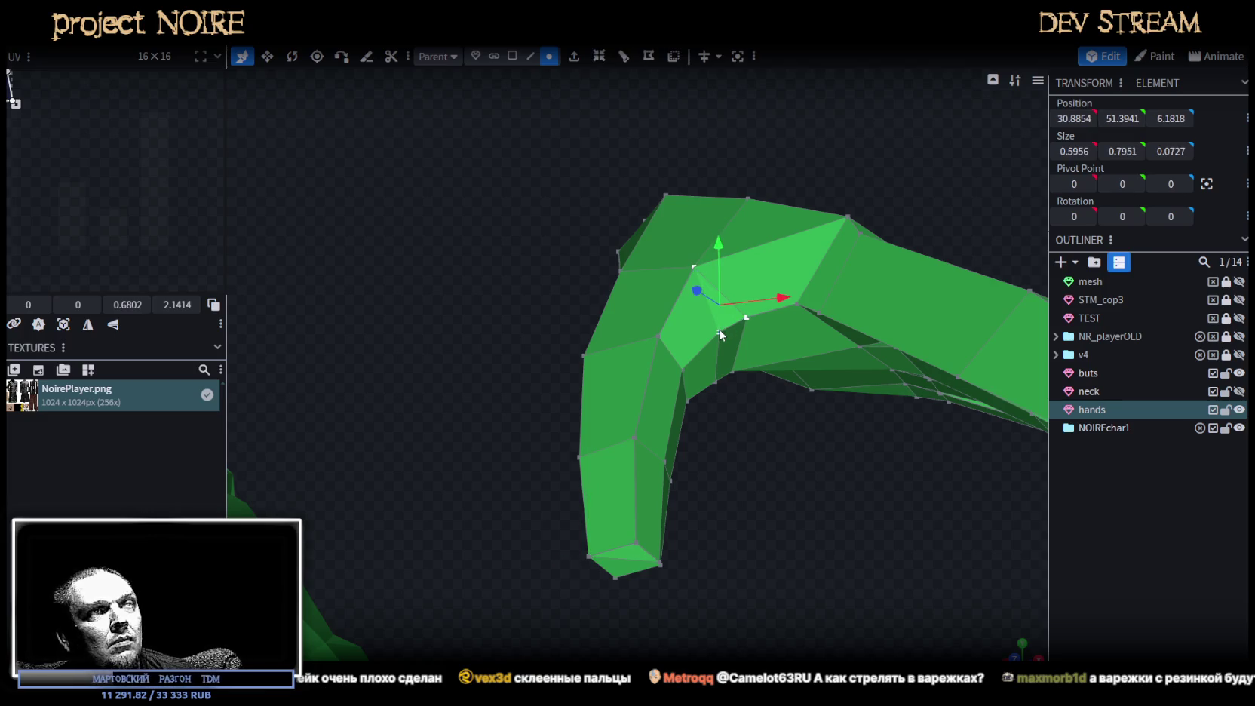
{"action": "right_click", "coordinate": [719, 329]}
{"action": "left_click", "coordinate": [909, 362]}
{"action": "left_click", "coordinate": [659, 337]}
{"action": "left_click", "coordinate": [682, 369], "text": "shift"}
{"action": "right_click", "coordinate": [682, 370]}
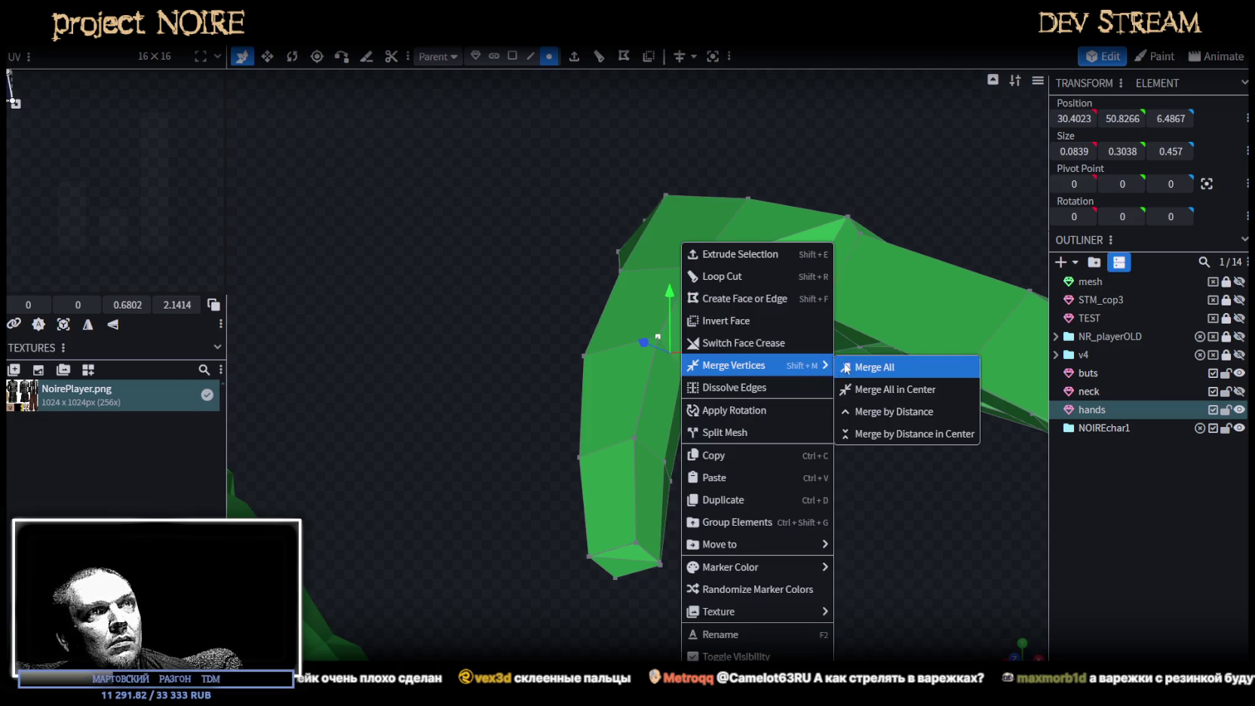
{"action": "left_click", "coordinate": [846, 367]}
Merge the remaining thumb vertices into one point at 30.5405, 48.8252, 7.6115.
{"action": "left_click", "coordinate": [643, 443]}
{"action": "left_click", "coordinate": [667, 463], "text": "shift"}
{"action": "right_click", "coordinate": [667, 463]}
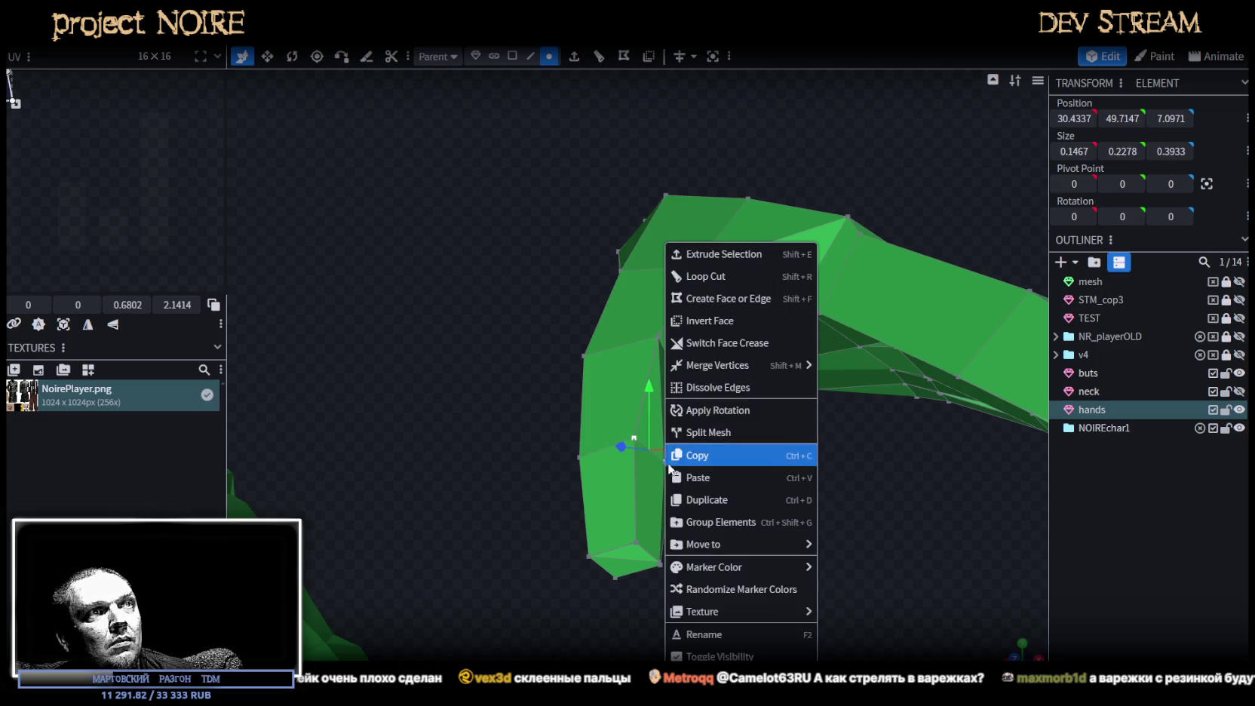
{"action": "left_click", "coordinate": [846, 366]}
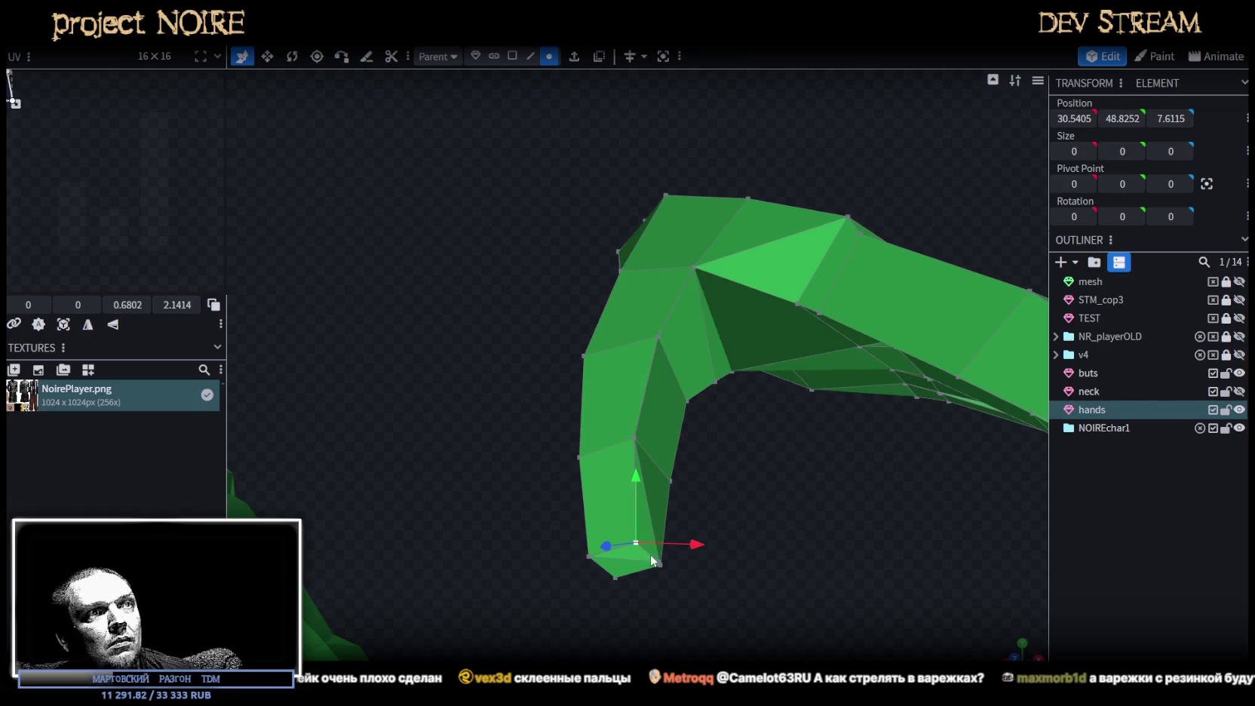
{"action": "left_click", "coordinate": [659, 561], "text": "shift"}
{"action": "right_click", "coordinate": [659, 562]}
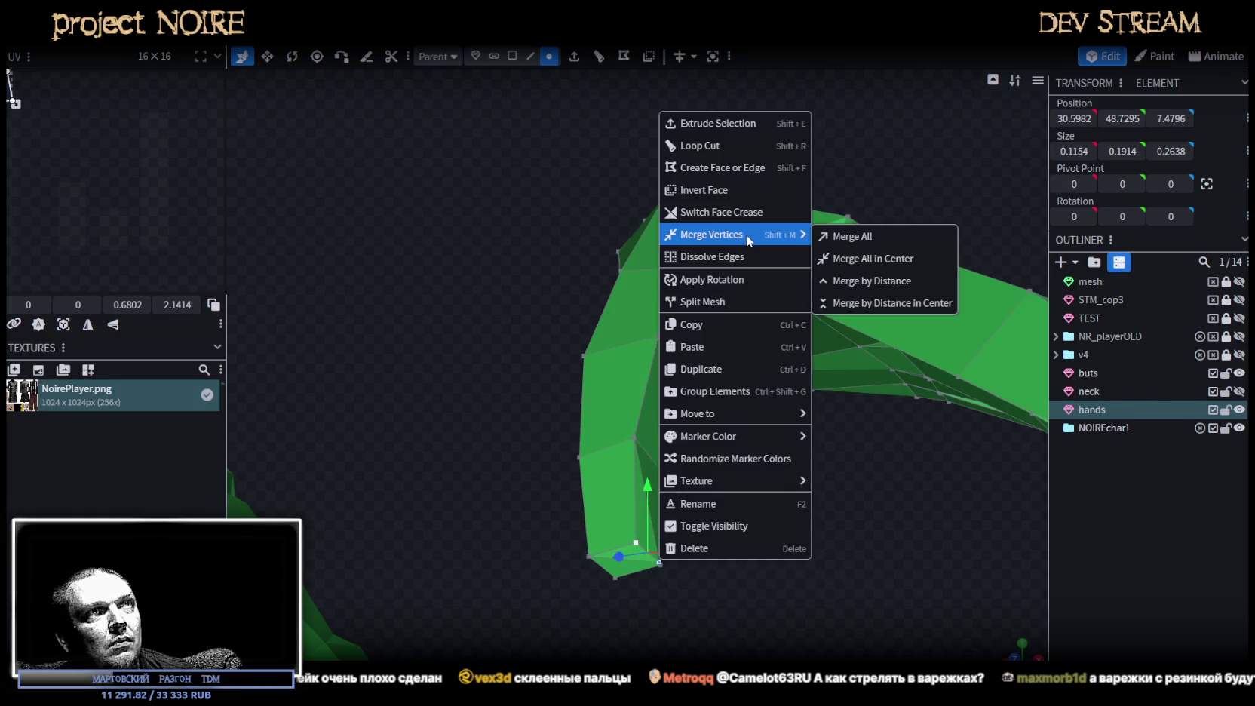
{"action": "left_click", "coordinate": [842, 240]}
{"action": "mouse_move", "coordinate": [701, 512]}
{"action": "left_mouse_down"}
{"action": "mouse_move", "coordinate": [653, 533]}
{"action": "mouse_move", "coordinate": [556, 471]}
{"action": "mouse_move", "coordinate": [639, 499]}
{"action": "mouse_move", "coordinate": [639, 471]}
{"action": "mouse_move", "coordinate": [582, 543]}
{"action": "mouse_move", "coordinate": [597, 596]}
{"action": "mouse_move", "coordinate": [602, 561]}
{"action": "mouse_move", "coordinate": [541, 538]}
{"action": "left_mouse_up"}
{"action": "scroll", "coordinate": [596, 498], "scroll_direction": "up", "scroll_amount": 3}
{"action": "scroll", "coordinate": [626, 517], "scroll_direction": "up", "scroll_amount": 3}
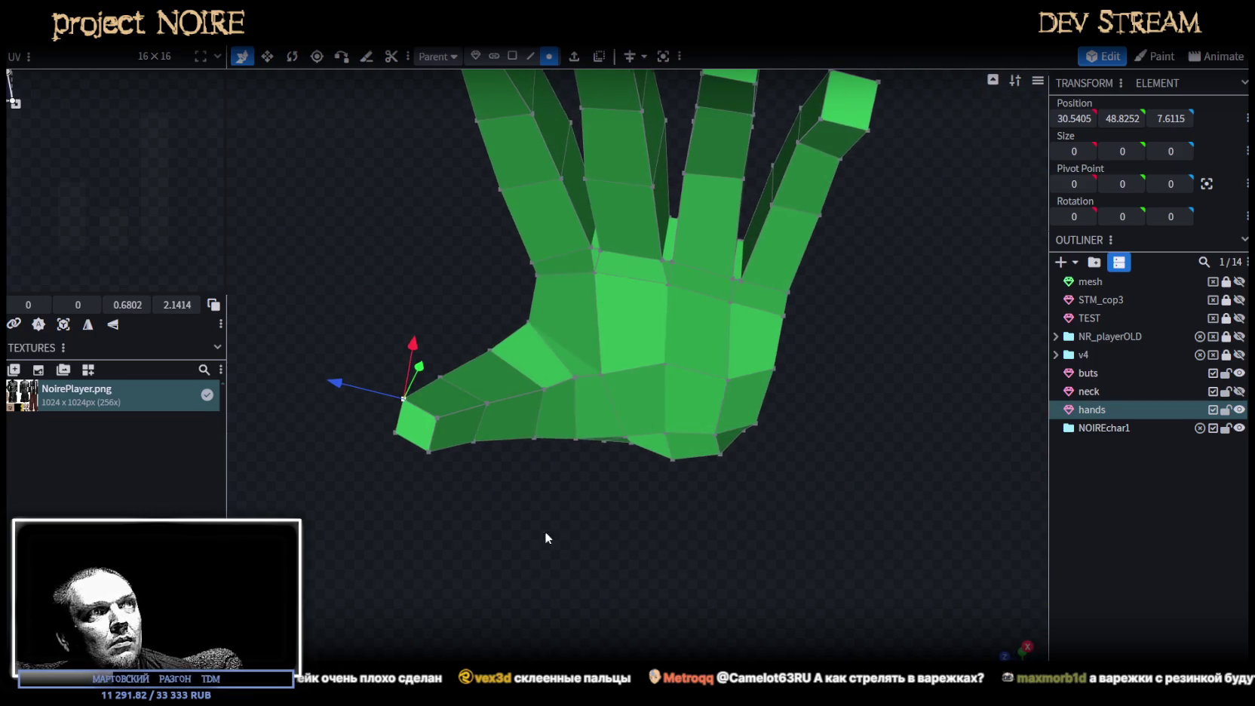
{"action": "mouse_move", "coordinate": [601, 373]}
{"action": "left_mouse_down"}
{"action": "mouse_move", "coordinate": [607, 522]}
{"action": "mouse_move", "coordinate": [525, 561]}
{"action": "mouse_move", "coordinate": [749, 470]}
{"action": "mouse_move", "coordinate": [628, 534]}
{"action": "mouse_move", "coordinate": [682, 608]}
{"action": "mouse_move", "coordinate": [714, 560]}
{"action": "left_mouse_up"}
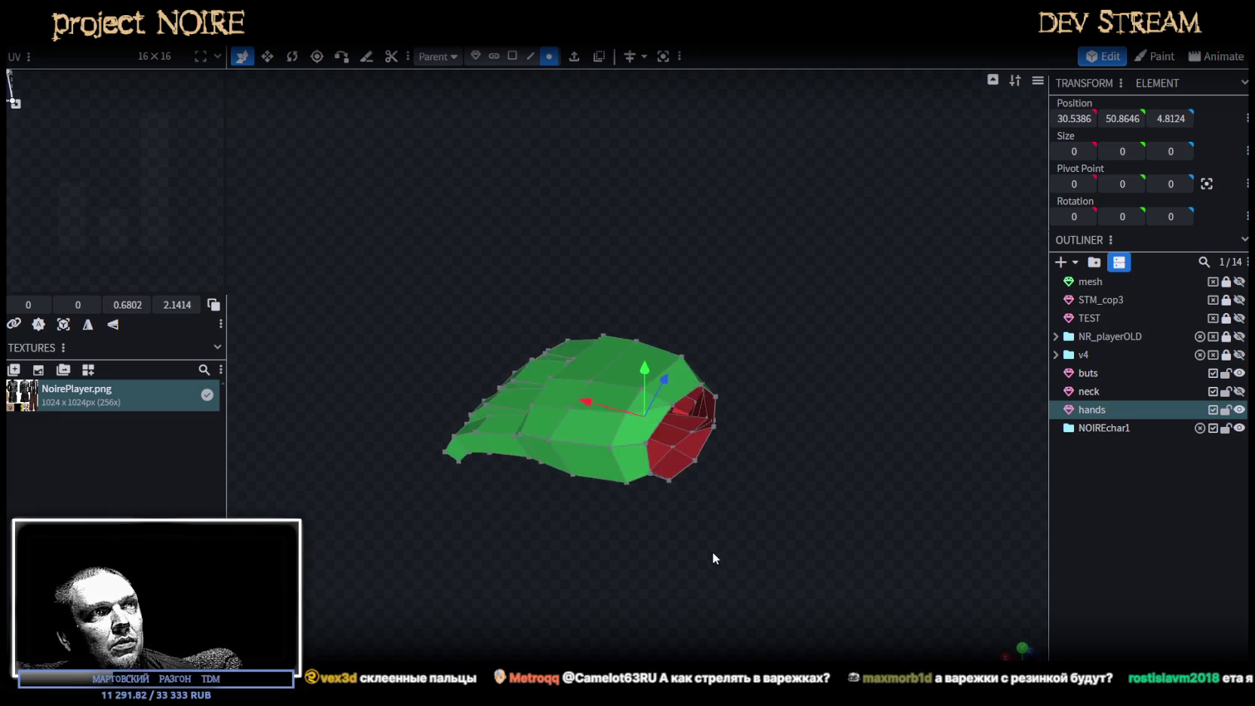
Merge two vertex pairs on the back of the hand.
{"action": "scroll", "coordinate": [875, 560], "scroll_direction": "up", "scroll_amount": 3}
{"action": "mouse_move", "coordinate": [875, 560]}
{"action": "left_mouse_down"}
{"action": "mouse_move", "coordinate": [814, 573]}
{"action": "mouse_move", "coordinate": [706, 324]}
{"action": "left_mouse_up"}
{"action": "left_click", "coordinate": [714, 359]}
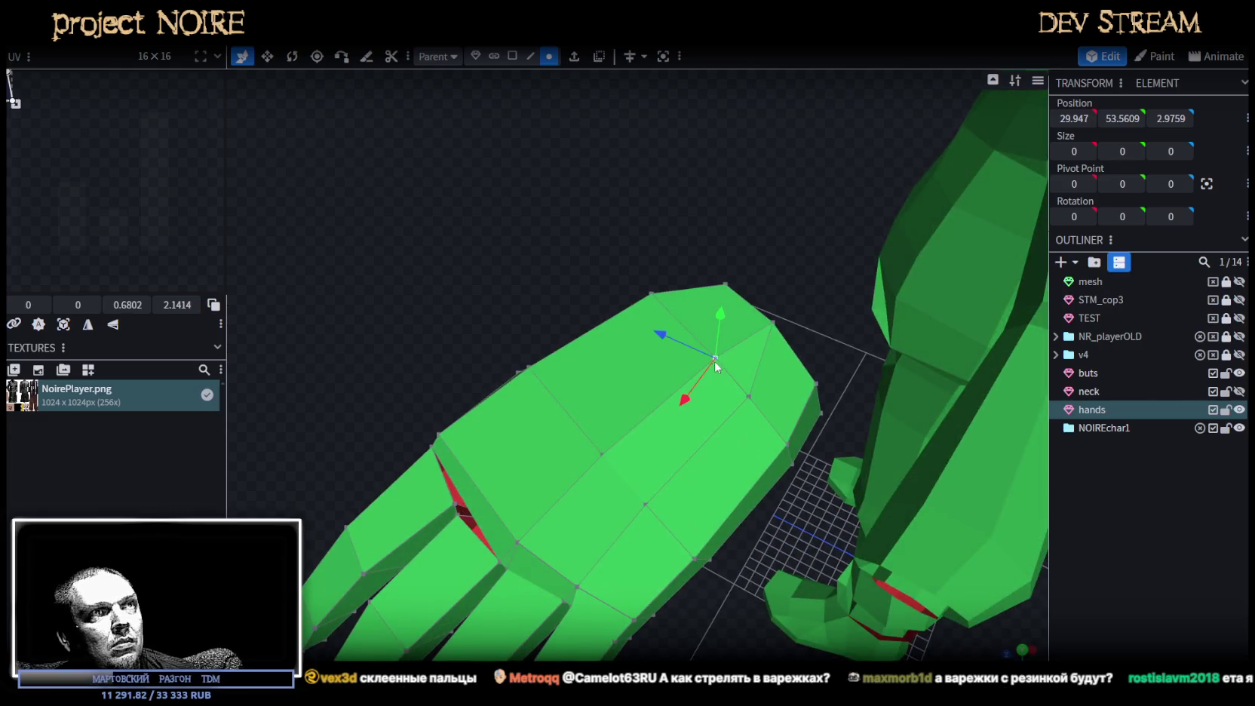
{"action": "left_click", "coordinate": [748, 398], "text": "shift"}
{"action": "right_click", "coordinate": [748, 399]}
{"action": "left_click", "coordinate": [934, 369]}
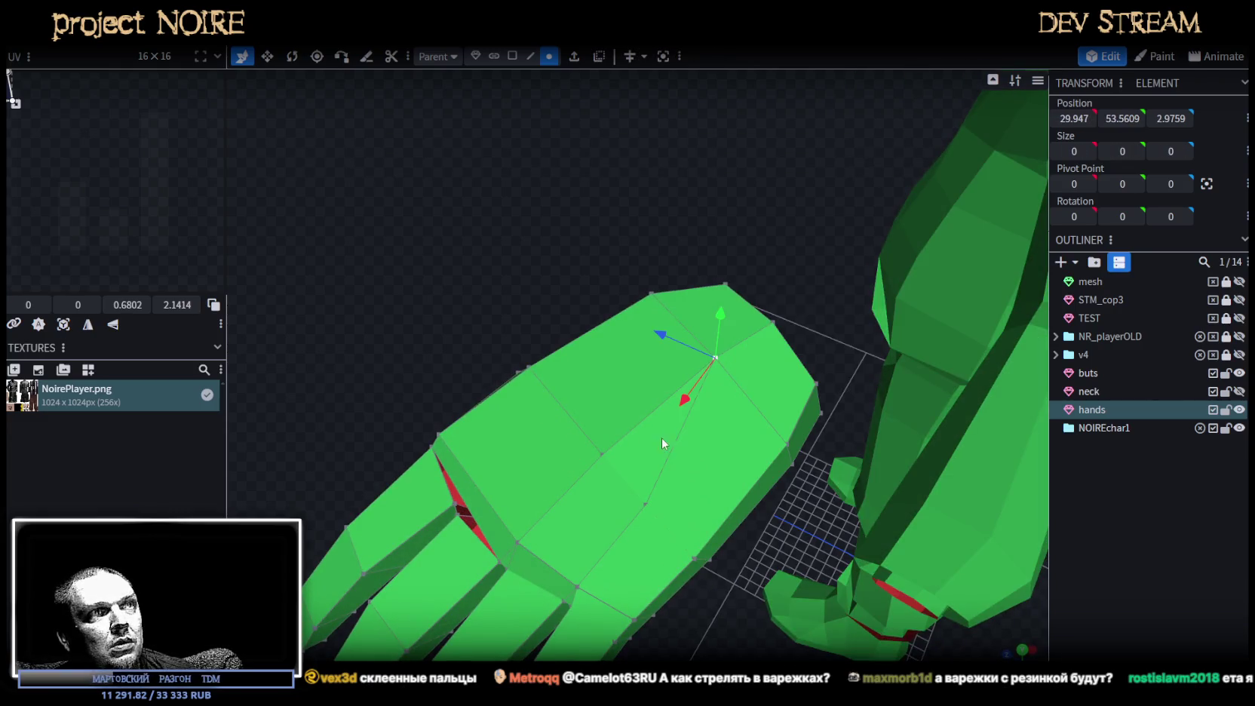
{"action": "left_click", "coordinate": [601, 454]}
{"action": "left_click", "coordinate": [645, 504], "text": "shift"}
{"action": "right_click", "coordinate": [643, 504]}
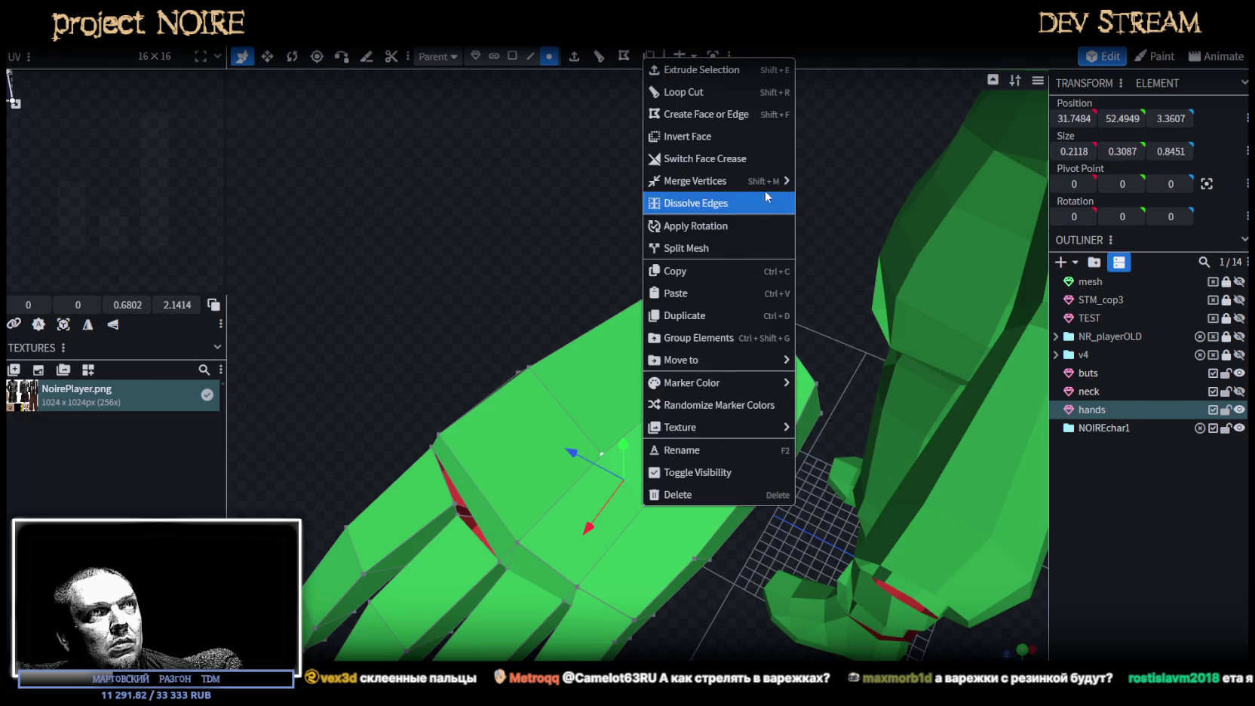
{"action": "left_click", "coordinate": [831, 183]}
Merge the vertex pair just above the knuckles.
{"action": "mouse_move", "coordinate": [474, 228]}
{"action": "left_mouse_down"}
{"action": "mouse_move", "coordinate": [529, 214]}
{"action": "mouse_move", "coordinate": [605, 431]}
{"action": "left_mouse_up"}
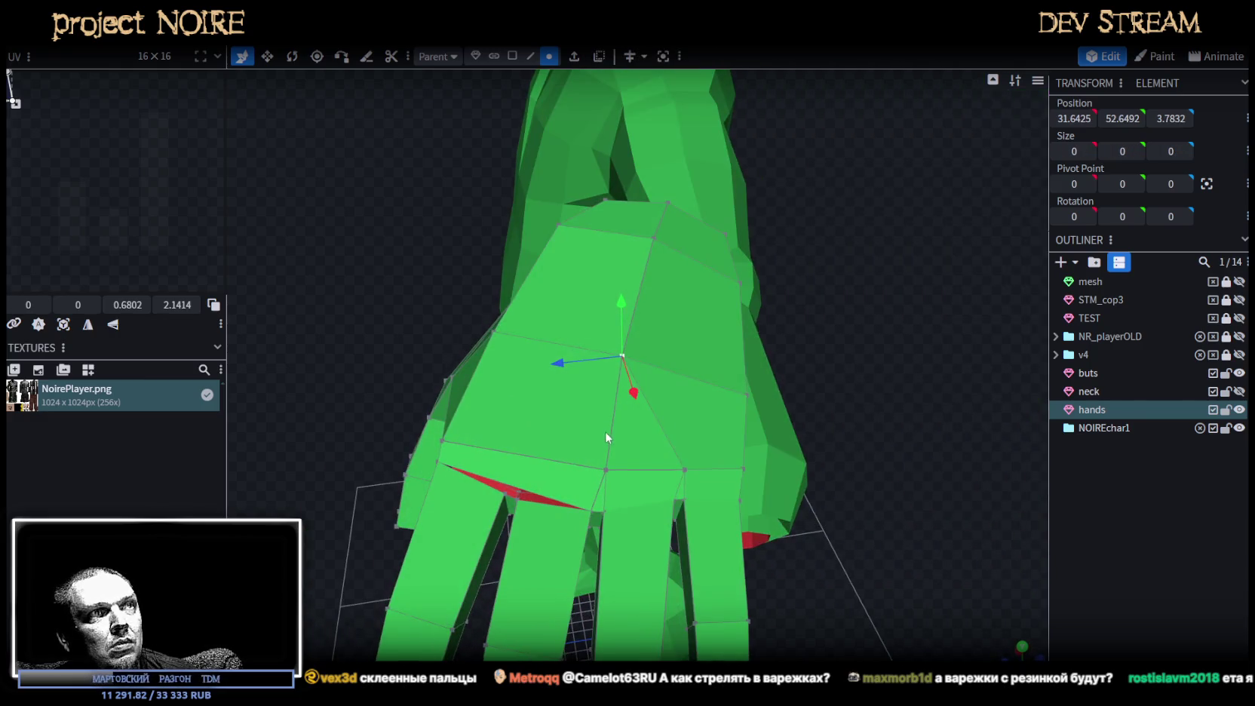
{"action": "left_click", "coordinate": [607, 469]}
{"action": "left_click", "coordinate": [683, 470], "text": "shift"}
{"action": "right_click", "coordinate": [683, 470]}
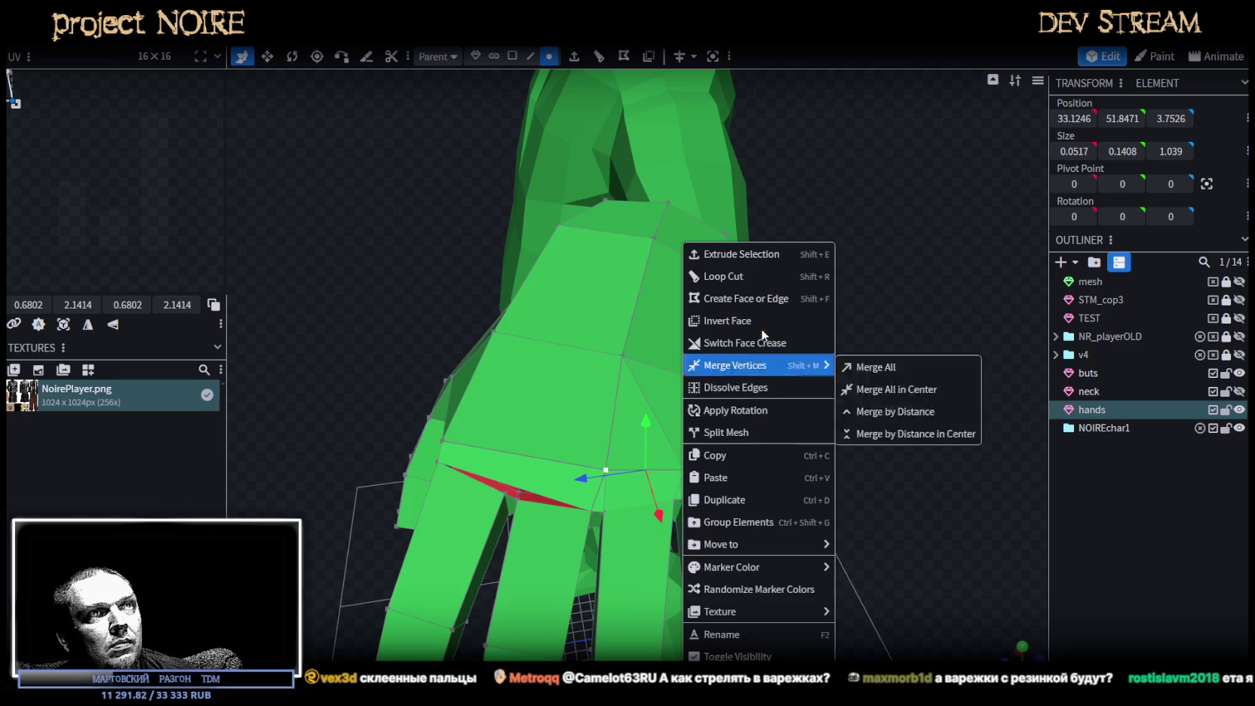
{"action": "left_click", "coordinate": [864, 366]}
{"action": "mouse_move", "coordinate": [866, 498]}
{"action": "left_mouse_down"}
{"action": "mouse_move", "coordinate": [807, 444]}
{"action": "mouse_move", "coordinate": [860, 414]}
{"action": "mouse_move", "coordinate": [872, 436]}
{"action": "mouse_move", "coordinate": [839, 408]}
{"action": "mouse_move", "coordinate": [899, 404]}
{"action": "mouse_move", "coordinate": [569, 173]}
{"action": "left_mouse_up"}
Switch to face selection and inspect the four fingers, selecting a finger face.
{"action": "left_click", "coordinate": [512, 56]}
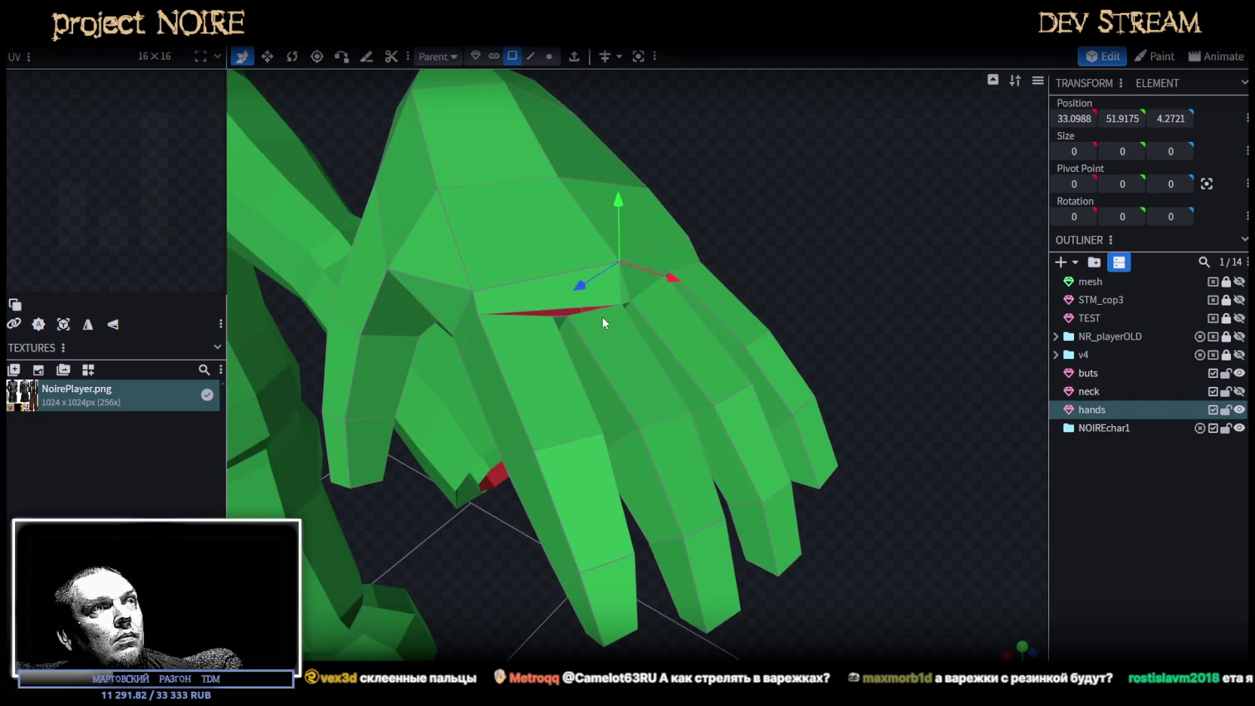
{"action": "mouse_move", "coordinate": [789, 205]}
{"action": "left_mouse_down"}
{"action": "mouse_move", "coordinate": [708, 211]}
{"action": "mouse_move", "coordinate": [648, 249]}
{"action": "left_mouse_up"}
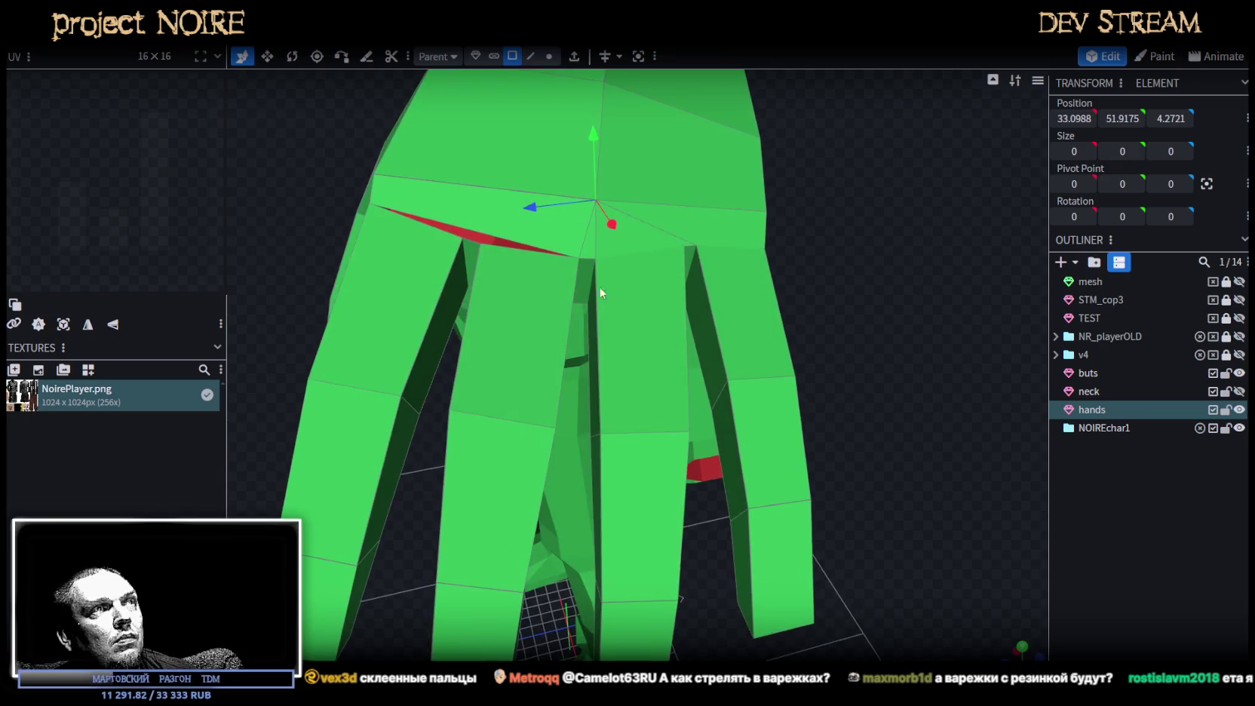
{"action": "left_click", "coordinate": [585, 281]}
{"action": "mouse_move", "coordinate": [750, 281]}
{"action": "left_mouse_down"}
{"action": "mouse_move", "coordinate": [792, 329]}
{"action": "mouse_move", "coordinate": [846, 337]}
{"action": "mouse_move", "coordinate": [824, 350]}
{"action": "mouse_move", "coordinate": [812, 341]}
{"action": "left_mouse_up"}
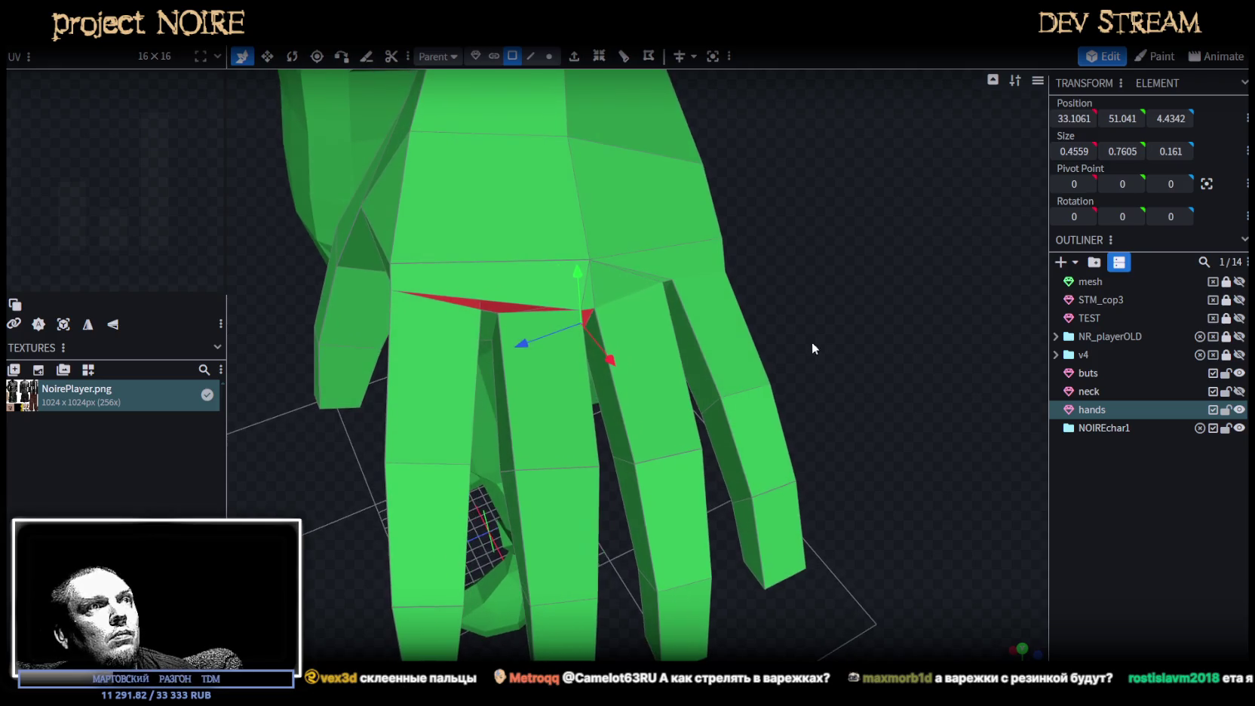
{"action": "left_click", "coordinate": [548, 57]}
{"action": "left_click_drag", "start_coordinate": [837, 310], "coordinate": [595, 88]}
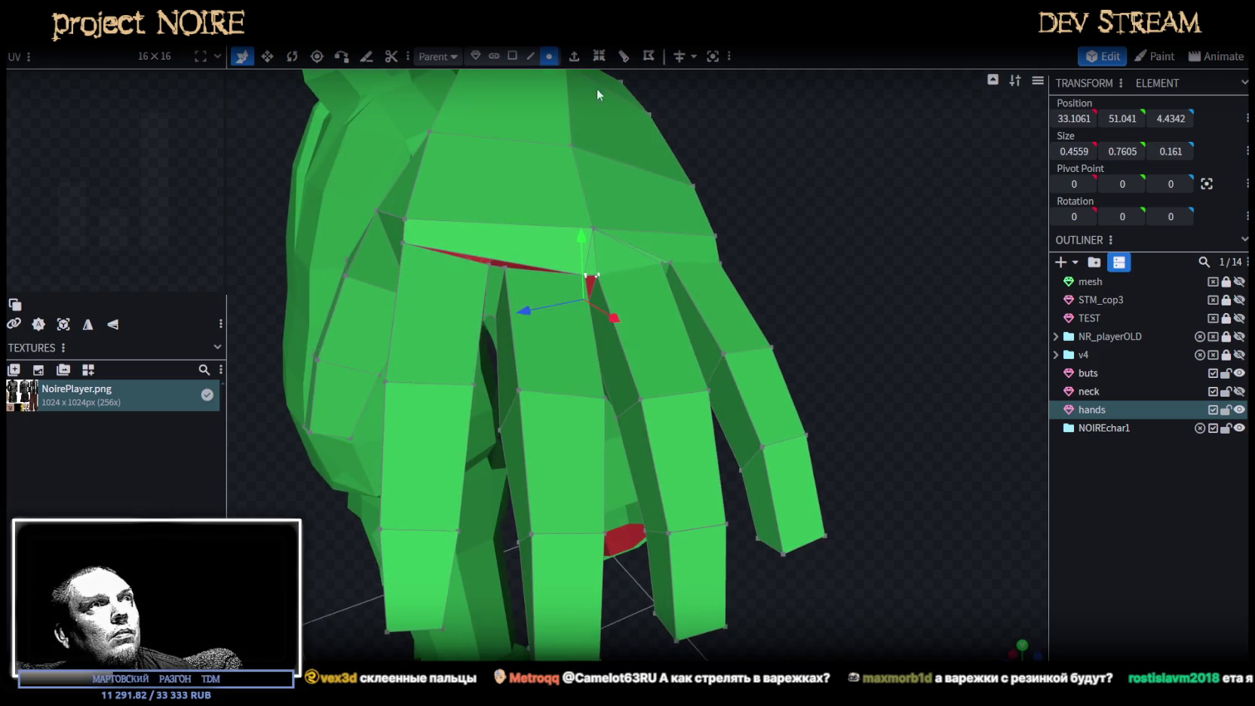
{"action": "left_click", "coordinate": [513, 56]}
{"action": "left_click_drag", "start_coordinate": [660, 298], "coordinate": [603, 354]}
Select several lower finger faces and lock the buts and neck parts against edits.
{"action": "left_click", "coordinate": [490, 332]}
{"action": "left_click", "coordinate": [581, 354], "text": "shift"}
{"action": "left_click", "coordinate": [540, 370], "text": "shift"}
{"action": "left_click", "coordinate": [564, 452], "text": "shift"}
{"action": "left_click", "coordinate": [585, 526], "text": "shift"}
{"action": "left_click", "coordinate": [559, 526], "text": "shift"}
{"action": "mouse_move", "coordinate": [604, 535]}
{"action": "left_mouse_down"}
{"action": "mouse_move", "coordinate": [820, 533]}
{"action": "mouse_move", "coordinate": [809, 584]}
{"action": "mouse_move", "coordinate": [957, 523]}
{"action": "left_mouse_up"}
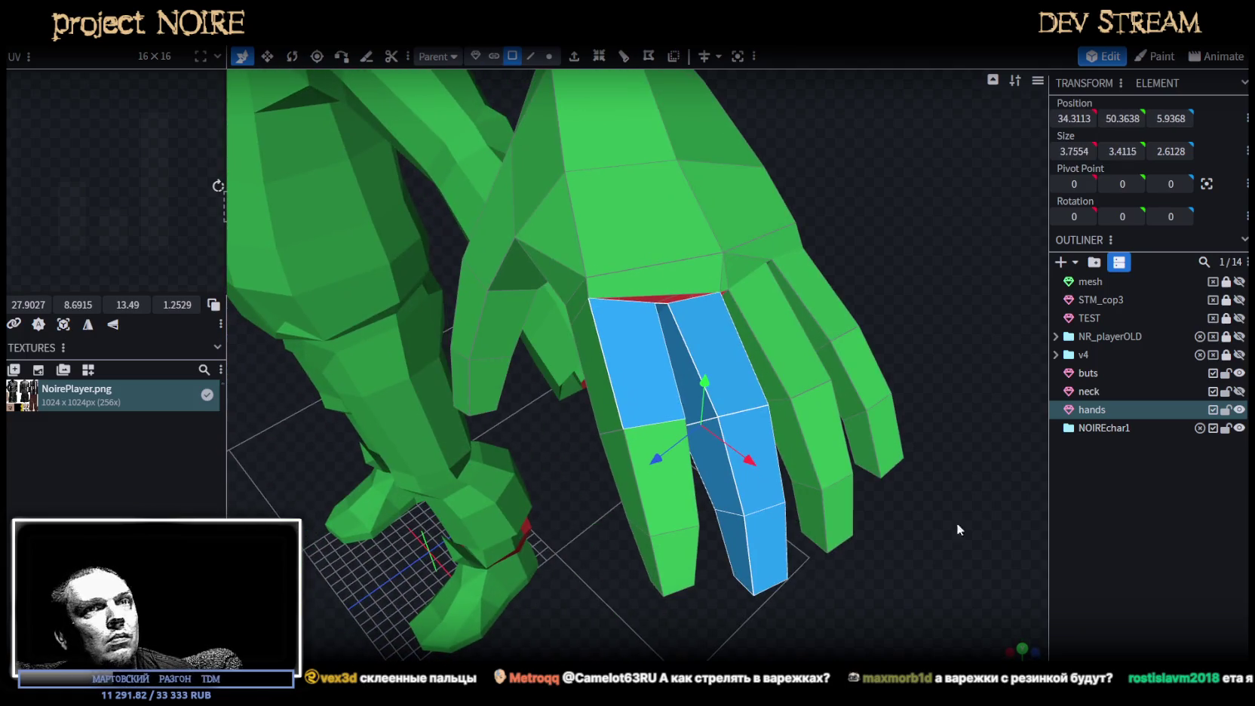
{"action": "left_click", "coordinate": [1226, 372]}
{"action": "left_click", "coordinate": [1226, 391]}
Delete the selected middle and index finger faces from the hand.
{"action": "mouse_move", "coordinate": [868, 528]}
{"action": "left_mouse_down"}
{"action": "mouse_move", "coordinate": [768, 587]}
{"action": "mouse_move", "coordinate": [790, 584]}
{"action": "mouse_move", "coordinate": [798, 486]}
{"action": "mouse_move", "coordinate": [789, 411]}
{"action": "mouse_move", "coordinate": [743, 334]}
{"action": "left_mouse_up"}
{"action": "left_click", "coordinate": [713, 306]}
{"action": "left_click", "coordinate": [713, 264], "text": "shift"}
{"action": "left_click", "coordinate": [709, 232], "text": "shift"}
{"action": "left_click", "coordinate": [650, 228], "text": "shift"}
{"action": "left_click", "coordinate": [670, 264], "text": "shift"}
{"action": "left_click", "coordinate": [657, 293], "text": "shift"}
{"action": "left_click", "coordinate": [638, 240], "text": "shift"}
{"action": "left_click", "coordinate": [645, 268], "text": "shift"}
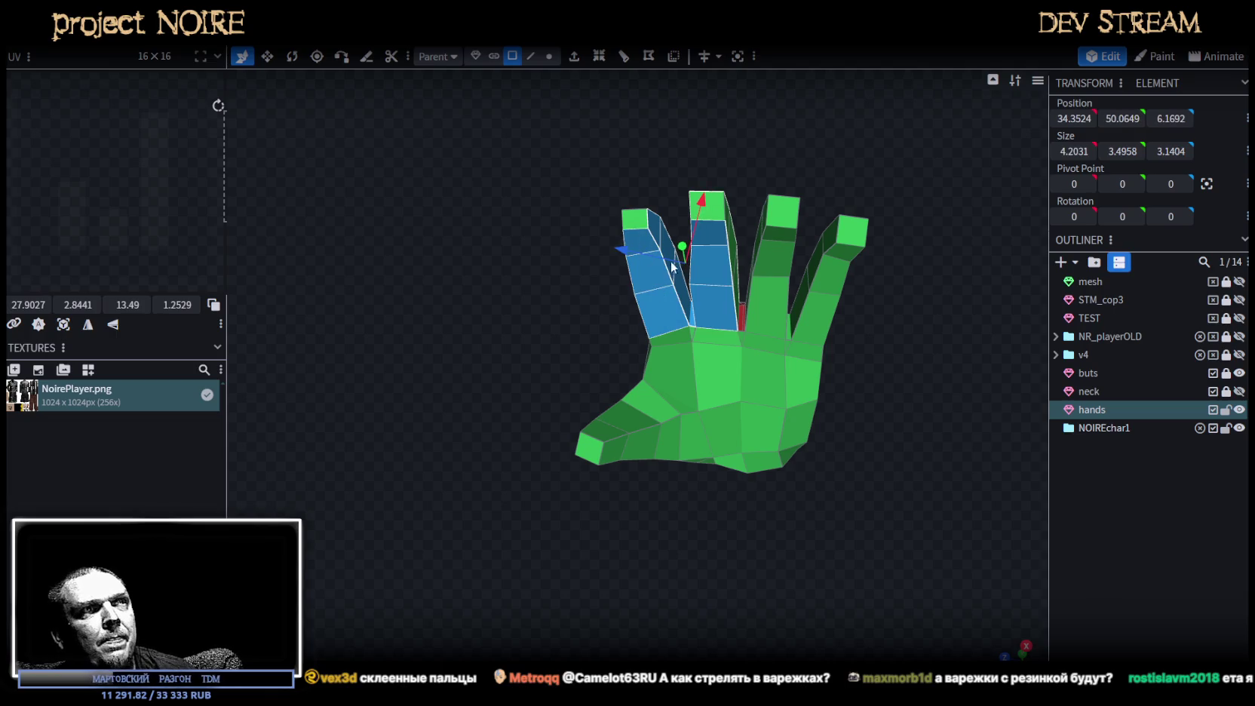
{"action": "key", "text": "Delete"}
Merge the two palm-corner vertices at their centre.
{"action": "left_click", "coordinate": [694, 317]}
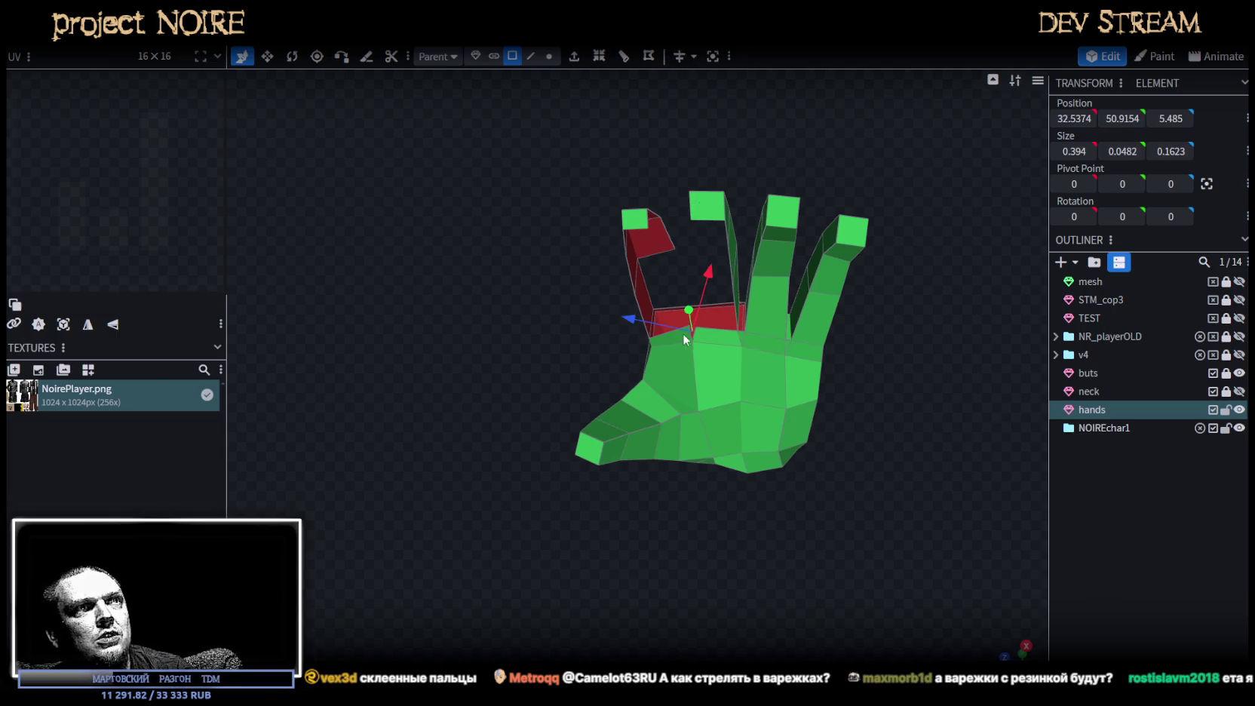
{"action": "mouse_move", "coordinate": [656, 338]}
{"action": "left_mouse_down"}
{"action": "mouse_move", "coordinate": [726, 553]}
{"action": "mouse_move", "coordinate": [689, 573]}
{"action": "mouse_move", "coordinate": [729, 460]}
{"action": "left_mouse_up"}
{"action": "scroll", "coordinate": [729, 460], "scroll_direction": "up", "scroll_amount": 2}
{"action": "scroll", "coordinate": [585, 228], "scroll_direction": "up", "scroll_amount": 3}
{"action": "left_click", "coordinate": [549, 56]}
{"action": "left_click", "coordinate": [643, 397]}
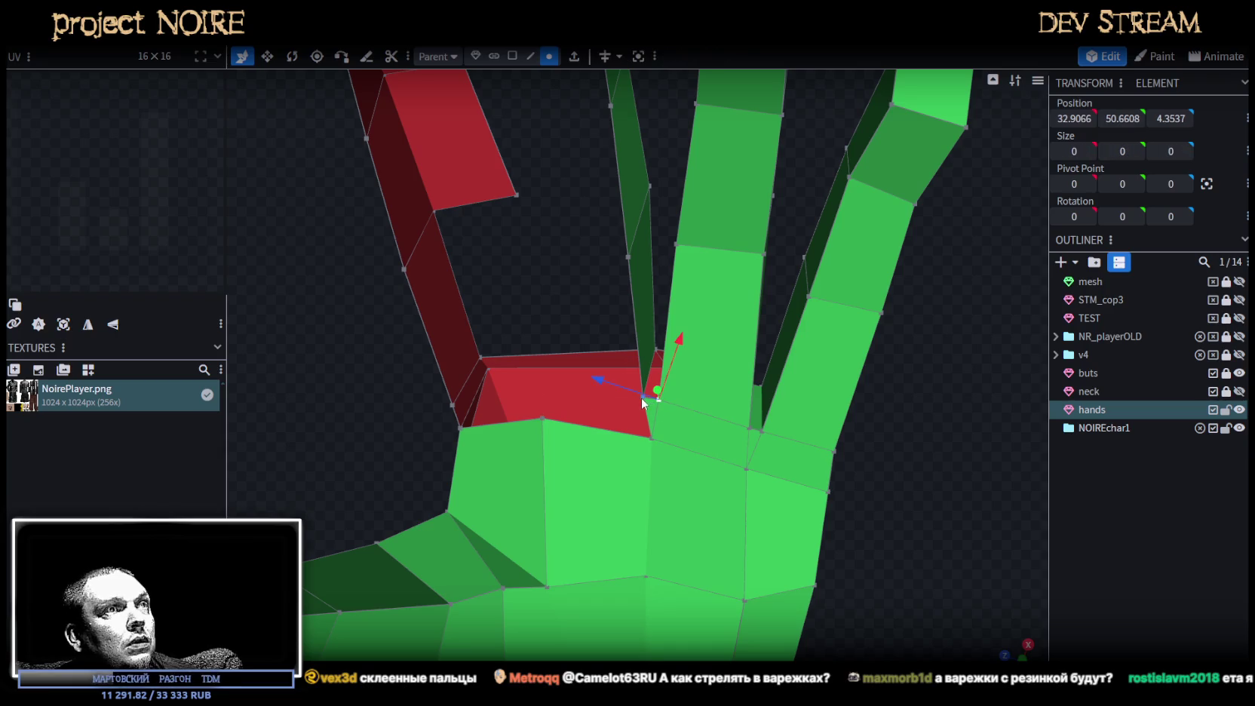
{"action": "left_click", "coordinate": [650, 403], "text": "shift"}
{"action": "right_click", "coordinate": [646, 405]}
{"action": "left_click", "coordinate": [840, 391]}
Merge another pair of vertices near the index finger at their centre.
{"action": "left_click_drag", "start_coordinate": [840, 390], "coordinate": [946, 572]}
{"action": "left_click", "coordinate": [662, 234]}
{"action": "left_click", "coordinate": [656, 231], "text": "shift"}
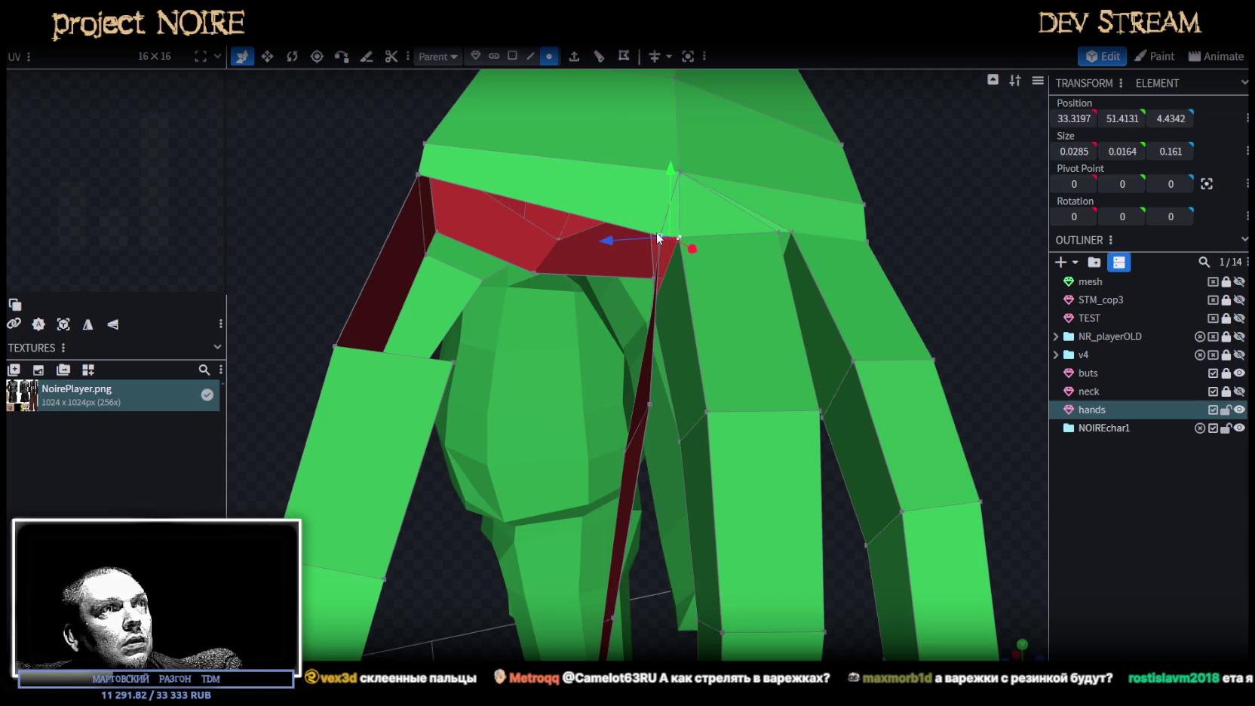
{"action": "right_click", "coordinate": [657, 232]}
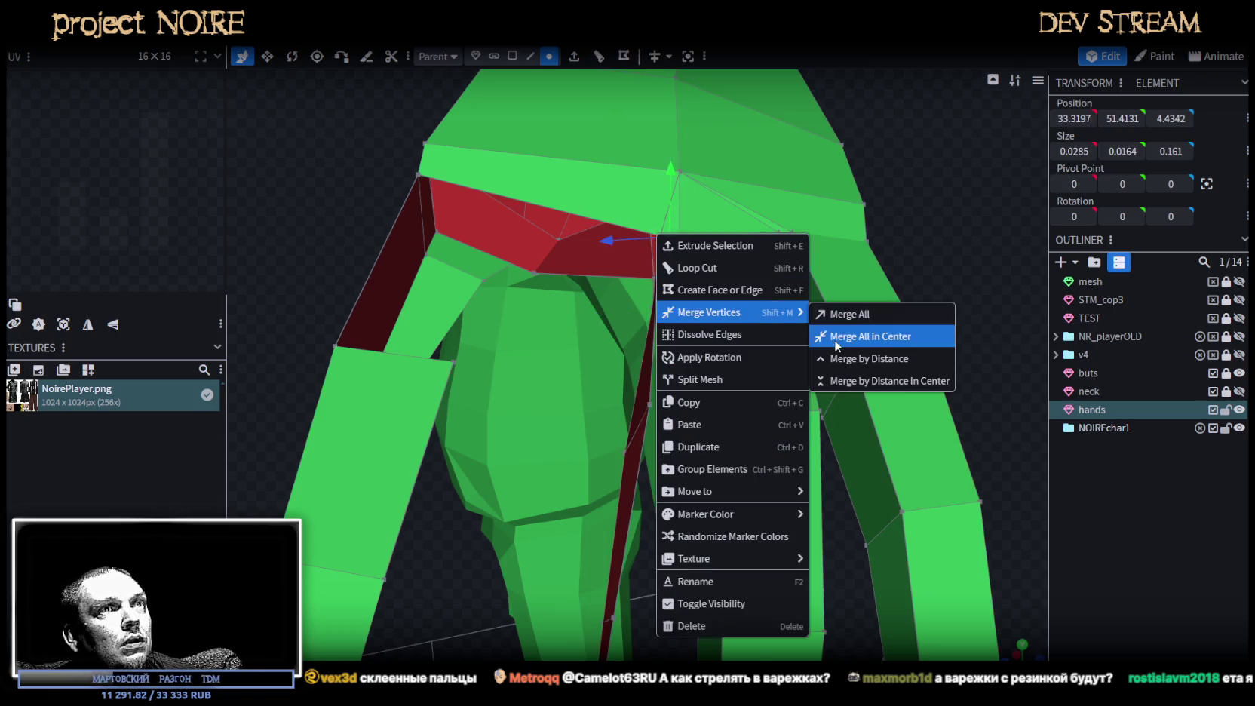
{"action": "left_click", "coordinate": [868, 336]}
{"action": "mouse_move", "coordinate": [828, 405]}
{"action": "left_mouse_down"}
{"action": "mouse_move", "coordinate": [857, 314]}
{"action": "mouse_move", "coordinate": [880, 299]}
{"action": "mouse_move", "coordinate": [847, 501]}
{"action": "mouse_move", "coordinate": [831, 458]}
{"action": "mouse_move", "coordinate": [755, 363]}
{"action": "left_mouse_up"}
Delete the two stacked finger faces bordering the gap, opening a hole.
{"action": "left_click", "coordinate": [512, 56]}
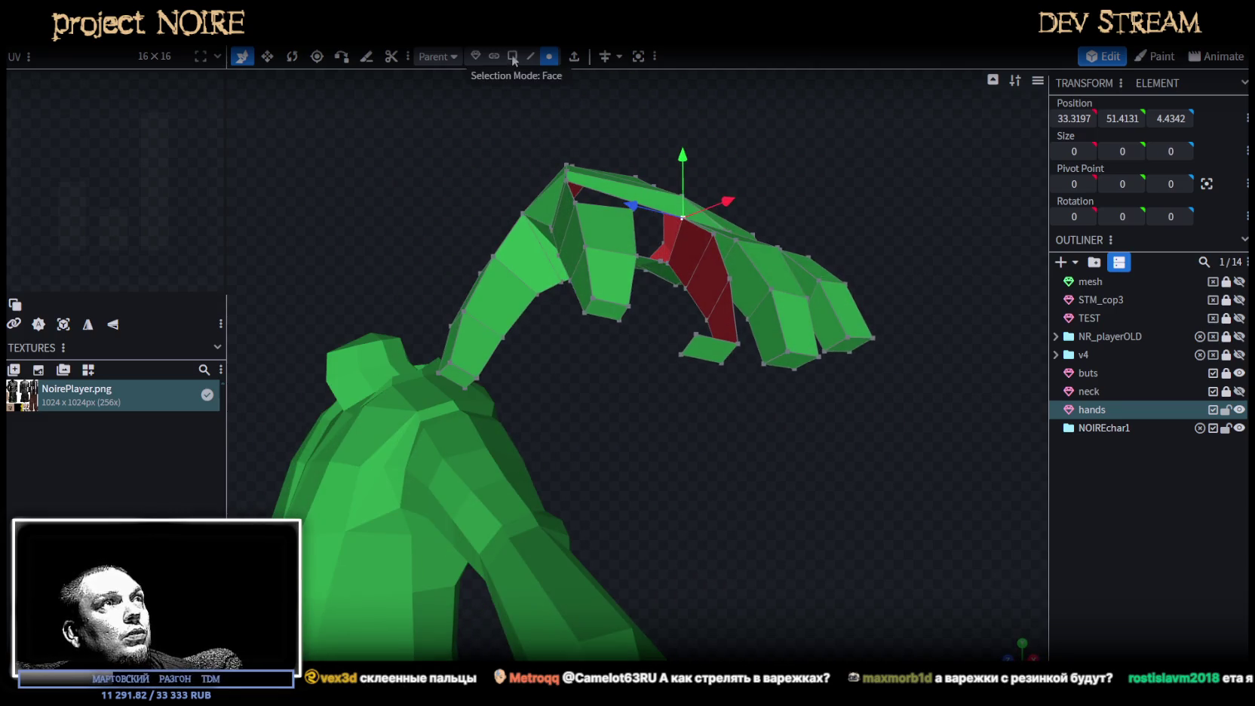
{"action": "left_click", "coordinate": [605, 310]}
{"action": "left_click", "coordinate": [702, 357]}
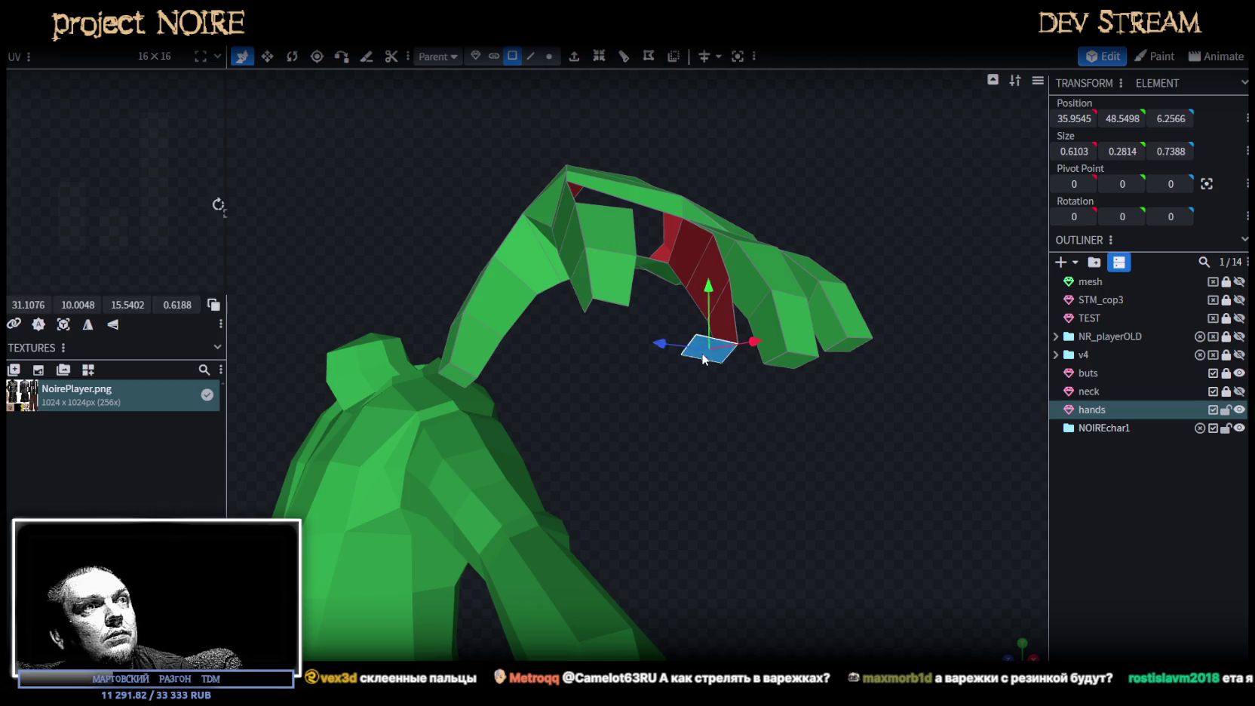
{"action": "left_click", "coordinate": [530, 56]}
{"action": "left_click", "coordinate": [588, 304]}
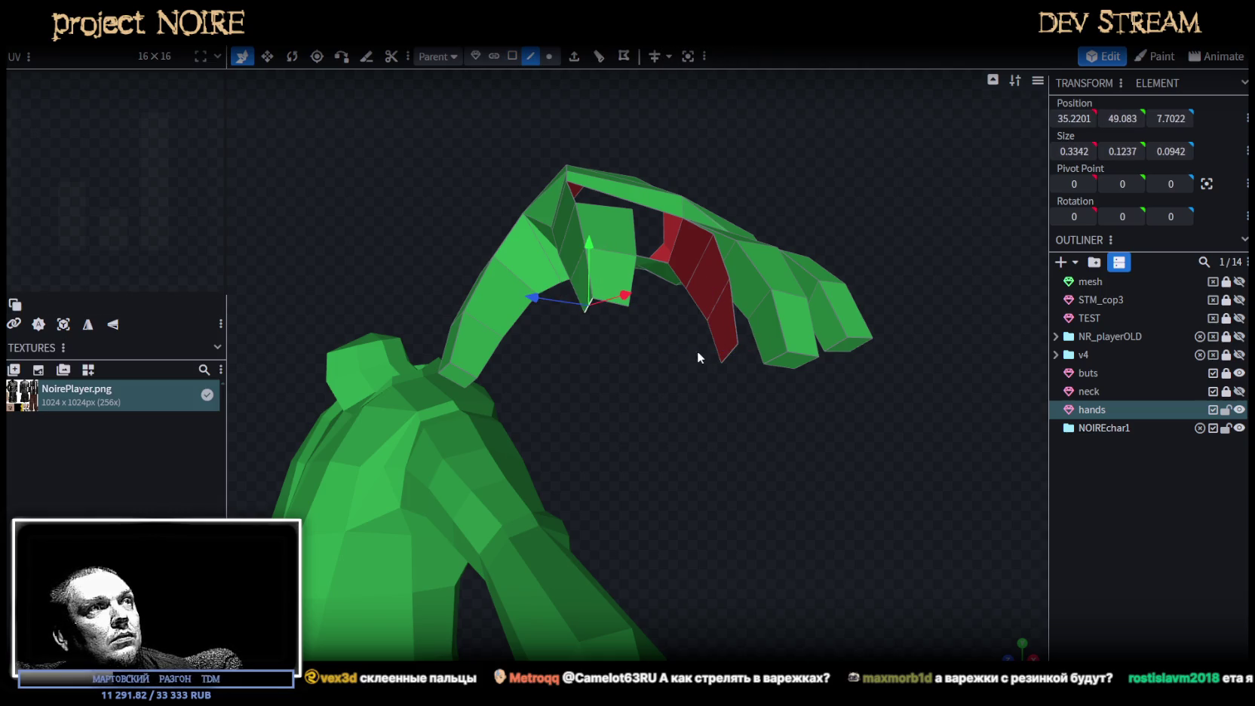
{"action": "left_click", "coordinate": [728, 353], "text": "shift"}
{"action": "left_click_drag", "start_coordinate": [732, 360], "coordinate": [748, 440]}
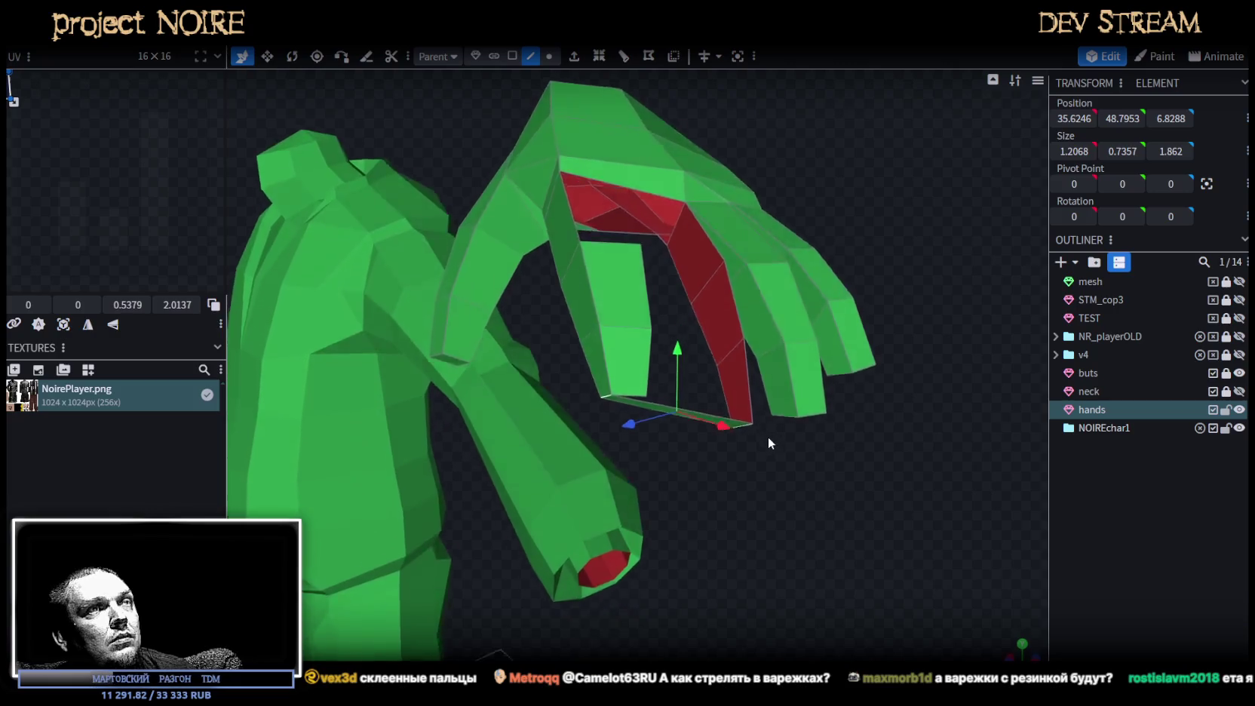
{"action": "left_click", "coordinate": [512, 55]}
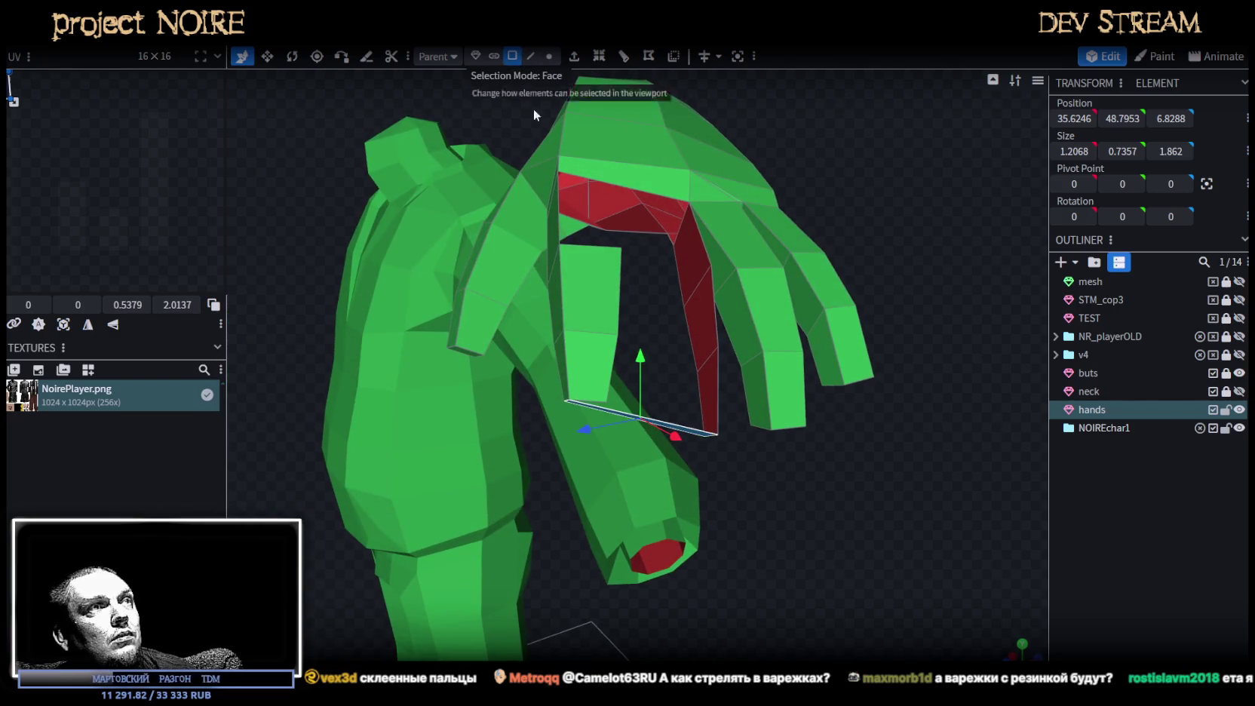
{"action": "left_click", "coordinate": [592, 287]}
{"action": "left_click", "coordinate": [604, 362], "text": "shift"}
{"action": "key", "text": "Delete"}
{"action": "mouse_move", "coordinate": [658, 355]}
{"action": "left_mouse_down"}
{"action": "mouse_move", "coordinate": [792, 434]}
{"action": "mouse_move", "coordinate": [689, 229]}
{"action": "left_mouse_up"}
Fill the hole with a new face bridging the two edges beside the red face.
{"action": "left_click", "coordinate": [531, 56]}
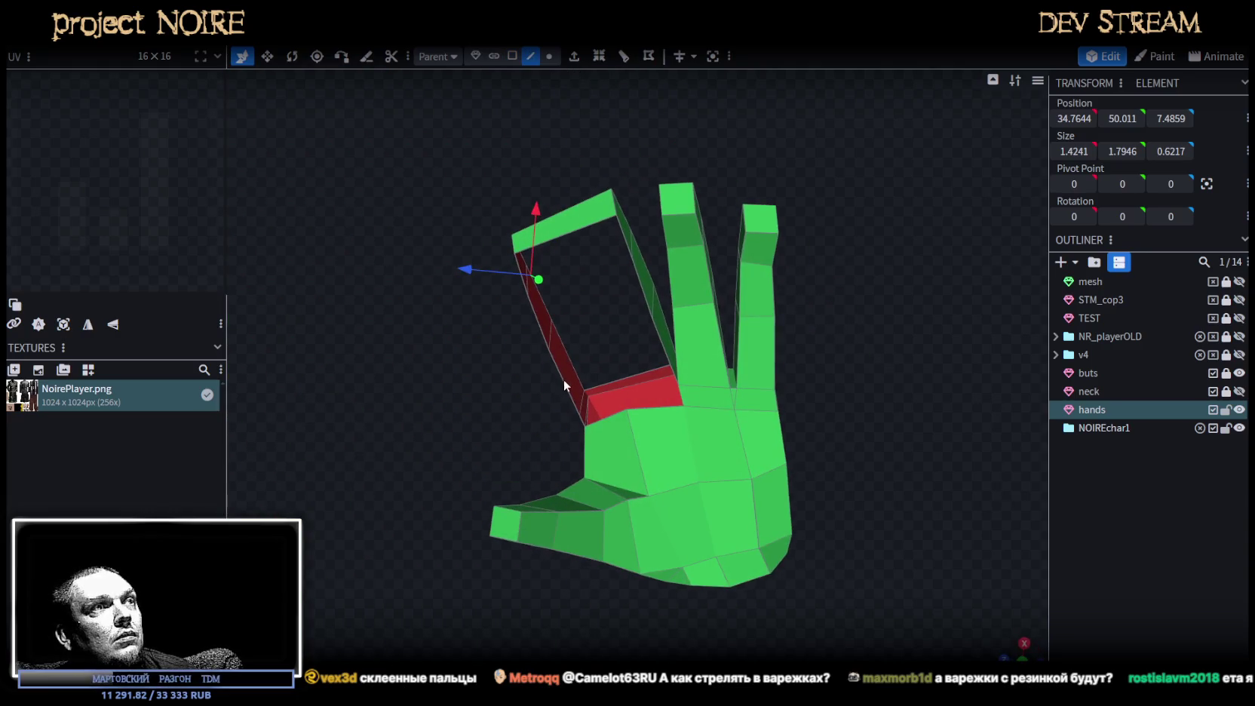
{"action": "left_click", "coordinate": [561, 375]}
{"action": "left_click", "coordinate": [656, 371], "text": "shift"}
{"action": "key", "text": "f"}
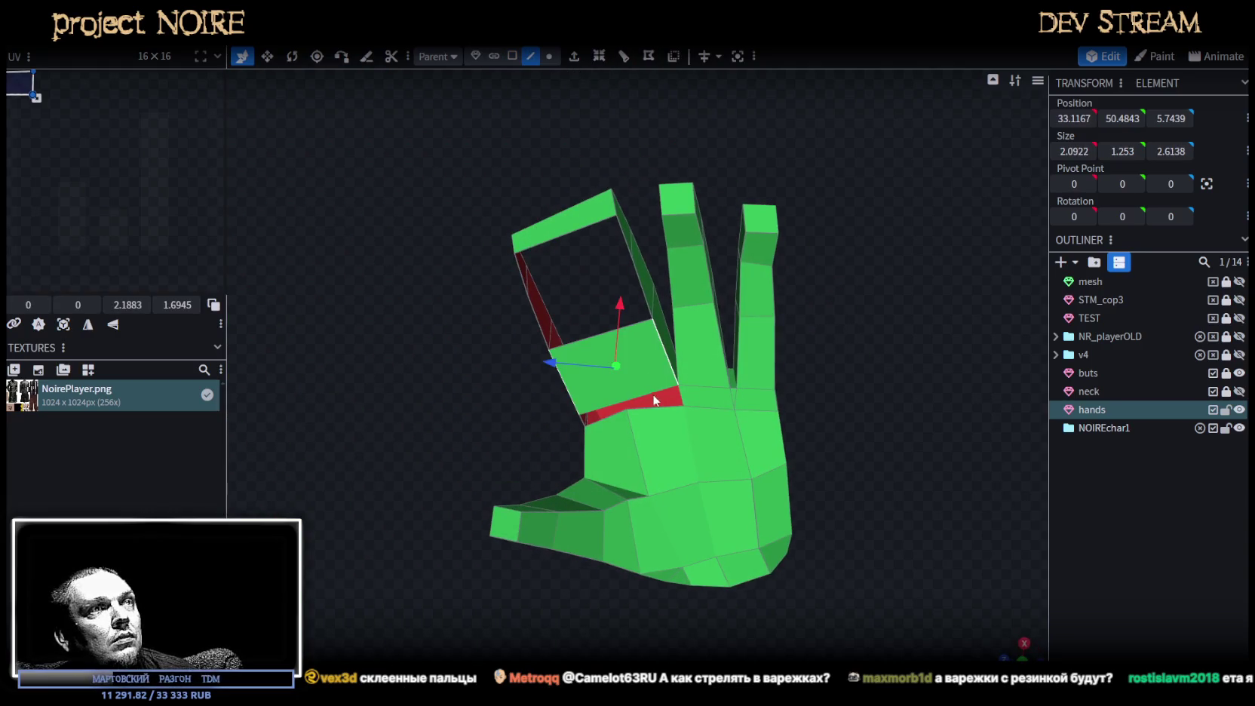
{"action": "left_click", "coordinate": [581, 420]}
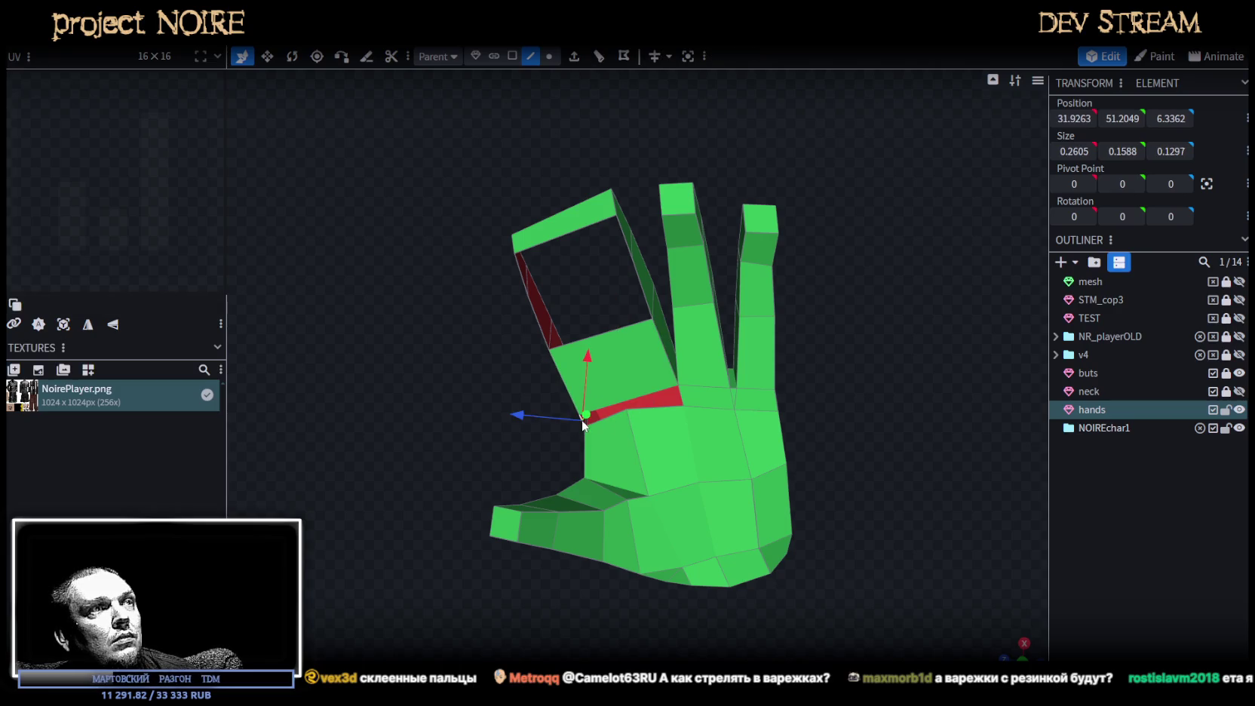
{"action": "left_click", "coordinate": [679, 396]}
Pull the hole's bottom edge up with M to shrink the red strip.
{"action": "left_click_drag", "start_coordinate": [679, 396], "coordinate": [494, 209]}
{"action": "left_click", "coordinate": [494, 209]}
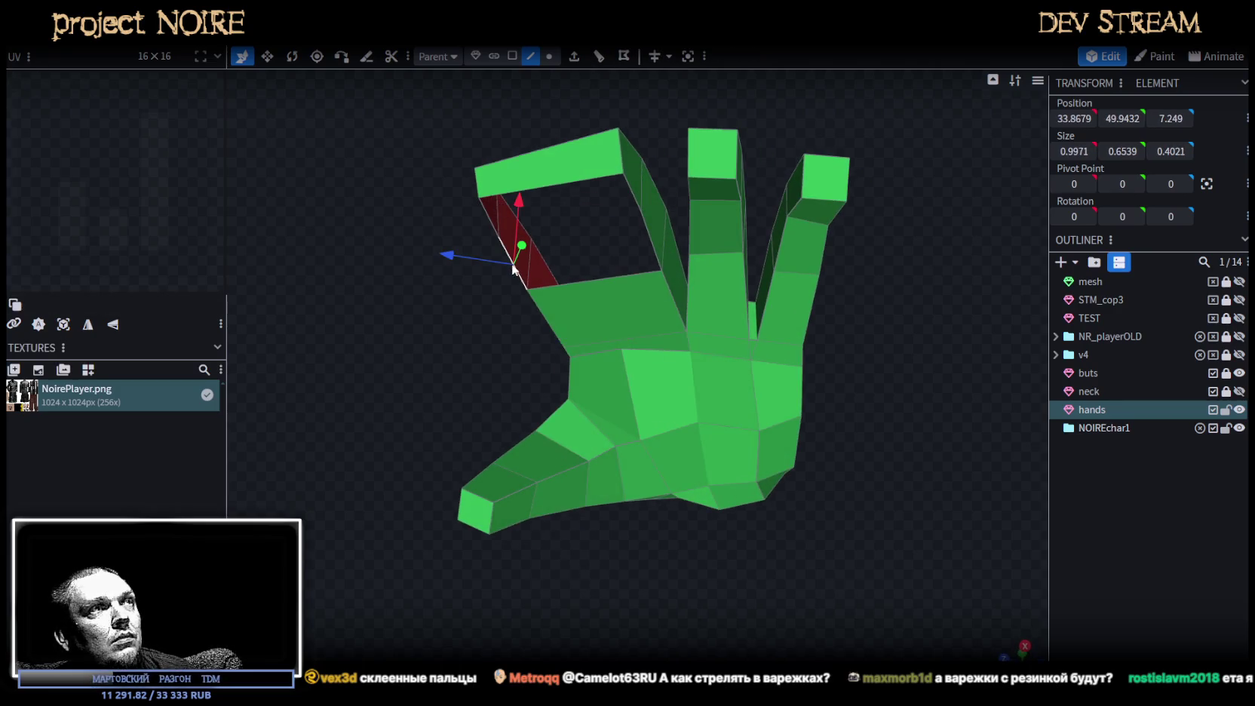
{"action": "key", "text": "m"}
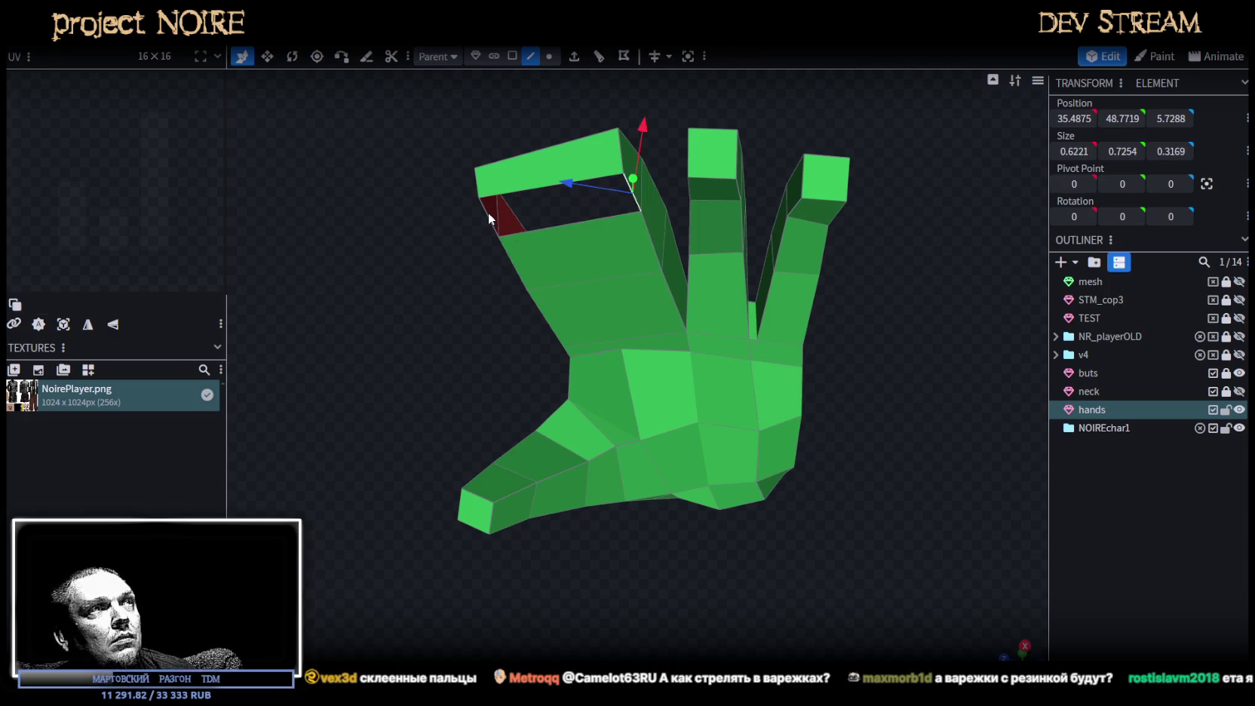
{"action": "left_click", "coordinate": [488, 212]}
{"action": "left_click_drag", "start_coordinate": [453, 156], "coordinate": [519, 310]}
{"action": "scroll", "coordinate": [519, 310], "scroll_direction": "up", "scroll_amount": 3}
Adjust the fingertip faces, ending on the finger's red inner face.
{"action": "left_click_drag", "start_coordinate": [573, 346], "coordinate": [853, 356]}
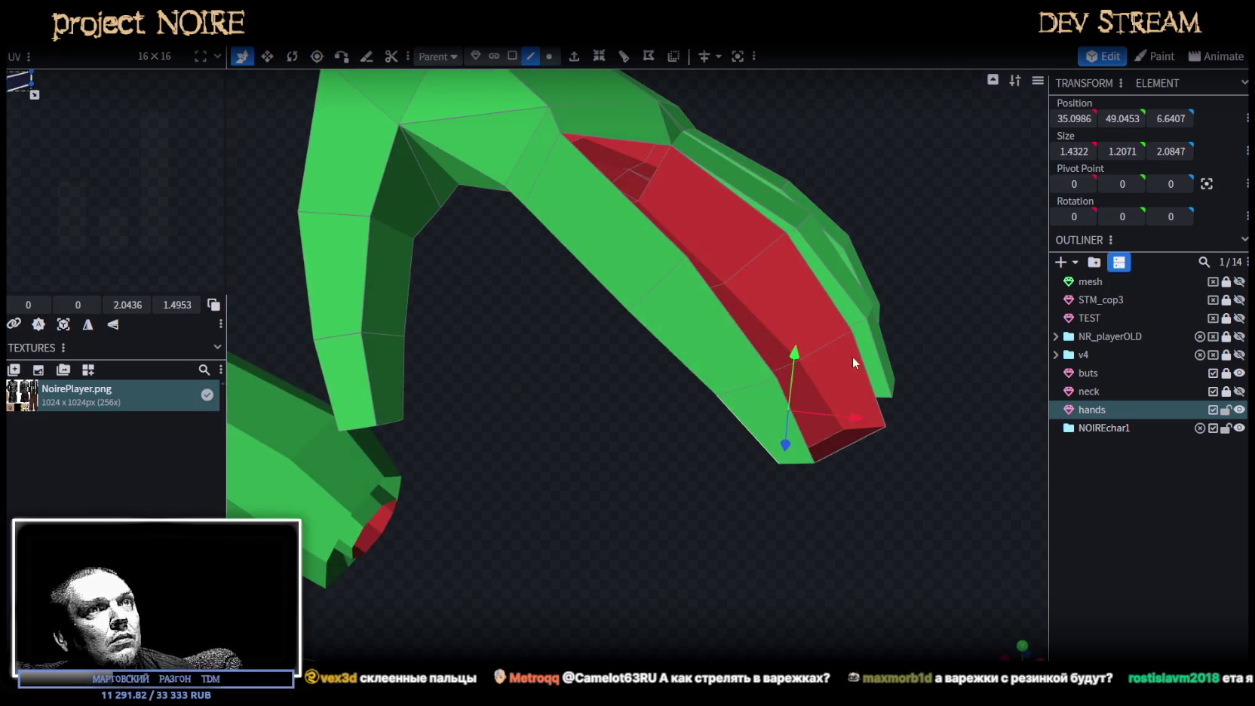
{"action": "left_click", "coordinate": [859, 358]}
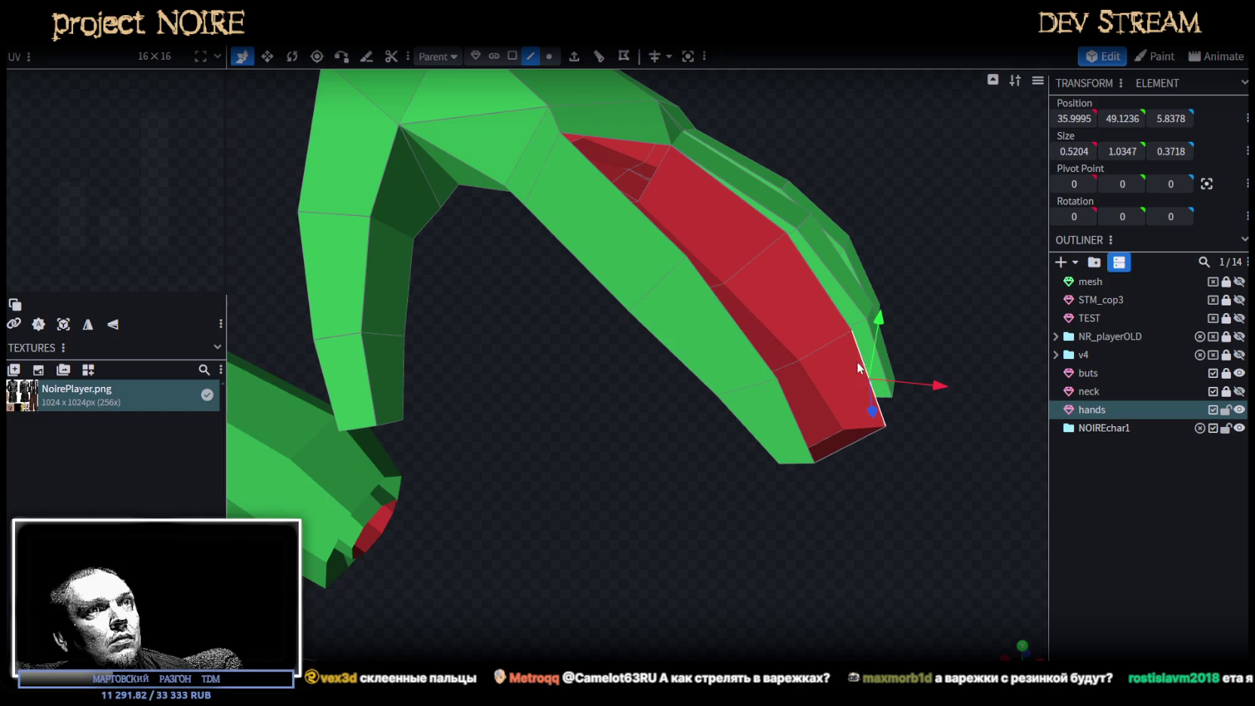
{"action": "left_click", "coordinate": [817, 285]}
{"action": "left_click", "coordinate": [709, 336]}
{"action": "mouse_move", "coordinate": [709, 335]}
{"action": "left_mouse_down"}
{"action": "mouse_move", "coordinate": [562, 495]}
{"action": "mouse_move", "coordinate": [699, 290]}
{"action": "left_mouse_up"}
{"action": "left_click", "coordinate": [700, 290]}
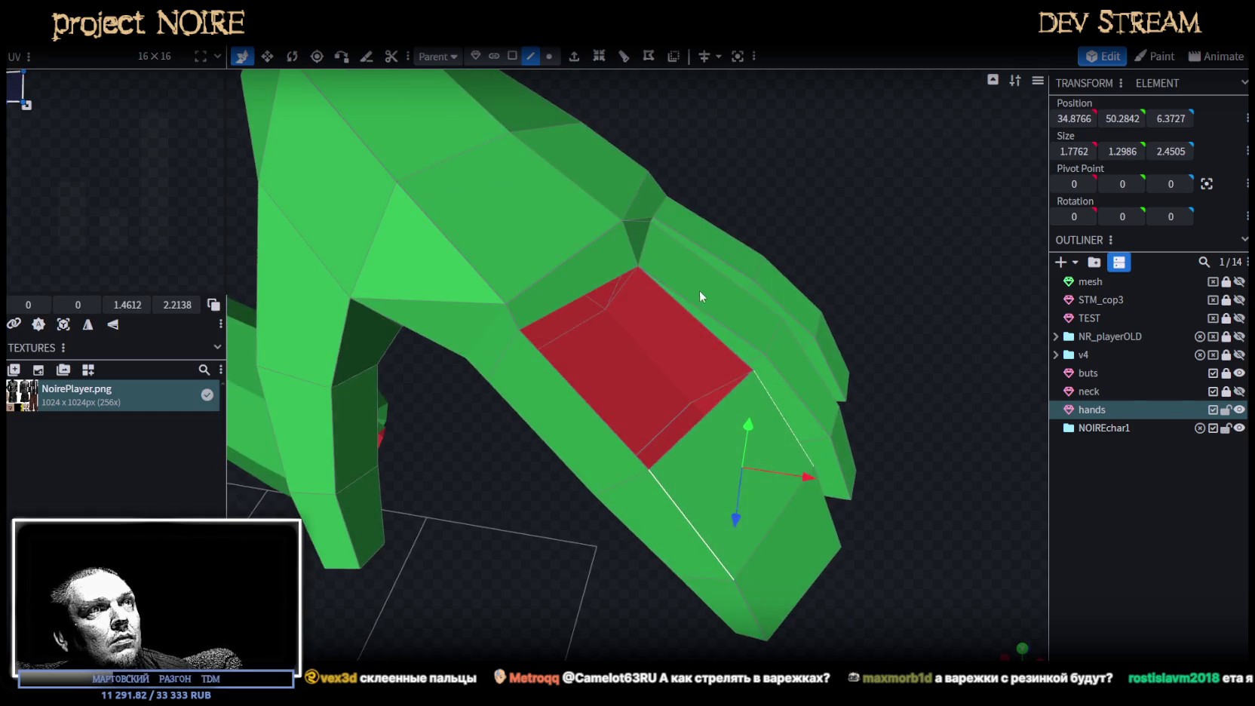
{"action": "left_click", "coordinate": [601, 415]}
{"action": "mouse_move", "coordinate": [625, 427]}
{"action": "left_mouse_down"}
{"action": "mouse_move", "coordinate": [668, 424]}
{"action": "mouse_move", "coordinate": [716, 522]}
{"action": "left_mouse_up"}
{"action": "scroll", "coordinate": [668, 424], "scroll_direction": "down", "scroll_amount": 3}
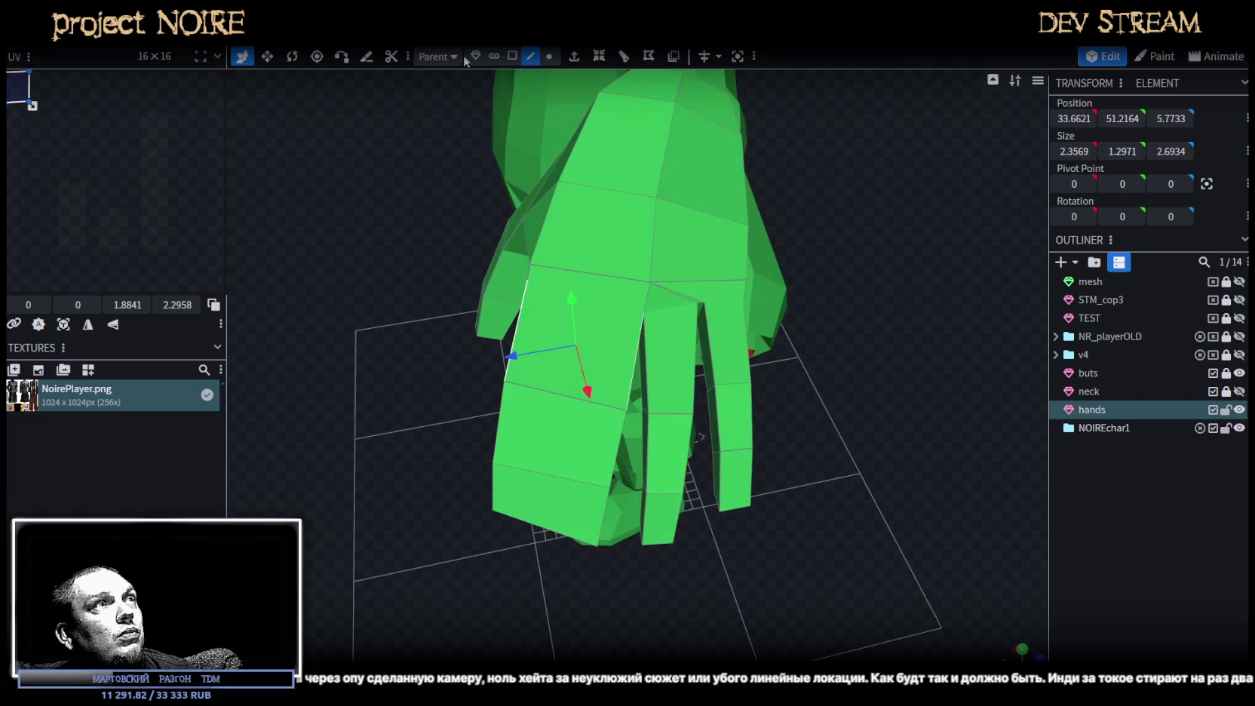
Select the top, front and lower faces of both narrow fingers.
{"action": "left_click", "coordinate": [512, 55]}
{"action": "left_click", "coordinate": [677, 302]}
{"action": "left_click", "coordinate": [709, 298], "text": "shift"}
{"action": "left_click", "coordinate": [728, 413], "text": "shift"}
{"action": "left_click", "coordinate": [731, 347], "text": "shift"}
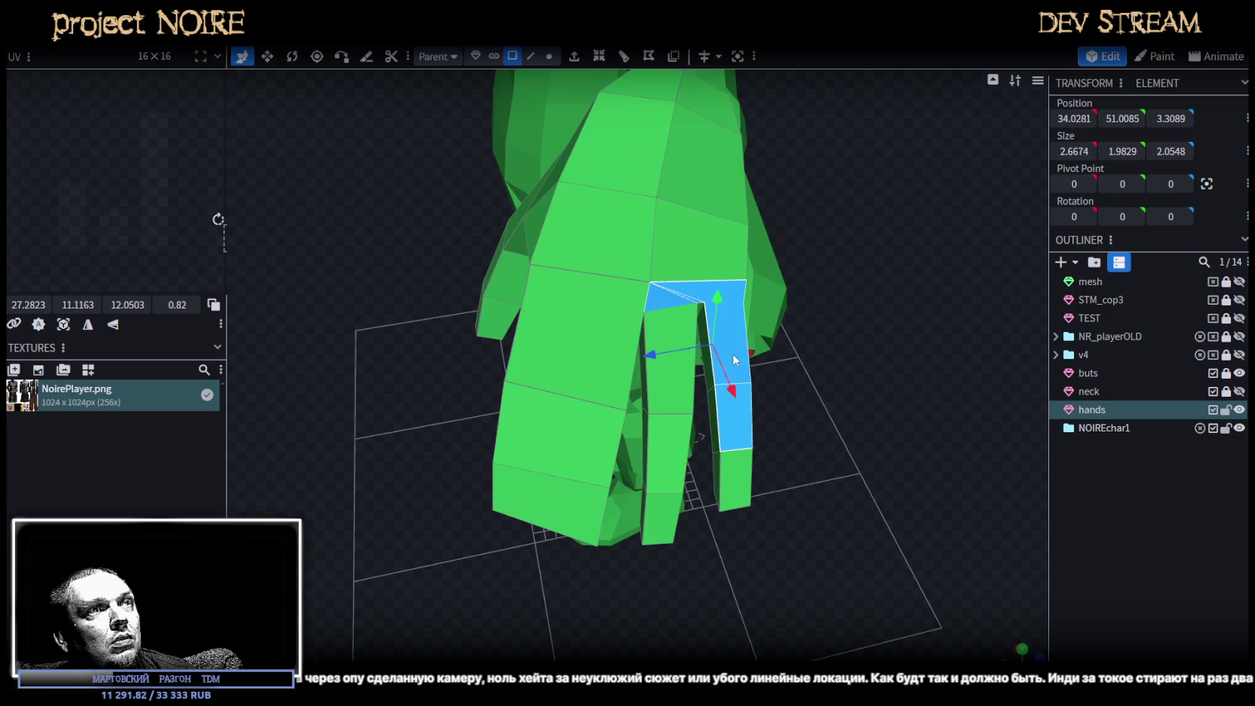
{"action": "left_click", "coordinate": [708, 377], "text": "shift"}
{"action": "left_click", "coordinate": [722, 478], "text": "shift"}
{"action": "left_click", "coordinate": [656, 516], "text": "shift"}
{"action": "left_click", "coordinate": [668, 453], "text": "shift"}
{"action": "left_click", "coordinate": [679, 382], "text": "shift"}
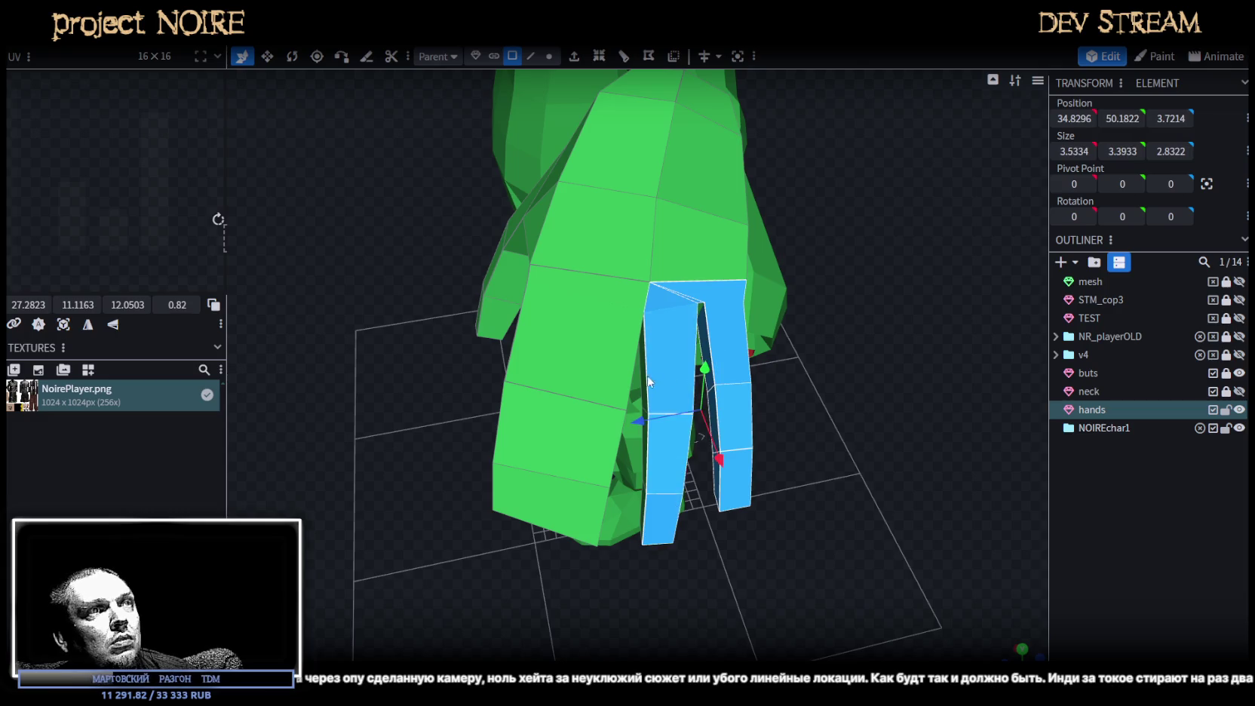
{"action": "left_click", "coordinate": [648, 381], "text": "shift"}
{"action": "left_click_drag", "start_coordinate": [648, 381], "coordinate": [660, 375]}
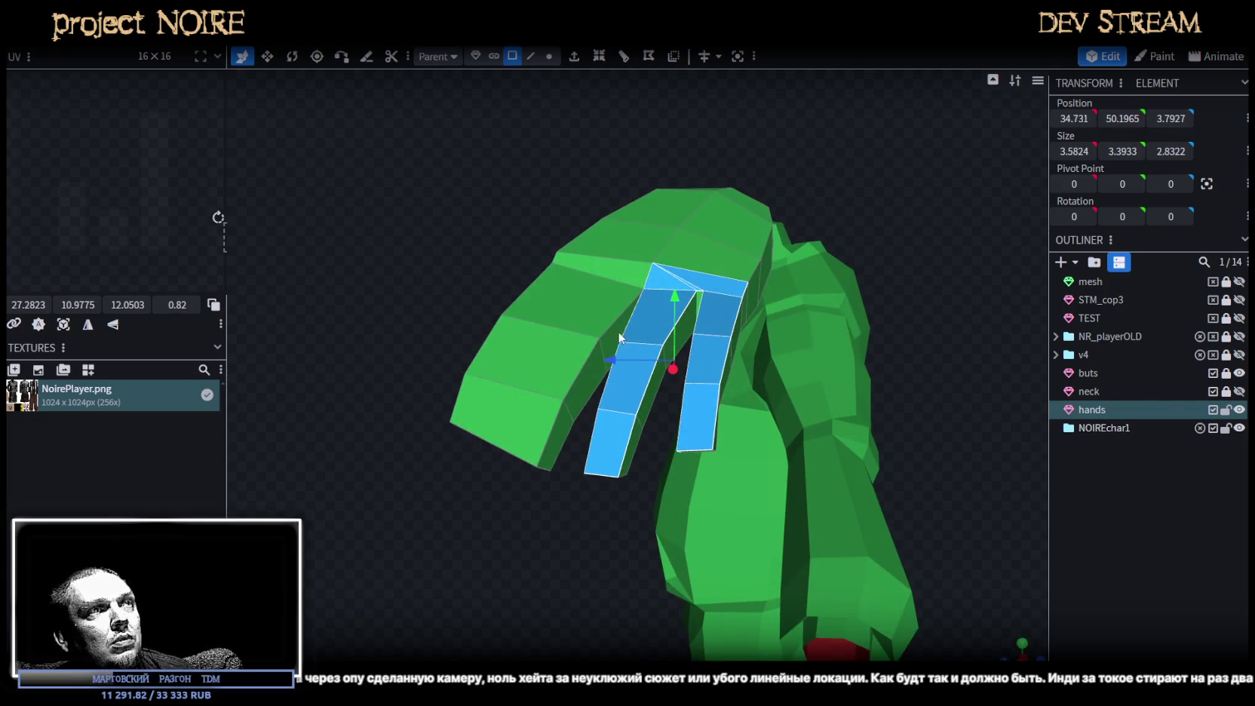
Add the inner faces between the fingers and delete all the fingers' faces.
{"action": "left_click", "coordinate": [584, 383], "text": "shift"}
{"action": "left_click", "coordinate": [648, 408], "text": "shift"}
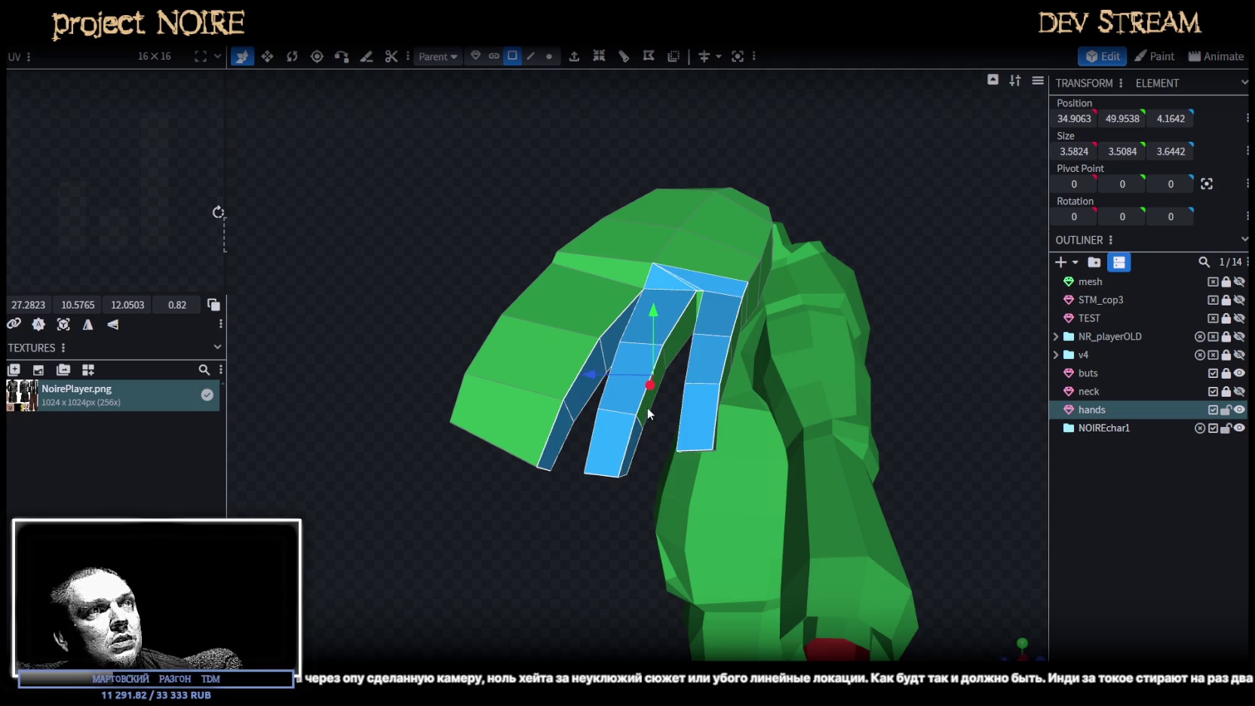
{"action": "left_click", "coordinate": [682, 336], "text": "shift"}
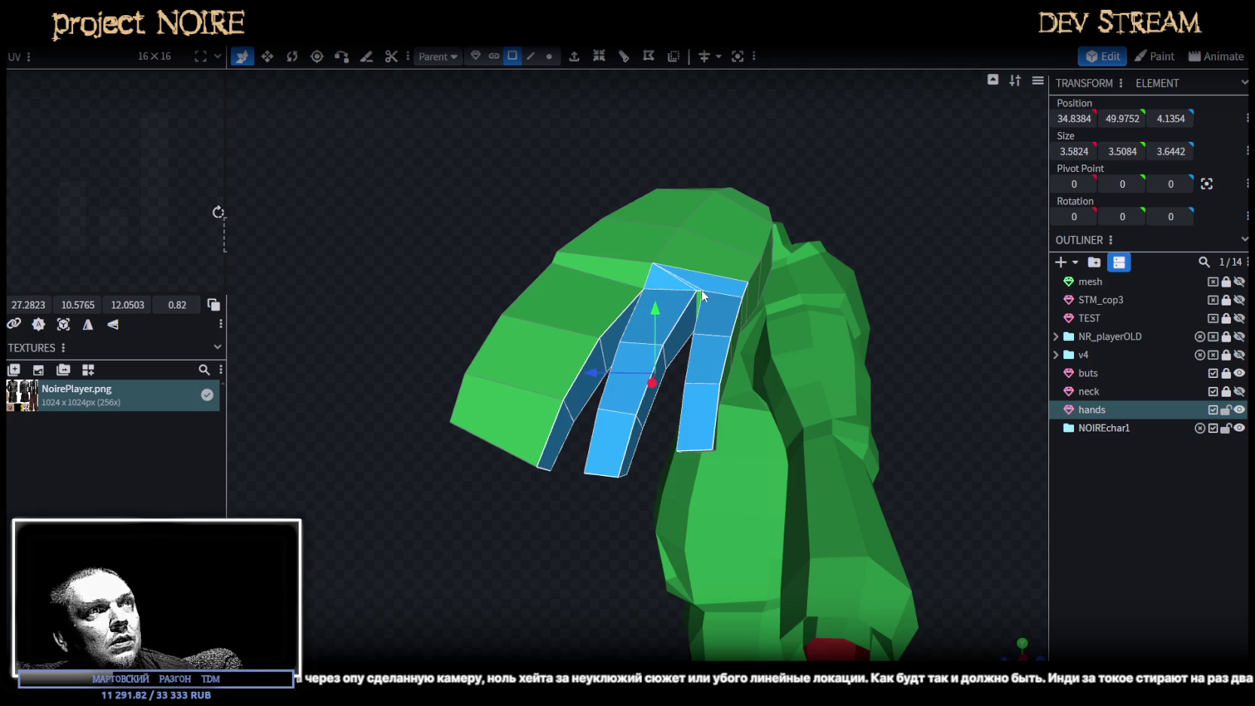
{"action": "left_click", "coordinate": [750, 306], "text": "shift"}
{"action": "mouse_move", "coordinate": [749, 307]}
{"action": "left_mouse_down"}
{"action": "mouse_move", "coordinate": [521, 306]}
{"action": "mouse_move", "coordinate": [575, 348]}
{"action": "mouse_move", "coordinate": [714, 596]}
{"action": "left_mouse_up"}
{"action": "left_click_drag", "start_coordinate": [630, 581], "coordinate": [716, 404]}
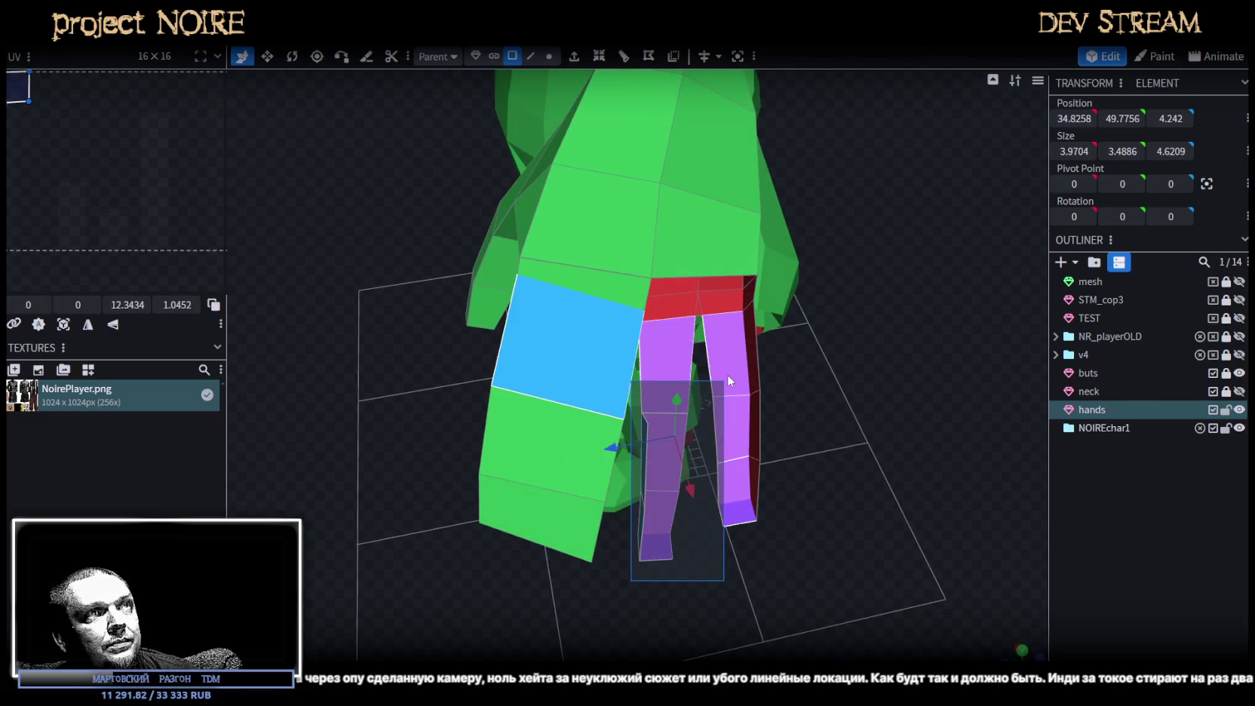
{"action": "left_click_drag", "start_coordinate": [717, 405], "coordinate": [738, 409]}
{"action": "key", "text": "Delete"}
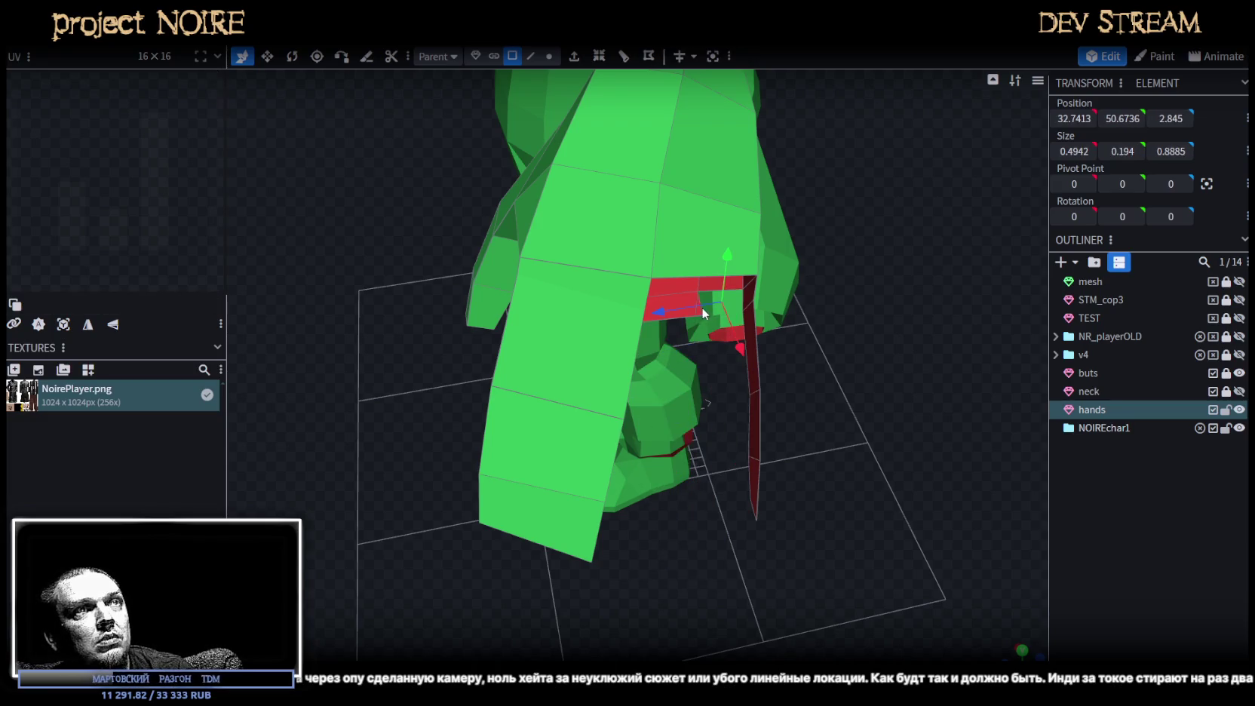
Delete the leftover knuckle face, leaving an open gap.
{"action": "left_click", "coordinate": [676, 306]}
{"action": "key", "text": "Delete"}
{"action": "mouse_move", "coordinate": [677, 302]}
{"action": "left_mouse_down"}
{"action": "mouse_move", "coordinate": [787, 310]}
{"action": "mouse_move", "coordinate": [598, 274]}
{"action": "mouse_move", "coordinate": [582, 412]}
{"action": "left_mouse_up"}
{"action": "scroll", "coordinate": [582, 412], "scroll_direction": "up", "scroll_amount": 2}
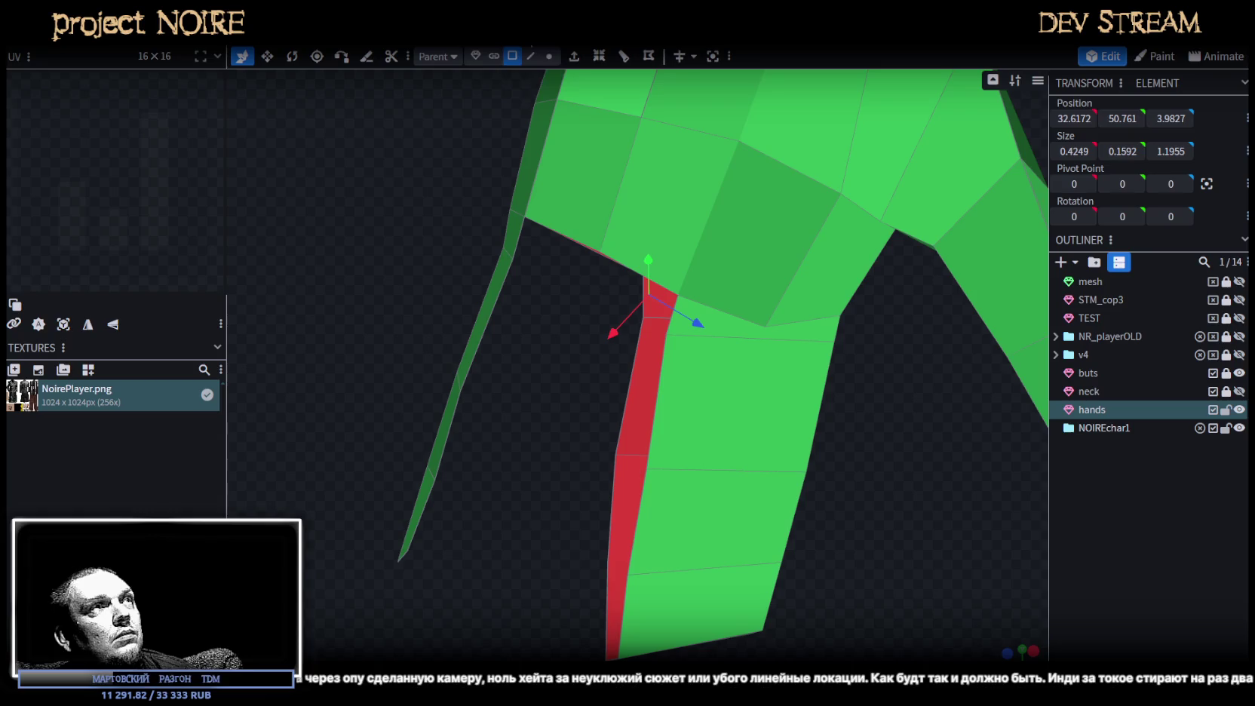
Split the dark quad diagonally and connect the wrist vertex pairs with new edges.
{"action": "left_click", "coordinate": [549, 56]}
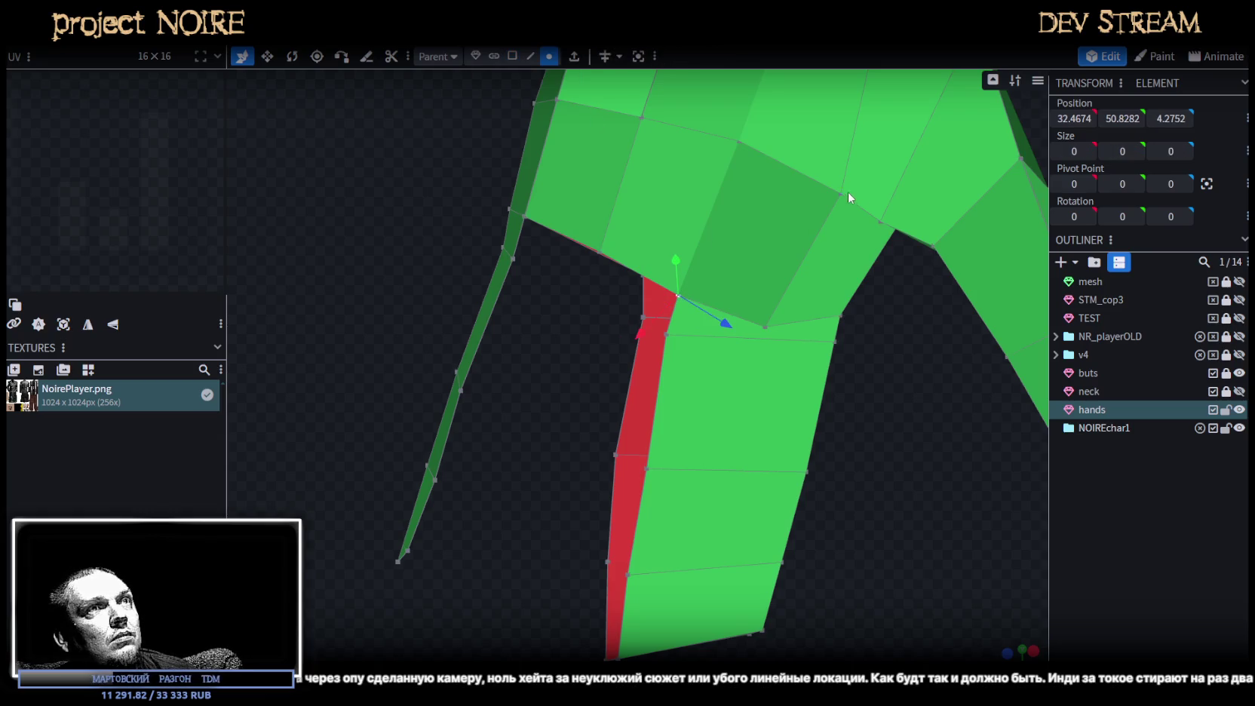
{"action": "left_click", "coordinate": [841, 193], "text": "shift"}
{"action": "key", "text": "f"}
{"action": "left_click", "coordinate": [842, 316], "text": "shift"}
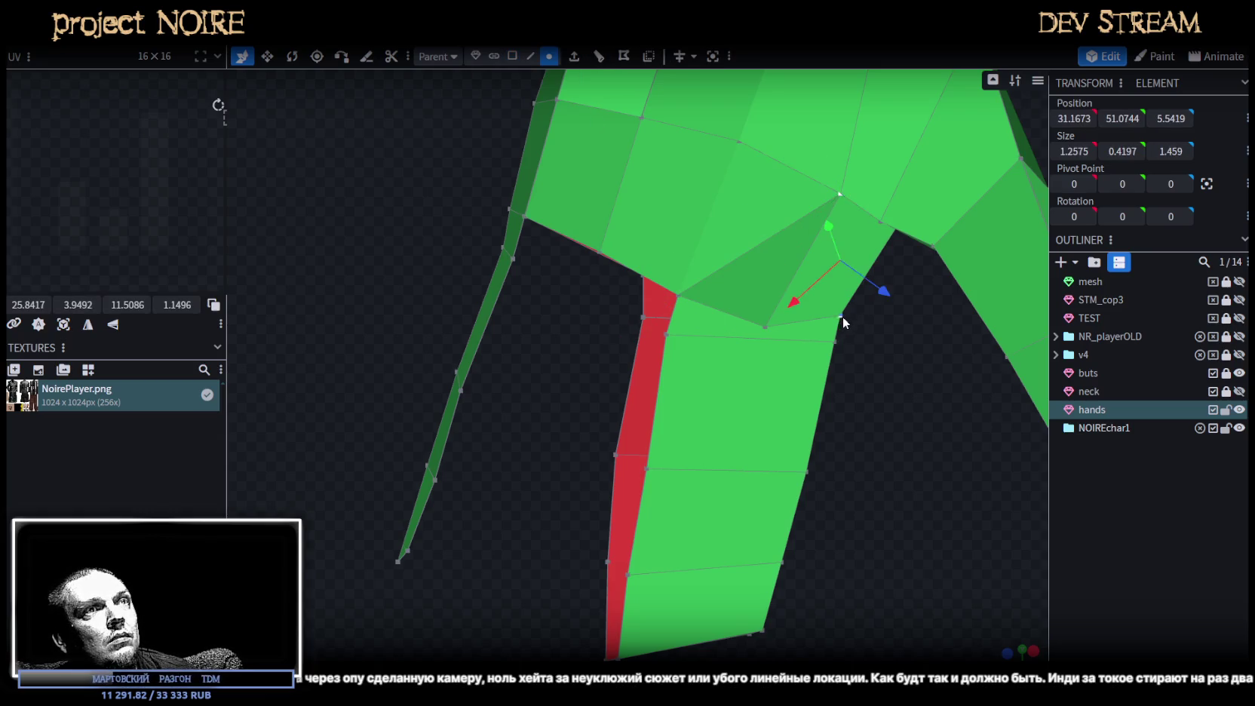
{"action": "left_click_drag", "start_coordinate": [842, 316], "coordinate": [762, 241]}
{"action": "left_click", "coordinate": [641, 140]}
{"action": "left_click", "coordinate": [675, 303], "text": "shift"}
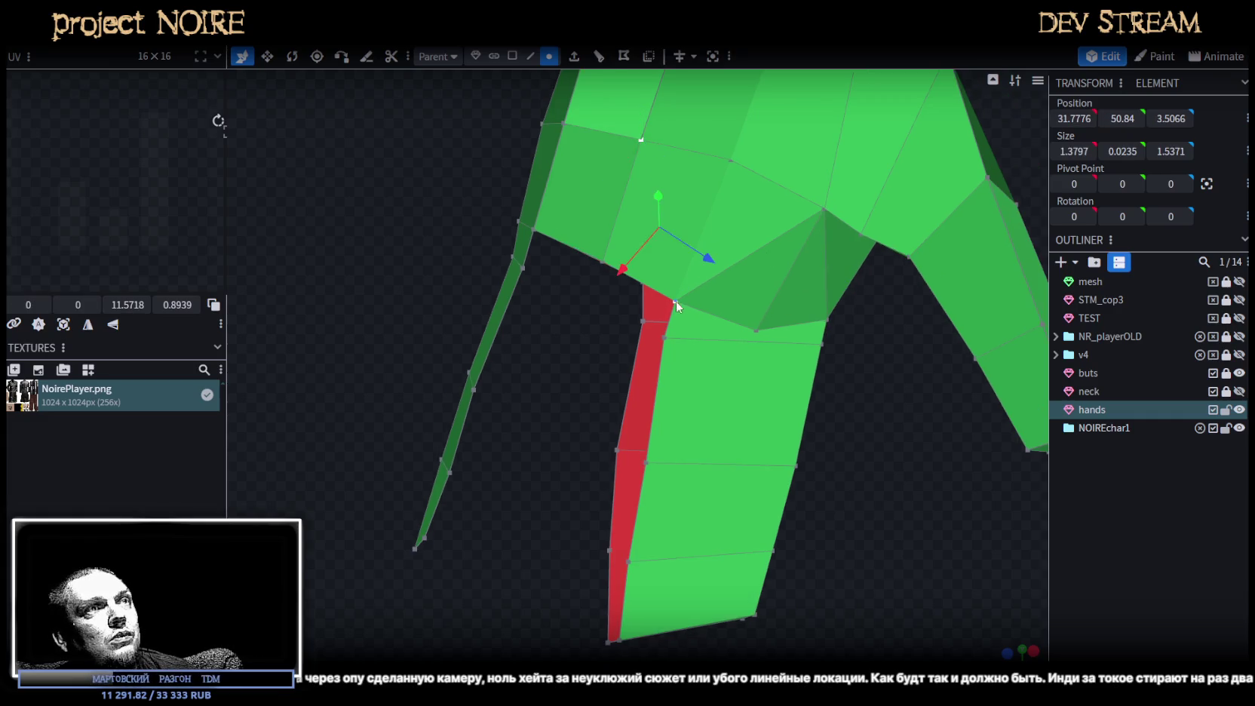
{"action": "key", "text": "f"}
{"action": "left_click", "coordinate": [640, 140]}
{"action": "left_click", "coordinate": [536, 227], "text": "shift"}
Select the knuckle faces, then the edges around the red strip.
{"action": "left_click", "coordinate": [512, 55]}
{"action": "left_click", "coordinate": [593, 208]}
{"action": "left_click", "coordinate": [641, 234], "text": "shift"}
{"action": "left_click", "coordinate": [765, 306], "text": "shift"}
{"action": "left_click", "coordinate": [802, 303], "text": "shift"}
{"action": "left_click", "coordinate": [531, 55]}
{"action": "left_click", "coordinate": [577, 207]}
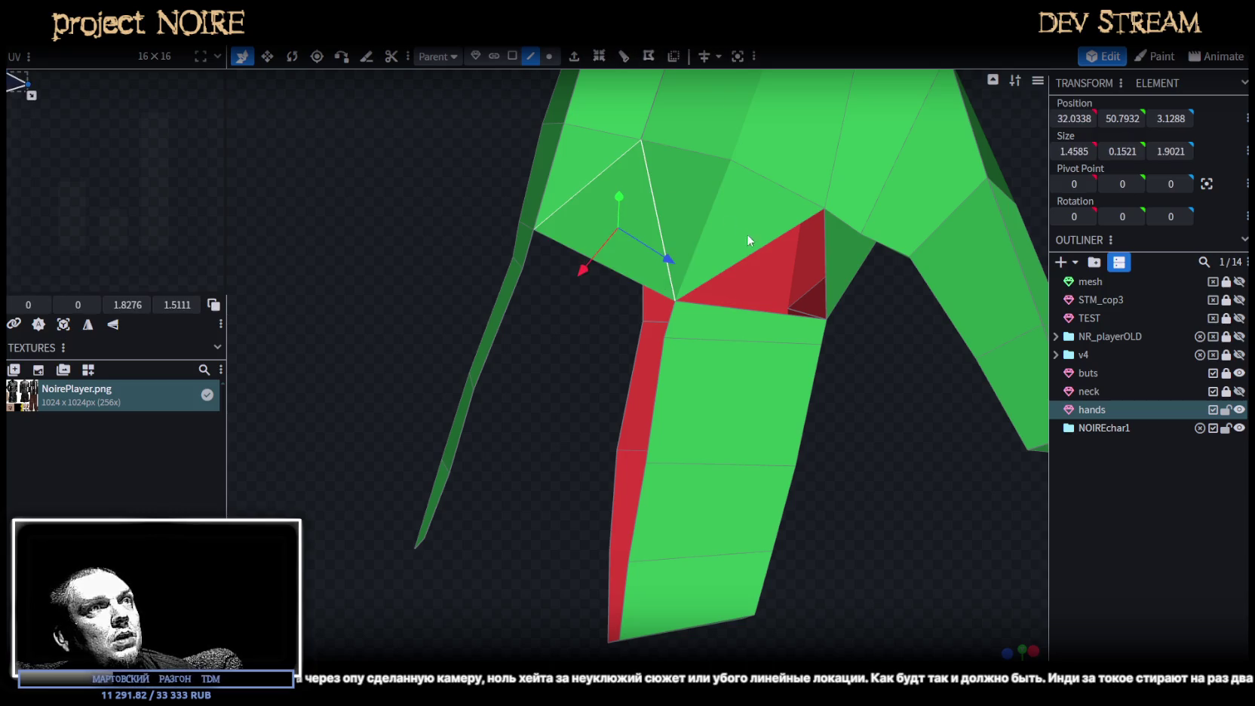
{"action": "left_click", "coordinate": [769, 246]}
{"action": "left_click", "coordinate": [826, 249]}
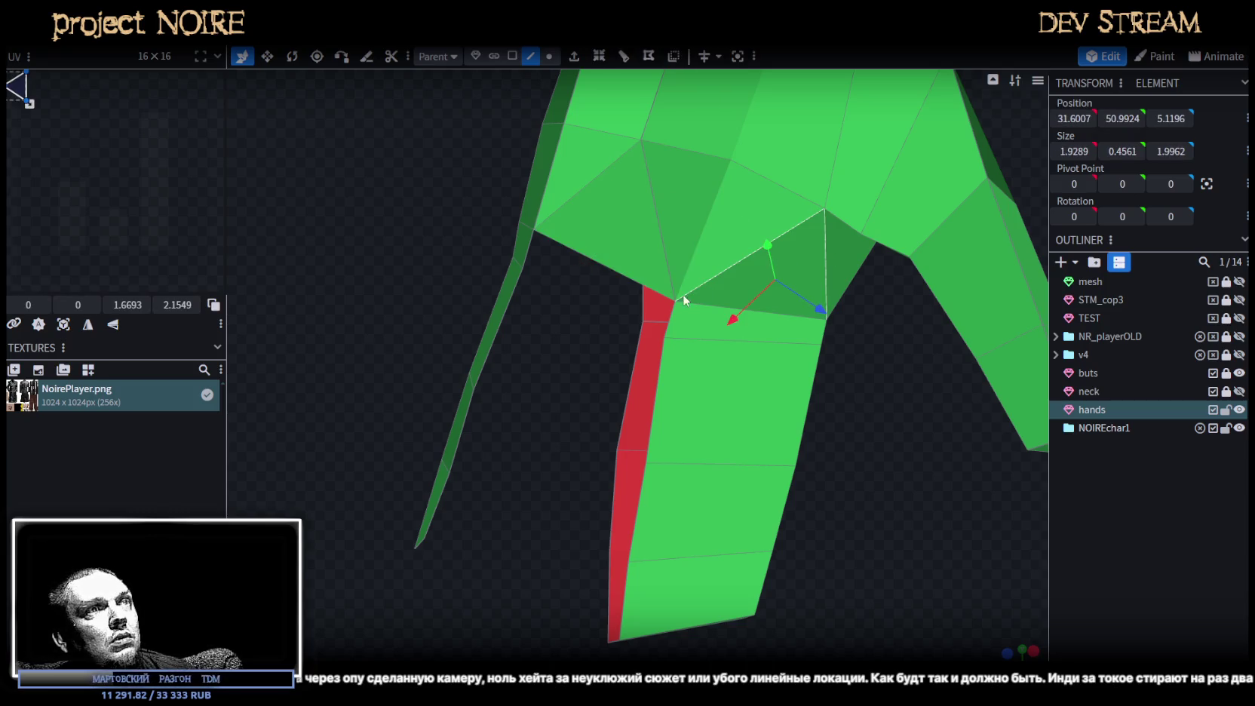
{"action": "left_click", "coordinate": [528, 253]}
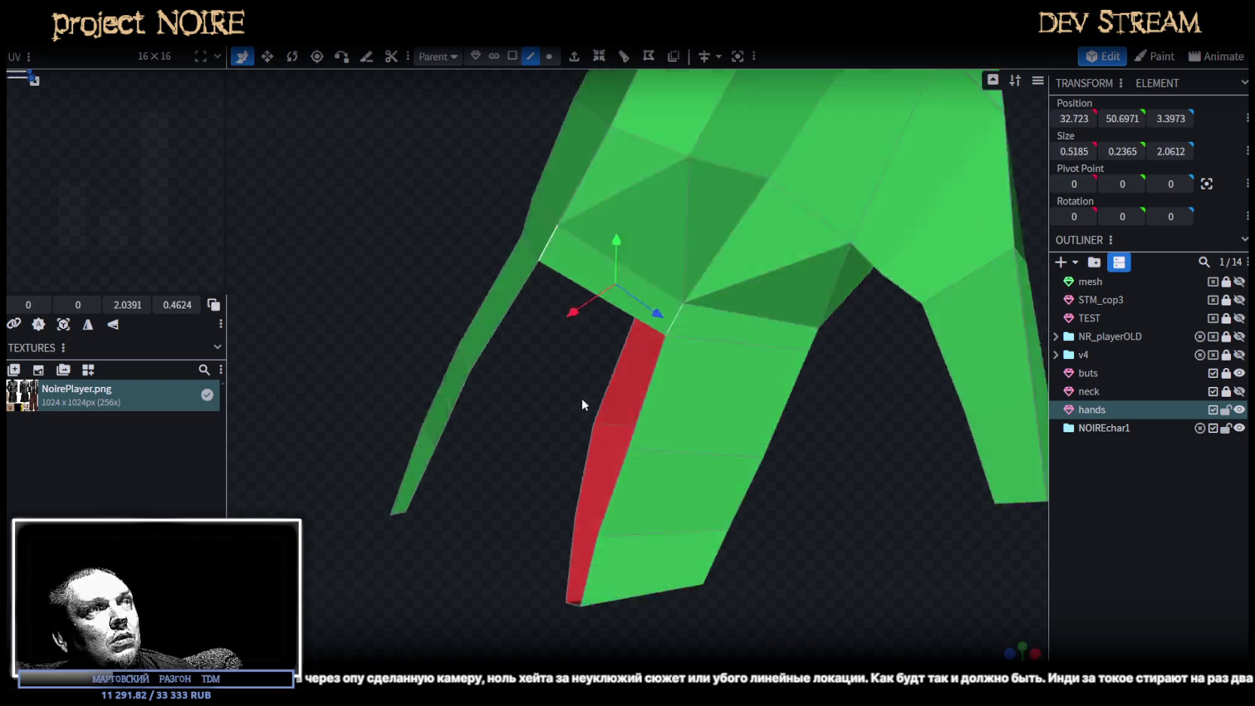
Fill the gap between the red strip and the lower finger with a new face.
{"action": "left_click_drag", "start_coordinate": [527, 249], "coordinate": [837, 555]}
{"action": "left_click", "coordinate": [643, 260]}
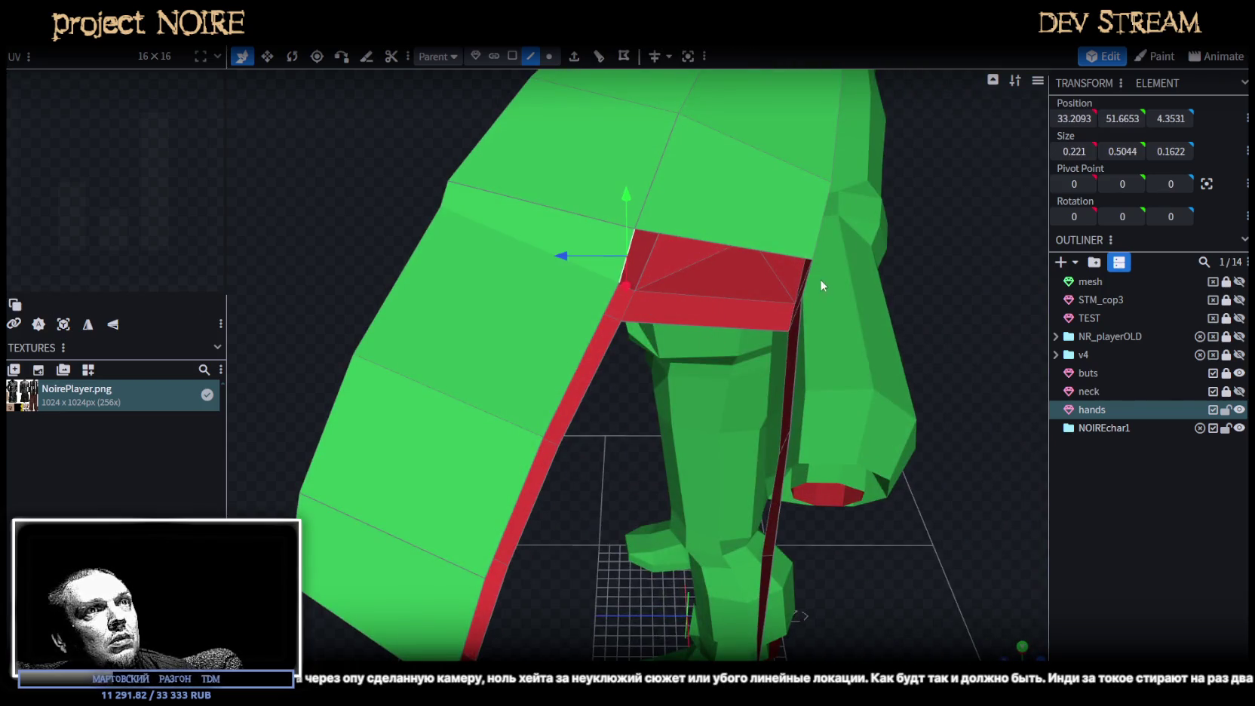
{"action": "left_click_drag", "start_coordinate": [821, 285], "coordinate": [846, 300]}
{"action": "left_click", "coordinate": [766, 318]}
{"action": "left_click_drag", "start_coordinate": [766, 317], "coordinate": [592, 312]}
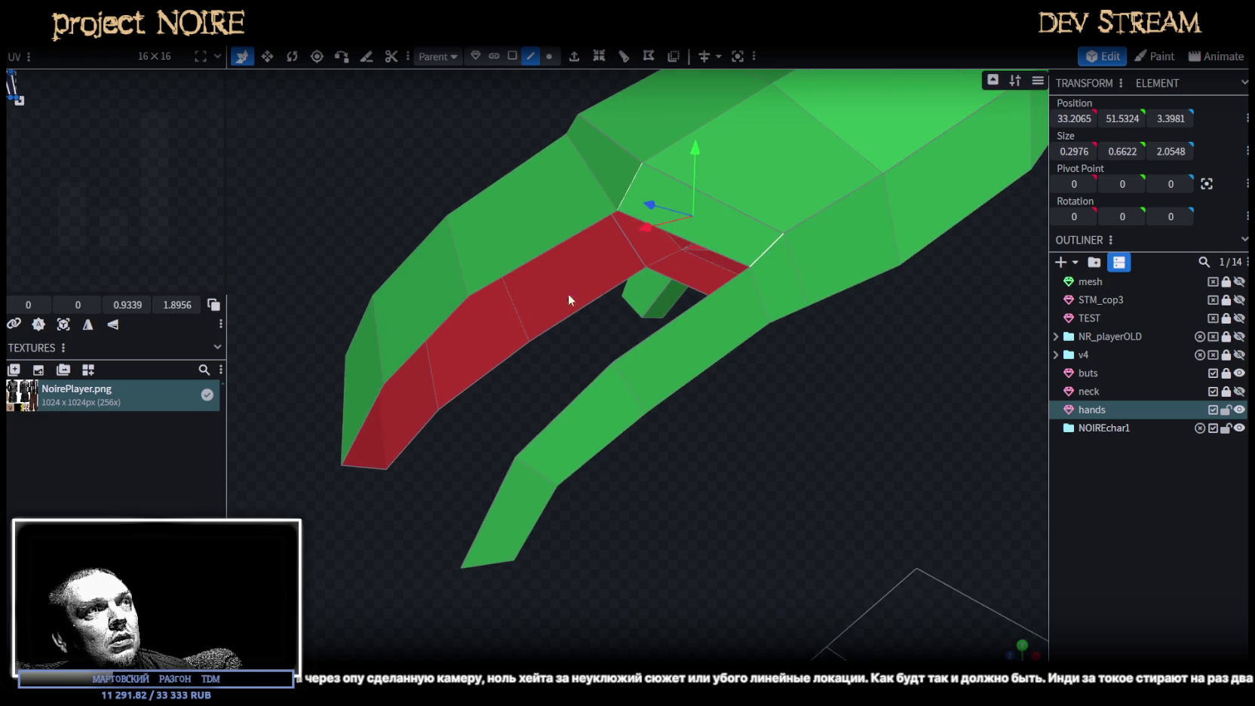
{"action": "left_click", "coordinate": [556, 250]}
{"action": "left_click", "coordinate": [685, 316], "text": "shift"}
{"action": "key", "text": "f"}
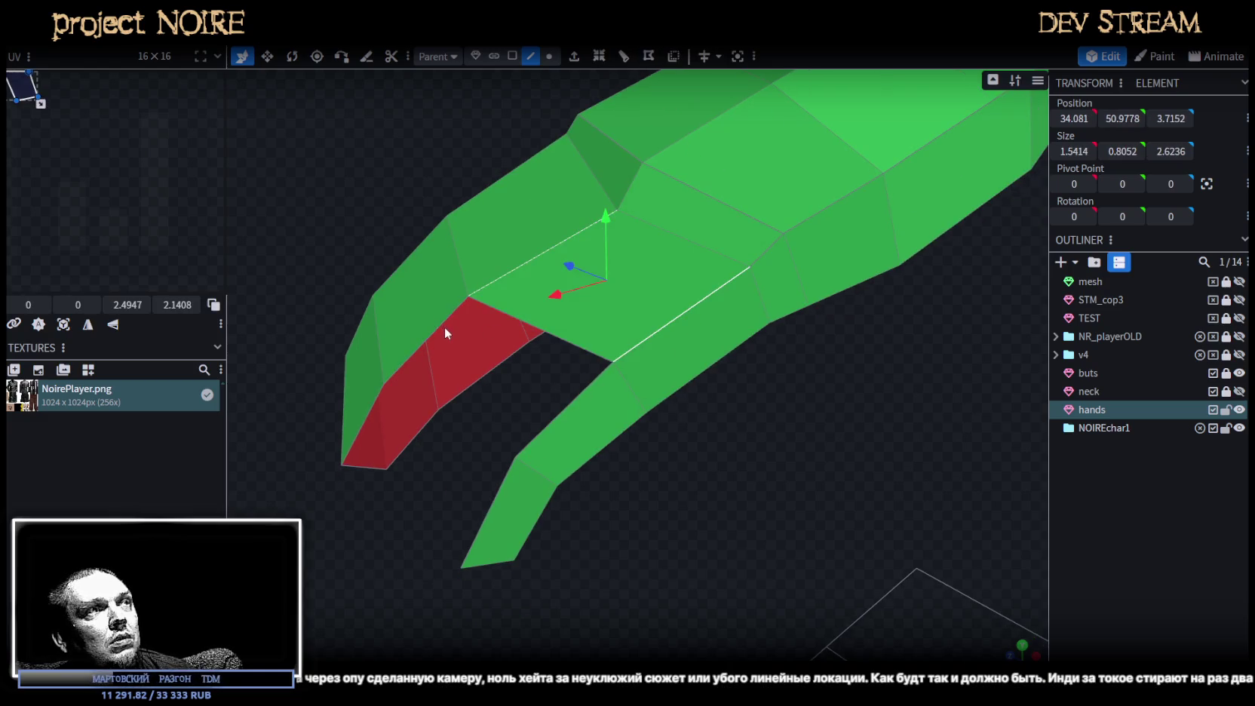
Fill the remaining side gaps along the hand with new faces.
{"action": "left_click", "coordinate": [444, 327]}
{"action": "left_click", "coordinate": [578, 404], "text": "shift"}
{"action": "key", "text": "f"}
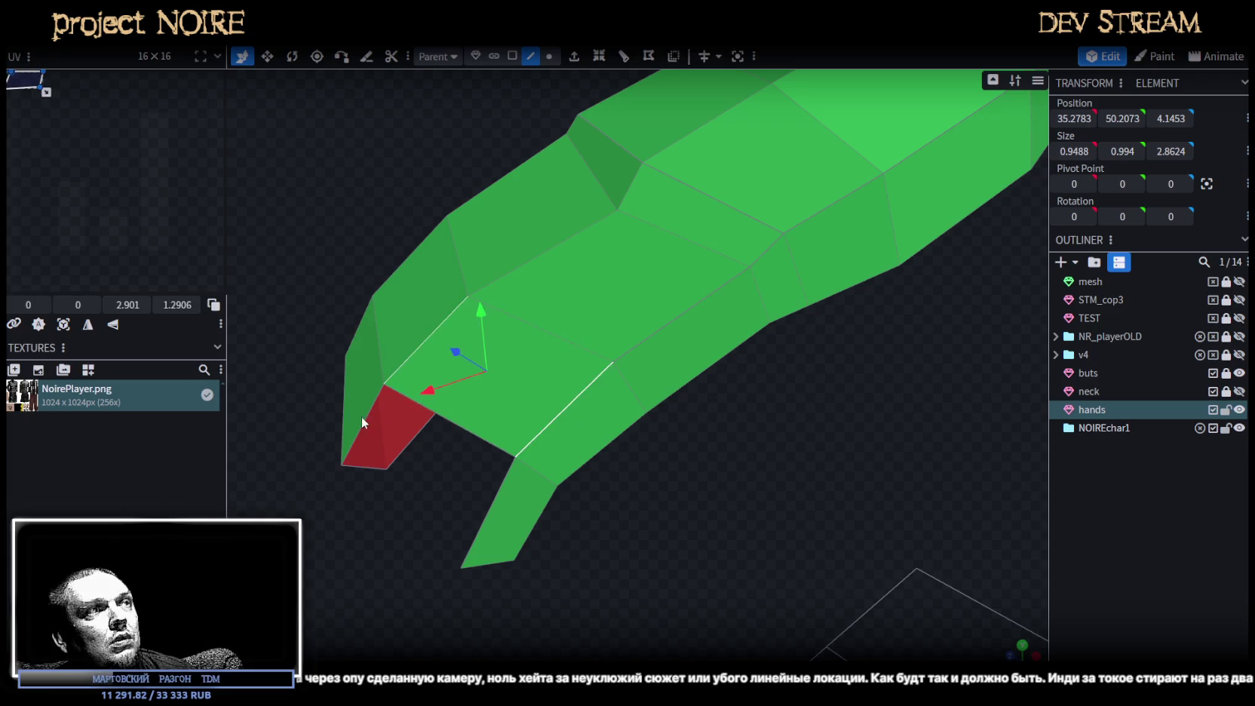
{"action": "left_click", "coordinate": [368, 418]}
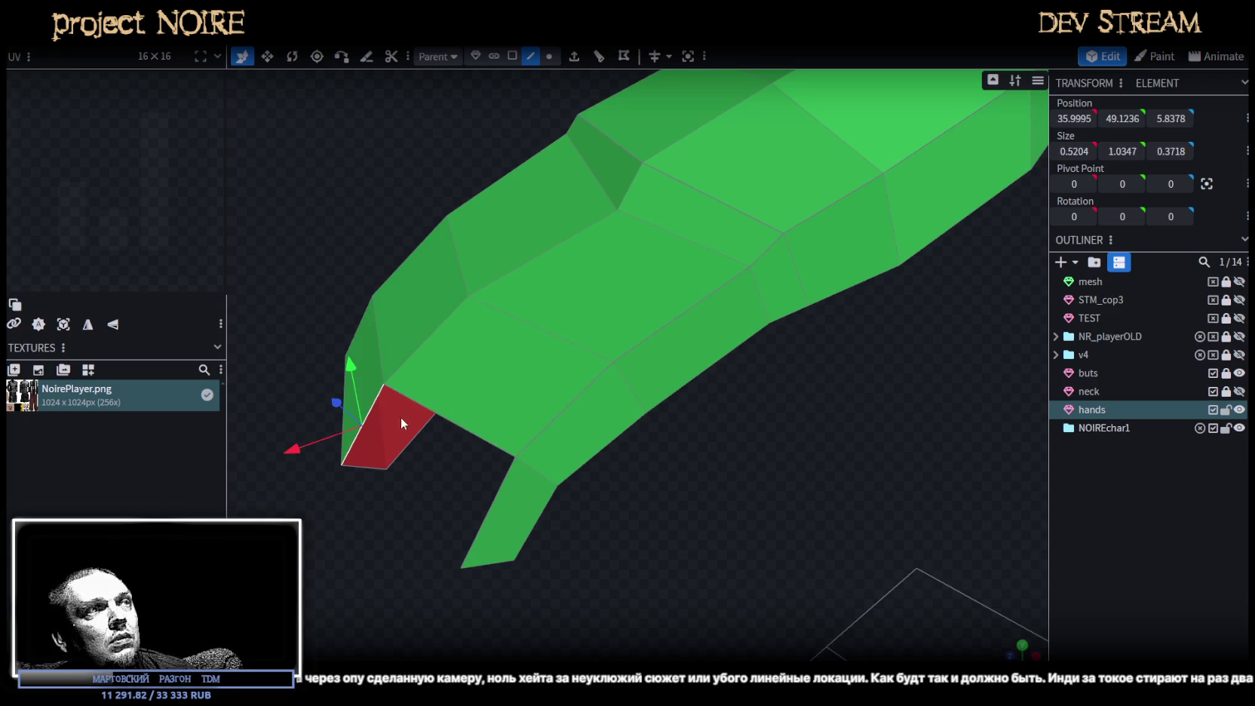
{"action": "left_click", "coordinate": [494, 502]}
{"action": "left_click_drag", "start_coordinate": [623, 549], "coordinate": [402, 354]}
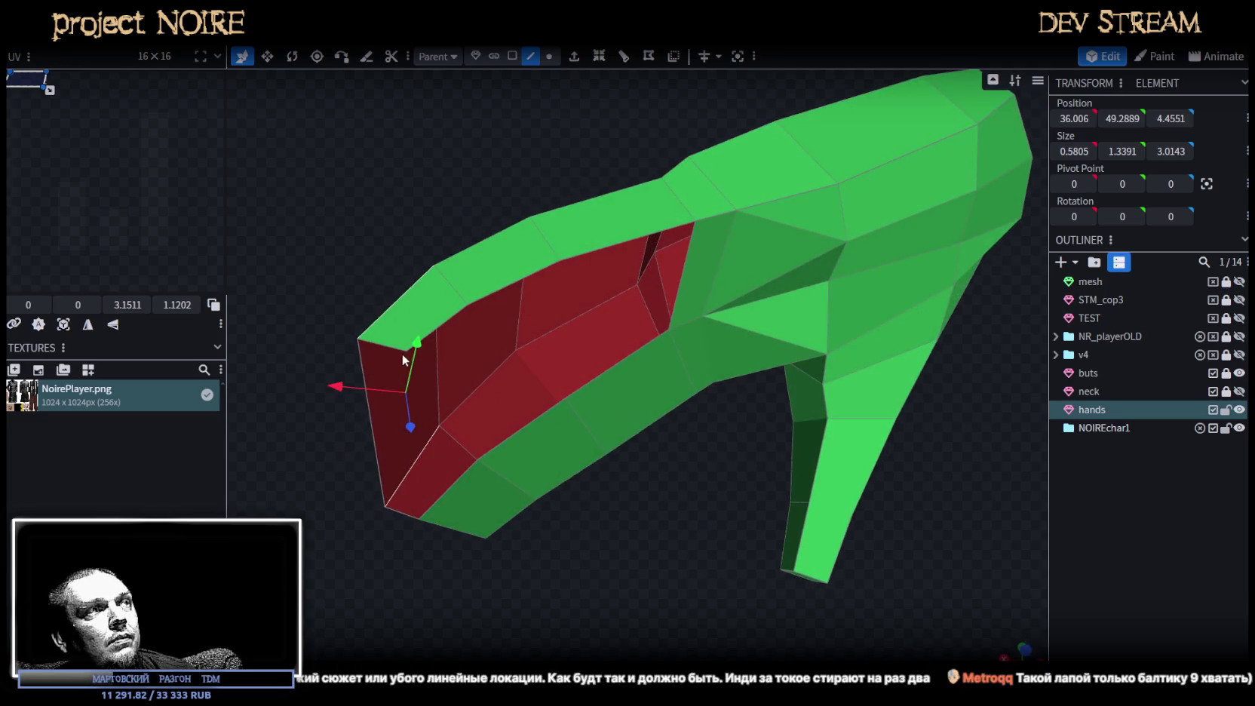
{"action": "left_click", "coordinate": [388, 352]}
{"action": "left_click", "coordinate": [402, 516], "text": "shift"}
{"action": "key", "text": "f"}
{"action": "left_click", "coordinate": [436, 493], "text": "shift"}
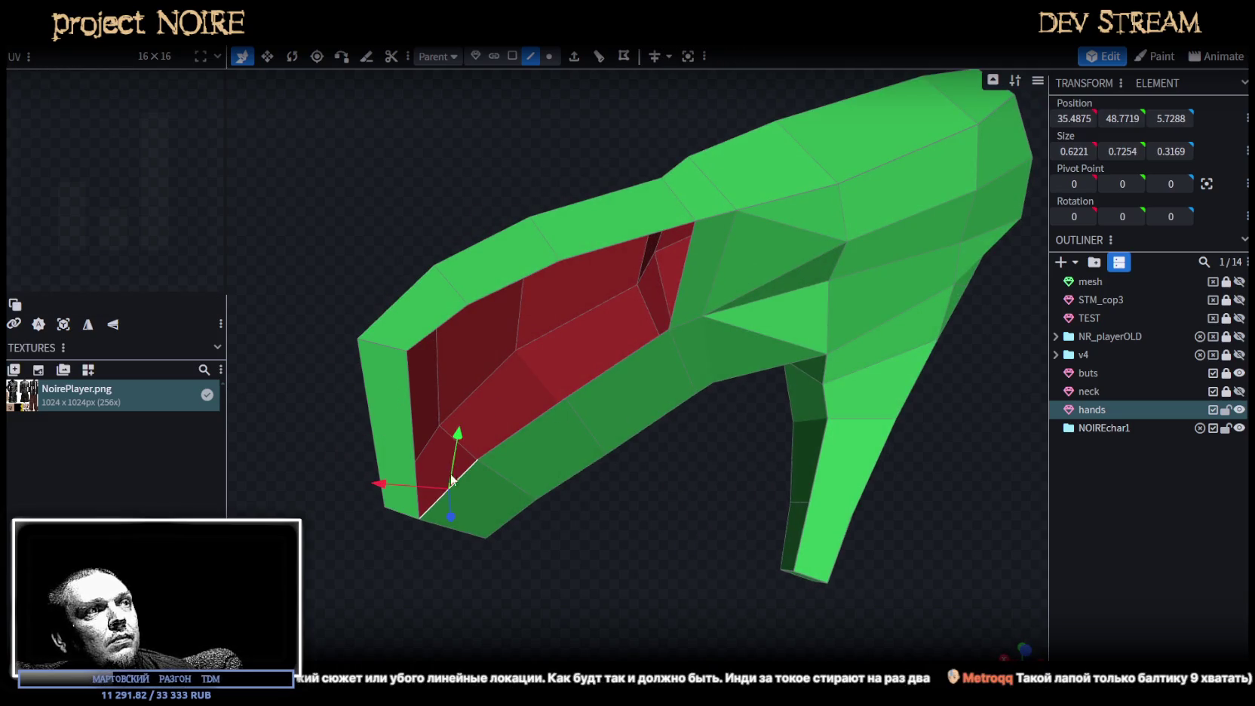
{"action": "key", "text": "f"}
Close the red hole by bridging its top and bottom edges with new faces.
{"action": "left_click", "coordinate": [509, 307]}
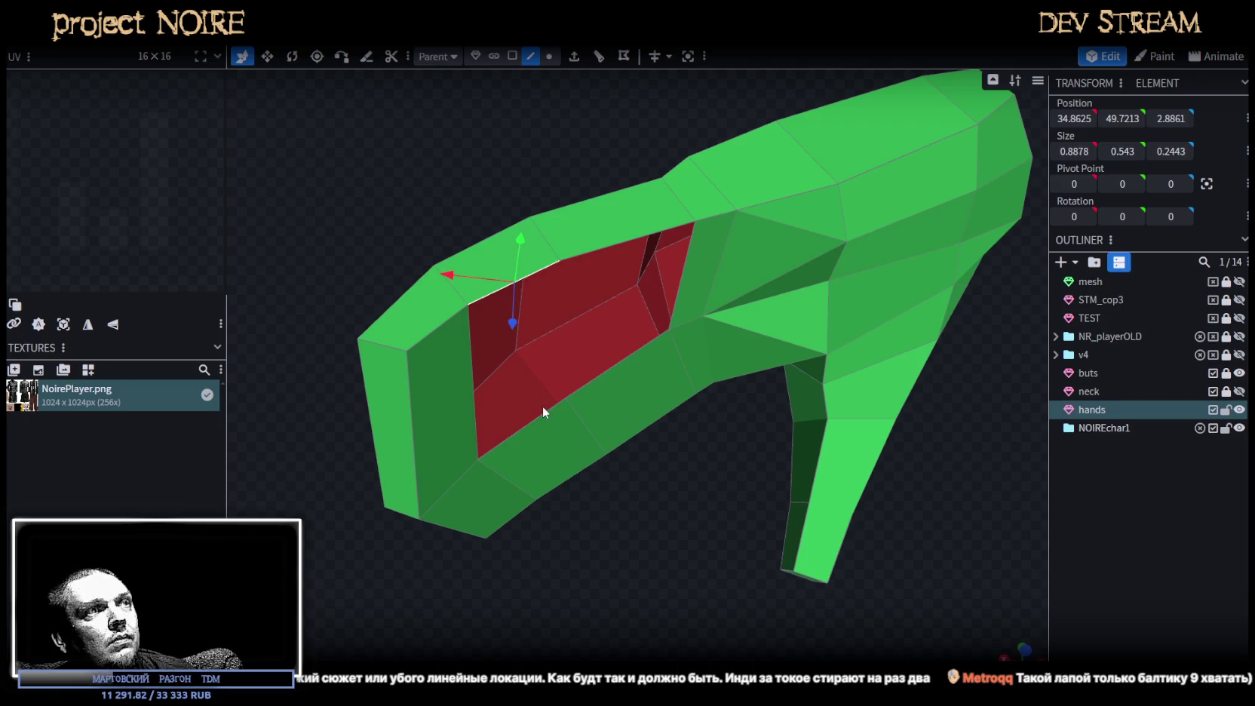
{"action": "left_click", "coordinate": [545, 408]}
{"action": "left_click", "coordinate": [498, 295]}
{"action": "left_click", "coordinate": [549, 409], "text": "shift"}
{"action": "key", "text": "f"}
{"action": "left_click", "coordinate": [602, 373]}
{"action": "left_click", "coordinate": [635, 241]}
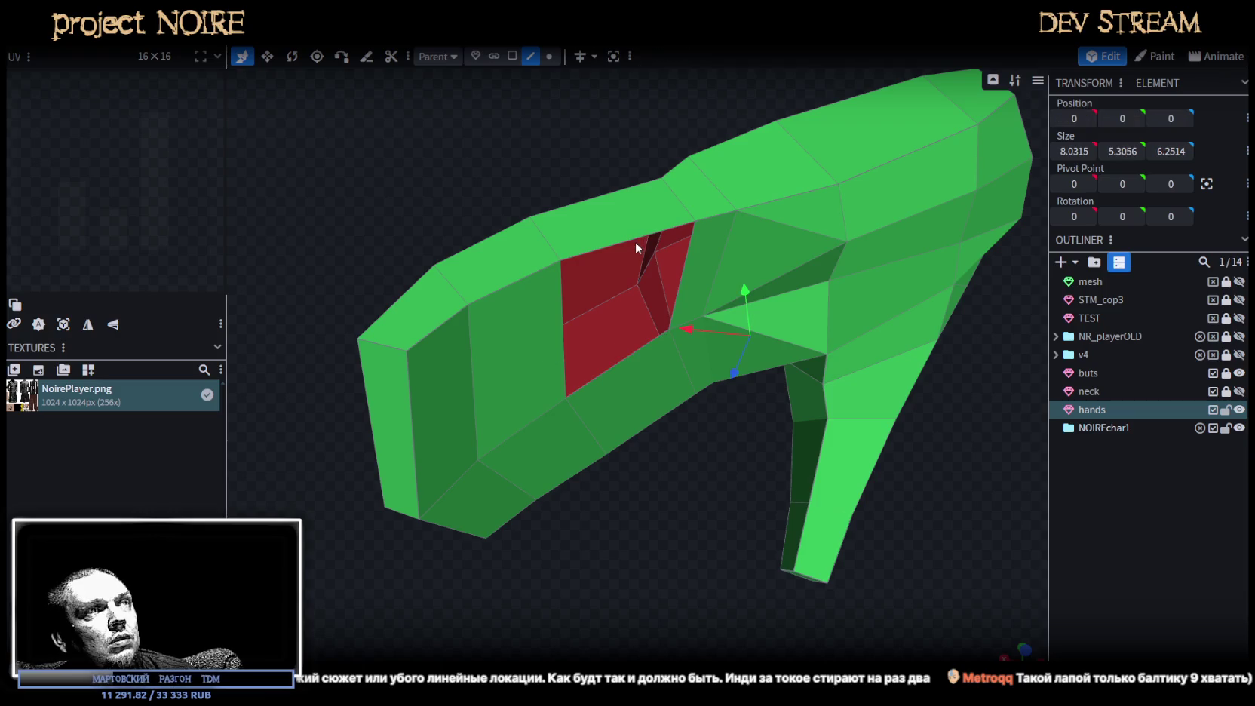
{"action": "left_click", "coordinate": [631, 242]}
{"action": "left_click", "coordinate": [630, 353], "text": "shift"}
{"action": "key", "text": "f"}
{"action": "mouse_move", "coordinate": [400, 210]}
{"action": "left_mouse_down"}
{"action": "mouse_move", "coordinate": [565, 369]}
{"action": "mouse_move", "coordinate": [650, 316]}
{"action": "mouse_move", "coordinate": [752, 331]}
{"action": "mouse_move", "coordinate": [546, 521]}
{"action": "mouse_move", "coordinate": [444, 424]}
{"action": "left_mouse_up"}
Box-select a group of hand vertices and raise them slightly.
{"action": "left_click", "coordinate": [549, 56]}
{"action": "left_click_drag", "start_coordinate": [637, 133], "coordinate": [683, 161]}
{"action": "mouse_move", "coordinate": [599, 252]}
{"action": "left_mouse_down"}
{"action": "mouse_move", "coordinate": [646, 418]}
{"action": "mouse_move", "coordinate": [520, 442]}
{"action": "mouse_move", "coordinate": [315, 443]}
{"action": "mouse_move", "coordinate": [319, 413]}
{"action": "left_mouse_up"}
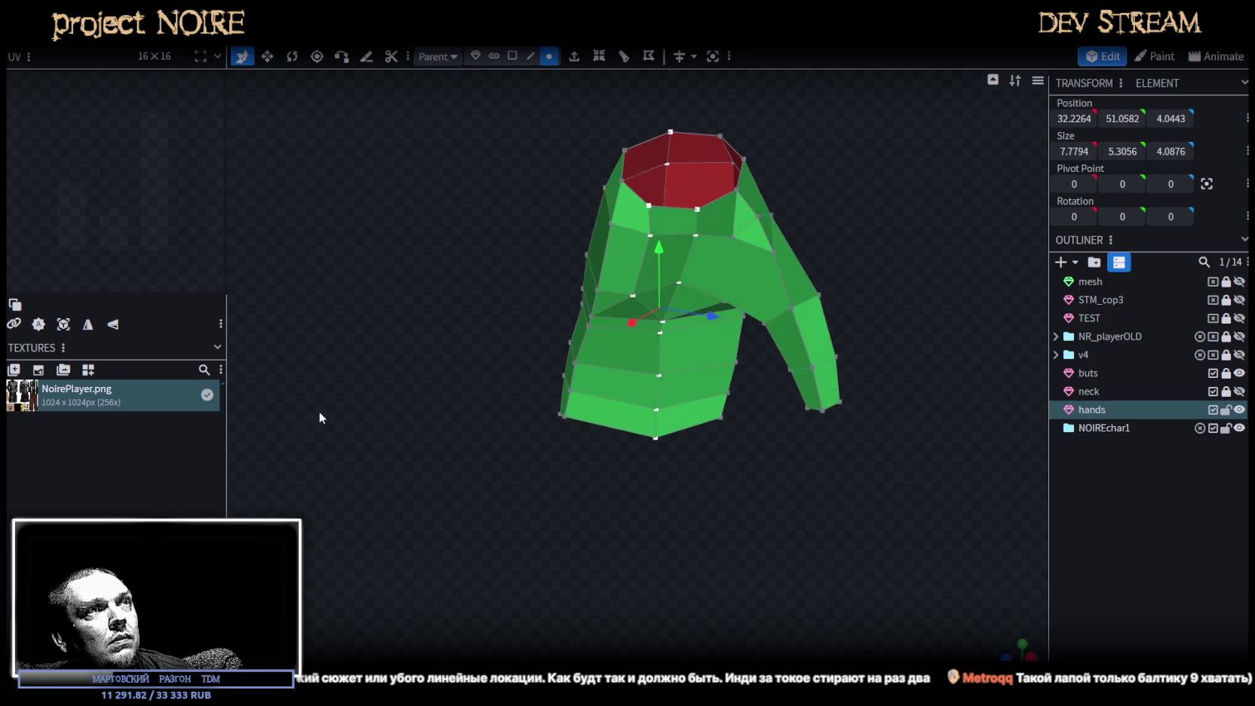
{"action": "left_click", "coordinate": [634, 294], "text": "shift"}
{"action": "left_click", "coordinate": [649, 206], "text": "shift"}
{"action": "mouse_move", "coordinate": [662, 261]}
{"action": "left_mouse_down"}
{"action": "mouse_move", "coordinate": [663, 243]}
{"action": "mouse_move", "coordinate": [810, 252]}
{"action": "left_mouse_up"}
{"action": "scroll", "coordinate": [822, 255], "scroll_direction": "up", "scroll_amount": 2}
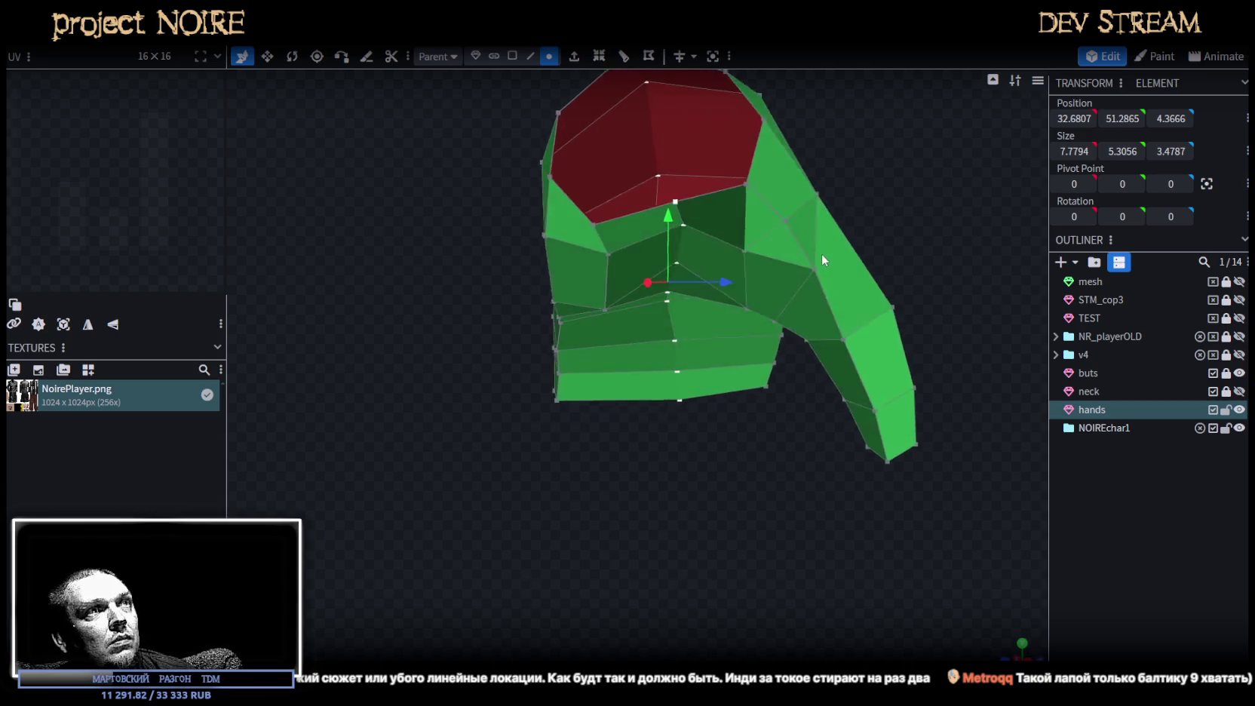
Lower three vertices near the wrist opening slightly.
{"action": "left_click", "coordinate": [693, 195]}
{"action": "left_click", "coordinate": [698, 220], "text": "shift"}
{"action": "left_click", "coordinate": [683, 260], "text": "shift"}
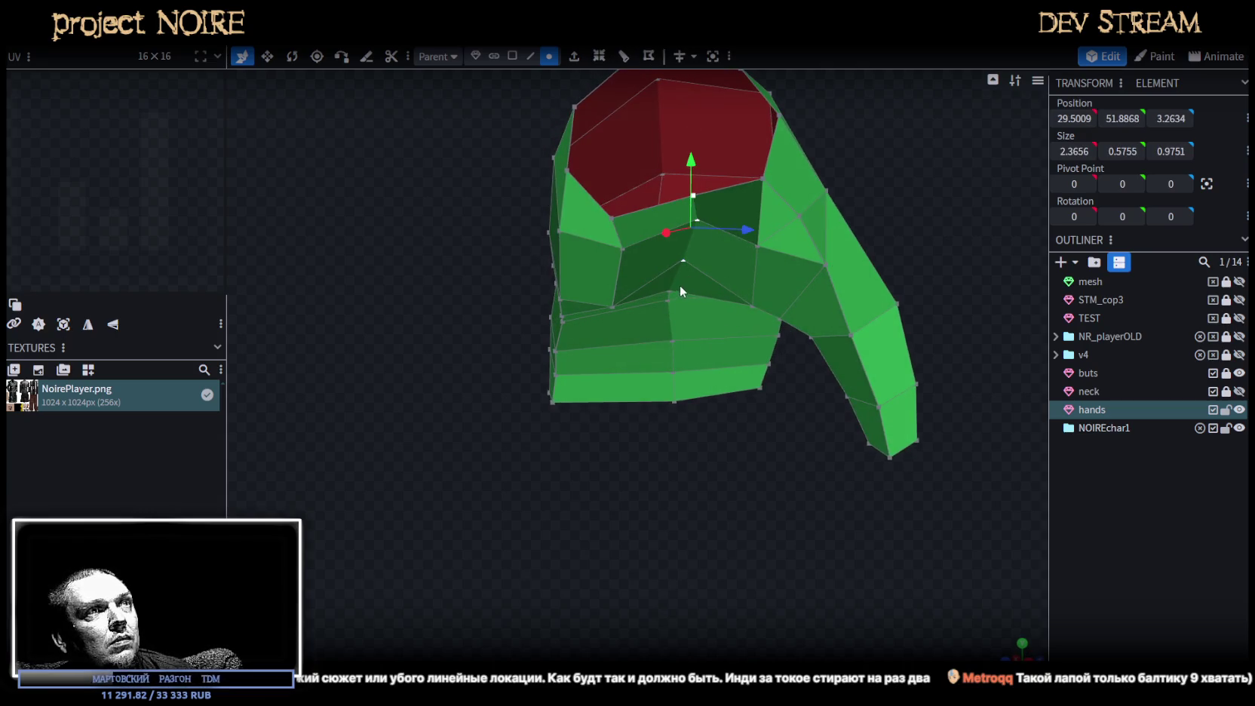
{"action": "mouse_move", "coordinate": [671, 480]}
{"action": "left_mouse_down"}
{"action": "mouse_move", "coordinate": [714, 400]}
{"action": "mouse_move", "coordinate": [745, 443]}
{"action": "left_mouse_up"}
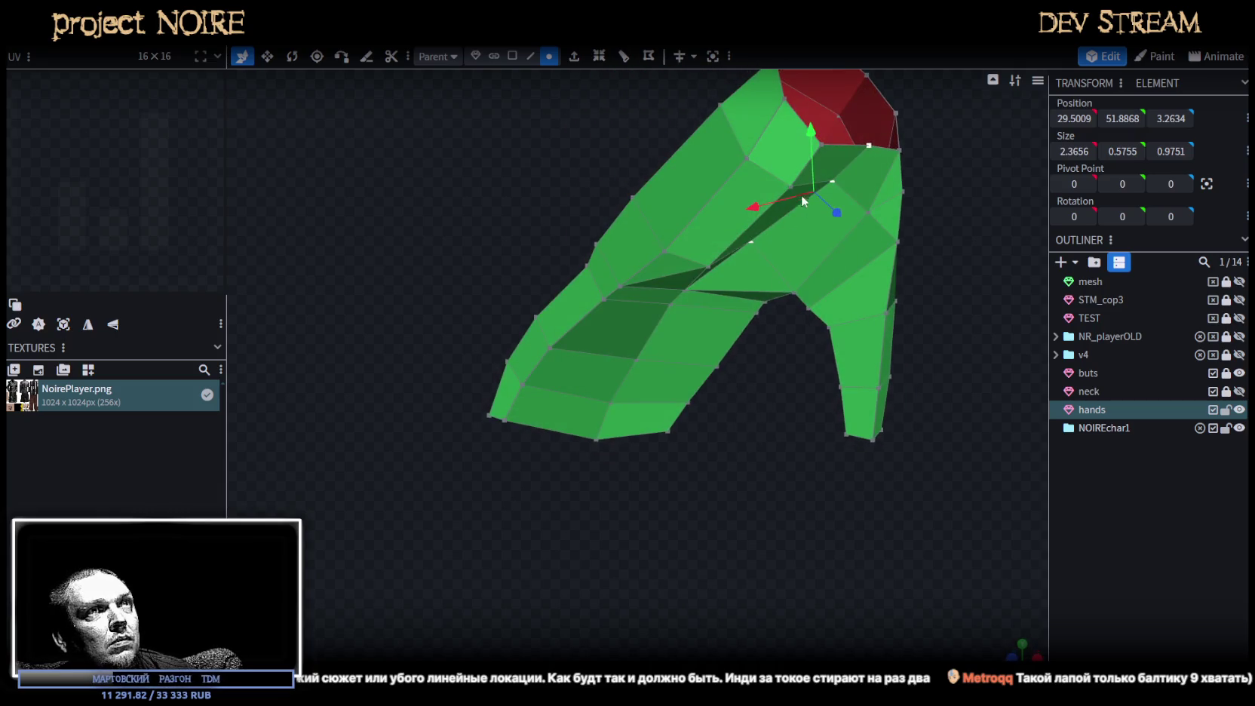
{"action": "left_click_drag", "start_coordinate": [812, 133], "coordinate": [815, 151]}
{"action": "mouse_move", "coordinate": [939, 316]}
{"action": "left_mouse_down"}
{"action": "mouse_move", "coordinate": [874, 473]}
{"action": "mouse_move", "coordinate": [730, 380]}
{"action": "mouse_move", "coordinate": [770, 289]}
{"action": "mouse_move", "coordinate": [896, 311]}
{"action": "mouse_move", "coordinate": [813, 327]}
{"action": "mouse_move", "coordinate": [839, 467]}
{"action": "mouse_move", "coordinate": [689, 488]}
{"action": "mouse_move", "coordinate": [752, 424]}
{"action": "mouse_move", "coordinate": [837, 386]}
{"action": "mouse_move", "coordinate": [780, 316]}
{"action": "mouse_move", "coordinate": [740, 316]}
{"action": "mouse_move", "coordinate": [451, 416]}
{"action": "mouse_move", "coordinate": [456, 504]}
{"action": "mouse_move", "coordinate": [482, 493]}
{"action": "mouse_move", "coordinate": [471, 492]}
{"action": "left_mouse_up"}
{"action": "left_click", "coordinate": [764, 358]}
Merge two pairs of rim vertices, nudging one vertex along depth in between.
{"action": "left_click", "coordinate": [595, 359]}
{"action": "left_click", "coordinate": [645, 405], "text": "shift"}
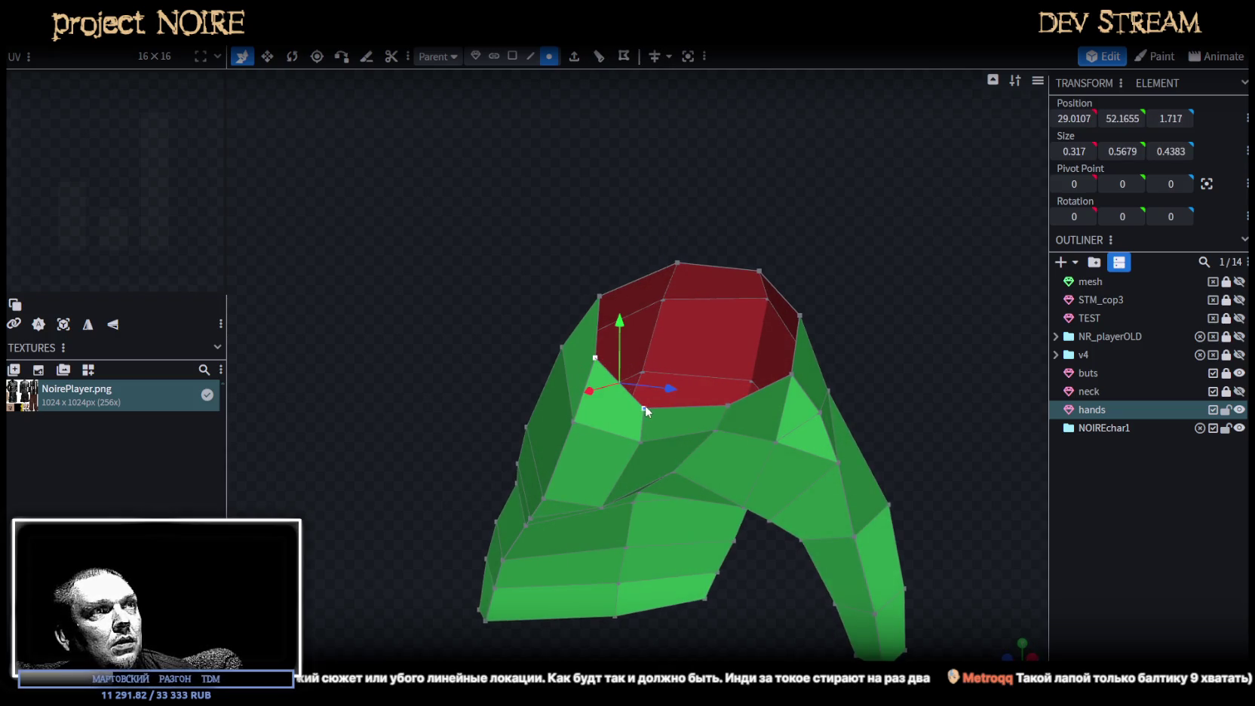
{"action": "right_click", "coordinate": [643, 410]}
{"action": "left_click", "coordinate": [845, 365]}
{"action": "mouse_move", "coordinate": [883, 365]}
{"action": "left_mouse_down"}
{"action": "mouse_move", "coordinate": [880, 351]}
{"action": "mouse_move", "coordinate": [840, 338]}
{"action": "mouse_move", "coordinate": [864, 297]}
{"action": "left_mouse_up"}
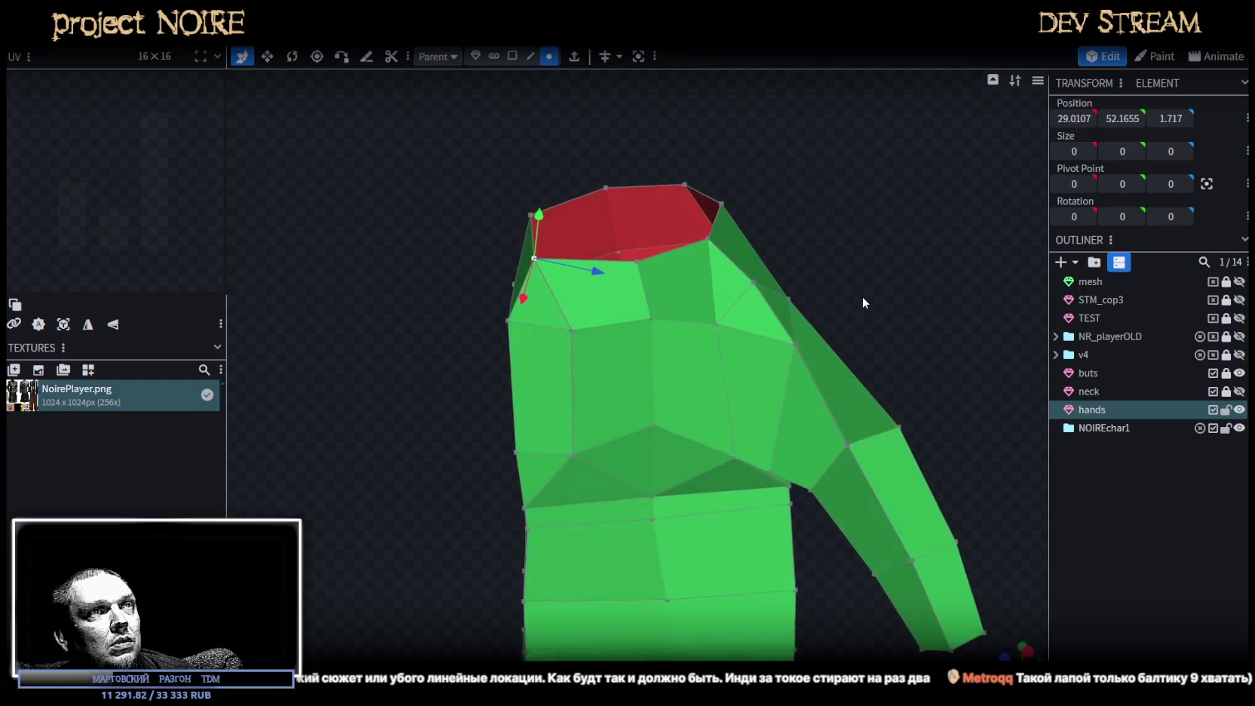
{"action": "mouse_move", "coordinate": [768, 320]}
{"action": "left_mouse_down"}
{"action": "mouse_move", "coordinate": [784, 328]}
{"action": "mouse_move", "coordinate": [808, 280]}
{"action": "mouse_move", "coordinate": [756, 342]}
{"action": "mouse_move", "coordinate": [807, 321]}
{"action": "left_mouse_up"}
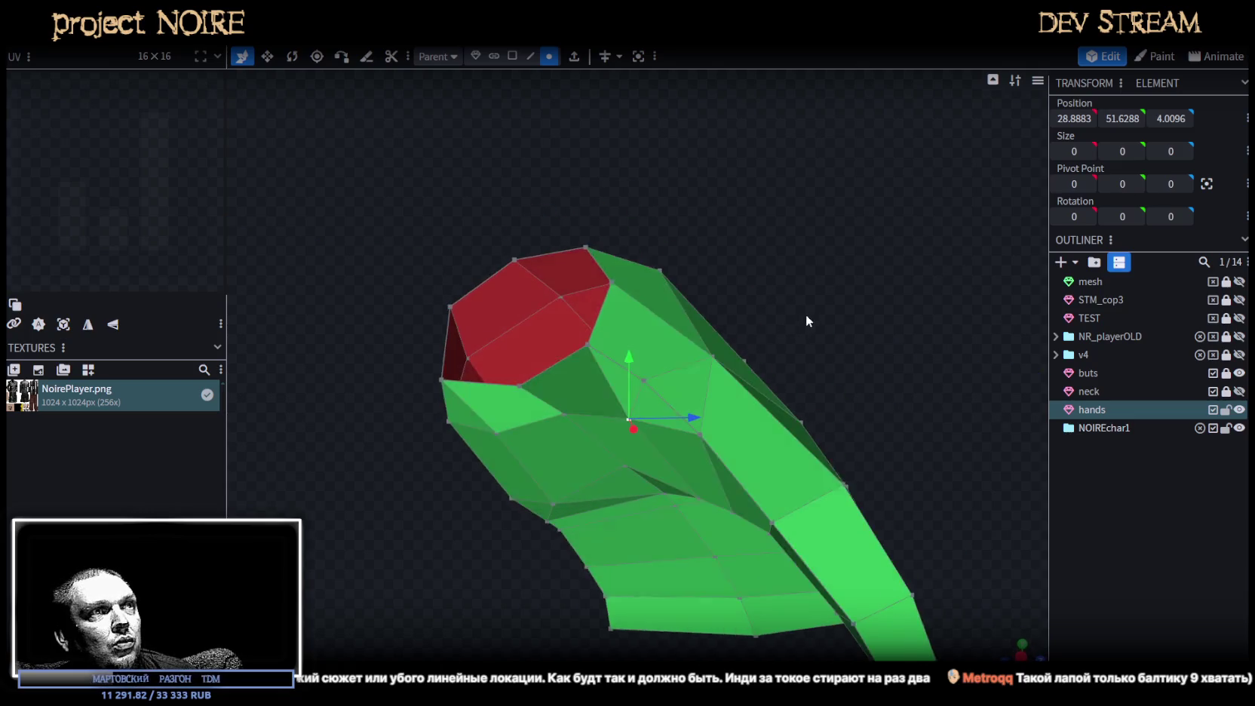
{"action": "left_click", "coordinate": [647, 378], "text": "shift"}
{"action": "right_click", "coordinate": [648, 379]}
{"action": "left_click", "coordinate": [831, 364]}
{"action": "mouse_move", "coordinate": [830, 364]}
{"action": "left_mouse_down"}
{"action": "mouse_move", "coordinate": [811, 334]}
{"action": "mouse_move", "coordinate": [870, 426]}
{"action": "mouse_move", "coordinate": [871, 370]}
{"action": "mouse_move", "coordinate": [874, 395]}
{"action": "mouse_move", "coordinate": [764, 470]}
{"action": "left_mouse_up"}
Select two vertices on the opening's rim and lower them along depth.
{"action": "left_click", "coordinate": [736, 409]}
{"action": "left_click_drag", "start_coordinate": [782, 400], "coordinate": [828, 434]}
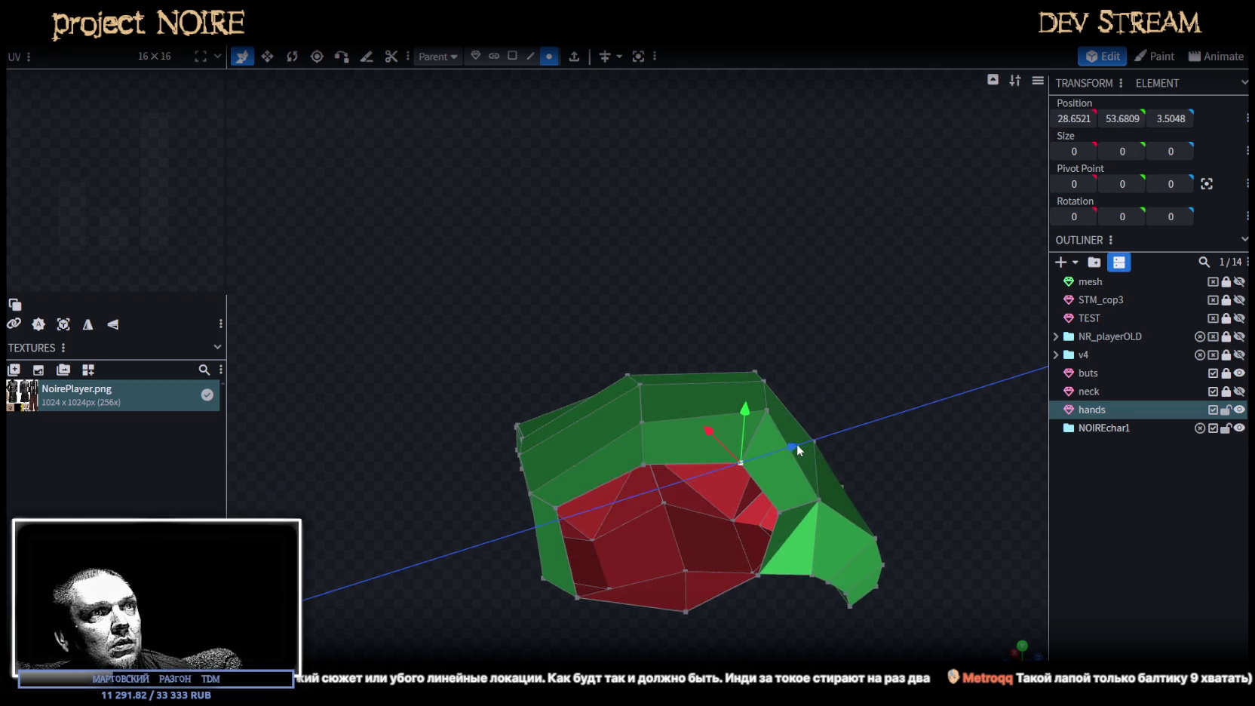
{"action": "left_click", "coordinate": [769, 572]}
{"action": "left_click", "coordinate": [749, 461]}
{"action": "mouse_move", "coordinate": [755, 522]}
{"action": "left_mouse_down"}
{"action": "mouse_move", "coordinate": [737, 554]}
{"action": "mouse_move", "coordinate": [687, 537]}
{"action": "left_mouse_up"}
{"action": "left_click", "coordinate": [661, 476], "text": "shift"}
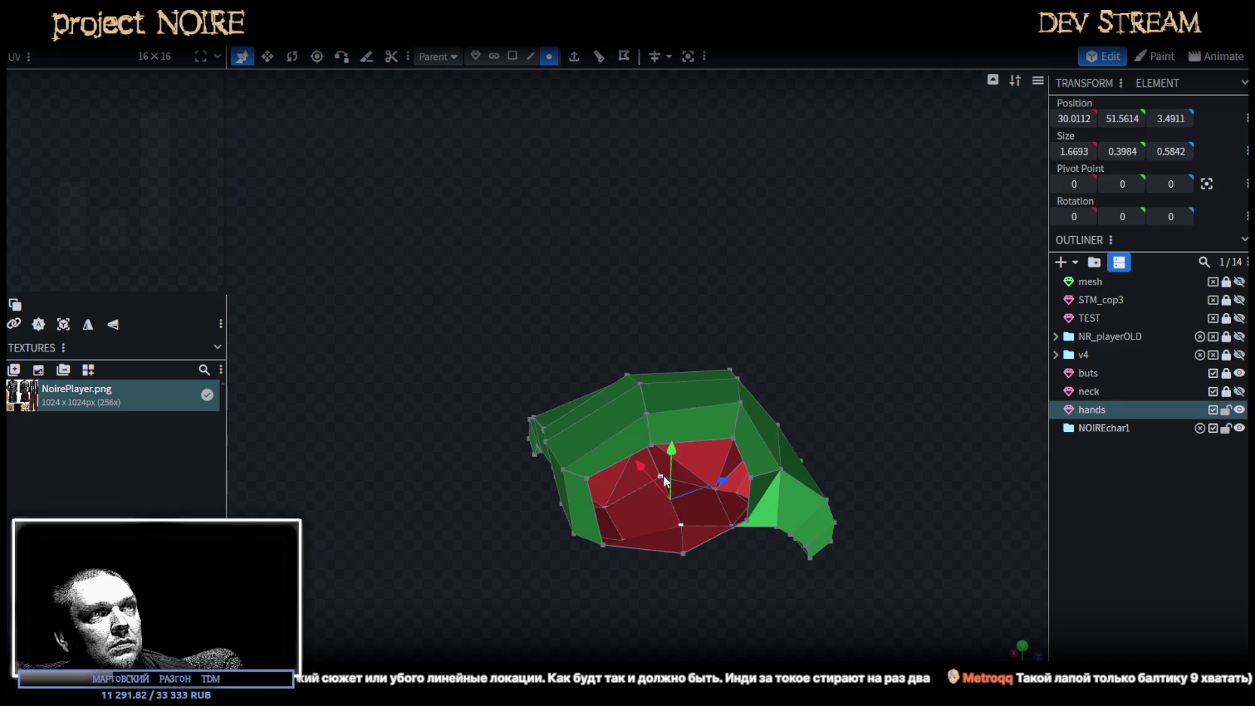
{"action": "left_click_drag", "start_coordinate": [723, 478], "coordinate": [720, 482]}
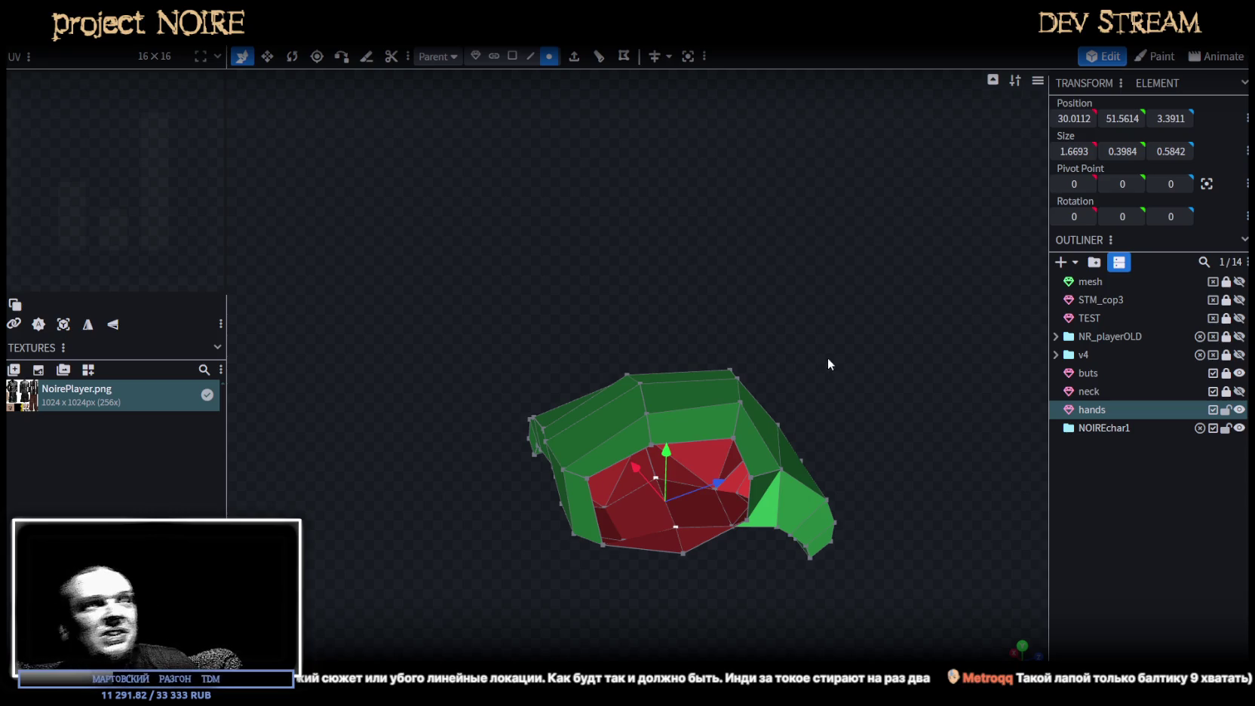
Orbit and zoom out to view the whole hand.
{"action": "mouse_move", "coordinate": [425, 508]}
{"action": "left_mouse_down"}
{"action": "mouse_move", "coordinate": [589, 463]}
{"action": "mouse_move", "coordinate": [699, 416]}
{"action": "mouse_move", "coordinate": [712, 547]}
{"action": "mouse_move", "coordinate": [745, 507]}
{"action": "mouse_move", "coordinate": [617, 506]}
{"action": "mouse_move", "coordinate": [631, 512]}
{"action": "mouse_move", "coordinate": [663, 462]}
{"action": "mouse_move", "coordinate": [521, 414]}
{"action": "mouse_move", "coordinate": [497, 365]}
{"action": "left_mouse_up"}
Move two finger vertices up and sideways.
{"action": "left_click", "coordinate": [478, 439]}
{"action": "left_click", "coordinate": [500, 475]}
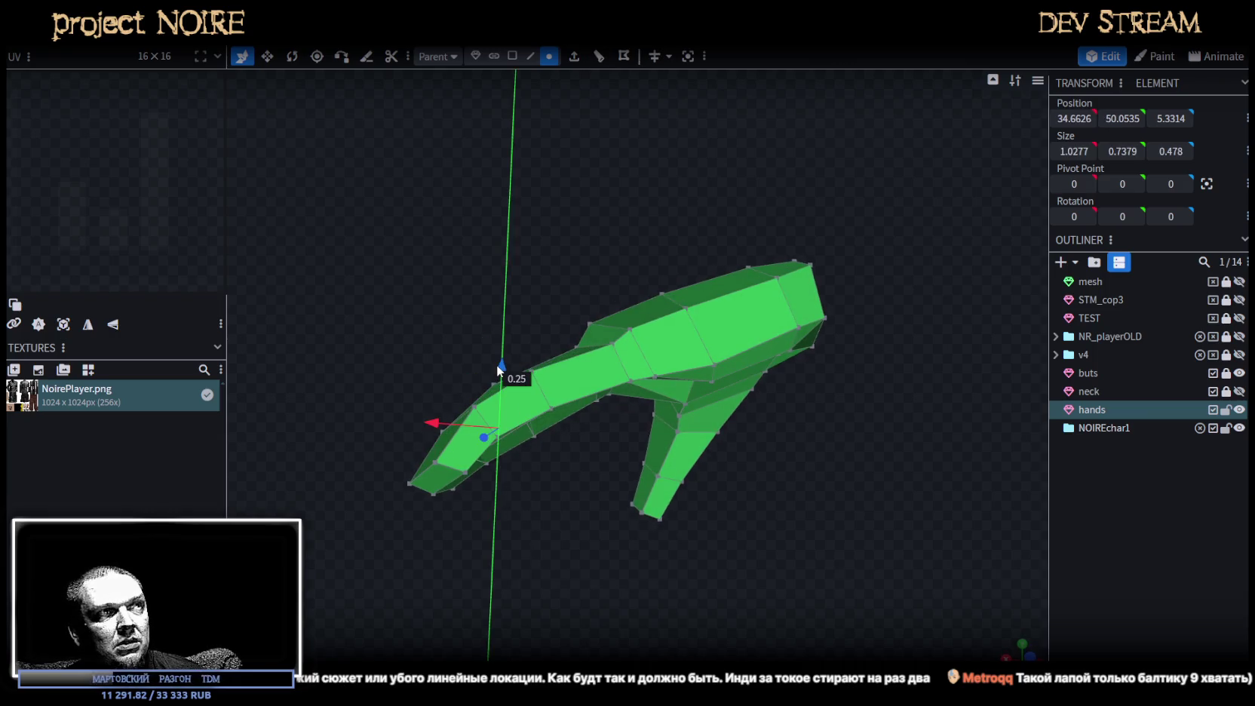
{"action": "mouse_move", "coordinate": [541, 490]}
{"action": "left_mouse_down"}
{"action": "mouse_move", "coordinate": [526, 461]}
{"action": "mouse_move", "coordinate": [623, 595]}
{"action": "mouse_move", "coordinate": [679, 625]}
{"action": "left_mouse_up"}
{"action": "left_click", "coordinate": [582, 453]}
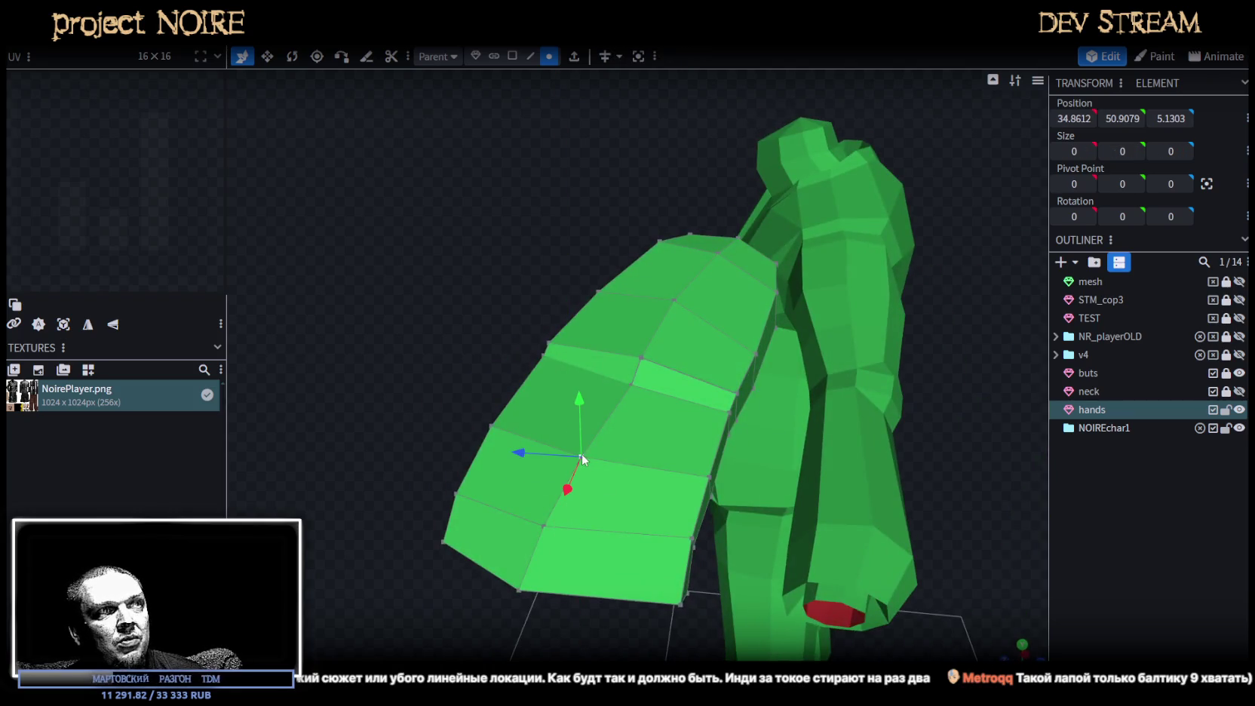
{"action": "left_click", "coordinate": [545, 526], "text": "shift"}
{"action": "mouse_move", "coordinate": [427, 378]}
{"action": "left_mouse_down"}
{"action": "mouse_move", "coordinate": [282, 301]}
{"action": "mouse_move", "coordinate": [473, 341]}
{"action": "left_mouse_up"}
{"action": "left_click_drag", "start_coordinate": [411, 400], "coordinate": [419, 406]}
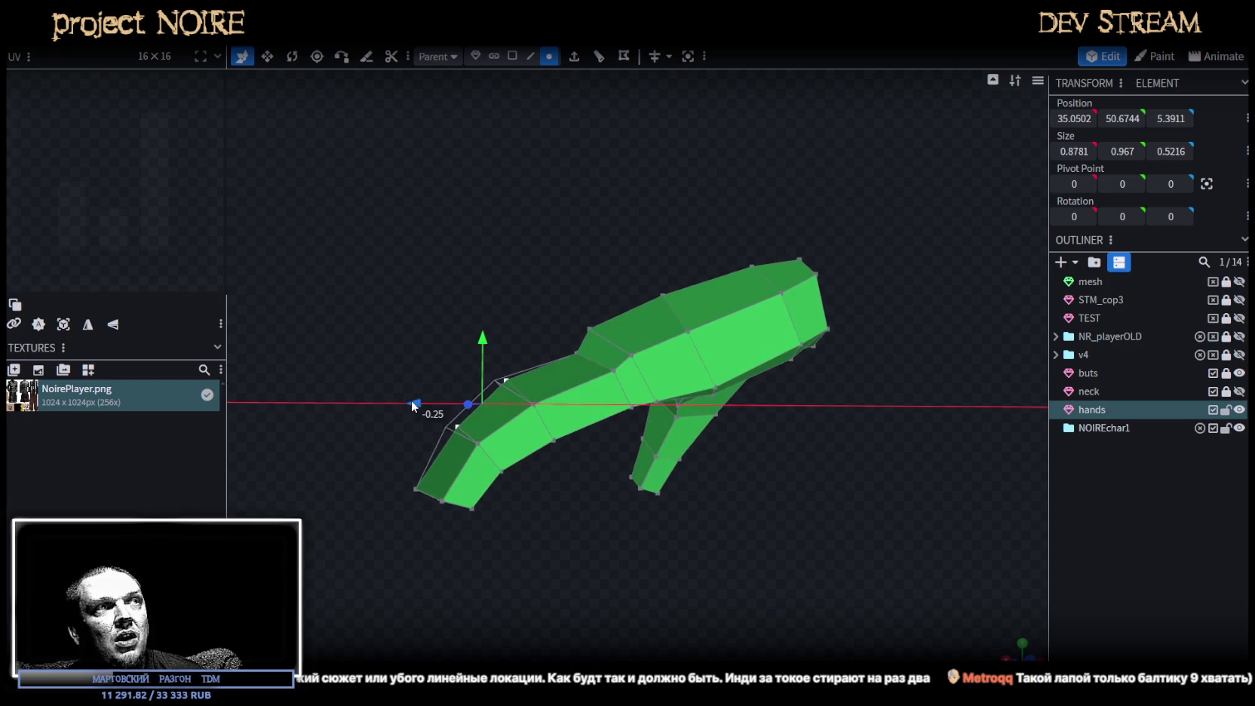
Adjust a single hand vertex, raising it then lowering it slightly.
{"action": "mouse_move", "coordinate": [404, 339]}
{"action": "left_mouse_down"}
{"action": "mouse_move", "coordinate": [429, 308]}
{"action": "mouse_move", "coordinate": [381, 291]}
{"action": "mouse_move", "coordinate": [585, 363]}
{"action": "mouse_move", "coordinate": [659, 406]}
{"action": "mouse_move", "coordinate": [742, 416]}
{"action": "mouse_move", "coordinate": [809, 494]}
{"action": "mouse_move", "coordinate": [758, 501]}
{"action": "mouse_move", "coordinate": [665, 462]}
{"action": "left_mouse_up"}
{"action": "left_click", "coordinate": [664, 463]}
{"action": "left_click_drag", "start_coordinate": [666, 410], "coordinate": [665, 400]}
{"action": "mouse_move", "coordinate": [710, 525]}
{"action": "left_mouse_down"}
{"action": "mouse_move", "coordinate": [627, 543]}
{"action": "mouse_move", "coordinate": [691, 499]}
{"action": "mouse_move", "coordinate": [784, 517]}
{"action": "mouse_move", "coordinate": [733, 453]}
{"action": "mouse_move", "coordinate": [753, 404]}
{"action": "mouse_move", "coordinate": [757, 440]}
{"action": "mouse_move", "coordinate": [826, 512]}
{"action": "mouse_move", "coordinate": [716, 412]}
{"action": "mouse_move", "coordinate": [736, 416]}
{"action": "left_mouse_up"}
{"action": "mouse_move", "coordinate": [883, 438]}
{"action": "left_mouse_down"}
{"action": "mouse_move", "coordinate": [655, 414]}
{"action": "mouse_move", "coordinate": [623, 390]}
{"action": "mouse_move", "coordinate": [753, 511]}
{"action": "left_mouse_up"}
Shift part of the finger along depth and sideways to smooth its shape.
{"action": "left_click", "coordinate": [680, 465]}
{"action": "mouse_move", "coordinate": [680, 465]}
{"action": "left_mouse_down"}
{"action": "mouse_move", "coordinate": [756, 561]}
{"action": "mouse_move", "coordinate": [694, 485]}
{"action": "mouse_move", "coordinate": [650, 475]}
{"action": "left_mouse_up"}
{"action": "mouse_move", "coordinate": [611, 522]}
{"action": "left_mouse_down"}
{"action": "mouse_move", "coordinate": [515, 519]}
{"action": "mouse_move", "coordinate": [700, 522]}
{"action": "mouse_move", "coordinate": [473, 360]}
{"action": "mouse_move", "coordinate": [498, 364]}
{"action": "left_mouse_up"}
{"action": "scroll", "coordinate": [663, 435], "scroll_direction": "up", "scroll_amount": 5}
{"action": "mouse_move", "coordinate": [715, 522]}
{"action": "left_mouse_down"}
{"action": "mouse_move", "coordinate": [779, 506]}
{"action": "mouse_move", "coordinate": [735, 527]}
{"action": "left_mouse_up"}
{"action": "left_click_drag", "start_coordinate": [682, 455], "coordinate": [746, 484]}
{"action": "left_click_drag", "start_coordinate": [753, 316], "coordinate": [733, 321]}
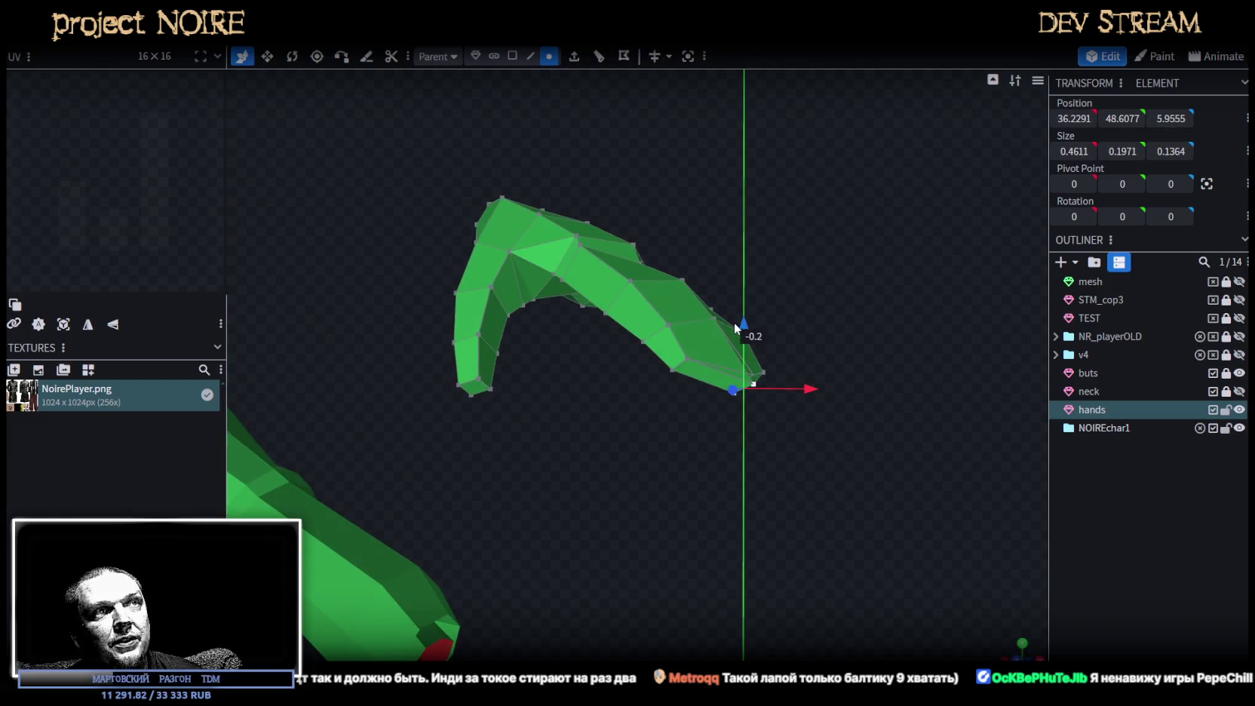
{"action": "mouse_move", "coordinate": [791, 388]}
{"action": "left_mouse_down"}
{"action": "mouse_move", "coordinate": [792, 481]}
{"action": "mouse_move", "coordinate": [715, 490]}
{"action": "mouse_move", "coordinate": [479, 451]}
{"action": "mouse_move", "coordinate": [611, 453]}
{"action": "mouse_move", "coordinate": [612, 311]}
{"action": "left_mouse_up"}
Raise an edge on the finger slightly.
{"action": "left_click", "coordinate": [530, 56]}
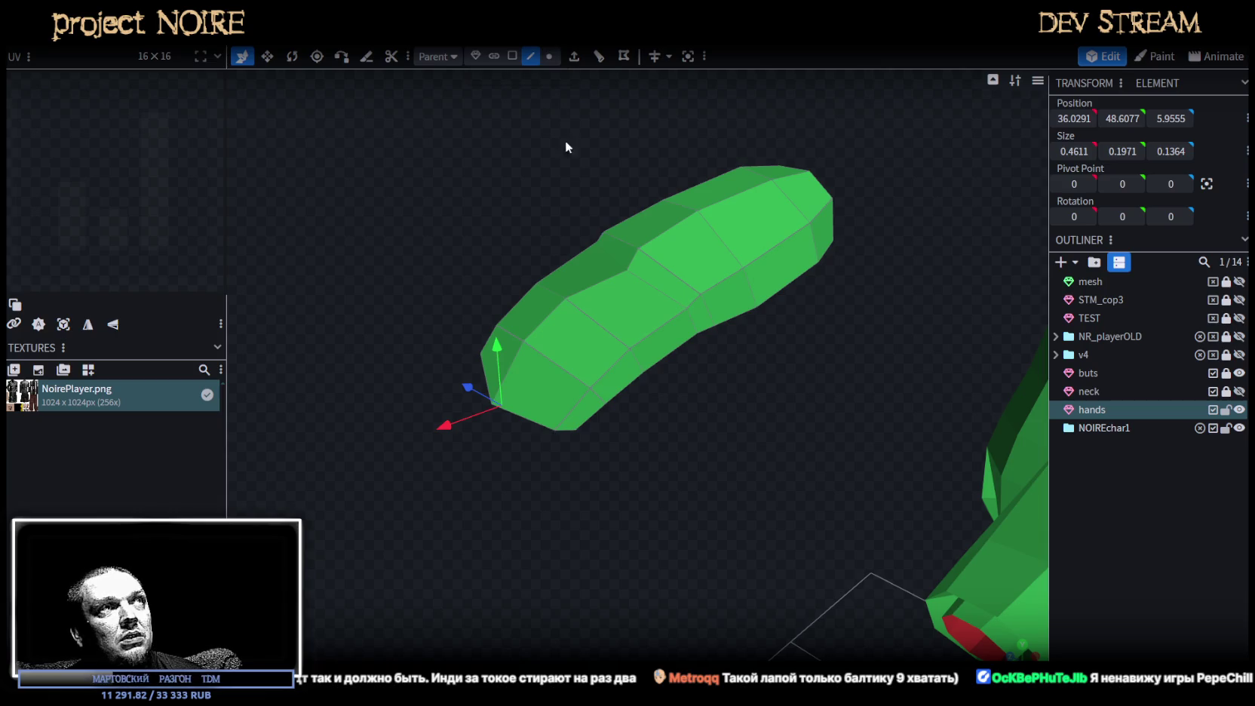
{"action": "left_click", "coordinate": [603, 277]}
{"action": "left_click_drag", "start_coordinate": [581, 237], "coordinate": [588, 281]}
{"action": "left_click", "coordinate": [588, 282]}
{"action": "left_click_drag", "start_coordinate": [597, 221], "coordinate": [596, 206]}
{"action": "left_click_drag", "start_coordinate": [552, 281], "coordinate": [553, 281]}
Nudge two finger vertices up, down and sideways in small steps.
{"action": "left_click", "coordinate": [550, 56]}
{"action": "left_click", "coordinate": [635, 262]}
{"action": "mouse_move", "coordinate": [709, 164]}
{"action": "left_mouse_down"}
{"action": "mouse_move", "coordinate": [682, 147]}
{"action": "mouse_move", "coordinate": [639, 162]}
{"action": "left_mouse_up"}
{"action": "left_click_drag", "start_coordinate": [578, 233], "coordinate": [571, 215]}
{"action": "left_click", "coordinate": [569, 264]}
{"action": "mouse_move", "coordinate": [505, 278]}
{"action": "left_mouse_down"}
{"action": "mouse_move", "coordinate": [516, 274]}
{"action": "mouse_move", "coordinate": [549, 383]}
{"action": "mouse_move", "coordinate": [647, 405]}
{"action": "mouse_move", "coordinate": [654, 436]}
{"action": "left_mouse_up"}
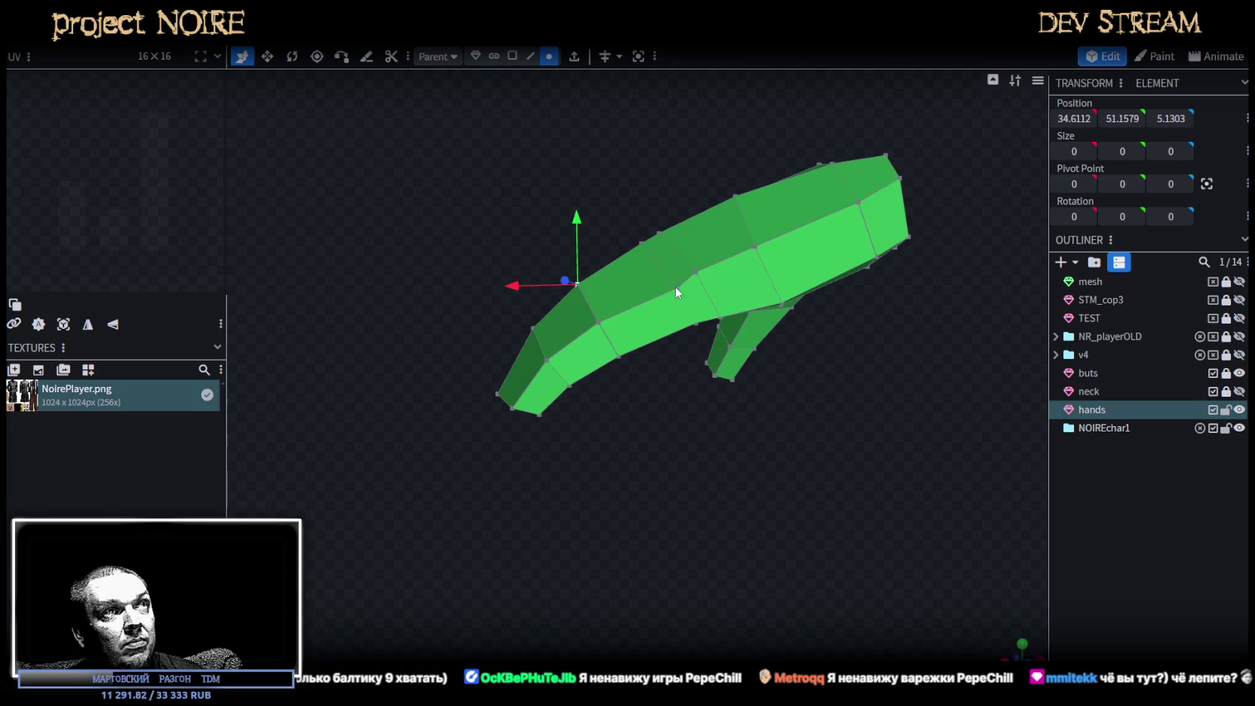
{"action": "left_click_drag", "start_coordinate": [676, 262], "coordinate": [684, 220]}
{"action": "left_click_drag", "start_coordinate": [637, 279], "coordinate": [620, 282]}
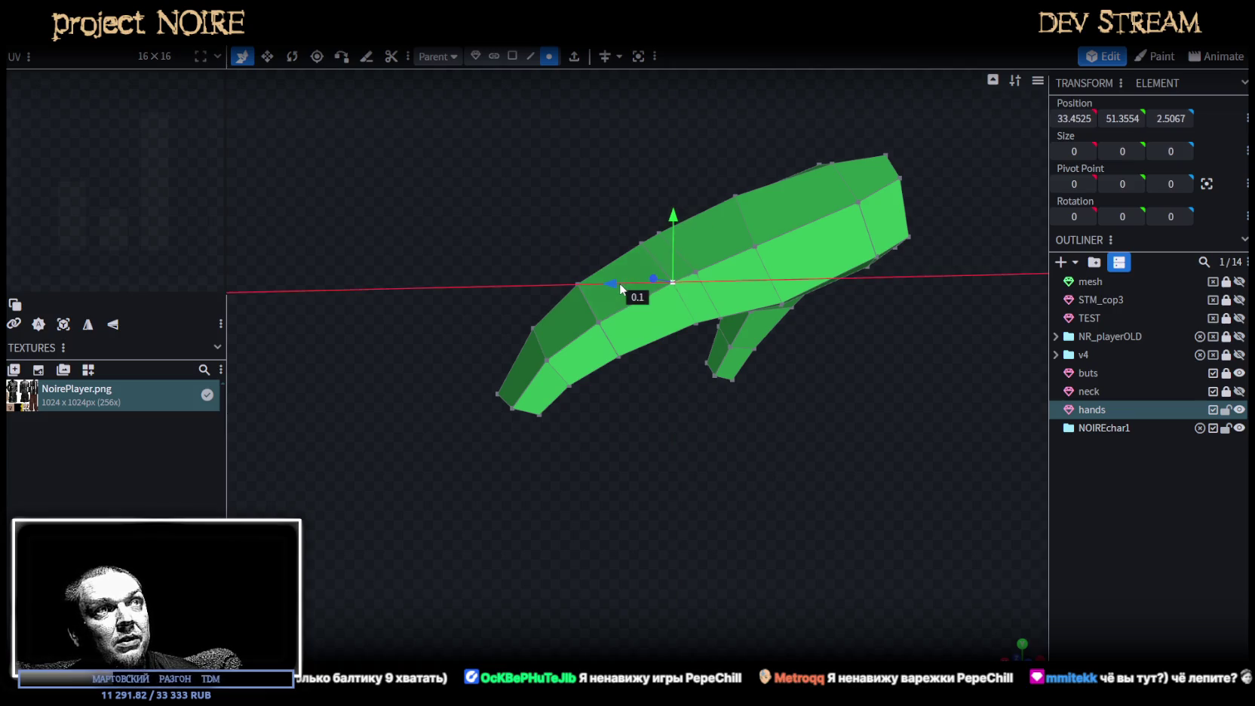
Orbit around the hand to inspect it and select another vertex.
{"action": "mouse_move", "coordinate": [510, 202]}
{"action": "left_mouse_down"}
{"action": "mouse_move", "coordinate": [828, 234]}
{"action": "mouse_move", "coordinate": [626, 296]}
{"action": "mouse_move", "coordinate": [638, 322]}
{"action": "mouse_move", "coordinate": [654, 318]}
{"action": "mouse_move", "coordinate": [598, 259]}
{"action": "left_mouse_up"}
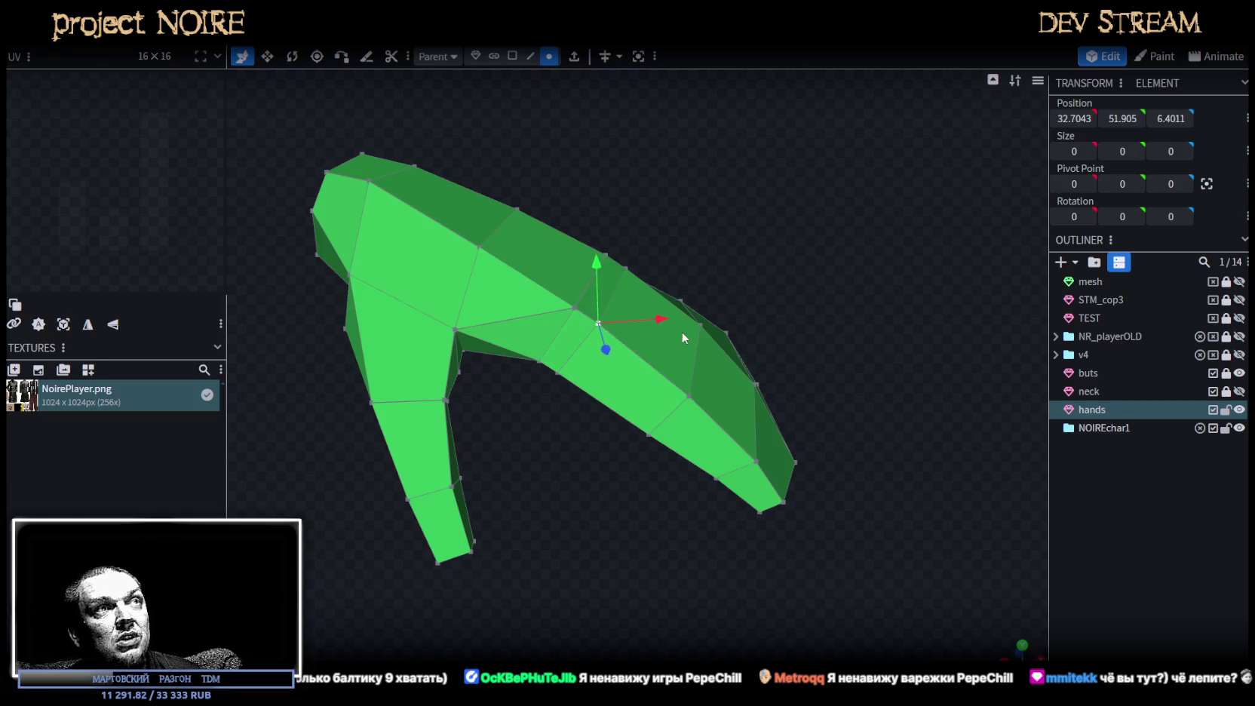
{"action": "mouse_move", "coordinate": [599, 265]}
{"action": "left_mouse_down"}
{"action": "mouse_move", "coordinate": [833, 304]}
{"action": "mouse_move", "coordinate": [715, 373]}
{"action": "left_mouse_up"}
{"action": "scroll", "coordinate": [758, 345], "scroll_direction": "down", "scroll_amount": 5}
{"action": "mouse_move", "coordinate": [865, 280]}
{"action": "left_mouse_down"}
{"action": "mouse_move", "coordinate": [612, 435]}
{"action": "mouse_move", "coordinate": [586, 417]}
{"action": "left_mouse_up"}
{"action": "left_click", "coordinate": [576, 392]}
Delete the stretched face where the thumb meets the palm.
{"action": "left_click", "coordinate": [523, 324], "text": "shift"}
{"action": "mouse_move", "coordinate": [635, 512]}
{"action": "left_mouse_down"}
{"action": "mouse_move", "coordinate": [623, 529]}
{"action": "mouse_move", "coordinate": [689, 557]}
{"action": "mouse_move", "coordinate": [675, 528]}
{"action": "left_mouse_up"}
{"action": "left_click", "coordinate": [512, 56]}
{"action": "scroll", "coordinate": [587, 297], "scroll_direction": "up", "scroll_amount": 3}
{"action": "left_click", "coordinate": [630, 369]}
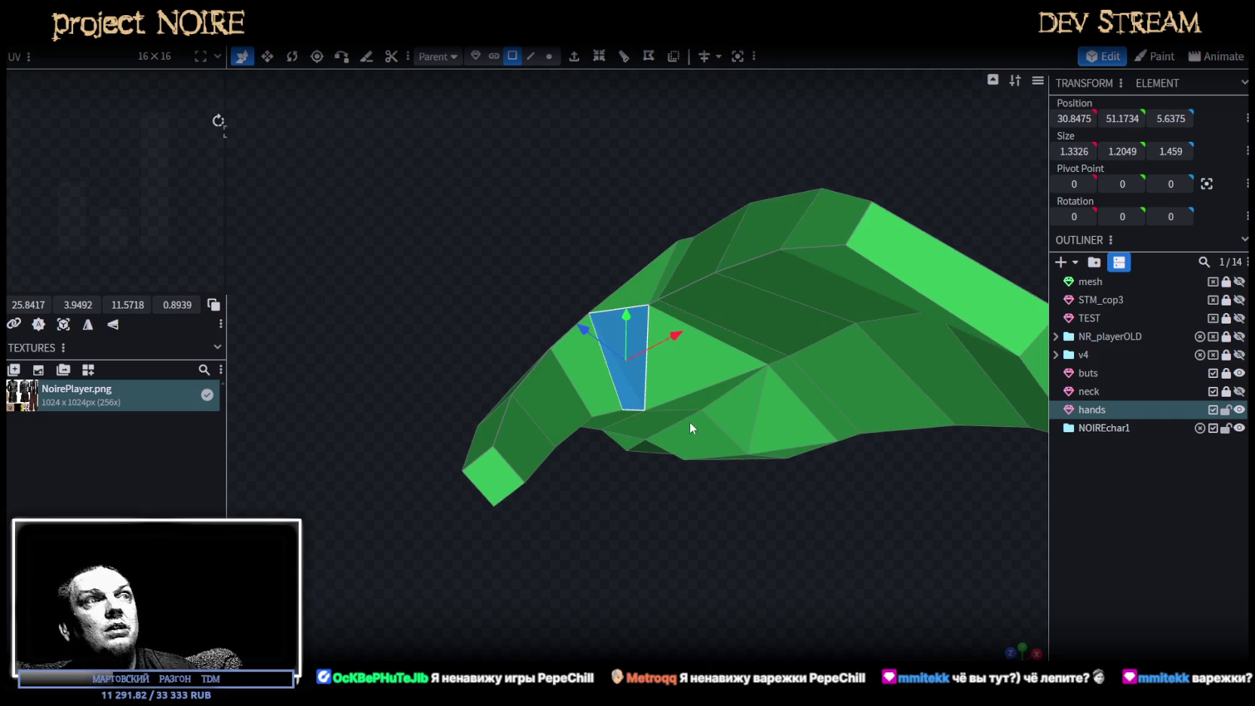
{"action": "key", "text": "Delete"}
{"action": "mouse_move", "coordinate": [664, 456]}
{"action": "left_mouse_down"}
{"action": "mouse_move", "coordinate": [663, 580]}
{"action": "mouse_move", "coordinate": [631, 373]}
{"action": "left_mouse_up"}
Select the edges around the resulting hole and fill the gap near the thumb.
{"action": "left_click", "coordinate": [531, 55]}
{"action": "left_click", "coordinate": [601, 298]}
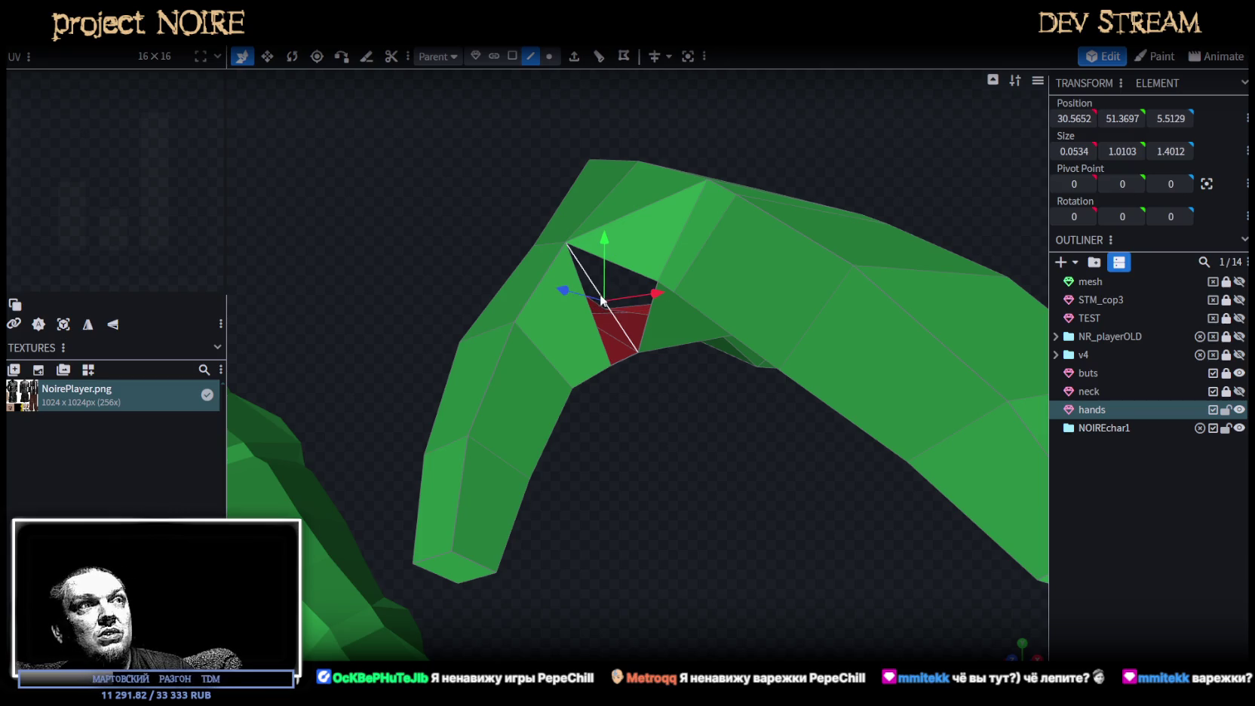
{"action": "left_click_drag", "start_coordinate": [601, 298], "coordinate": [674, 411]}
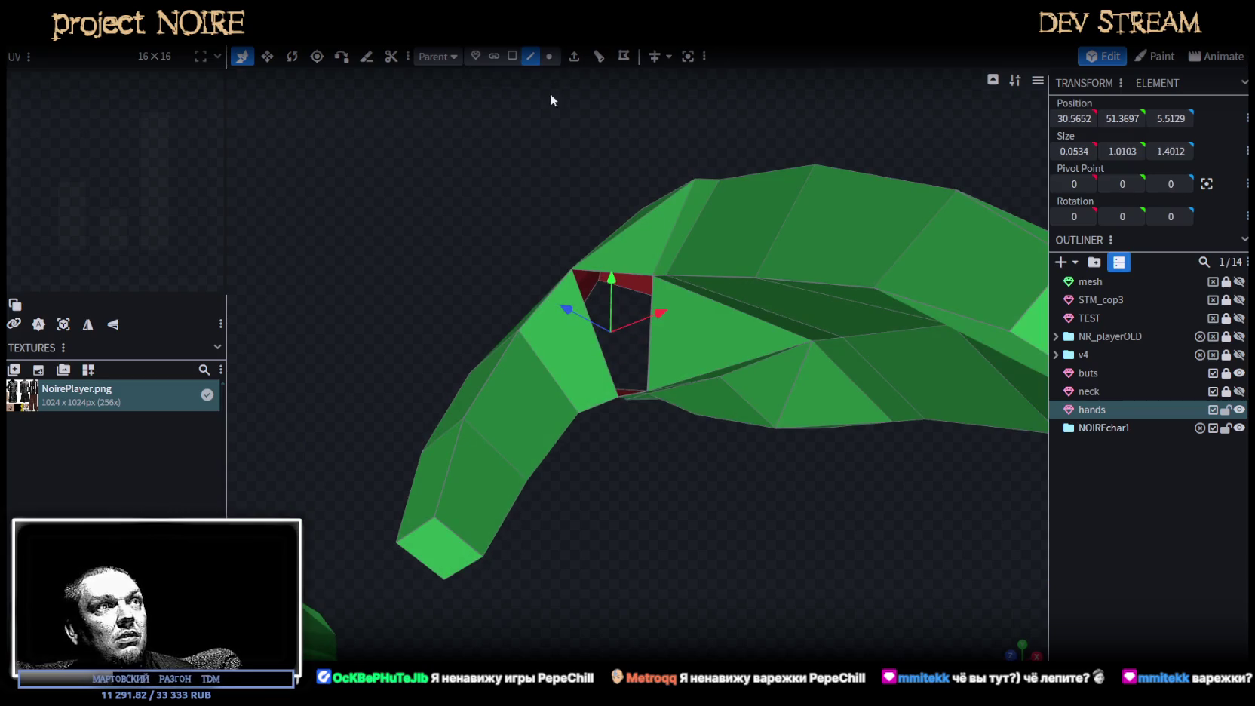
{"action": "left_click", "coordinate": [626, 273], "text": "shift"}
{"action": "left_click", "coordinate": [650, 331], "text": "shift"}
{"action": "mouse_move", "coordinate": [649, 332]}
{"action": "left_mouse_down"}
{"action": "mouse_move", "coordinate": [682, 478]}
{"action": "mouse_move", "coordinate": [645, 419]}
{"action": "left_mouse_up"}
{"action": "left_click", "coordinate": [660, 402]}
{"action": "left_click_drag", "start_coordinate": [750, 481], "coordinate": [664, 420]}
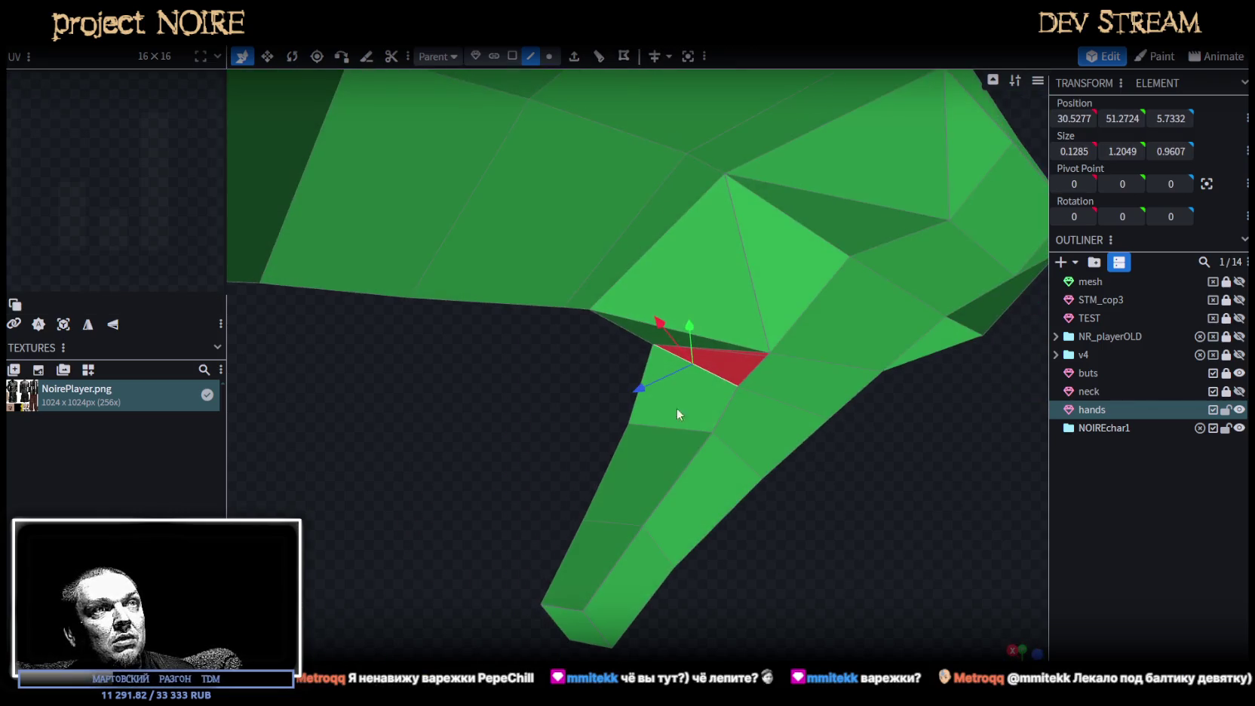
{"action": "left_click", "coordinate": [722, 350]}
{"action": "mouse_move", "coordinate": [727, 362]}
{"action": "left_mouse_down"}
{"action": "mouse_move", "coordinate": [876, 502]}
{"action": "mouse_move", "coordinate": [780, 482]}
{"action": "left_mouse_up"}
Nudge a vertex at the gap sideways and raise it slightly.
{"action": "left_click", "coordinate": [549, 56]}
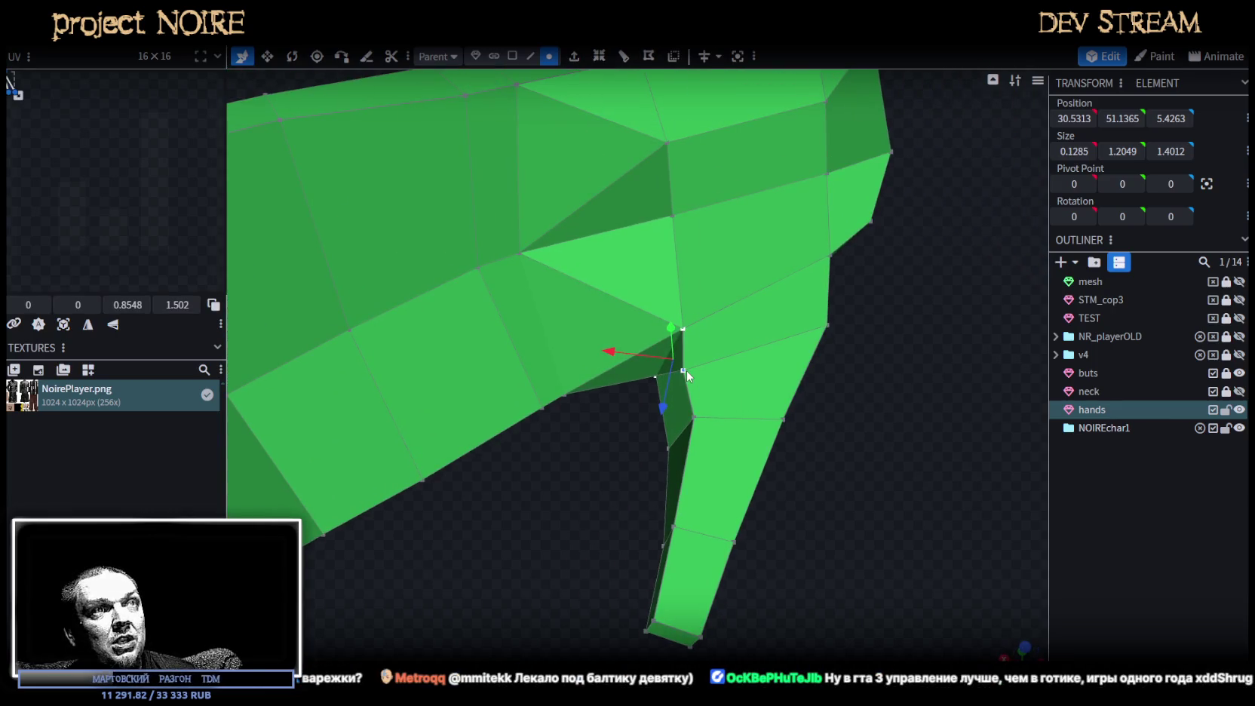
{"action": "left_click", "coordinate": [684, 371]}
{"action": "left_click_drag", "start_coordinate": [621, 357], "coordinate": [627, 358]}
{"action": "mouse_move", "coordinate": [848, 407]}
{"action": "left_mouse_down"}
{"action": "mouse_move", "coordinate": [743, 482]}
{"action": "mouse_move", "coordinate": [709, 529]}
{"action": "mouse_move", "coordinate": [701, 452]}
{"action": "left_mouse_up"}
{"action": "left_click_drag", "start_coordinate": [645, 342], "coordinate": [670, 339]}
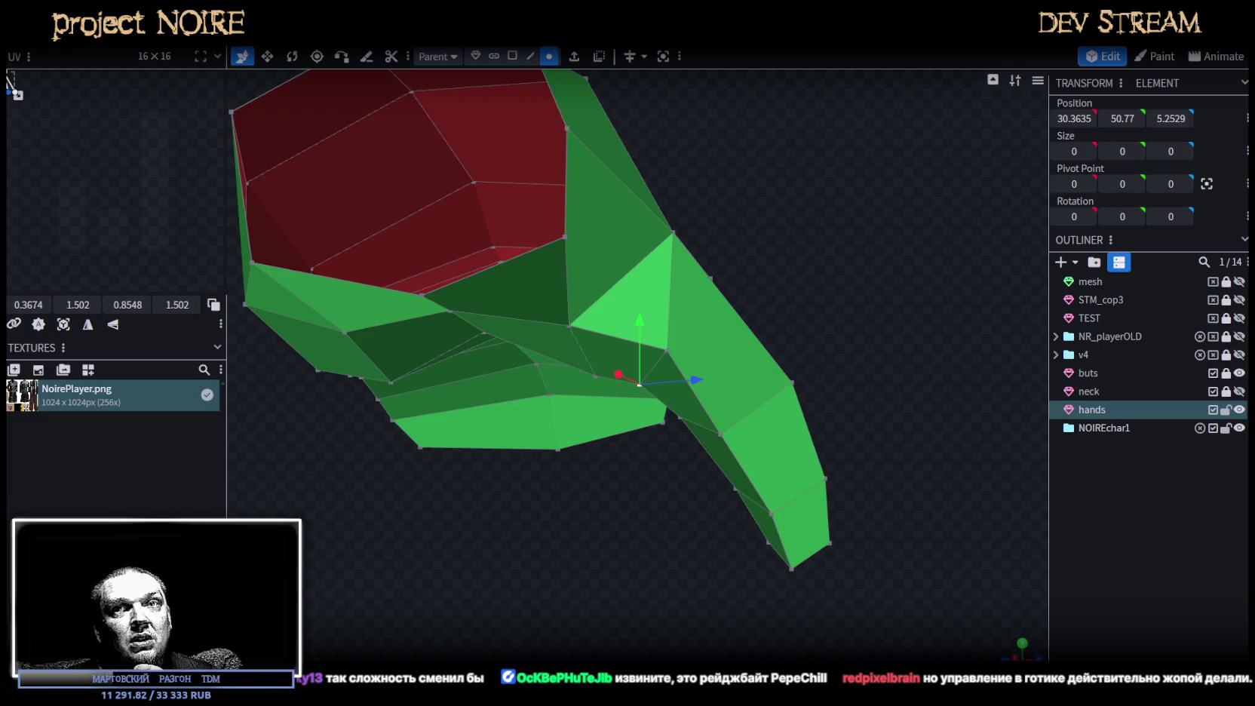
Raise a wrist vertex, then push another one up and along depth.
{"action": "mouse_move", "coordinate": [756, 435]}
{"action": "left_mouse_down"}
{"action": "mouse_move", "coordinate": [737, 423]}
{"action": "mouse_move", "coordinate": [735, 331]}
{"action": "mouse_move", "coordinate": [471, 281]}
{"action": "mouse_move", "coordinate": [480, 191]}
{"action": "mouse_move", "coordinate": [443, 169]}
{"action": "mouse_move", "coordinate": [475, 223]}
{"action": "mouse_move", "coordinate": [633, 317]}
{"action": "mouse_move", "coordinate": [625, 334]}
{"action": "mouse_move", "coordinate": [745, 498]}
{"action": "mouse_move", "coordinate": [687, 401]}
{"action": "mouse_move", "coordinate": [653, 394]}
{"action": "mouse_move", "coordinate": [698, 336]}
{"action": "left_mouse_up"}
{"action": "mouse_move", "coordinate": [721, 477]}
{"action": "left_mouse_down"}
{"action": "mouse_move", "coordinate": [542, 520]}
{"action": "mouse_move", "coordinate": [398, 582]}
{"action": "mouse_move", "coordinate": [411, 637]}
{"action": "mouse_move", "coordinate": [611, 566]}
{"action": "mouse_move", "coordinate": [593, 588]}
{"action": "mouse_move", "coordinate": [645, 401]}
{"action": "mouse_move", "coordinate": [812, 305]}
{"action": "mouse_move", "coordinate": [755, 335]}
{"action": "left_mouse_up"}
{"action": "left_click", "coordinate": [640, 383]}
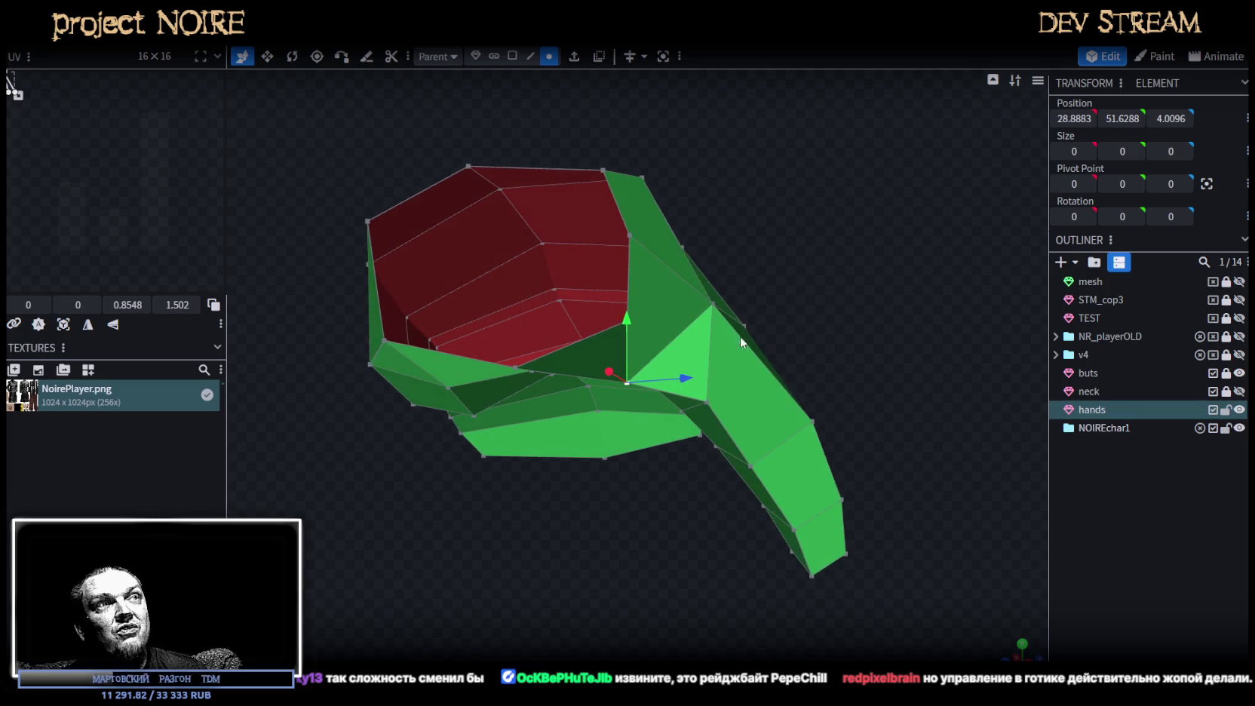
{"action": "left_click_drag", "start_coordinate": [684, 376], "coordinate": [720, 383]}
{"action": "left_click_drag", "start_coordinate": [646, 323], "coordinate": [661, 291]}
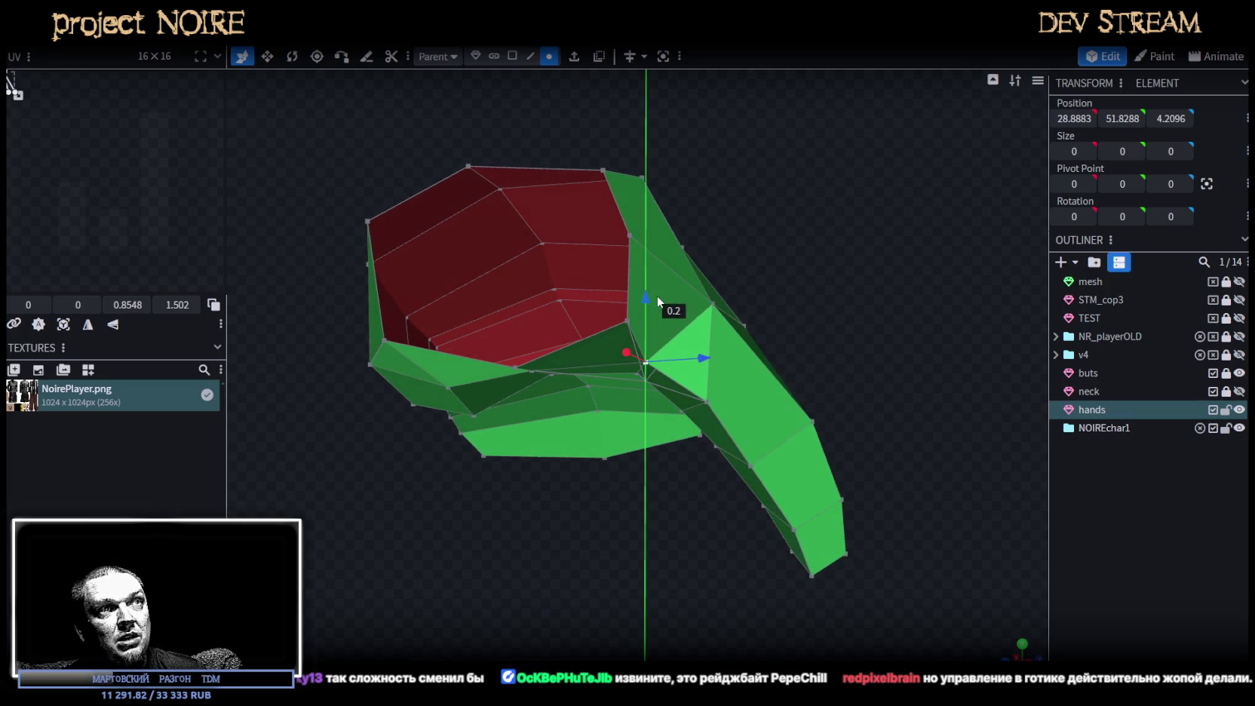
{"action": "left_click_drag", "start_coordinate": [714, 349], "coordinate": [724, 348]}
{"action": "mouse_move", "coordinate": [562, 532]}
{"action": "left_mouse_down"}
{"action": "mouse_move", "coordinate": [648, 535]}
{"action": "mouse_move", "coordinate": [643, 441]}
{"action": "left_mouse_up"}
Move a front vertex along depth and pull a lower vertex back.
{"action": "left_click", "coordinate": [575, 232]}
{"action": "left_click_drag", "start_coordinate": [635, 243], "coordinate": [618, 235]}
{"action": "left_click", "coordinate": [574, 365]}
{"action": "left_click_drag", "start_coordinate": [620, 365], "coordinate": [626, 366]}
Nudge a top vertex on the back of the hand to 29.4699, 51.5879, 2.0011.
{"action": "mouse_move", "coordinate": [404, 280]}
{"action": "left_mouse_down"}
{"action": "mouse_move", "coordinate": [418, 374]}
{"action": "mouse_move", "coordinate": [532, 349]}
{"action": "mouse_move", "coordinate": [571, 301]}
{"action": "mouse_move", "coordinate": [593, 324]}
{"action": "left_mouse_up"}
{"action": "left_click", "coordinate": [645, 297]}
{"action": "left_click", "coordinate": [694, 387], "text": "shift"}
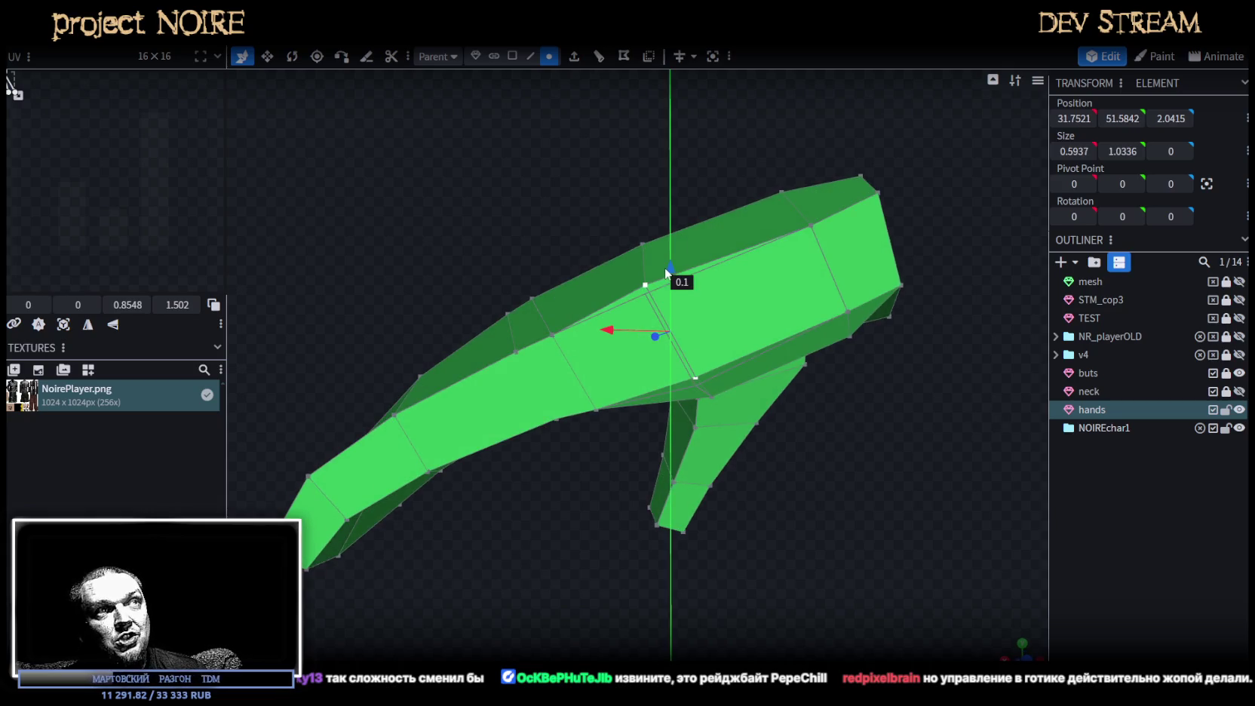
{"action": "mouse_move", "coordinate": [638, 408]}
{"action": "left_mouse_down"}
{"action": "mouse_move", "coordinate": [555, 453]}
{"action": "mouse_move", "coordinate": [440, 403]}
{"action": "mouse_move", "coordinate": [392, 359]}
{"action": "mouse_move", "coordinate": [485, 291]}
{"action": "left_mouse_up"}
{"action": "left_click", "coordinate": [549, 178]}
{"action": "left_click_drag", "start_coordinate": [611, 188], "coordinate": [603, 230]}
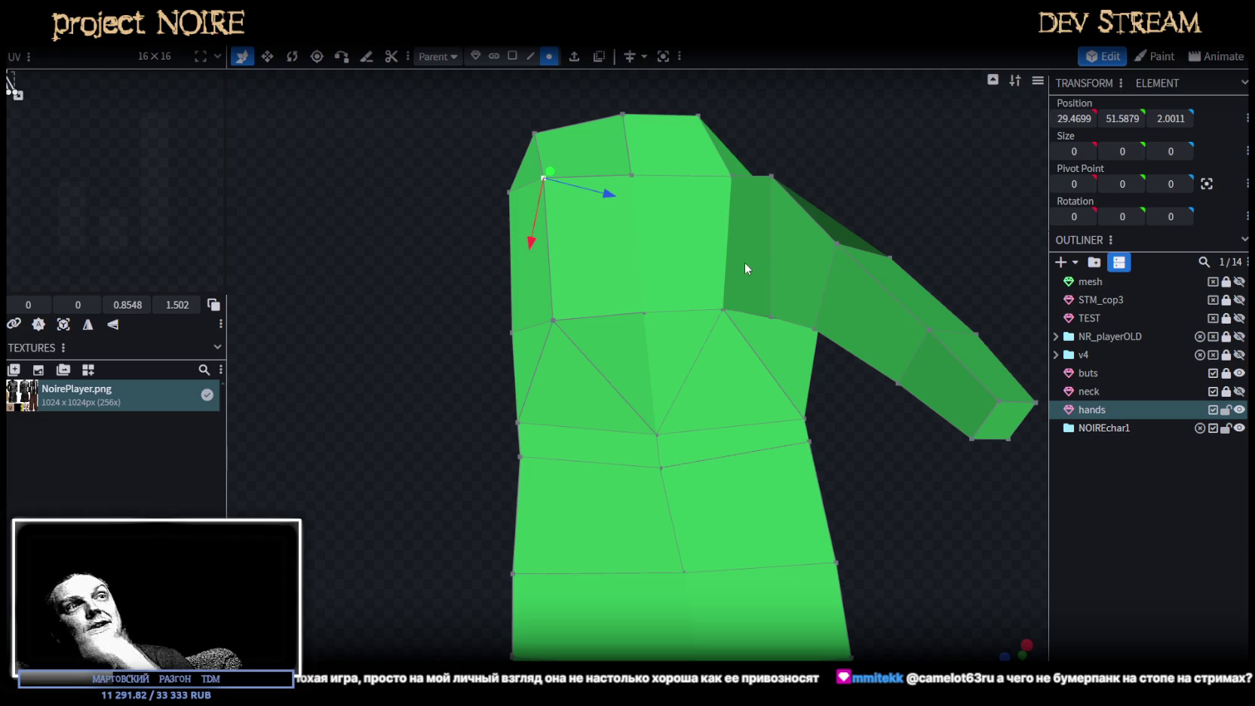
Move two top vertices up, inward and along depth.
{"action": "left_click", "coordinate": [732, 176]}
{"action": "left_click_drag", "start_coordinate": [709, 240], "coordinate": [720, 238]}
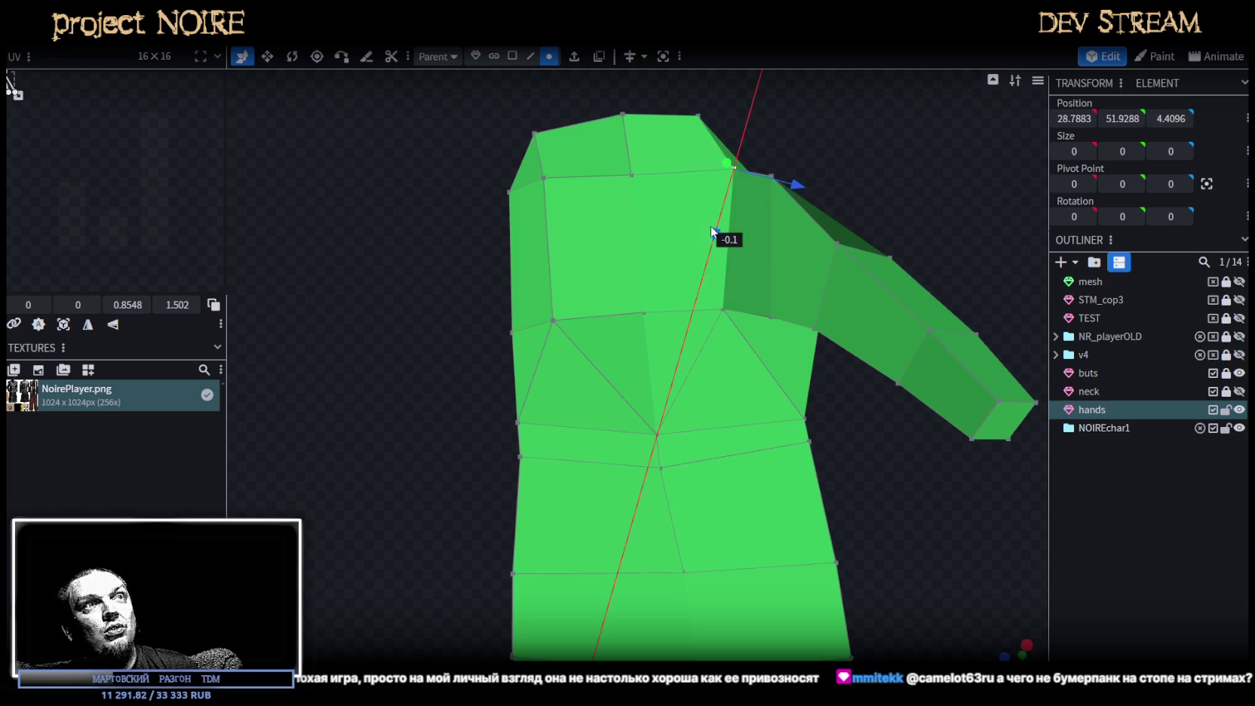
{"action": "left_click_drag", "start_coordinate": [792, 184], "coordinate": [675, 179]}
{"action": "left_click", "coordinate": [632, 173]}
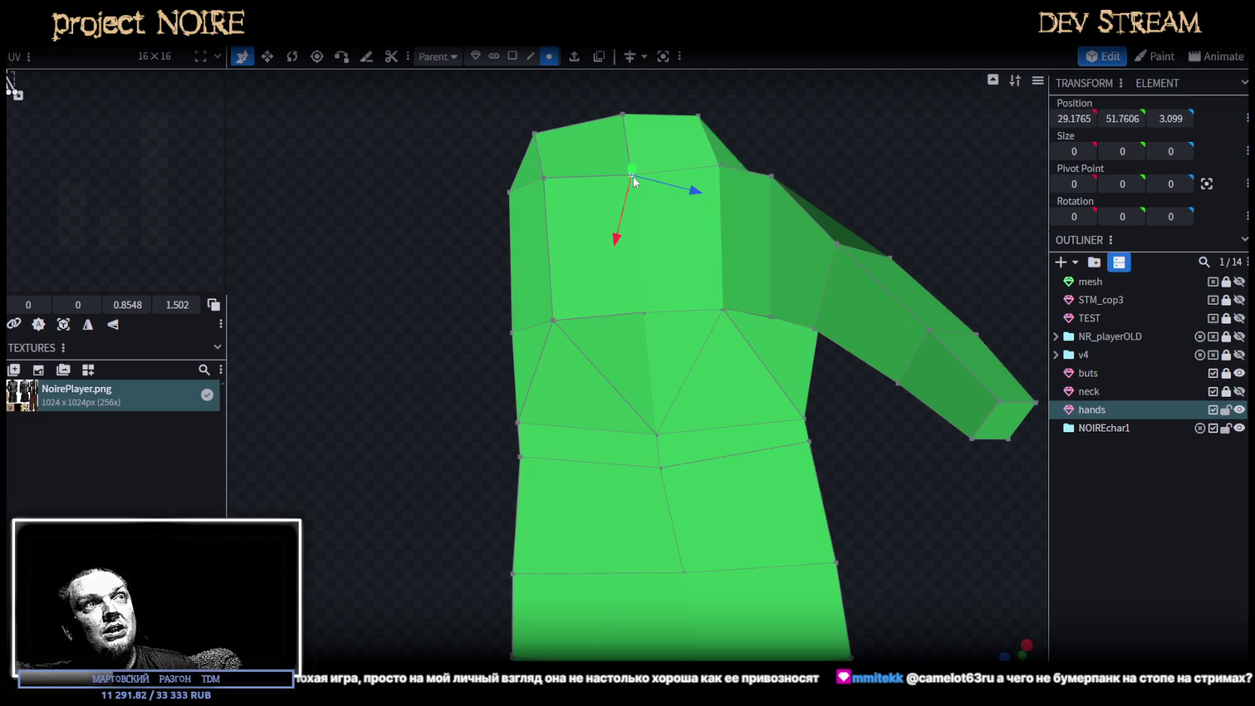
{"action": "left_click_drag", "start_coordinate": [618, 239], "coordinate": [620, 224]}
{"action": "left_click_drag", "start_coordinate": [696, 176], "coordinate": [702, 182]}
Reselect the hands mesh and move two sleeve-end vertices 0.2 along Z.
{"action": "left_click", "coordinate": [1124, 539]}
{"action": "mouse_move", "coordinate": [1041, 520]}
{"action": "left_mouse_down"}
{"action": "mouse_move", "coordinate": [632, 567]}
{"action": "mouse_move", "coordinate": [581, 466]}
{"action": "left_mouse_up"}
{"action": "left_click", "coordinate": [693, 341]}
{"action": "scroll", "coordinate": [779, 378], "scroll_direction": "up", "scroll_amount": 5}
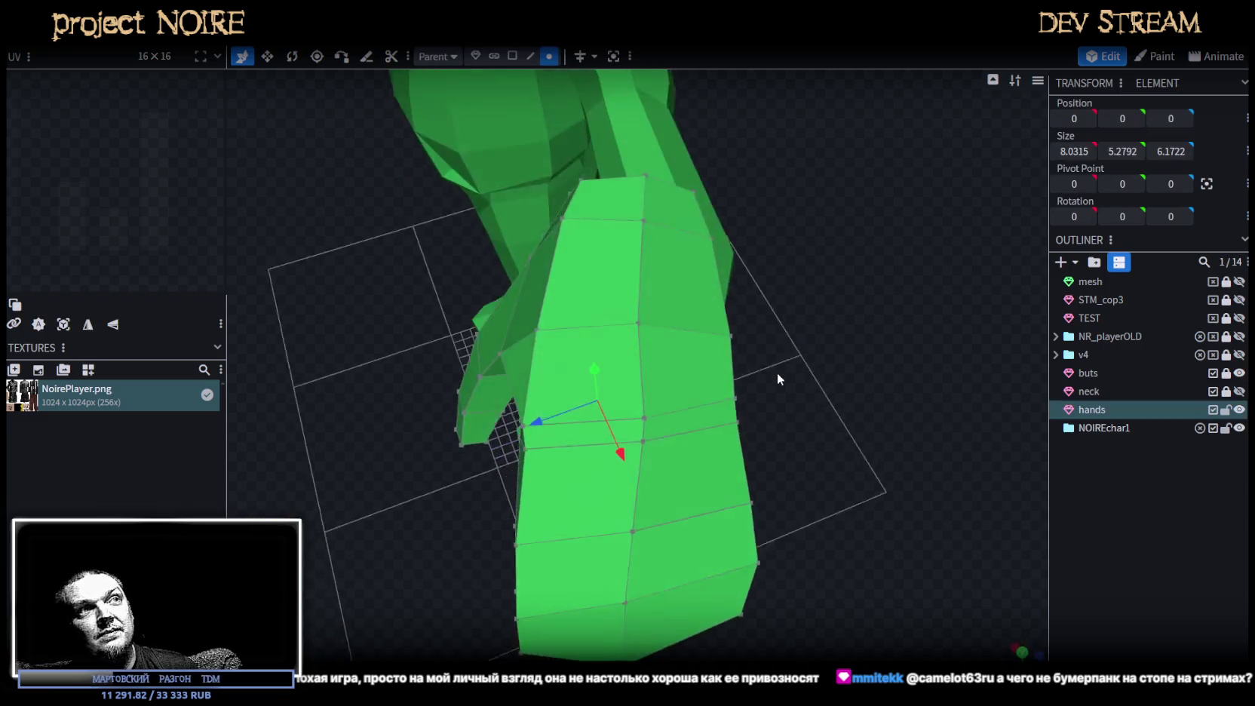
{"action": "left_click", "coordinate": [642, 415]}
{"action": "left_click", "coordinate": [639, 438], "text": "shift"}
{"action": "left_click_drag", "start_coordinate": [589, 453], "coordinate": [579, 458]}
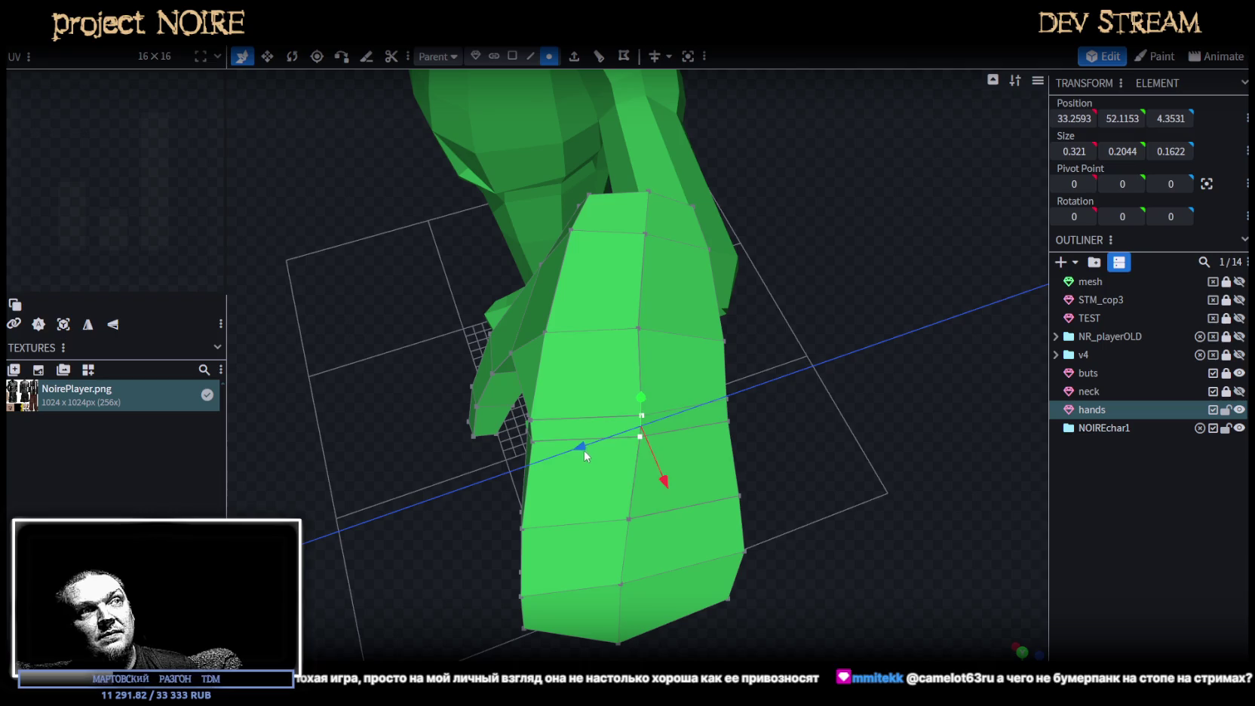
Push elements at the arm's open end 0.3 along Z, then select two corner vertices.
{"action": "left_click", "coordinate": [629, 522]}
{"action": "mouse_move", "coordinate": [800, 543]}
{"action": "left_mouse_down"}
{"action": "mouse_move", "coordinate": [833, 480]}
{"action": "mouse_move", "coordinate": [797, 436]}
{"action": "mouse_move", "coordinate": [663, 457]}
{"action": "mouse_move", "coordinate": [586, 86]}
{"action": "left_mouse_up"}
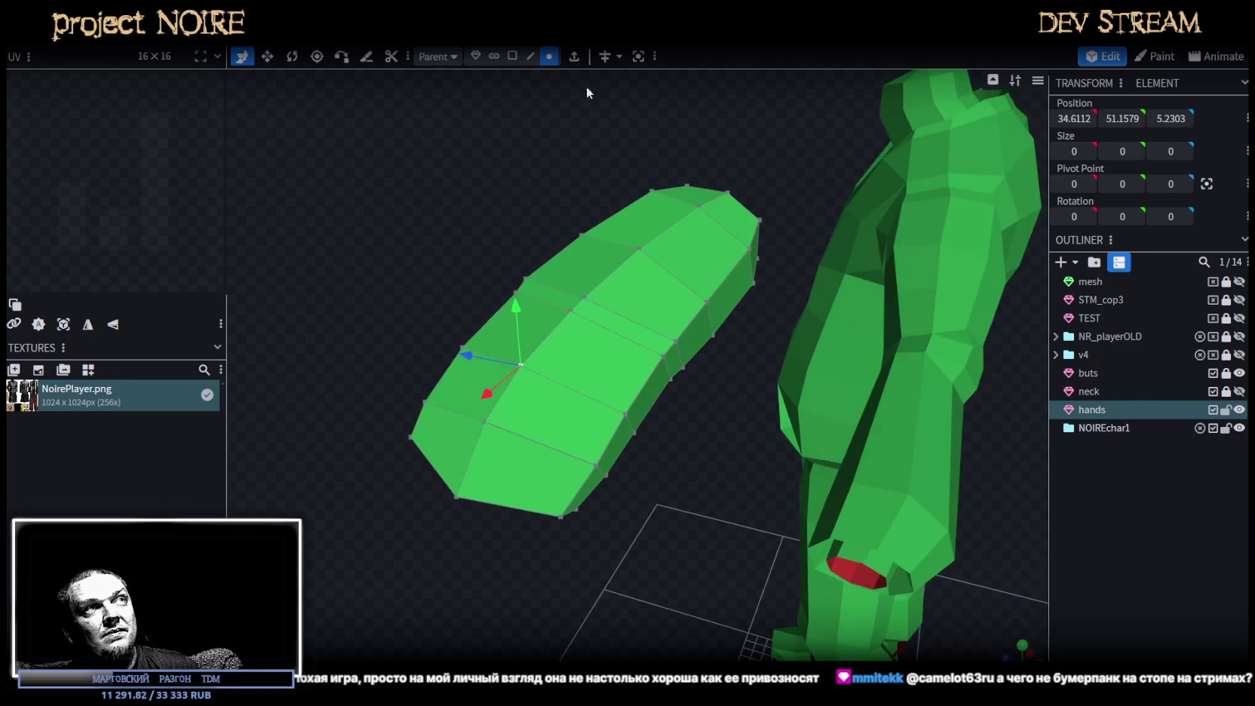
{"action": "left_click", "coordinate": [631, 519]}
{"action": "left_click_drag", "start_coordinate": [631, 519], "coordinate": [580, 523]}
{"action": "mouse_move", "coordinate": [810, 490]}
{"action": "left_mouse_down"}
{"action": "mouse_move", "coordinate": [906, 491]}
{"action": "mouse_move", "coordinate": [691, 424]}
{"action": "left_mouse_up"}
{"action": "left_click", "coordinate": [602, 430]}
{"action": "mouse_move", "coordinate": [601, 430]}
{"action": "left_mouse_down"}
{"action": "mouse_move", "coordinate": [667, 530]}
{"action": "mouse_move", "coordinate": [636, 501]}
{"action": "left_mouse_up"}
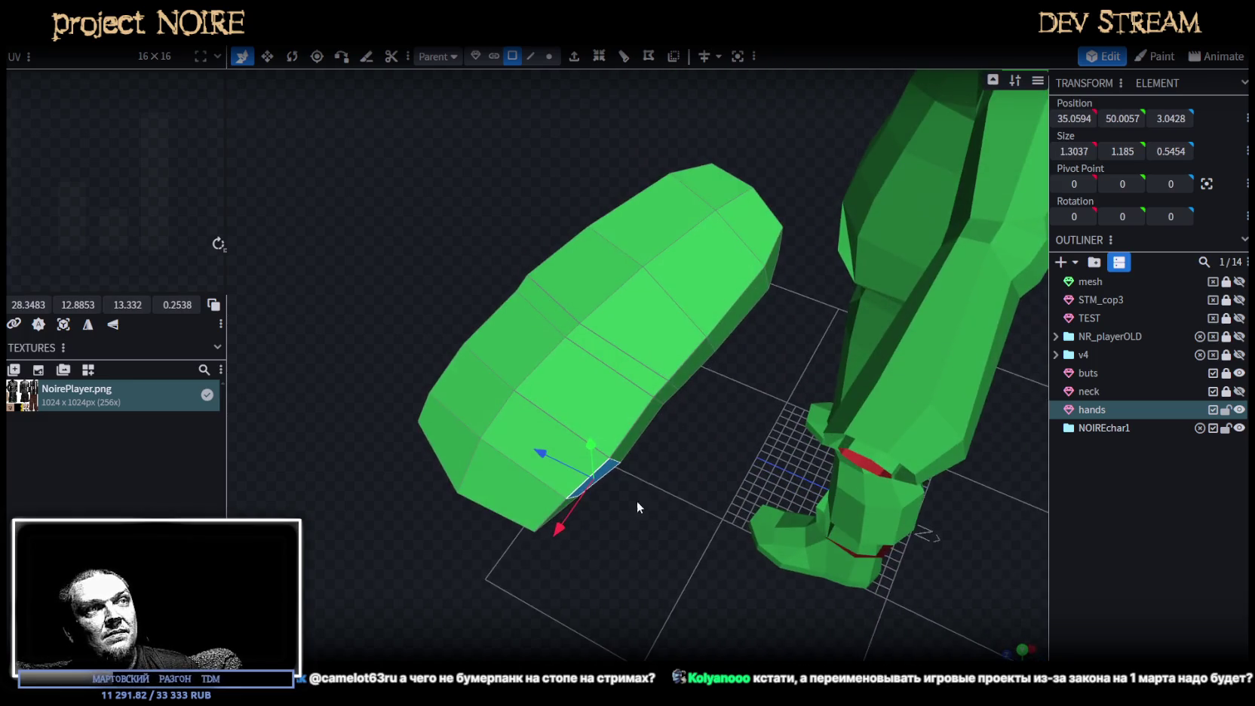
{"action": "key", "text": "5"}
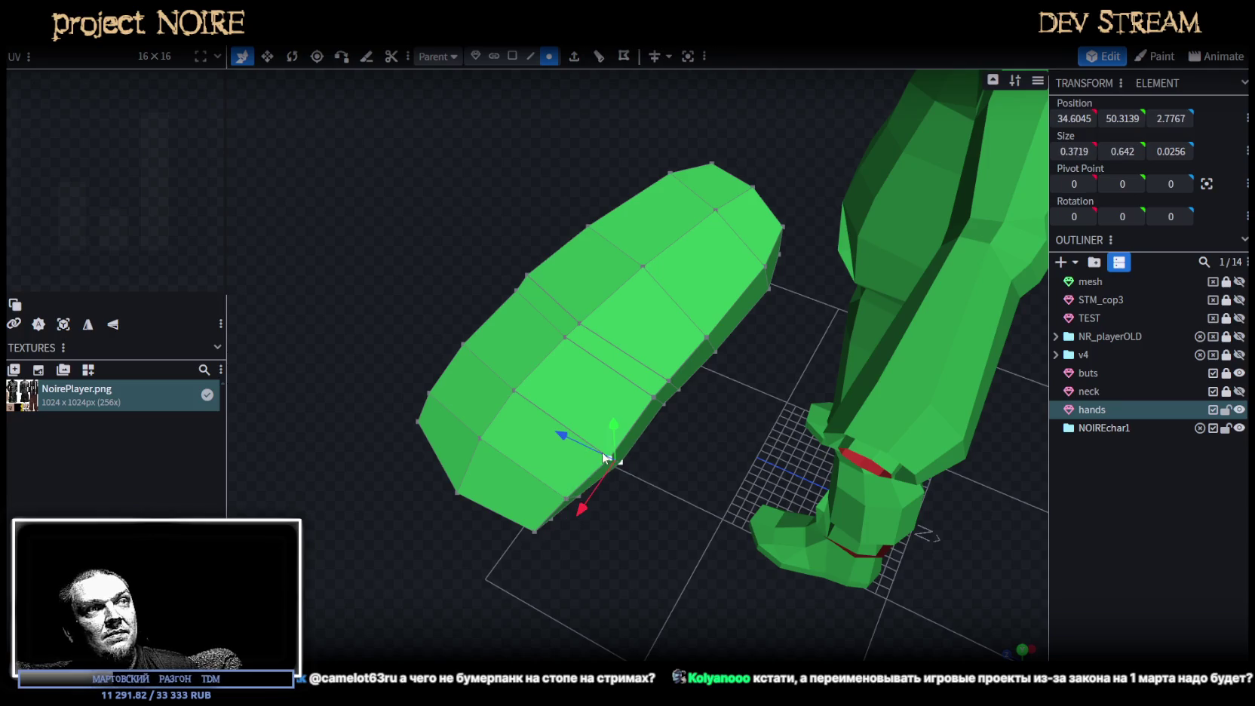
{"action": "left_click_drag", "start_coordinate": [566, 436], "coordinate": [633, 471]}
{"action": "mouse_move", "coordinate": [868, 513]}
{"action": "left_mouse_down"}
{"action": "mouse_move", "coordinate": [733, 447]}
{"action": "mouse_move", "coordinate": [779, 464]}
{"action": "mouse_move", "coordinate": [730, 432]}
{"action": "mouse_move", "coordinate": [784, 439]}
{"action": "mouse_move", "coordinate": [925, 381]}
{"action": "mouse_move", "coordinate": [769, 483]}
{"action": "mouse_move", "coordinate": [850, 422]}
{"action": "mouse_move", "coordinate": [939, 464]}
{"action": "mouse_move", "coordinate": [799, 469]}
{"action": "left_mouse_up"}
Raise two vertices on the hand's inner edge slightly along Y.
{"action": "scroll", "coordinate": [799, 468], "scroll_direction": "up", "scroll_amount": 5}
{"action": "scroll", "coordinate": [819, 397], "scroll_direction": "down", "scroll_amount": 2}
{"action": "mouse_move", "coordinate": [848, 396]}
{"action": "left_mouse_down"}
{"action": "mouse_move", "coordinate": [819, 397]}
{"action": "mouse_move", "coordinate": [831, 445]}
{"action": "left_mouse_up"}
{"action": "scroll", "coordinate": [816, 399], "scroll_direction": "up", "scroll_amount": 2}
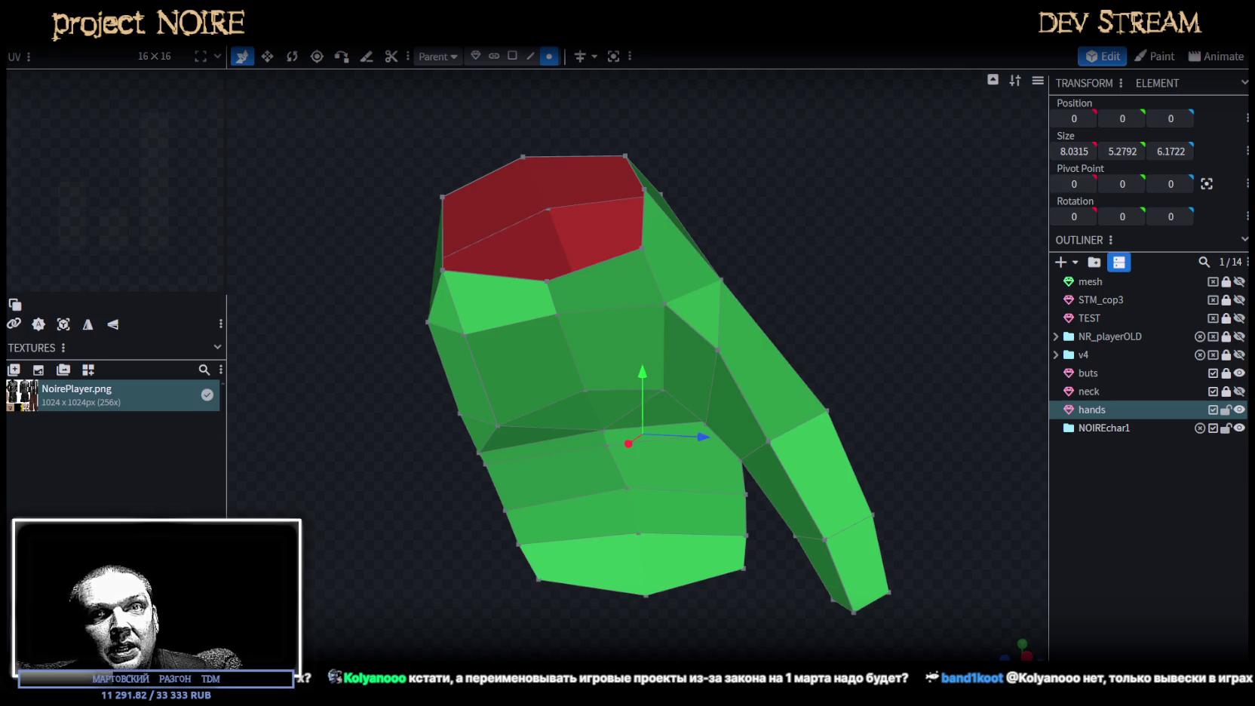
{"action": "mouse_move", "coordinate": [826, 397]}
{"action": "left_mouse_down"}
{"action": "mouse_move", "coordinate": [846, 417]}
{"action": "mouse_move", "coordinate": [756, 565]}
{"action": "mouse_move", "coordinate": [744, 480]}
{"action": "left_mouse_up"}
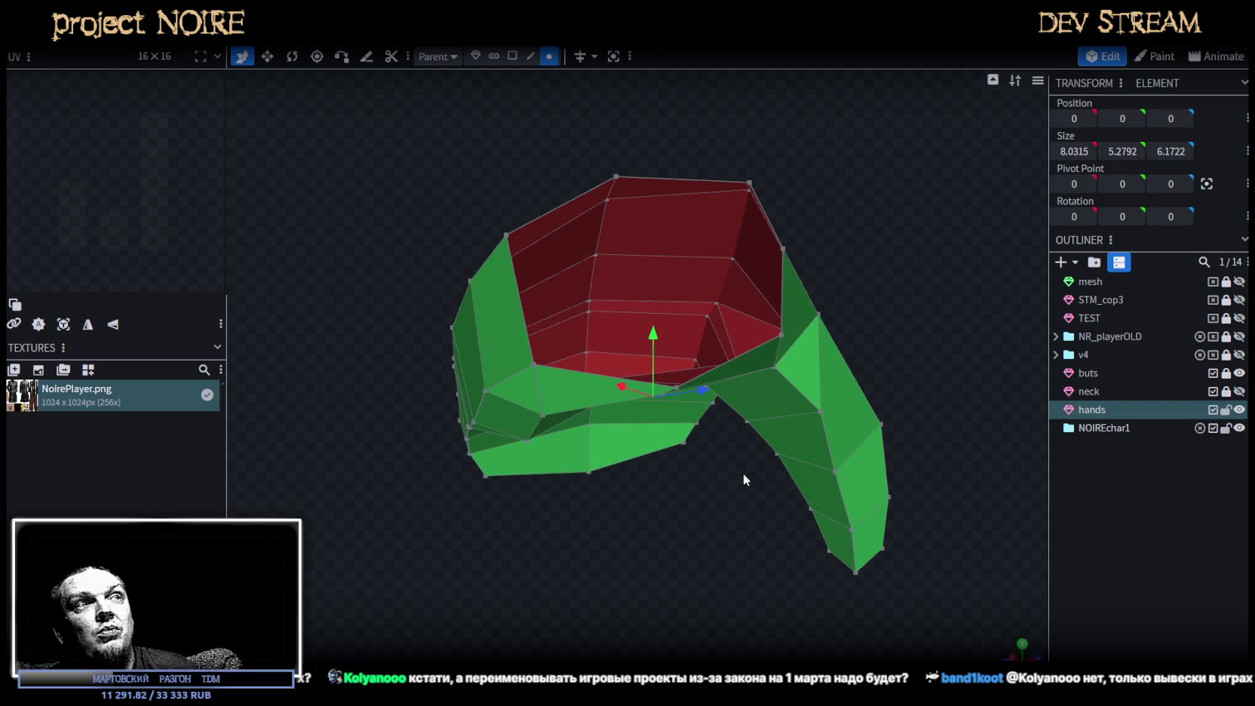
{"action": "left_click", "coordinate": [677, 387]}
{"action": "left_click", "coordinate": [782, 335], "text": "shift"}
{"action": "left_click_drag", "start_coordinate": [741, 304], "coordinate": [728, 282]}
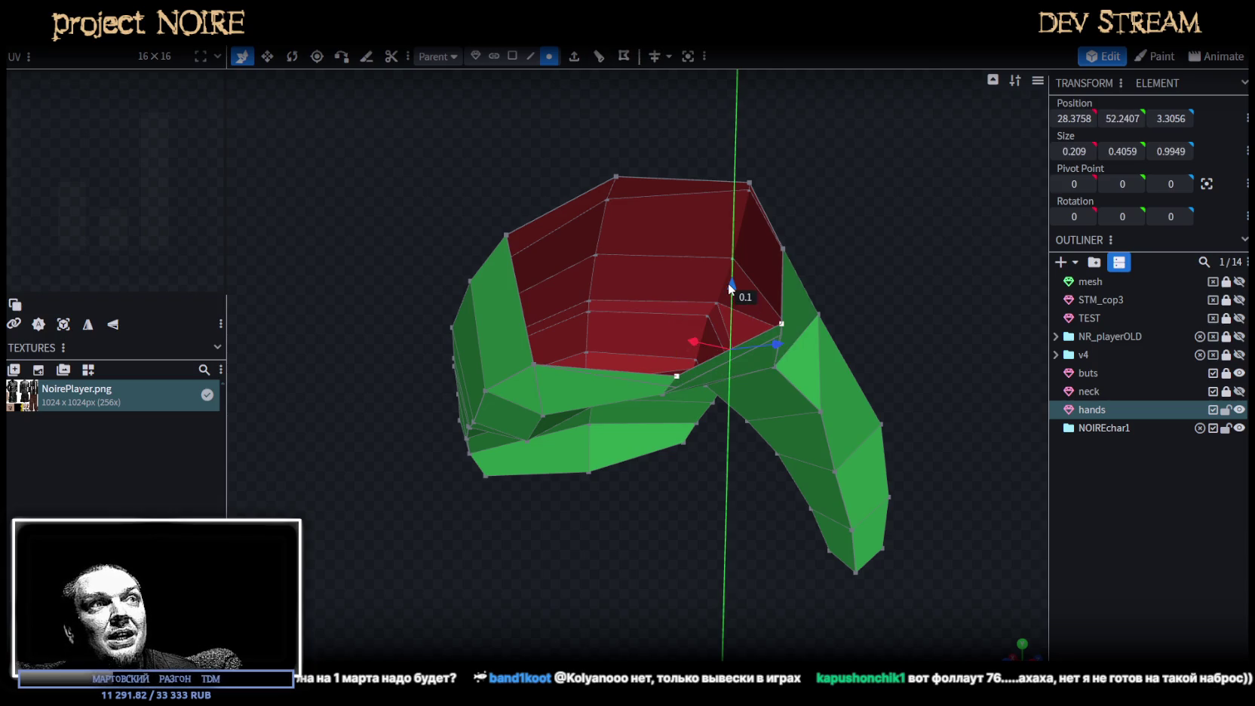
{"action": "left_click_drag", "start_coordinate": [833, 302], "coordinate": [769, 309]}
Merge the thumb-joint vertices with Merge All and move the merged point up and back.
{"action": "left_click", "coordinate": [598, 339]}
{"action": "left_click", "coordinate": [719, 330], "text": "shift"}
{"action": "mouse_move", "coordinate": [879, 314]}
{"action": "left_mouse_down"}
{"action": "mouse_move", "coordinate": [925, 330]}
{"action": "mouse_move", "coordinate": [916, 336]}
{"action": "mouse_move", "coordinate": [887, 324]}
{"action": "mouse_move", "coordinate": [917, 316]}
{"action": "left_mouse_up"}
{"action": "left_click", "coordinate": [722, 344]}
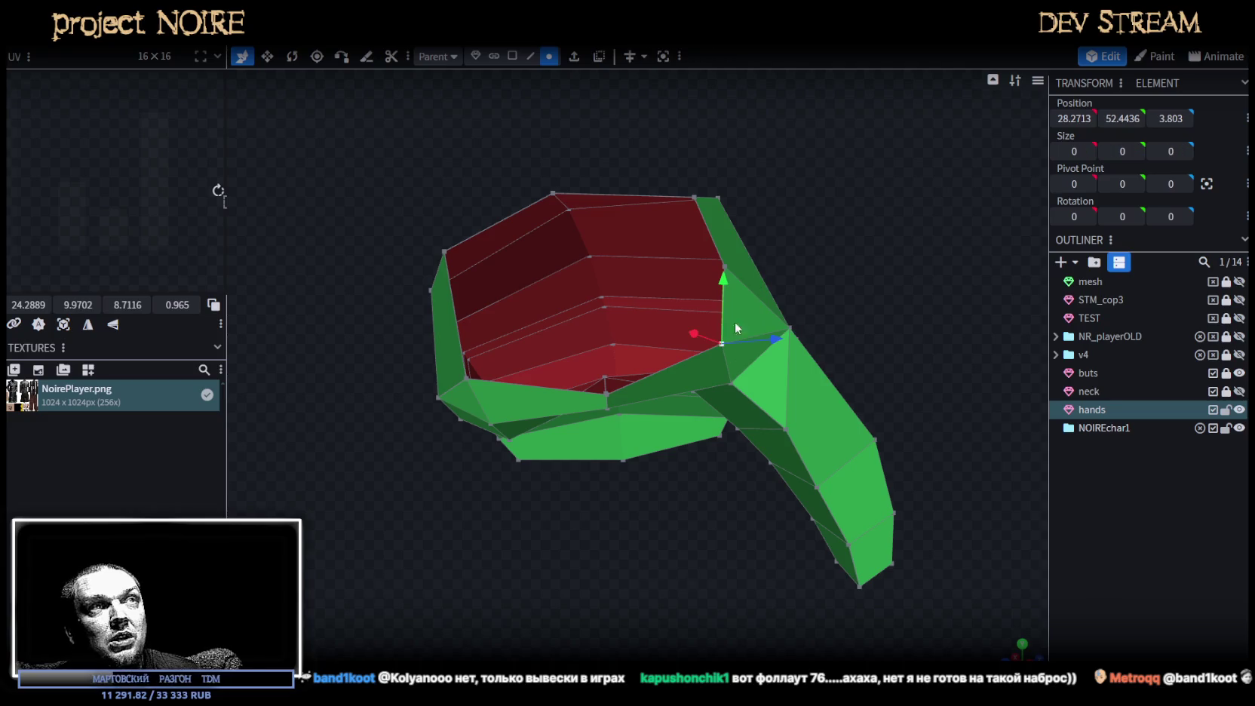
{"action": "right_click", "coordinate": [726, 265]}
{"action": "left_click", "coordinate": [901, 366]}
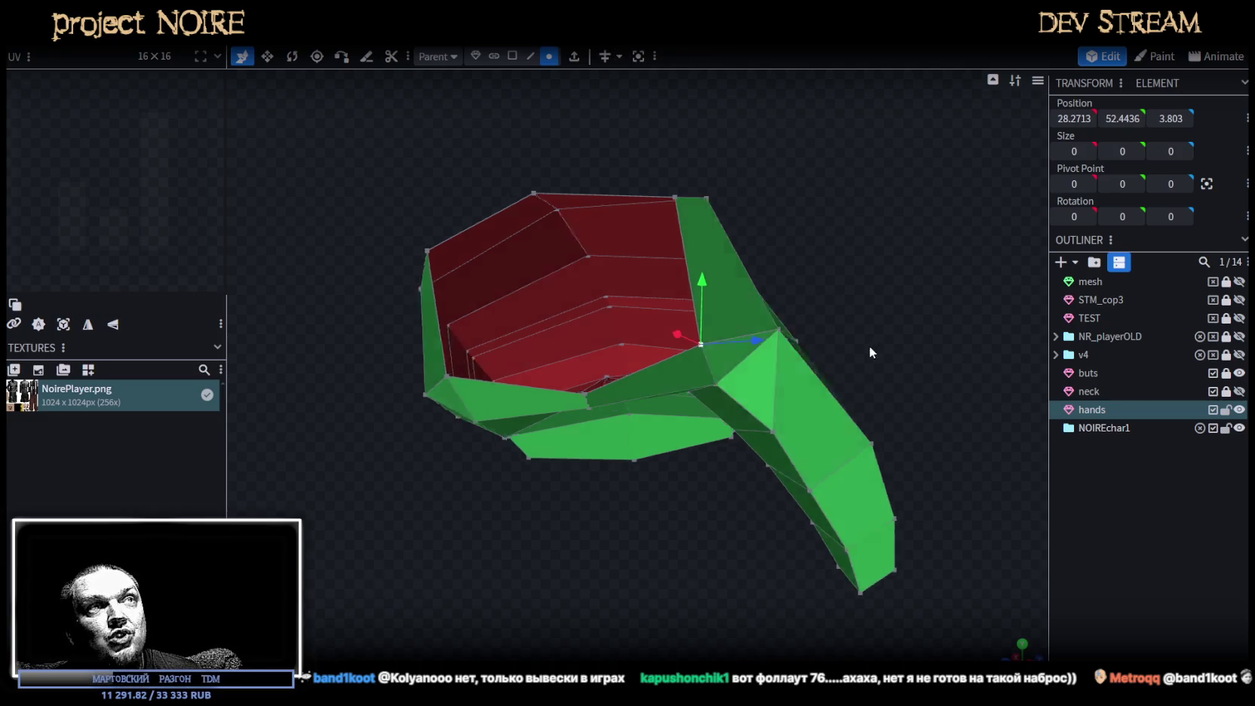
{"action": "left_click_drag", "start_coordinate": [872, 330], "coordinate": [842, 439]}
{"action": "mouse_move", "coordinate": [779, 537]}
{"action": "left_mouse_down"}
{"action": "mouse_move", "coordinate": [798, 522]}
{"action": "mouse_move", "coordinate": [700, 442]}
{"action": "left_mouse_up"}
{"action": "mouse_move", "coordinate": [909, 404]}
{"action": "left_mouse_down"}
{"action": "mouse_move", "coordinate": [771, 316]}
{"action": "mouse_move", "coordinate": [767, 325]}
{"action": "mouse_move", "coordinate": [856, 357]}
{"action": "mouse_move", "coordinate": [875, 331]}
{"action": "left_mouse_up"}
Shift a thumb-base vertex along Z, Y and 0.2 along X to 28.8233, 51.5992, 4.6235.
{"action": "left_click", "coordinate": [722, 328]}
{"action": "left_click", "coordinate": [798, 379]}
{"action": "mouse_move", "coordinate": [859, 375]}
{"action": "left_mouse_down"}
{"action": "mouse_move", "coordinate": [841, 377]}
{"action": "mouse_move", "coordinate": [867, 409]}
{"action": "mouse_move", "coordinate": [869, 440]}
{"action": "mouse_move", "coordinate": [893, 436]}
{"action": "mouse_move", "coordinate": [893, 339]}
{"action": "mouse_move", "coordinate": [855, 298]}
{"action": "mouse_move", "coordinate": [847, 309]}
{"action": "mouse_move", "coordinate": [868, 272]}
{"action": "mouse_move", "coordinate": [863, 350]}
{"action": "mouse_move", "coordinate": [890, 314]}
{"action": "mouse_move", "coordinate": [860, 367]}
{"action": "mouse_move", "coordinate": [916, 425]}
{"action": "mouse_move", "coordinate": [827, 491]}
{"action": "left_mouse_up"}
{"action": "mouse_move", "coordinate": [777, 445]}
{"action": "left_mouse_down"}
{"action": "mouse_move", "coordinate": [768, 424]}
{"action": "mouse_move", "coordinate": [924, 413]}
{"action": "mouse_move", "coordinate": [1005, 319]}
{"action": "left_mouse_up"}
{"action": "mouse_move", "coordinate": [826, 360]}
{"action": "left_mouse_down"}
{"action": "mouse_move", "coordinate": [812, 369]}
{"action": "mouse_move", "coordinate": [915, 372]}
{"action": "mouse_move", "coordinate": [803, 461]}
{"action": "mouse_move", "coordinate": [732, 493]}
{"action": "mouse_move", "coordinate": [716, 478]}
{"action": "mouse_move", "coordinate": [809, 448]}
{"action": "mouse_move", "coordinate": [890, 375]}
{"action": "mouse_move", "coordinate": [860, 424]}
{"action": "mouse_move", "coordinate": [961, 339]}
{"action": "mouse_move", "coordinate": [1056, 338]}
{"action": "mouse_move", "coordinate": [738, 434]}
{"action": "left_mouse_up"}
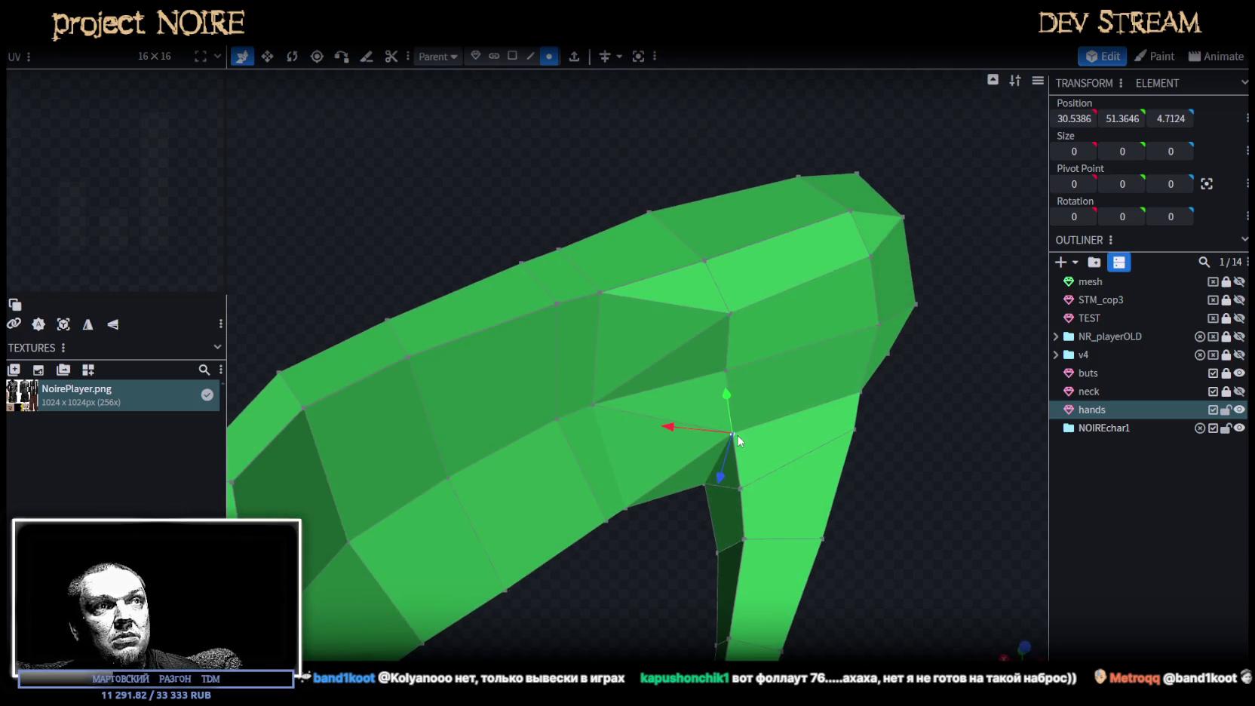
Merge two vertex pairs at the thumb joint, the last ending at 28.7883, 51.9288, 4.2096.
{"action": "right_click", "coordinate": [739, 494]}
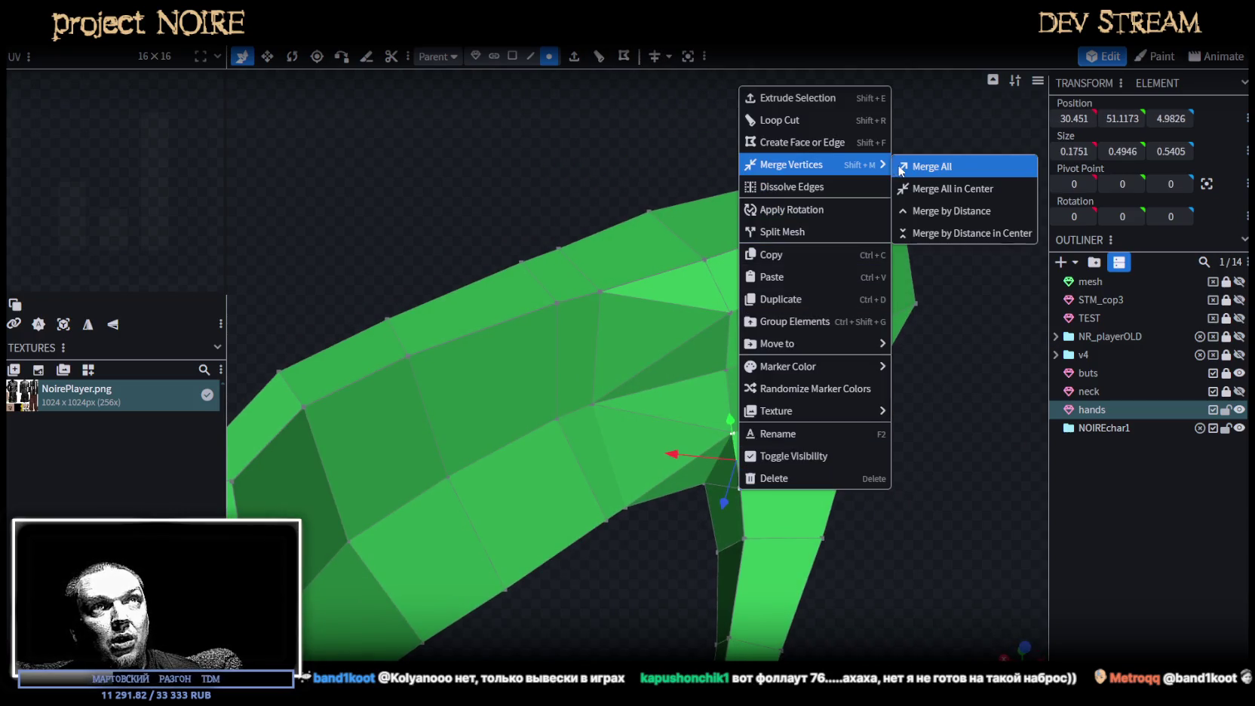
{"action": "left_click", "coordinate": [914, 172]}
{"action": "left_click_drag", "start_coordinate": [904, 269], "coordinate": [801, 451]}
{"action": "left_click", "coordinate": [686, 340], "text": "shift"}
{"action": "right_click", "coordinate": [725, 380]}
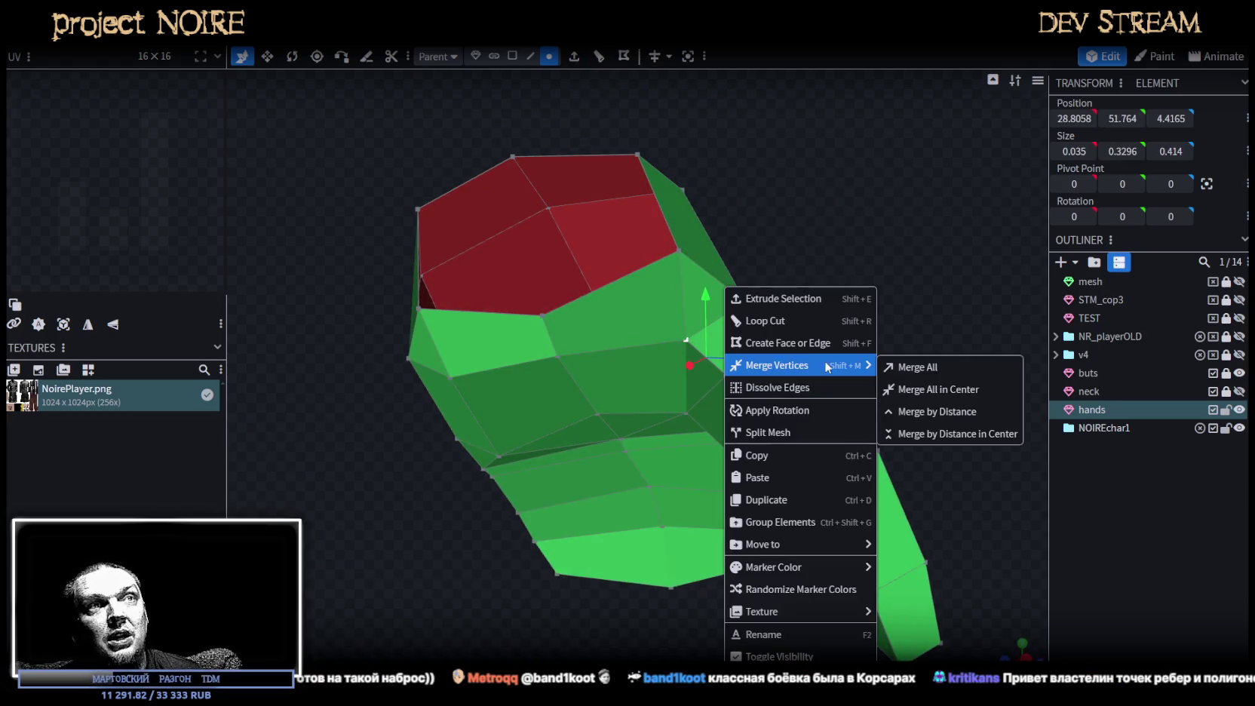
{"action": "left_click", "coordinate": [903, 367]}
{"action": "mouse_move", "coordinate": [903, 366]}
{"action": "left_mouse_down"}
{"action": "mouse_move", "coordinate": [752, 369]}
{"action": "mouse_move", "coordinate": [952, 231]}
{"action": "mouse_move", "coordinate": [1022, 233]}
{"action": "mouse_move", "coordinate": [956, 361]}
{"action": "mouse_move", "coordinate": [828, 404]}
{"action": "mouse_move", "coordinate": [640, 505]}
{"action": "mouse_move", "coordinate": [682, 478]}
{"action": "mouse_move", "coordinate": [714, 476]}
{"action": "mouse_move", "coordinate": [644, 518]}
{"action": "mouse_move", "coordinate": [597, 496]}
{"action": "mouse_move", "coordinate": [604, 486]}
{"action": "left_mouse_up"}
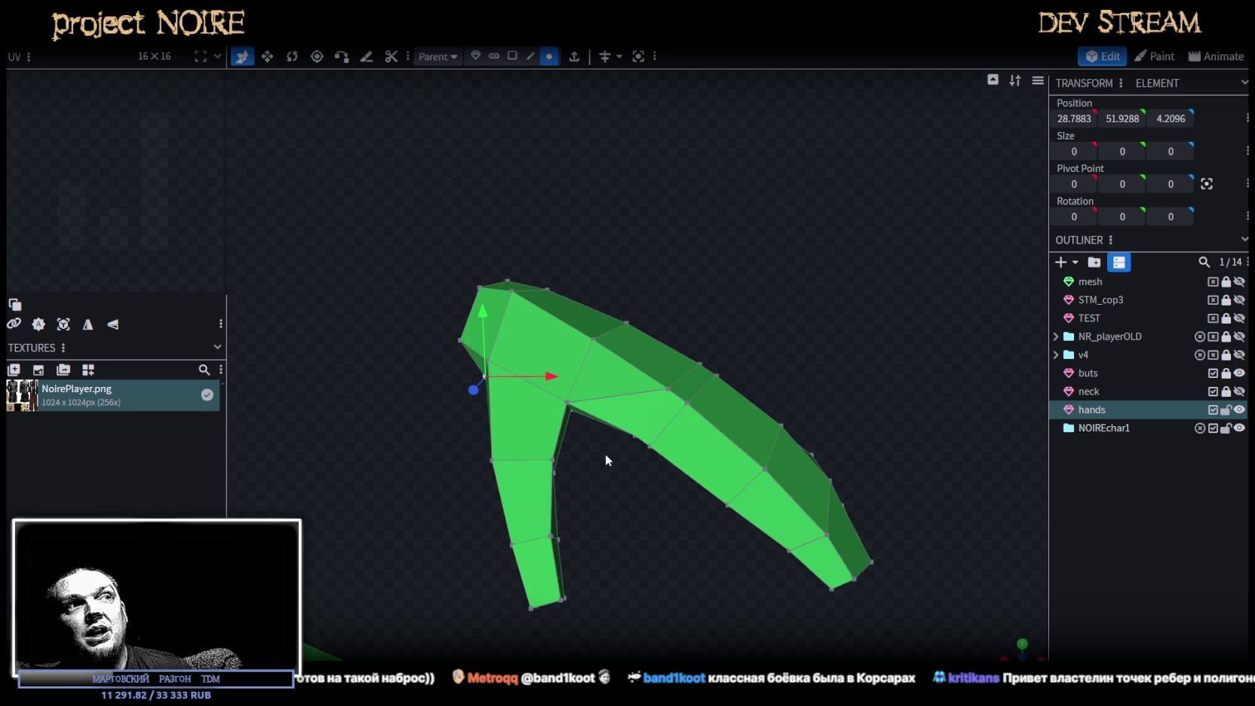
Select faces and edges around the thumb joint of the hand mesh.
{"action": "mouse_move", "coordinate": [605, 453]}
{"action": "left_mouse_down"}
{"action": "mouse_move", "coordinate": [593, 534]}
{"action": "mouse_move", "coordinate": [586, 493]}
{"action": "mouse_move", "coordinate": [608, 440]}
{"action": "mouse_move", "coordinate": [599, 393]}
{"action": "mouse_move", "coordinate": [595, 475]}
{"action": "mouse_move", "coordinate": [625, 501]}
{"action": "left_mouse_up"}
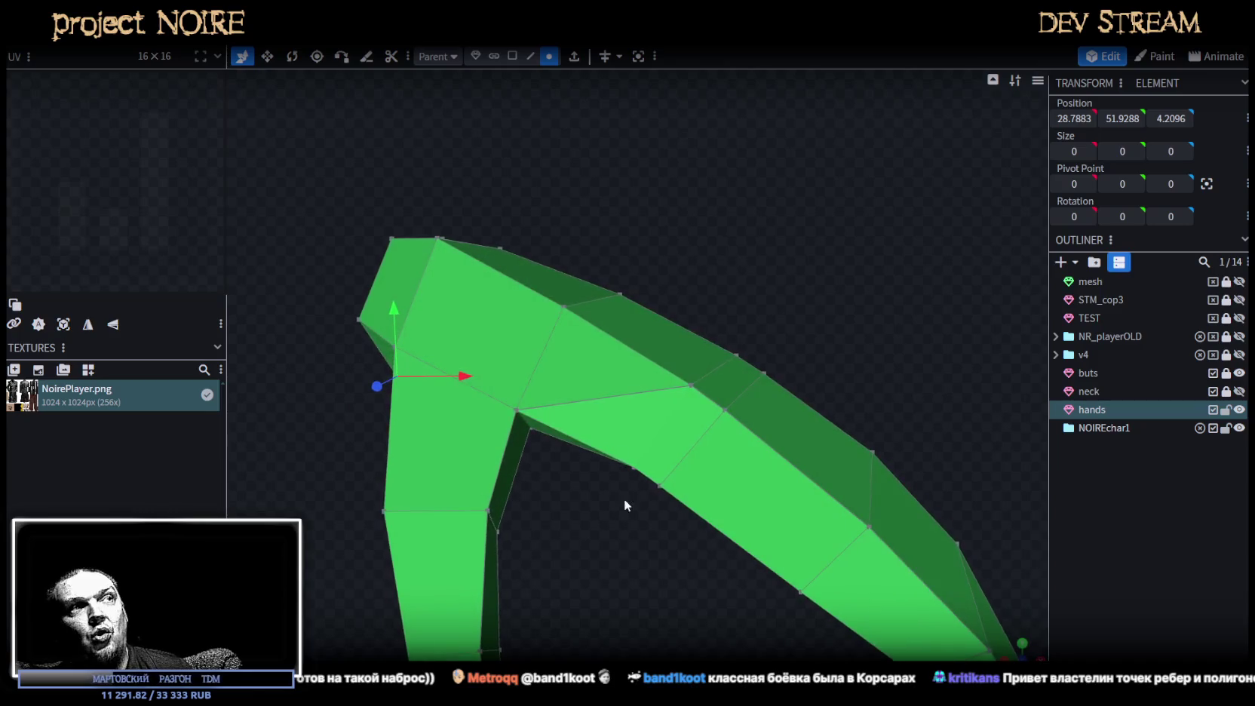
{"action": "left_click", "coordinate": [512, 56]}
{"action": "left_click", "coordinate": [589, 332]}
{"action": "mouse_move", "coordinate": [778, 253]}
{"action": "left_mouse_down"}
{"action": "mouse_move", "coordinate": [773, 218]}
{"action": "mouse_move", "coordinate": [797, 223]}
{"action": "mouse_move", "coordinate": [785, 209]}
{"action": "mouse_move", "coordinate": [778, 254]}
{"action": "mouse_move", "coordinate": [769, 241]}
{"action": "left_mouse_up"}
{"action": "left_click", "coordinate": [531, 57]}
{"action": "left_click", "coordinate": [578, 384]}
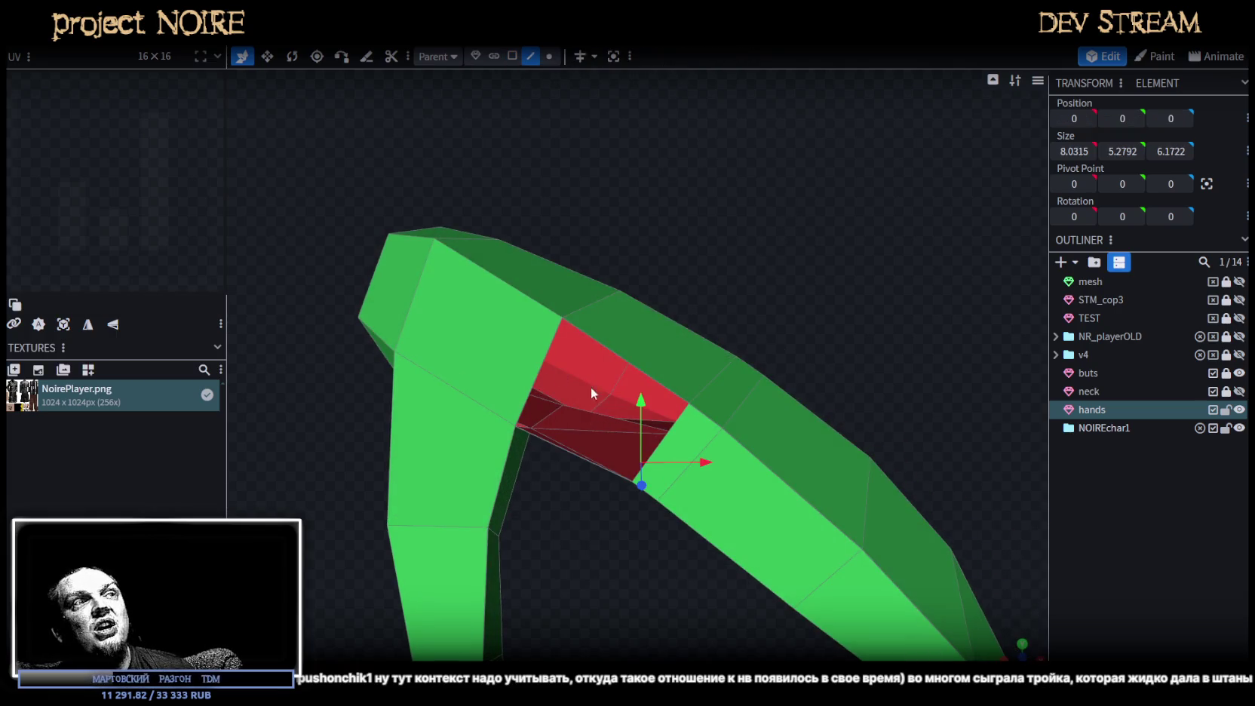
{"action": "left_click", "coordinate": [667, 432]}
{"action": "left_click", "coordinate": [533, 373]}
{"action": "mouse_move", "coordinate": [552, 356]}
{"action": "left_mouse_down"}
{"action": "mouse_move", "coordinate": [723, 236]}
{"action": "mouse_move", "coordinate": [695, 143]}
{"action": "mouse_move", "coordinate": [721, 173]}
{"action": "mouse_move", "coordinate": [765, 190]}
{"action": "mouse_move", "coordinate": [789, 229]}
{"action": "mouse_move", "coordinate": [815, 229]}
{"action": "left_mouse_up"}
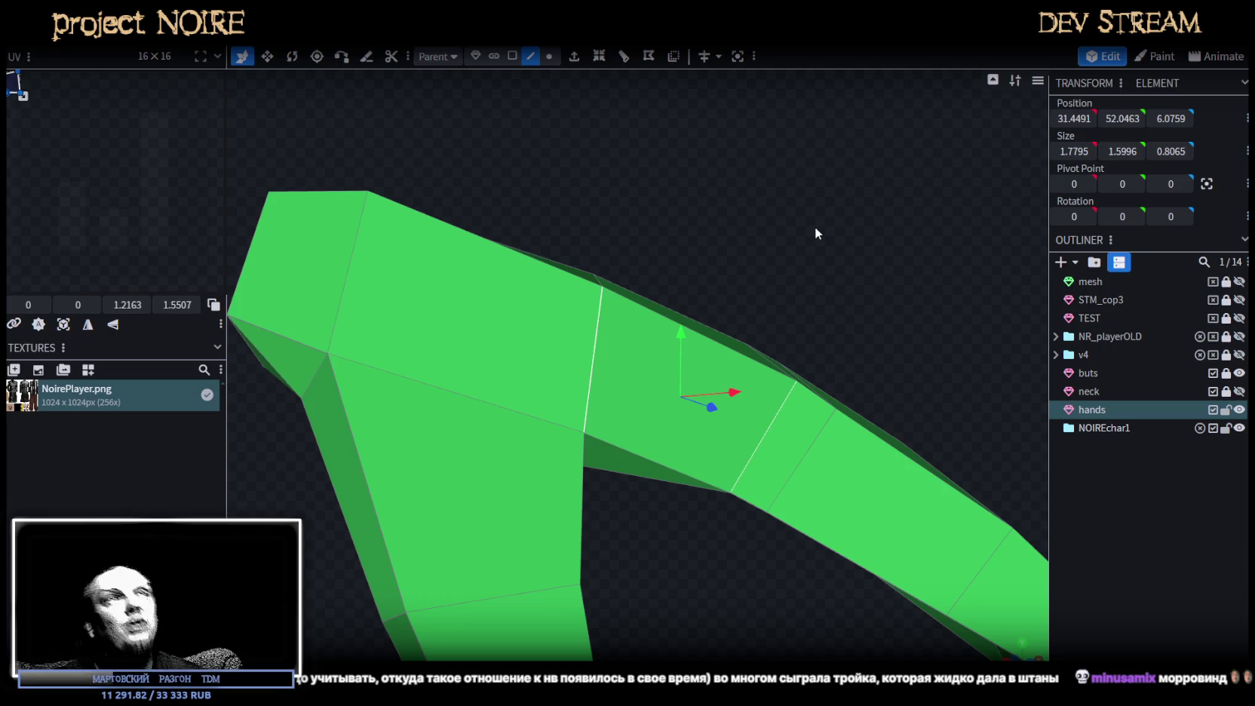
Pull a vertex under the hand back along Z by 0.2 and further.
{"action": "left_click", "coordinate": [550, 56]}
{"action": "mouse_move", "coordinate": [716, 260]}
{"action": "left_mouse_down"}
{"action": "mouse_move", "coordinate": [662, 222]}
{"action": "mouse_move", "coordinate": [689, 187]}
{"action": "mouse_move", "coordinate": [728, 211]}
{"action": "mouse_move", "coordinate": [564, 251]}
{"action": "mouse_move", "coordinate": [399, 362]}
{"action": "left_mouse_up"}
{"action": "left_click", "coordinate": [458, 342]}
{"action": "left_click_drag", "start_coordinate": [351, 402], "coordinate": [390, 407]}
{"action": "mouse_move", "coordinate": [804, 245]}
{"action": "left_mouse_down"}
{"action": "mouse_move", "coordinate": [941, 174]}
{"action": "mouse_move", "coordinate": [994, 118]}
{"action": "mouse_move", "coordinate": [961, 55]}
{"action": "mouse_move", "coordinate": [576, 419]}
{"action": "left_mouse_up"}
Raise several vertices along the hand's top edge 0.1 along Z.
{"action": "left_click", "coordinate": [485, 431]}
{"action": "left_click", "coordinate": [488, 449], "text": "shift"}
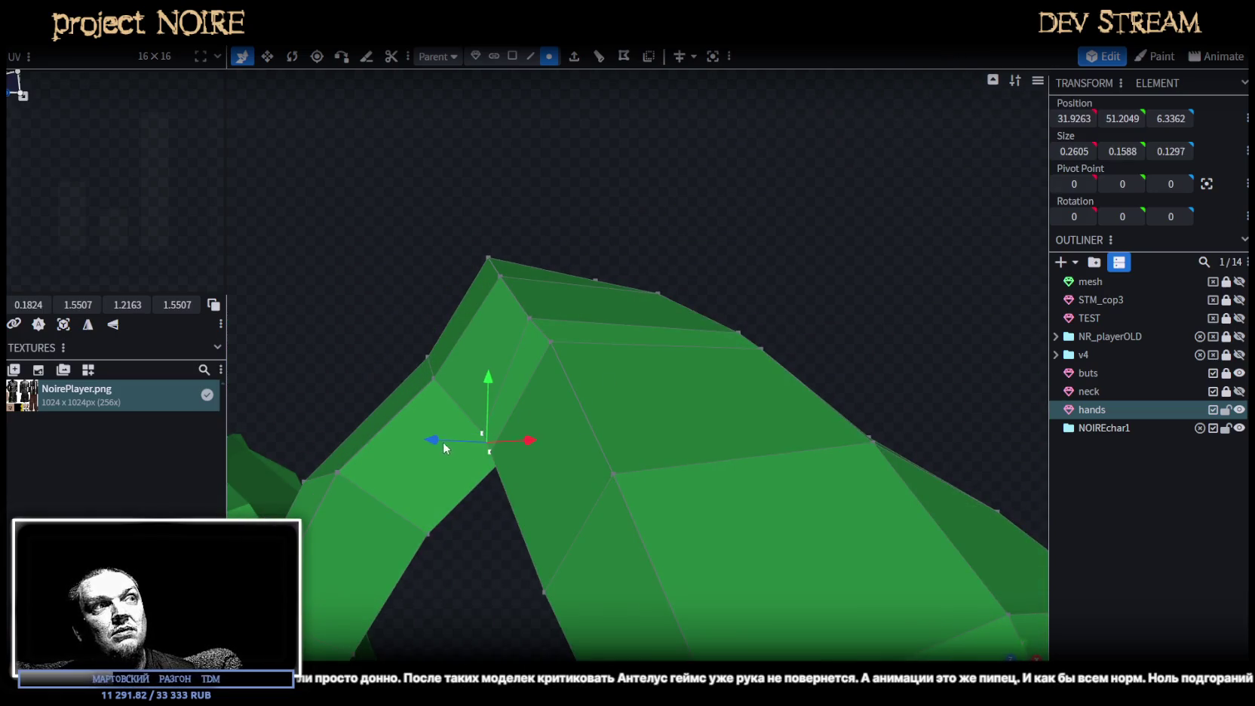
{"action": "mouse_move", "coordinate": [540, 415]}
{"action": "left_mouse_down"}
{"action": "mouse_move", "coordinate": [883, 196]}
{"action": "mouse_move", "coordinate": [875, 172]}
{"action": "mouse_move", "coordinate": [851, 204]}
{"action": "mouse_move", "coordinate": [882, 207]}
{"action": "mouse_move", "coordinate": [874, 198]}
{"action": "left_mouse_up"}
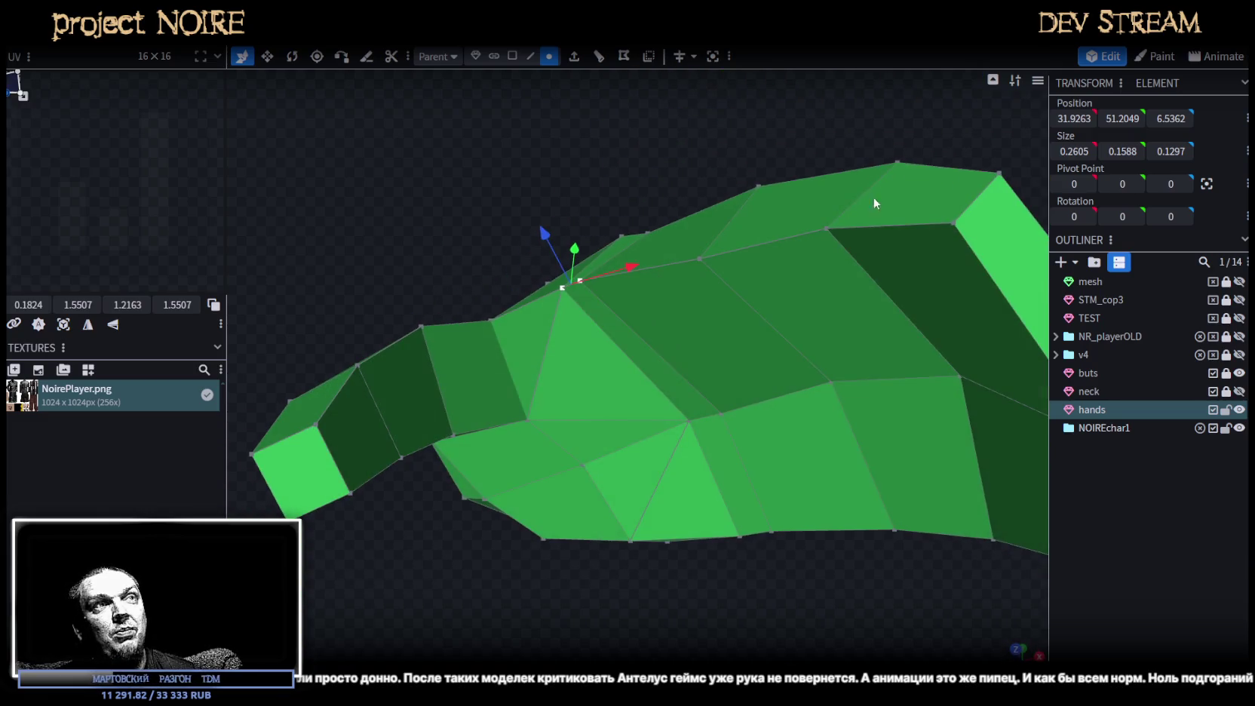
{"action": "left_click", "coordinate": [698, 260], "text": "shift"}
{"action": "left_click", "coordinate": [827, 228], "text": "shift"}
{"action": "mouse_move", "coordinate": [818, 245]}
{"action": "left_mouse_down"}
{"action": "mouse_move", "coordinate": [780, 537]}
{"action": "mouse_move", "coordinate": [791, 160]}
{"action": "left_mouse_up"}
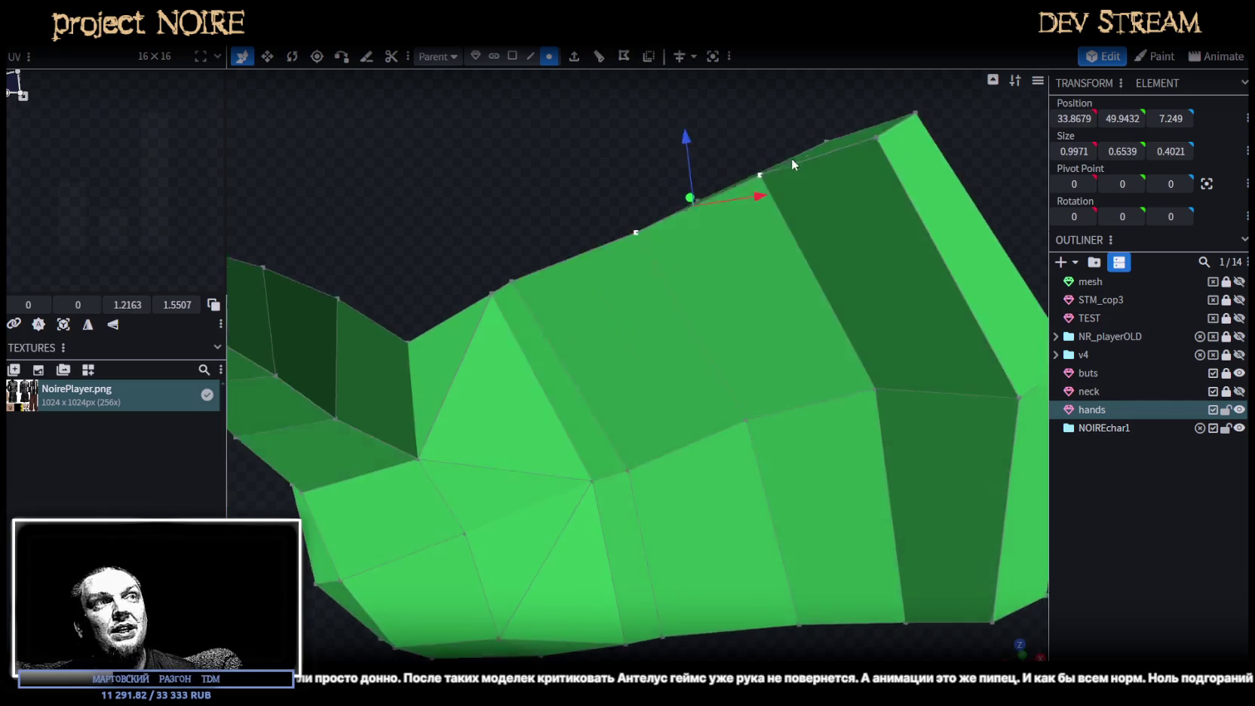
{"action": "mouse_move", "coordinate": [687, 141]}
{"action": "left_mouse_down"}
{"action": "mouse_move", "coordinate": [683, 90]}
{"action": "mouse_move", "coordinate": [565, 245]}
{"action": "mouse_move", "coordinate": [847, 350]}
{"action": "mouse_move", "coordinate": [814, 280]}
{"action": "mouse_move", "coordinate": [838, 243]}
{"action": "left_mouse_up"}
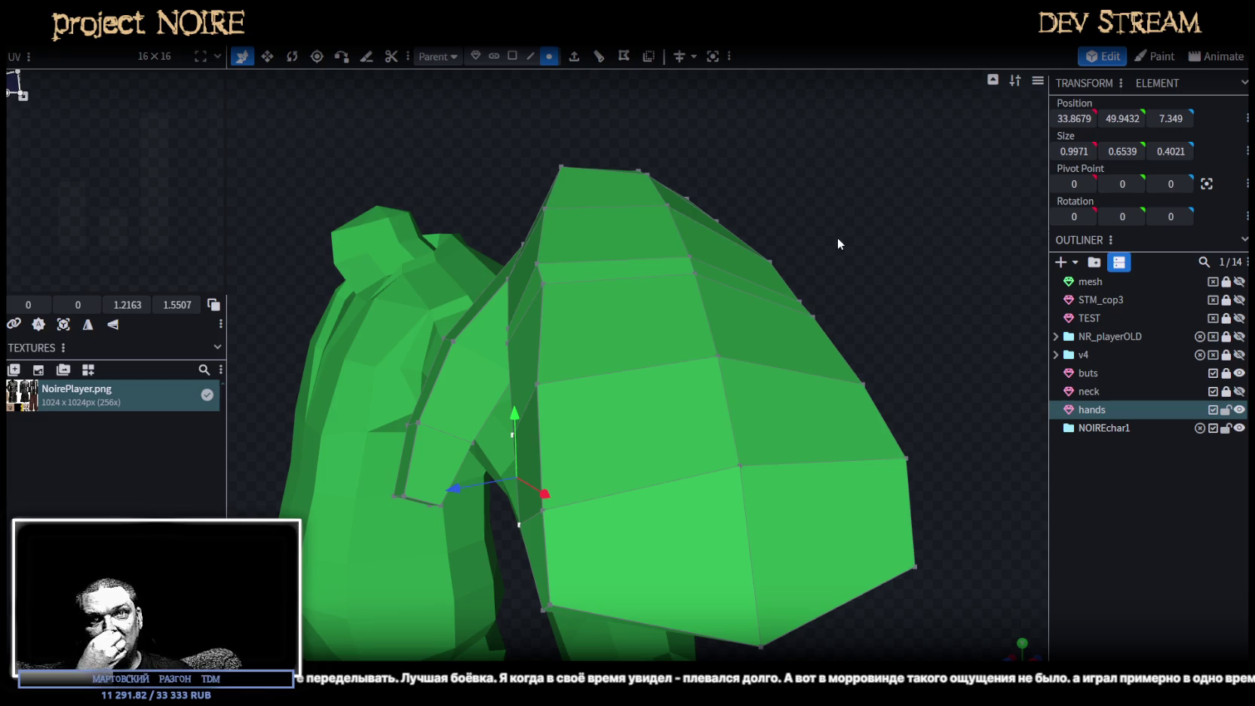
Lower the vertices at the hand's tip 0.2 along Y.
{"action": "mouse_move", "coordinate": [839, 230]}
{"action": "left_mouse_down"}
{"action": "mouse_move", "coordinate": [503, 288]}
{"action": "mouse_move", "coordinate": [593, 290]}
{"action": "mouse_move", "coordinate": [612, 242]}
{"action": "mouse_move", "coordinate": [670, 290]}
{"action": "mouse_move", "coordinate": [501, 279]}
{"action": "mouse_move", "coordinate": [513, 149]}
{"action": "mouse_move", "coordinate": [517, 313]}
{"action": "mouse_move", "coordinate": [870, 368]}
{"action": "mouse_move", "coordinate": [867, 315]}
{"action": "mouse_move", "coordinate": [910, 368]}
{"action": "mouse_move", "coordinate": [864, 475]}
{"action": "mouse_move", "coordinate": [697, 339]}
{"action": "left_mouse_up"}
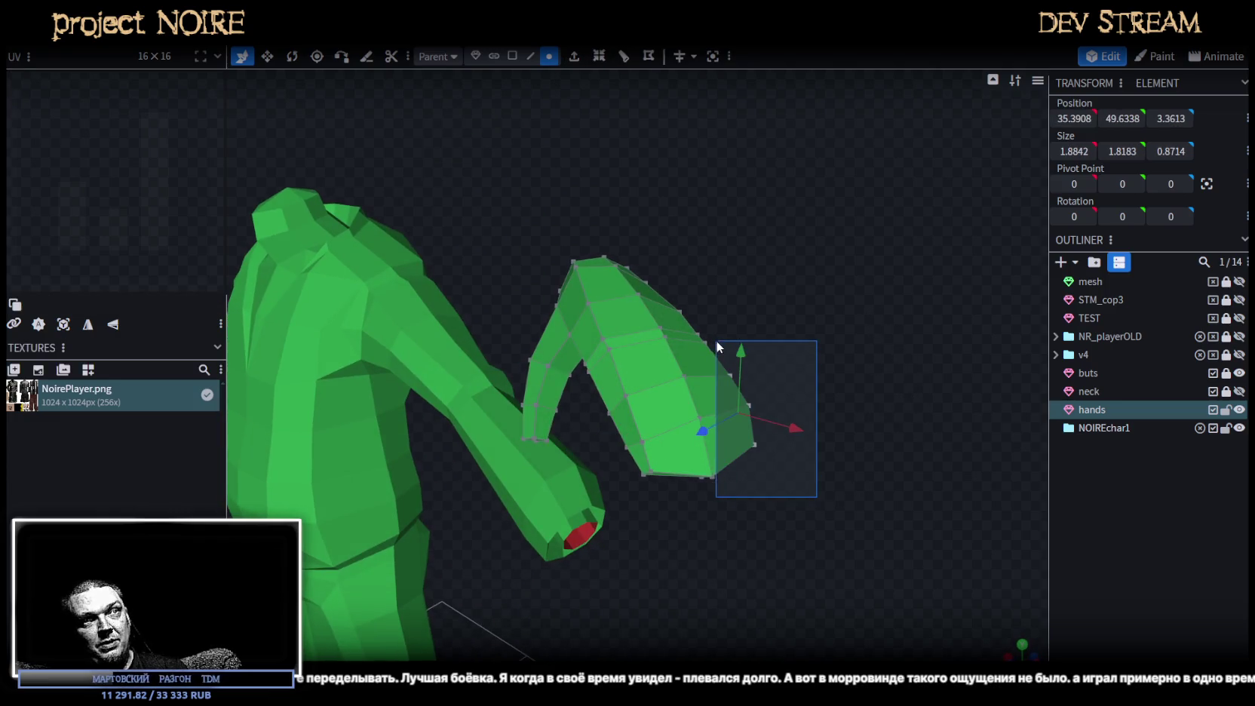
{"action": "mouse_move", "coordinate": [837, 496]}
{"action": "left_mouse_down"}
{"action": "mouse_move", "coordinate": [645, 345]}
{"action": "mouse_move", "coordinate": [595, 365]}
{"action": "mouse_move", "coordinate": [618, 326]}
{"action": "left_mouse_up"}
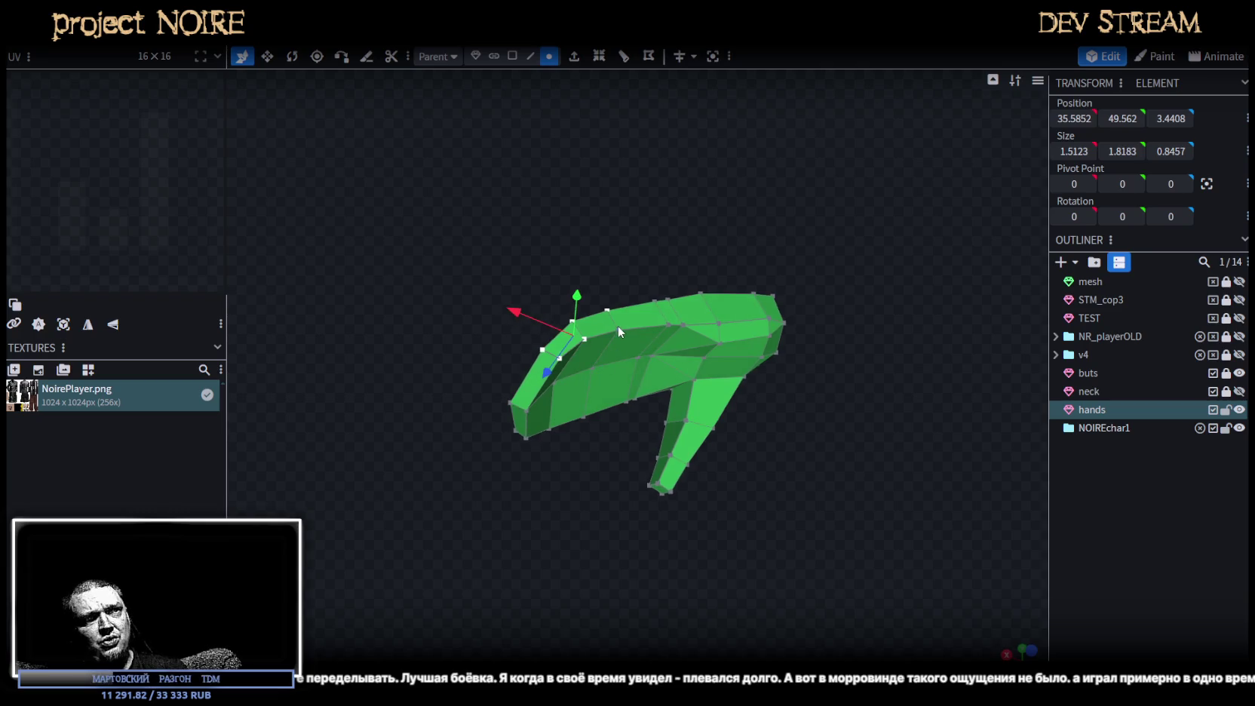
{"action": "left_click_drag", "start_coordinate": [598, 231], "coordinate": [704, 241]}
{"action": "mouse_move", "coordinate": [667, 290]}
{"action": "left_mouse_down"}
{"action": "mouse_move", "coordinate": [673, 305]}
{"action": "mouse_move", "coordinate": [816, 362]}
{"action": "mouse_move", "coordinate": [1166, 577]}
{"action": "left_mouse_up"}
Select the whole hands mesh and move it toward the character's wrist.
{"action": "left_click", "coordinate": [1166, 577]}
{"action": "mouse_move", "coordinate": [817, 445]}
{"action": "left_mouse_down"}
{"action": "mouse_move", "coordinate": [989, 600]}
{"action": "mouse_move", "coordinate": [717, 516]}
{"action": "mouse_move", "coordinate": [662, 447]}
{"action": "mouse_move", "coordinate": [691, 339]}
{"action": "mouse_move", "coordinate": [643, 329]}
{"action": "mouse_move", "coordinate": [985, 431]}
{"action": "mouse_move", "coordinate": [816, 496]}
{"action": "mouse_move", "coordinate": [790, 431]}
{"action": "mouse_move", "coordinate": [757, 212]}
{"action": "mouse_move", "coordinate": [715, 445]}
{"action": "mouse_move", "coordinate": [747, 588]}
{"action": "mouse_move", "coordinate": [654, 590]}
{"action": "mouse_move", "coordinate": [643, 629]}
{"action": "left_mouse_up"}
{"action": "left_click", "coordinate": [746, 483]}
{"action": "double_click", "coordinate": [792, 430]}
{"action": "mouse_move", "coordinate": [596, 531]}
{"action": "left_mouse_down"}
{"action": "mouse_move", "coordinate": [682, 521]}
{"action": "mouse_move", "coordinate": [728, 547]}
{"action": "mouse_move", "coordinate": [738, 475]}
{"action": "mouse_move", "coordinate": [801, 495]}
{"action": "mouse_move", "coordinate": [798, 422]}
{"action": "mouse_move", "coordinate": [741, 397]}
{"action": "mouse_move", "coordinate": [808, 447]}
{"action": "mouse_move", "coordinate": [820, 502]}
{"action": "mouse_move", "coordinate": [746, 455]}
{"action": "left_mouse_up"}
Rotate the hand about -7.5 degrees and move it down to the wrist.
{"action": "key", "text": "r"}
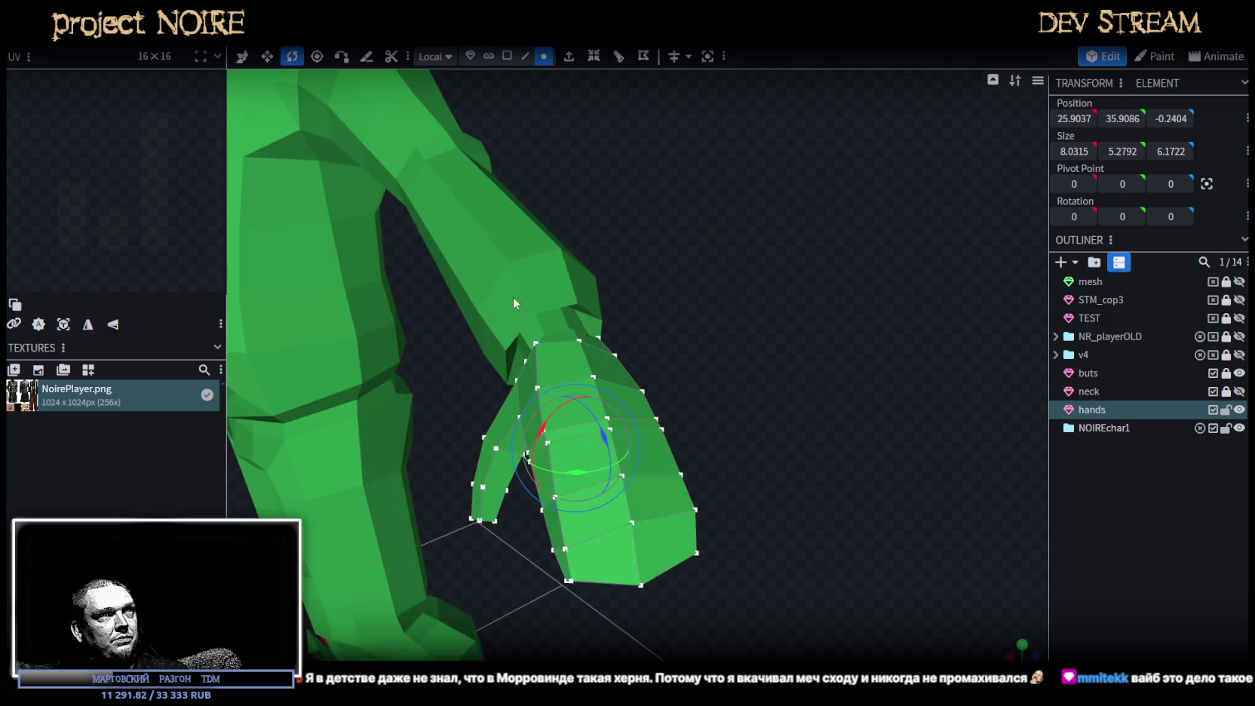
{"action": "mouse_move", "coordinate": [574, 478]}
{"action": "left_mouse_down"}
{"action": "mouse_move", "coordinate": [750, 308]}
{"action": "mouse_move", "coordinate": [681, 281]}
{"action": "left_mouse_up"}
{"action": "key", "text": "v"}
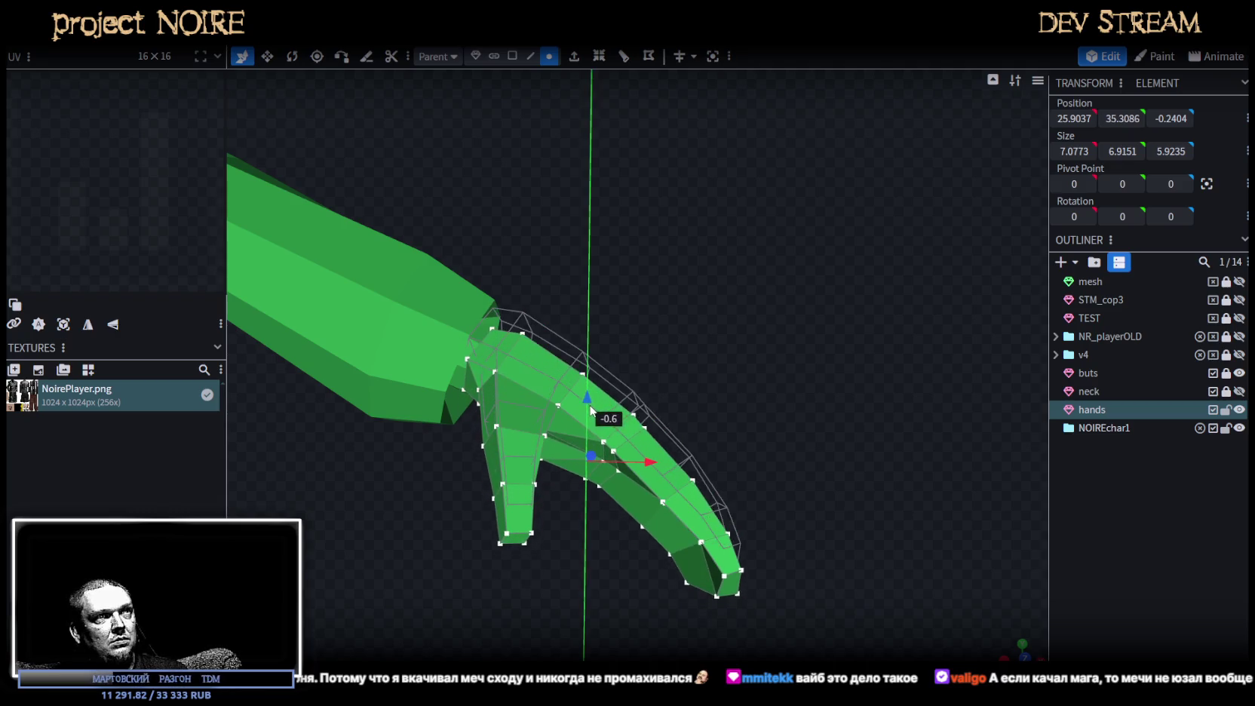
{"action": "left_click_drag", "start_coordinate": [584, 385], "coordinate": [586, 408]}
{"action": "mouse_move", "coordinate": [634, 464]}
{"action": "left_mouse_down"}
{"action": "mouse_move", "coordinate": [670, 464]}
{"action": "mouse_move", "coordinate": [660, 436]}
{"action": "mouse_move", "coordinate": [623, 423]}
{"action": "mouse_move", "coordinate": [674, 390]}
{"action": "mouse_move", "coordinate": [652, 460]}
{"action": "mouse_move", "coordinate": [700, 475]}
{"action": "mouse_move", "coordinate": [565, 461]}
{"action": "mouse_move", "coordinate": [570, 427]}
{"action": "left_mouse_up"}
{"action": "key", "text": "r"}
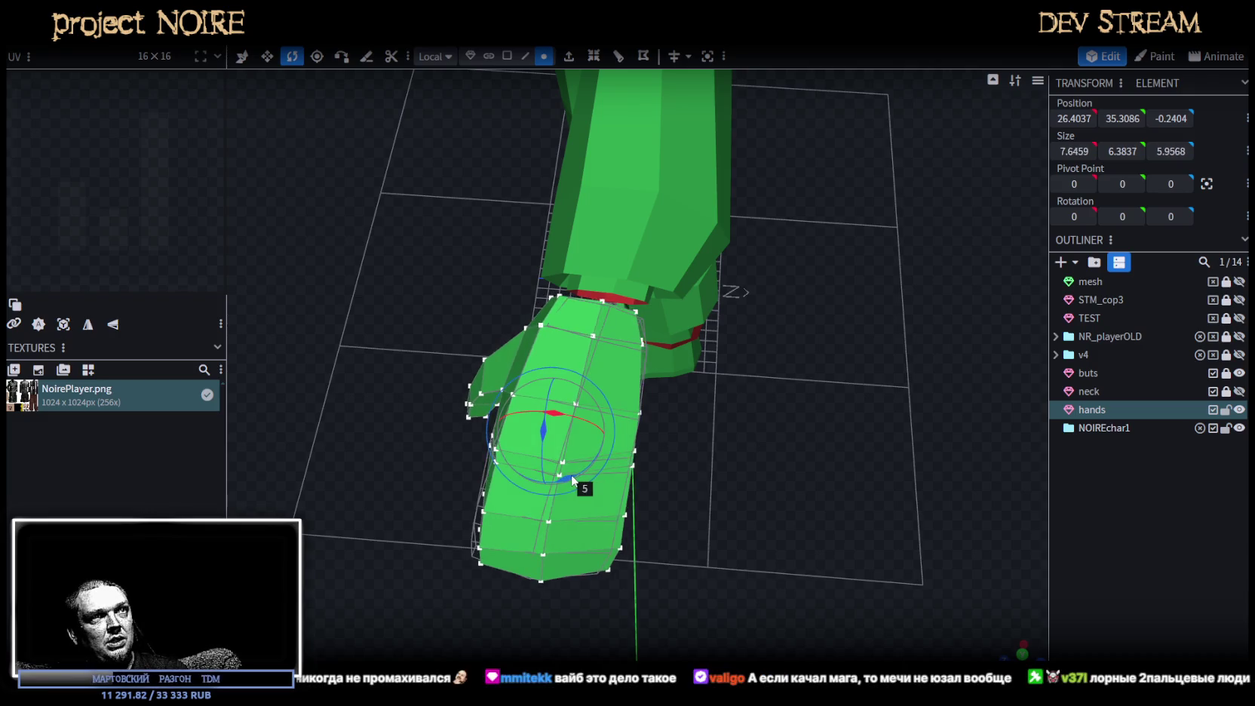
{"action": "key", "text": "v"}
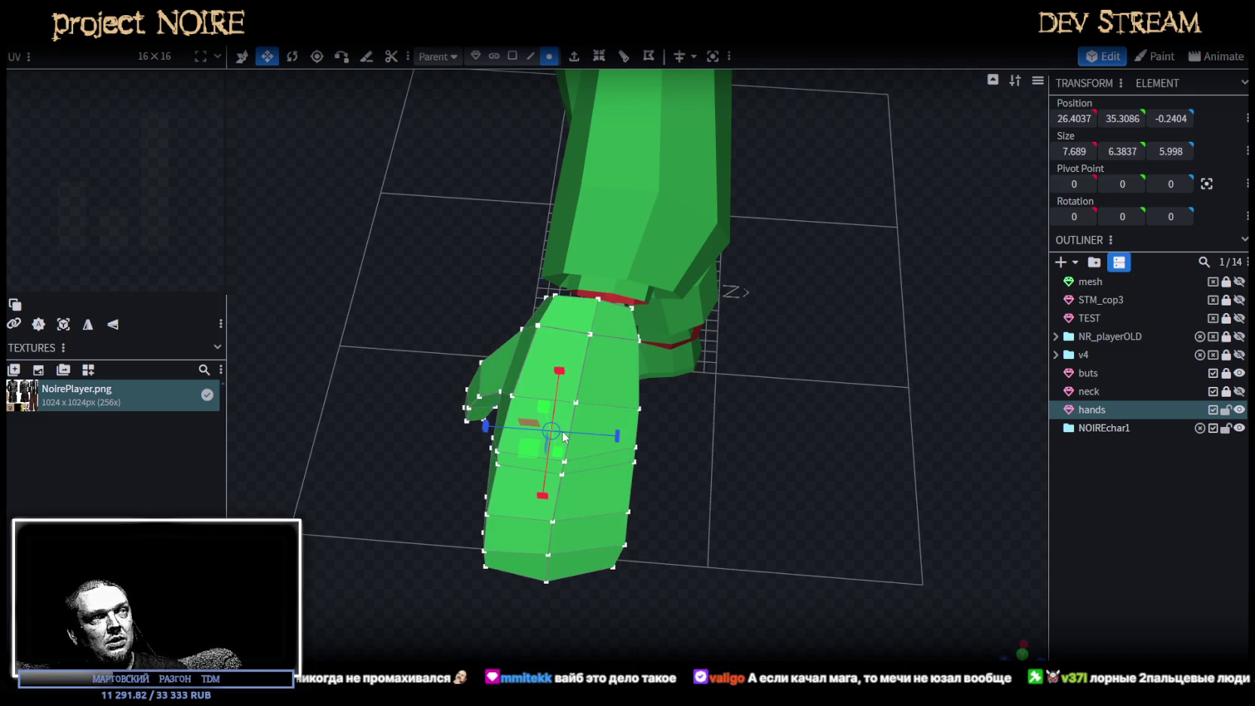
{"action": "key", "text": "v"}
Fine-tune the hand's position to 26.4037, 35.4086, -0.6404 at the sleeve end.
{"action": "mouse_move", "coordinate": [491, 432]}
{"action": "left_mouse_down"}
{"action": "mouse_move", "coordinate": [513, 438]}
{"action": "mouse_move", "coordinate": [572, 202]}
{"action": "mouse_move", "coordinate": [577, 230]}
{"action": "left_mouse_up"}
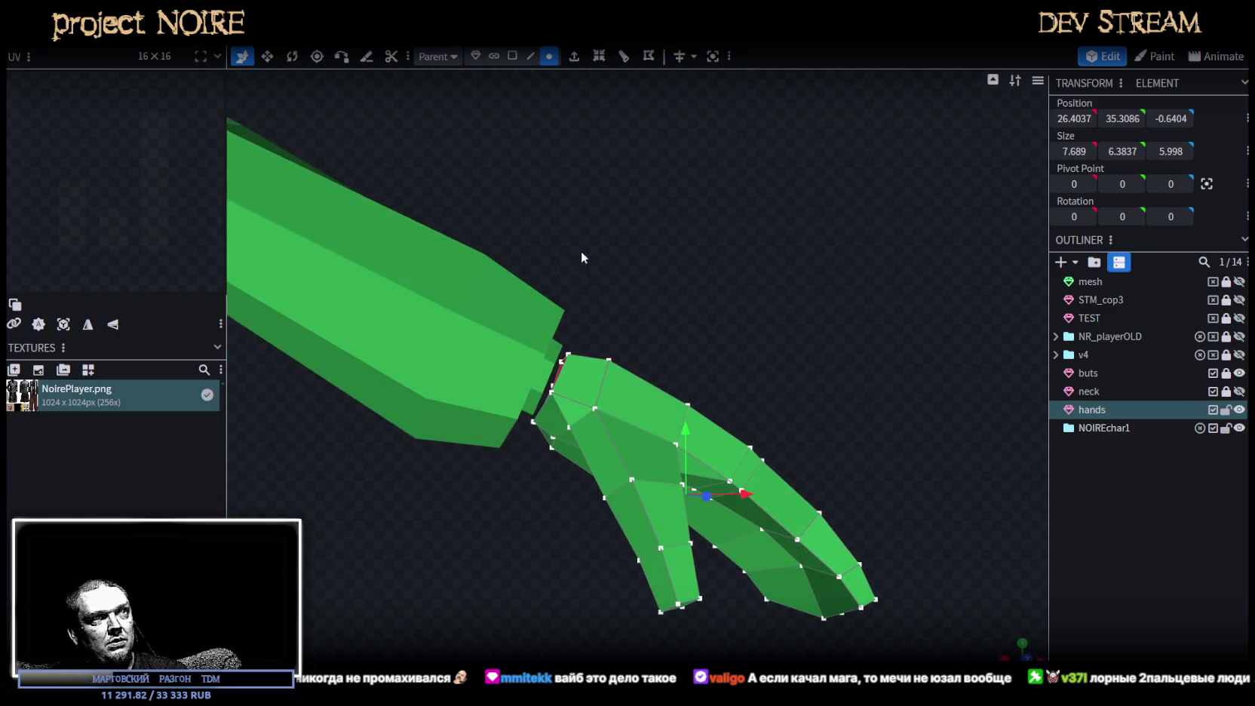
{"action": "left_click_drag", "start_coordinate": [749, 500], "coordinate": [744, 495]}
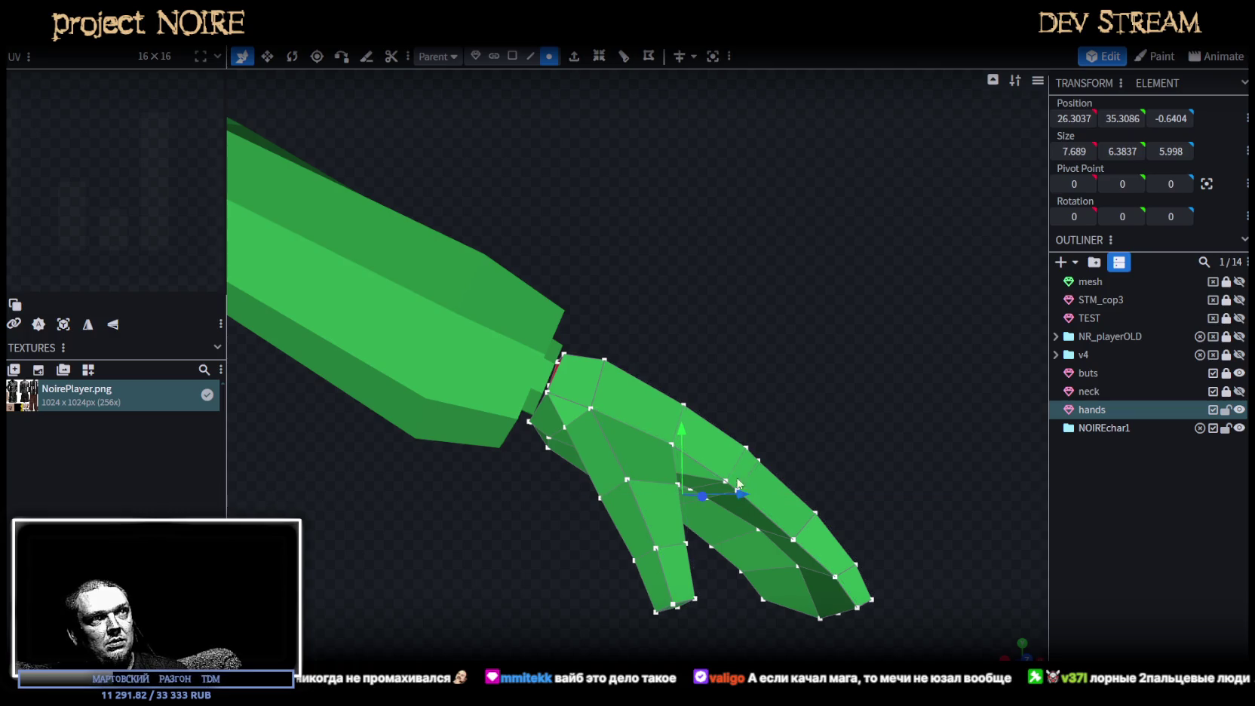
{"action": "left_click_drag", "start_coordinate": [684, 436], "coordinate": [685, 441]}
{"action": "mouse_move", "coordinate": [739, 489]}
{"action": "left_mouse_down"}
{"action": "mouse_move", "coordinate": [730, 422]}
{"action": "mouse_move", "coordinate": [697, 463]}
{"action": "mouse_move", "coordinate": [837, 294]}
{"action": "mouse_move", "coordinate": [594, 372]}
{"action": "mouse_move", "coordinate": [632, 369]}
{"action": "mouse_move", "coordinate": [660, 294]}
{"action": "mouse_move", "coordinate": [663, 223]}
{"action": "mouse_move", "coordinate": [694, 226]}
{"action": "mouse_move", "coordinate": [670, 207]}
{"action": "mouse_move", "coordinate": [659, 237]}
{"action": "mouse_move", "coordinate": [678, 318]}
{"action": "mouse_move", "coordinate": [721, 296]}
{"action": "left_mouse_up"}
{"action": "scroll", "coordinate": [774, 245], "scroll_direction": "down", "scroll_amount": 10}
{"action": "mouse_move", "coordinate": [774, 245]}
{"action": "left_mouse_down"}
{"action": "mouse_move", "coordinate": [823, 218]}
{"action": "mouse_move", "coordinate": [806, 383]}
{"action": "mouse_move", "coordinate": [712, 478]}
{"action": "mouse_move", "coordinate": [691, 470]}
{"action": "mouse_move", "coordinate": [663, 513]}
{"action": "mouse_move", "coordinate": [695, 493]}
{"action": "left_mouse_up"}
{"action": "scroll", "coordinate": [702, 495], "scroll_direction": "up", "scroll_amount": 5}
{"action": "scroll", "coordinate": [695, 492], "scroll_direction": "up", "scroll_amount": 3}
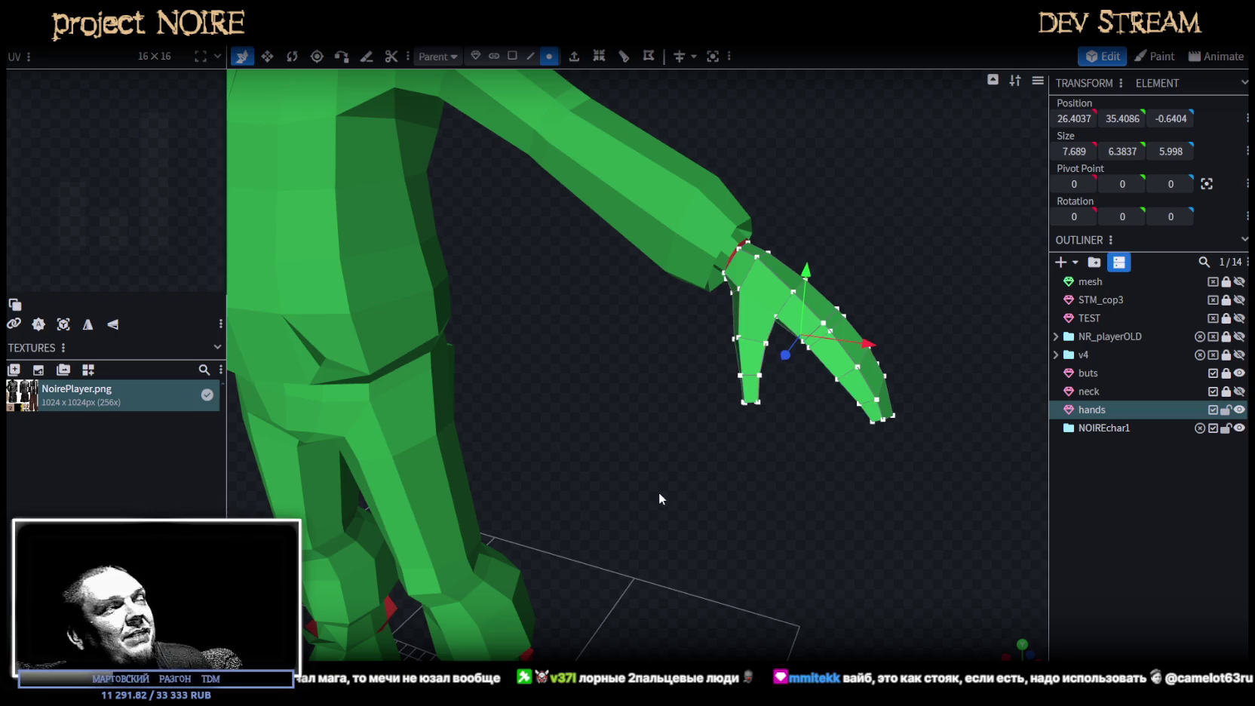
{"action": "mouse_move", "coordinate": [636, 409]}
{"action": "left_mouse_down"}
{"action": "mouse_move", "coordinate": [694, 375]}
{"action": "mouse_move", "coordinate": [680, 373]}
{"action": "left_mouse_up"}
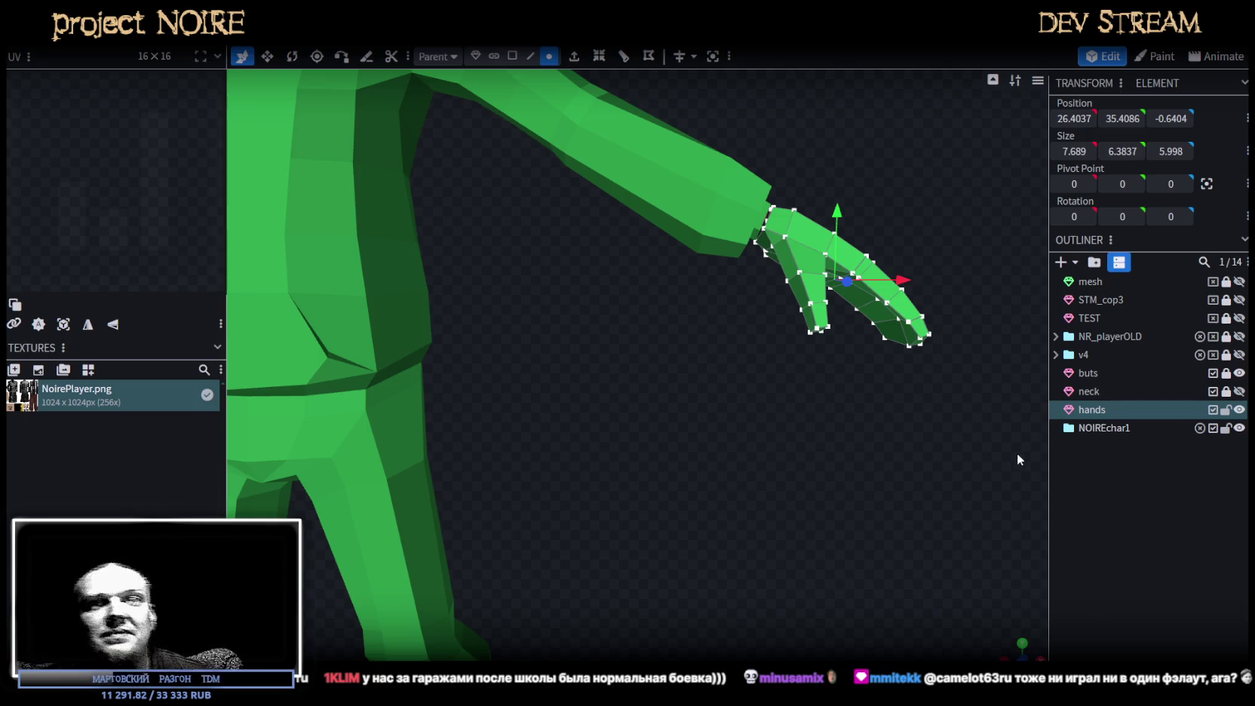
{"action": "mouse_move", "coordinate": [915, 403]}
{"action": "left_mouse_down"}
{"action": "mouse_move", "coordinate": [722, 432]}
{"action": "mouse_move", "coordinate": [795, 490]}
{"action": "mouse_move", "coordinate": [854, 458]}
{"action": "mouse_move", "coordinate": [859, 472]}
{"action": "mouse_move", "coordinate": [851, 448]}
{"action": "mouse_move", "coordinate": [910, 442]}
{"action": "mouse_move", "coordinate": [934, 416]}
{"action": "mouse_move", "coordinate": [887, 439]}
{"action": "mouse_move", "coordinate": [721, 468]}
{"action": "mouse_move", "coordinate": [814, 449]}
{"action": "mouse_move", "coordinate": [974, 526]}
{"action": "left_mouse_up"}
{"action": "left_click", "coordinate": [895, 444]}
Select the buts suit mesh and box-select the ring of cuff faces at the wrist.
{"action": "mouse_move", "coordinate": [896, 446]}
{"action": "left_mouse_down"}
{"action": "mouse_move", "coordinate": [722, 475]}
{"action": "mouse_move", "coordinate": [867, 438]}
{"action": "left_mouse_up"}
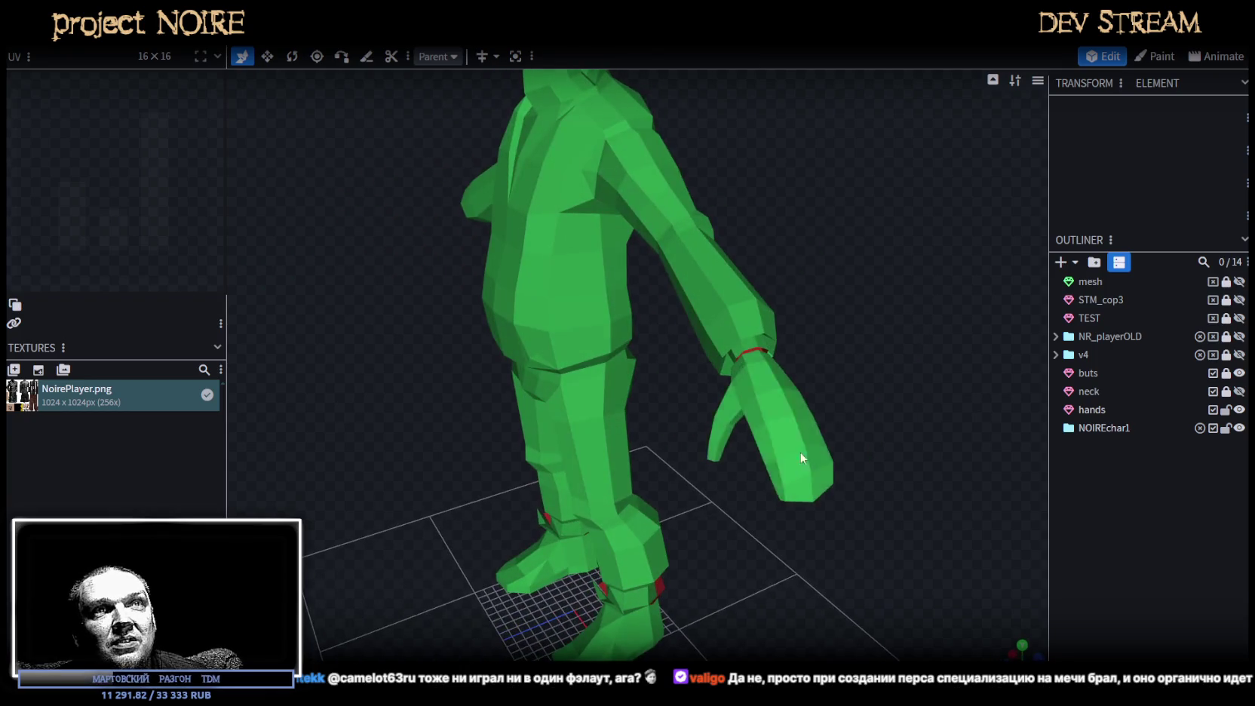
{"action": "left_click", "coordinate": [1090, 373]}
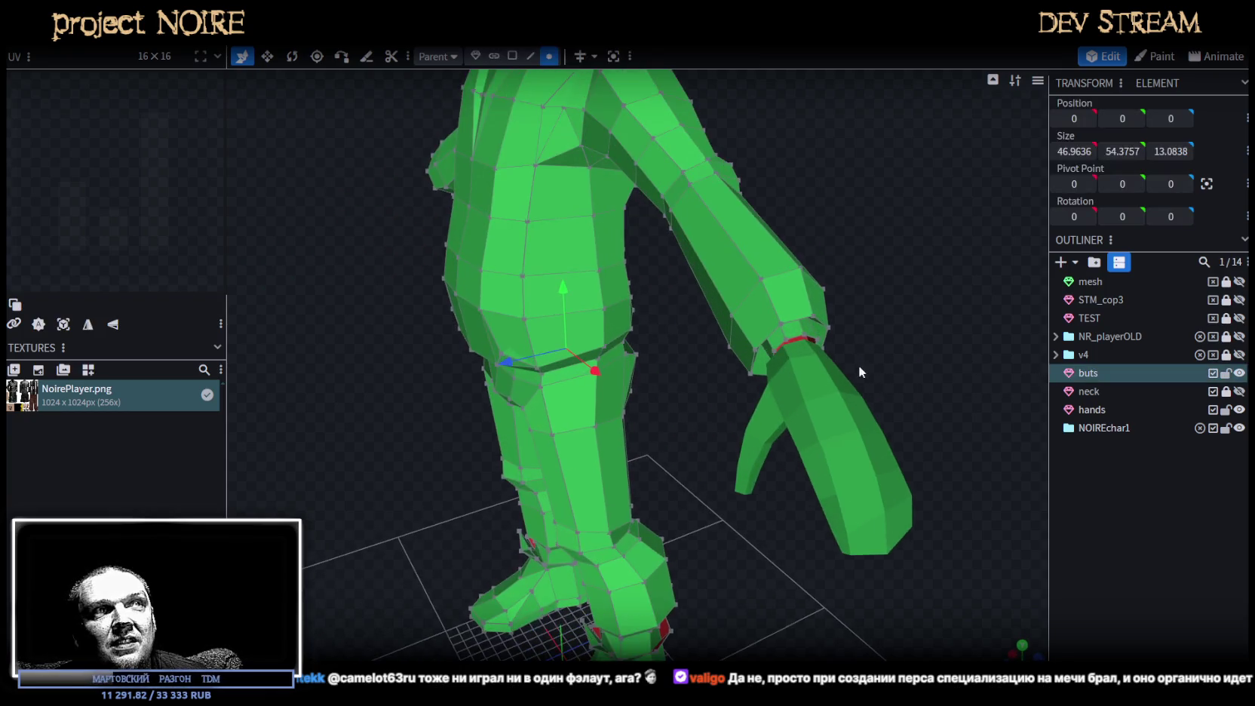
{"action": "left_click_drag", "start_coordinate": [860, 368], "coordinate": [907, 353]}
{"action": "scroll", "coordinate": [906, 353], "scroll_direction": "up", "scroll_amount": 3}
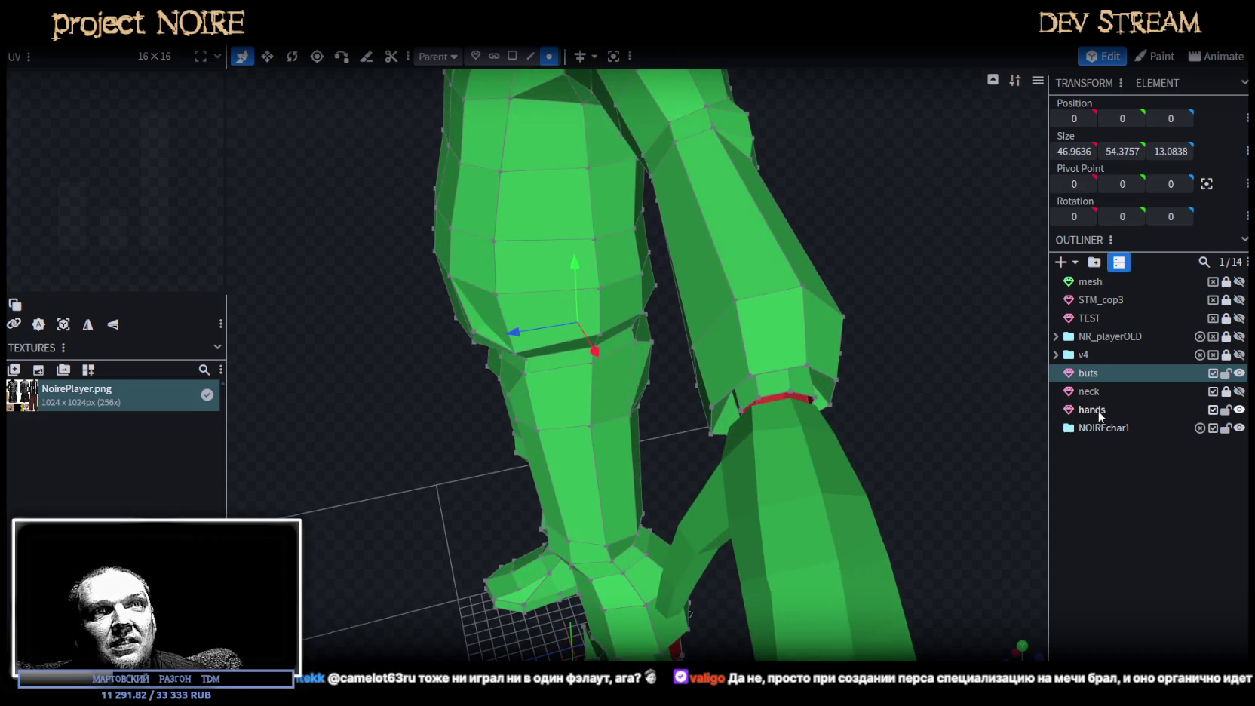
{"action": "mouse_move", "coordinate": [972, 406]}
{"action": "left_mouse_down"}
{"action": "mouse_move", "coordinate": [878, 404]}
{"action": "mouse_move", "coordinate": [860, 375]}
{"action": "left_mouse_up"}
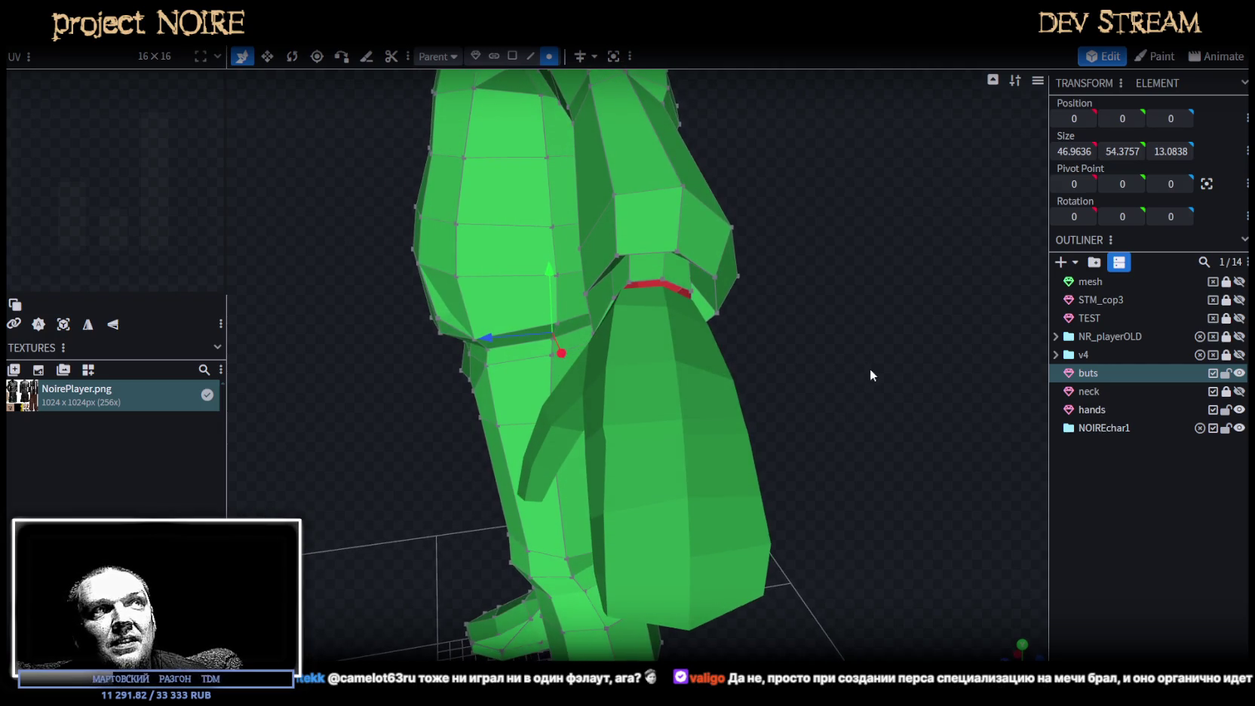
{"action": "mouse_move", "coordinate": [870, 370]}
{"action": "left_mouse_down"}
{"action": "mouse_move", "coordinate": [914, 479]}
{"action": "mouse_move", "coordinate": [802, 487]}
{"action": "left_mouse_up"}
{"action": "left_click", "coordinate": [514, 55]}
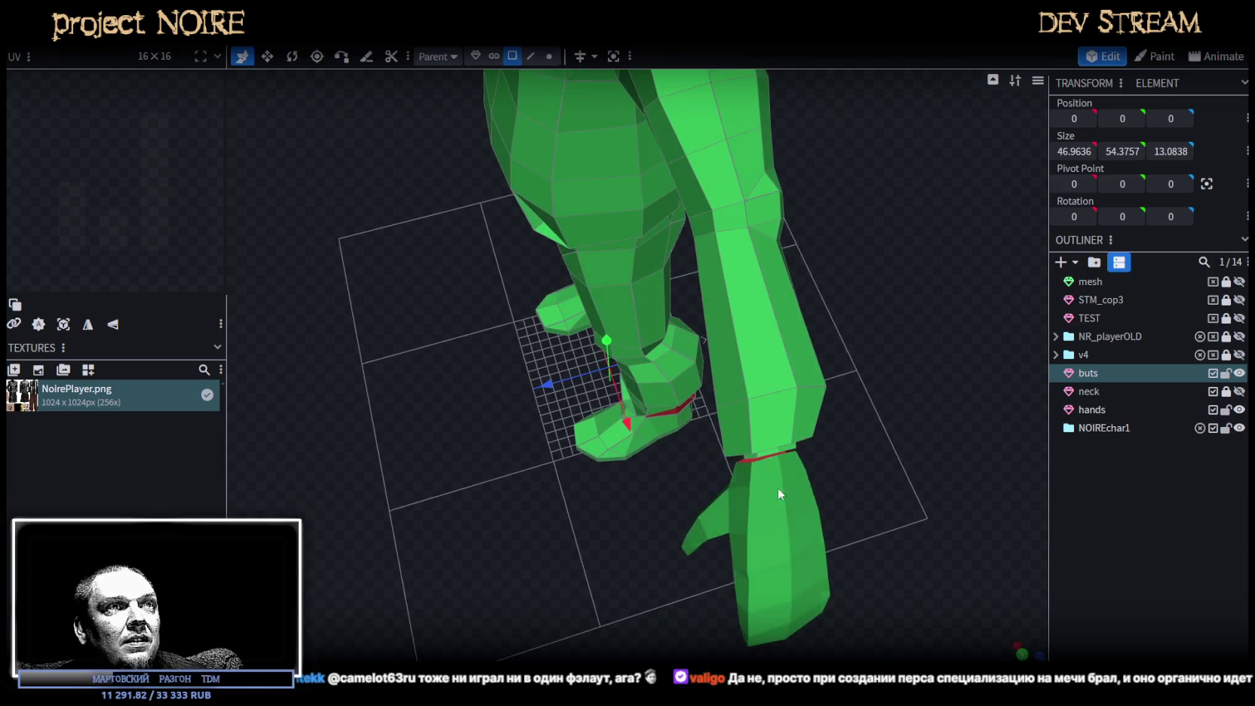
{"action": "left_click", "coordinate": [777, 479]}
{"action": "left_click_drag", "start_coordinate": [875, 426], "coordinate": [897, 467]}
{"action": "left_click", "coordinate": [784, 540]}
{"action": "mouse_move", "coordinate": [783, 540]}
{"action": "left_mouse_down"}
{"action": "mouse_move", "coordinate": [890, 481]}
{"action": "mouse_move", "coordinate": [657, 341]}
{"action": "left_mouse_up"}
{"action": "scroll", "coordinate": [661, 369], "scroll_direction": "down", "scroll_amount": 3}
{"action": "scroll", "coordinate": [641, 302], "scroll_direction": "up", "scroll_amount": 5}
Split the cuff faces into their own mesh, then lock and hide the buts mesh.
{"action": "right_click", "coordinate": [610, 173]}
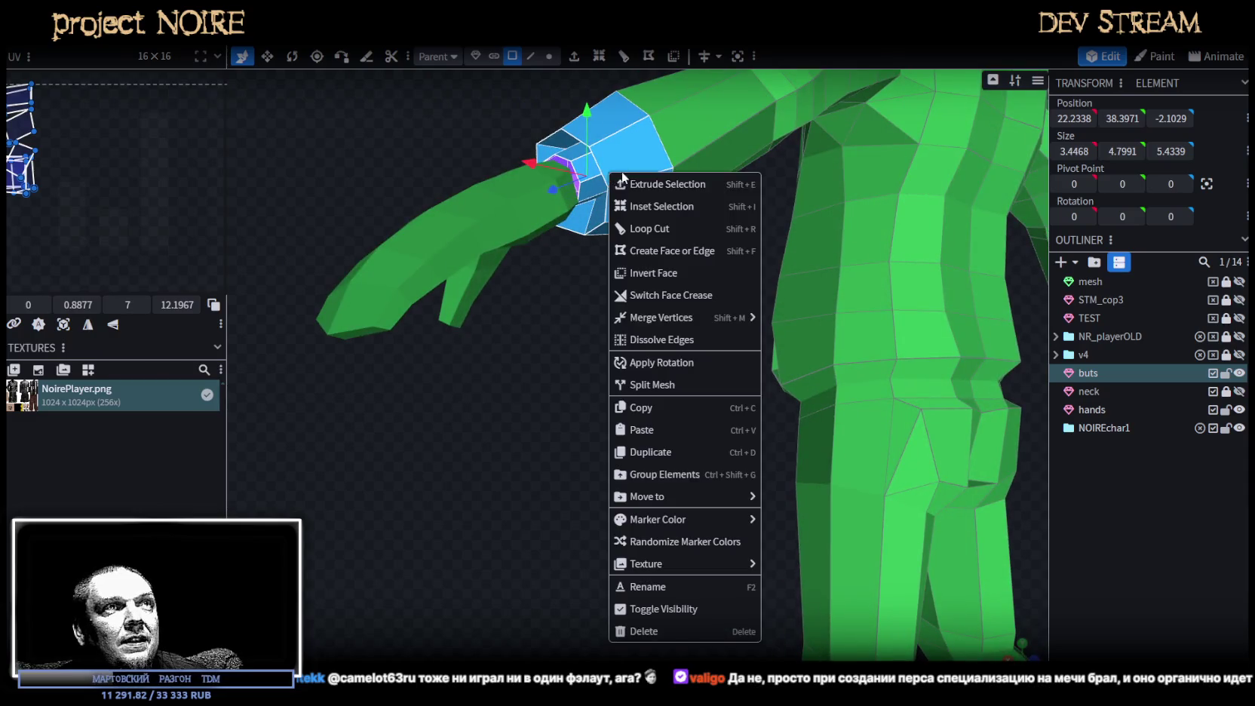
{"action": "left_click", "coordinate": [705, 385]}
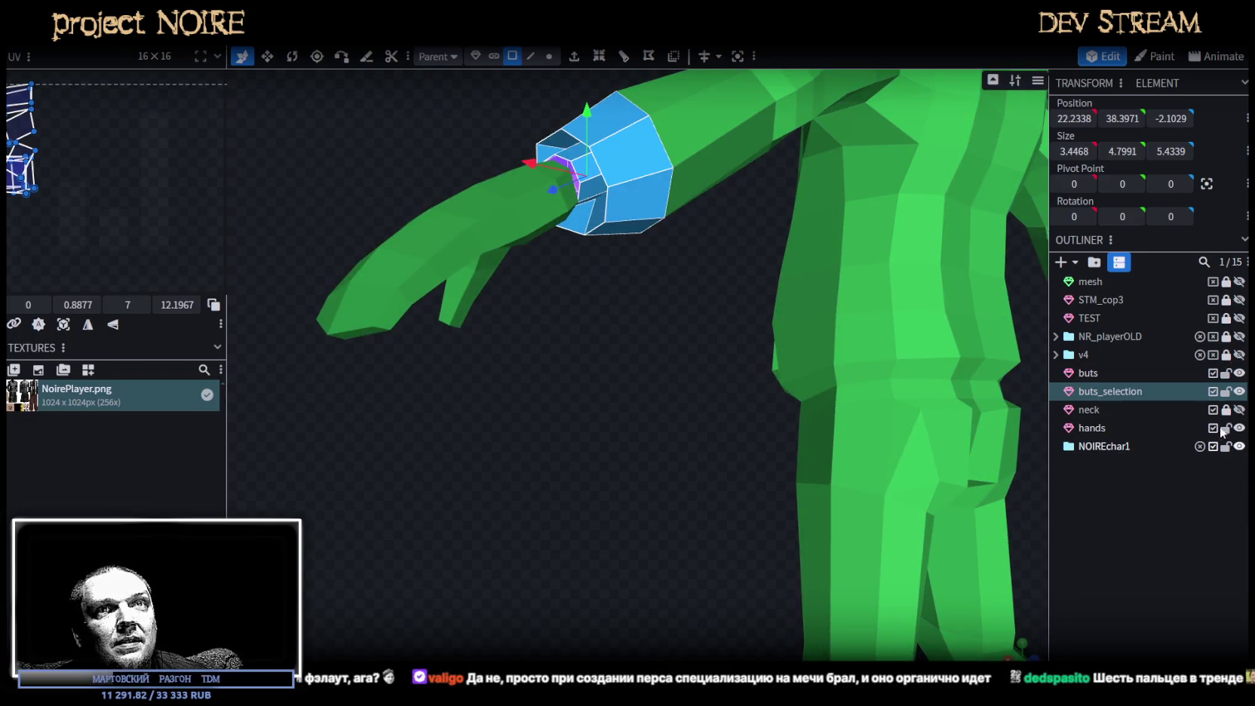
{"action": "left_click", "coordinate": [1227, 373]}
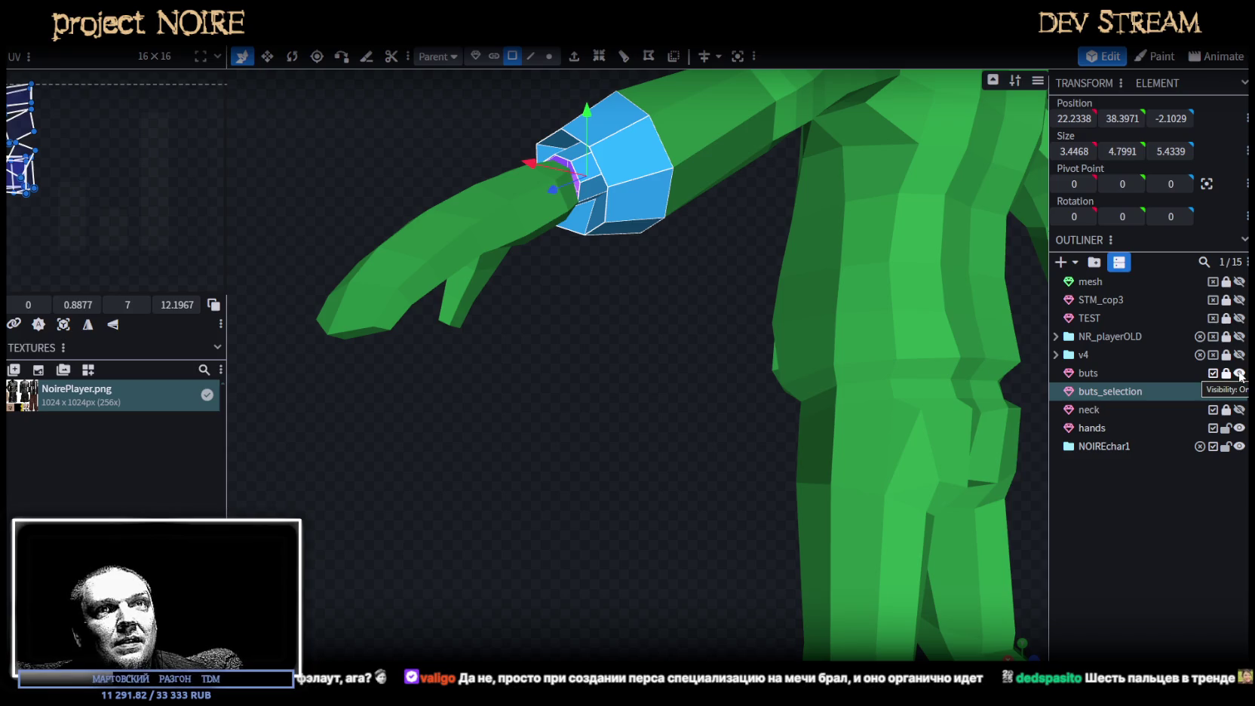
{"action": "left_click", "coordinate": [1239, 373]}
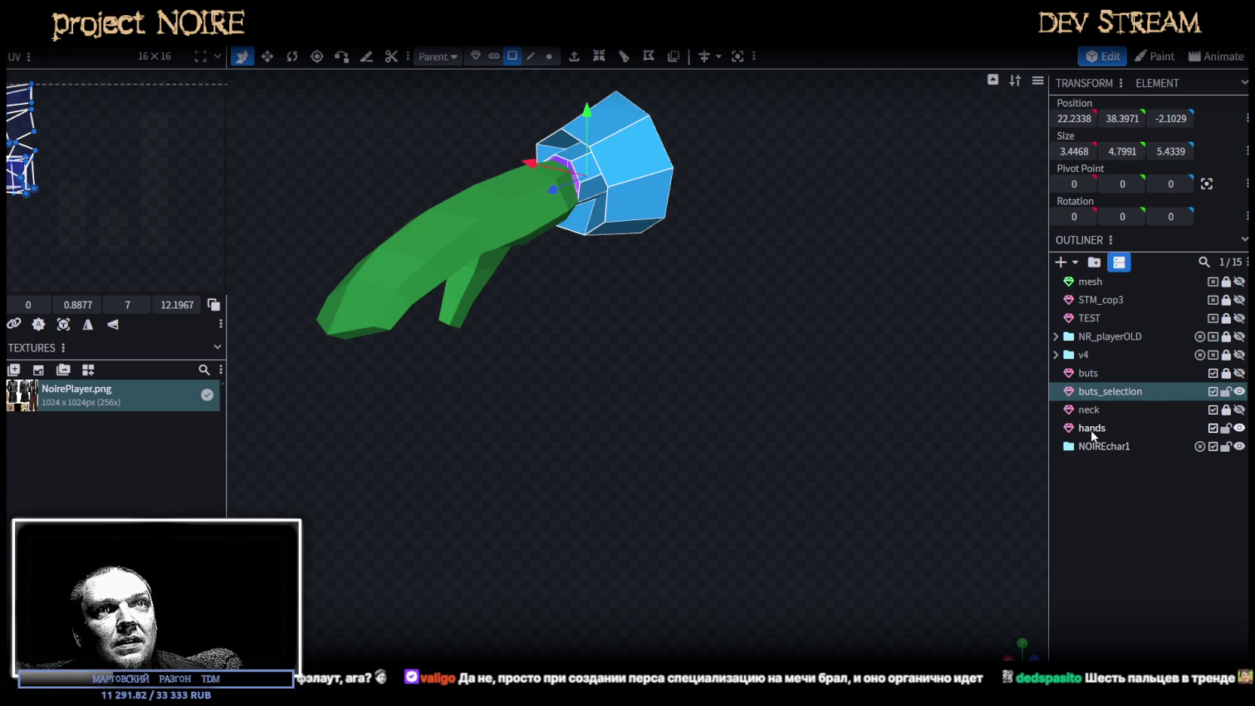
Merge the split cuff mesh into the hands mesh.
{"action": "left_click", "coordinate": [1091, 429]}
{"action": "left_click", "coordinate": [1106, 393], "text": "ctrl"}
{"action": "right_click", "coordinate": [1106, 393]}
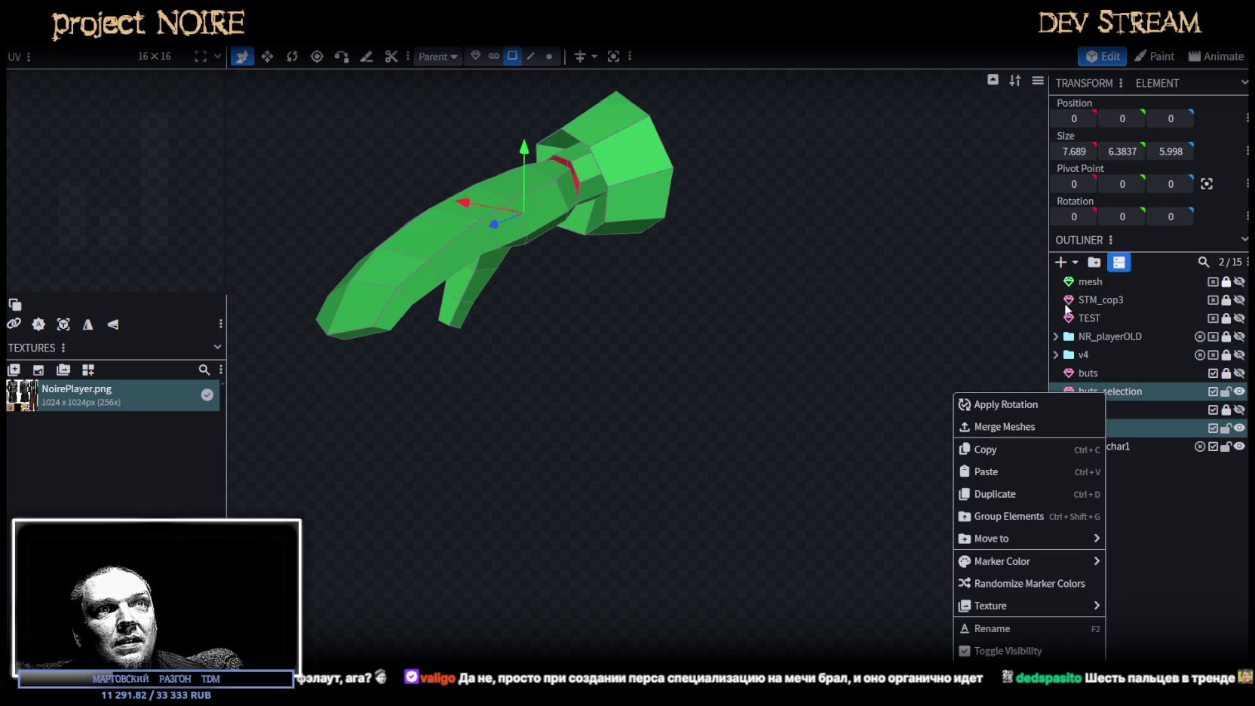
{"action": "left_click", "coordinate": [1011, 437]}
Select two faces on the merged cuff's inner ring.
{"action": "mouse_move", "coordinate": [704, 286]}
{"action": "left_mouse_down"}
{"action": "mouse_move", "coordinate": [491, 370]}
{"action": "mouse_move", "coordinate": [630, 480]}
{"action": "left_mouse_up"}
{"action": "scroll", "coordinate": [658, 514], "scroll_direction": "up", "scroll_amount": 3}
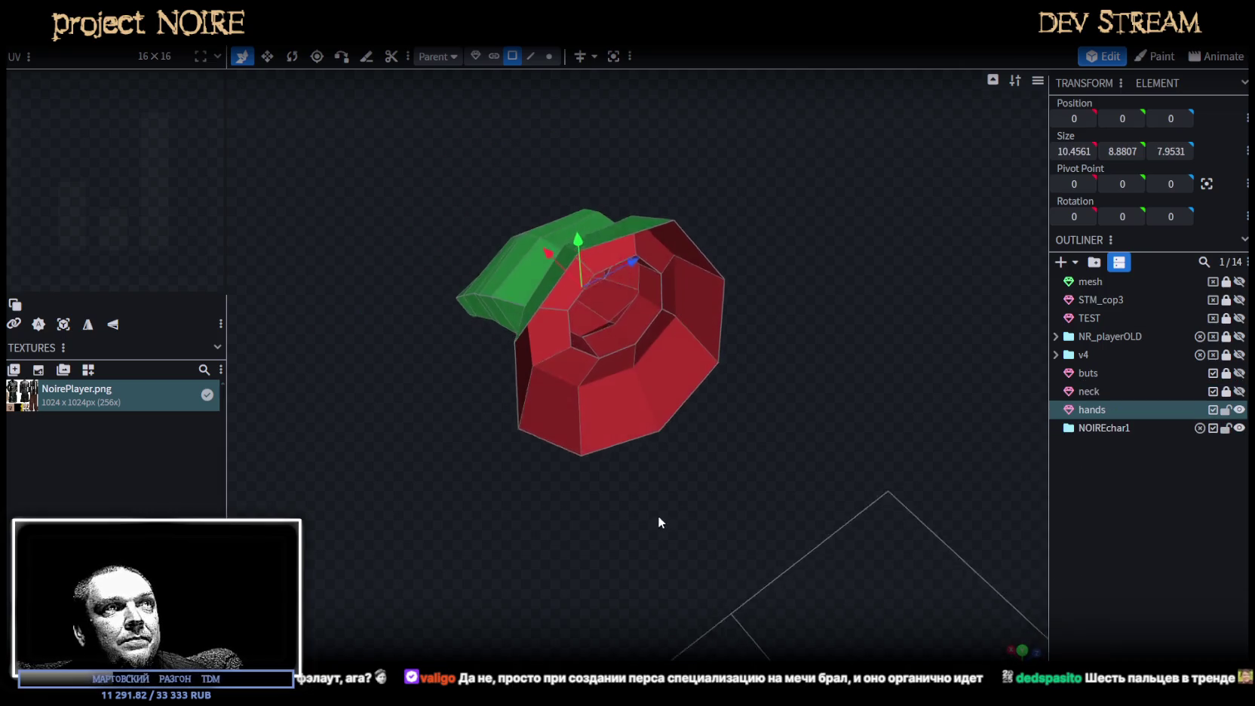
{"action": "left_click_drag", "start_coordinate": [659, 520], "coordinate": [692, 523]}
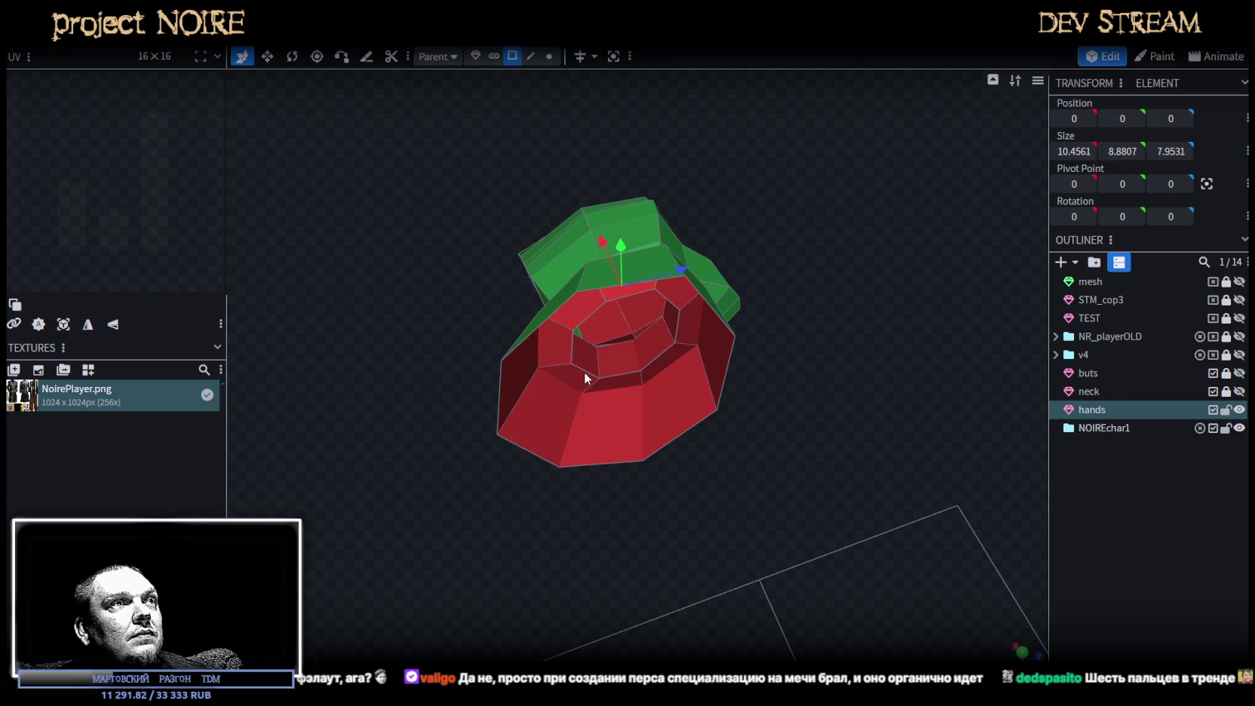
{"action": "left_click", "coordinate": [586, 373]}
{"action": "left_click", "coordinate": [673, 322], "text": "shift"}
{"action": "mouse_move", "coordinate": [673, 322]}
{"action": "left_mouse_down"}
{"action": "mouse_move", "coordinate": [806, 294]}
{"action": "mouse_move", "coordinate": [674, 264]}
{"action": "left_mouse_up"}
Widen the cuff's inner ring of faces and lower it slightly along Y.
{"action": "mouse_move", "coordinate": [781, 285]}
{"action": "left_mouse_down"}
{"action": "mouse_move", "coordinate": [599, 272]}
{"action": "mouse_move", "coordinate": [887, 390]}
{"action": "left_mouse_up"}
{"action": "key", "text": "v"}
{"action": "left_click_drag", "start_coordinate": [652, 280], "coordinate": [659, 254]}
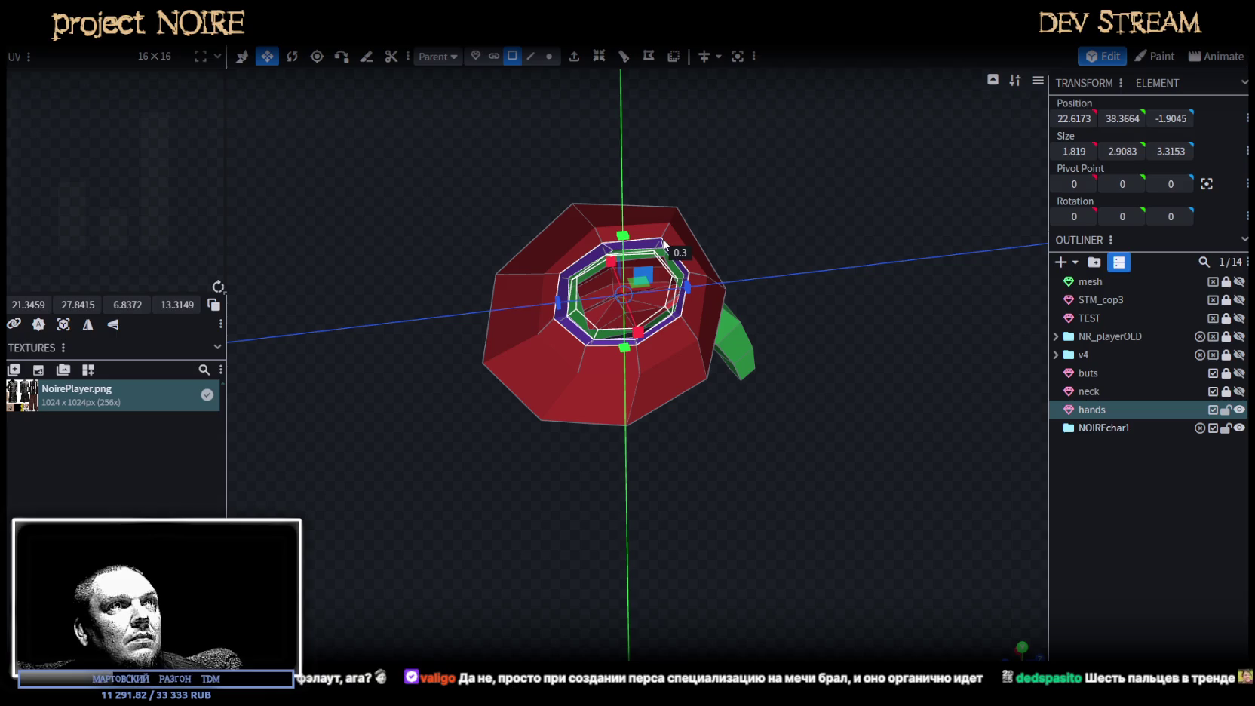
{"action": "left_click_drag", "start_coordinate": [759, 304], "coordinate": [811, 309]}
{"action": "key", "text": "v"}
{"action": "left_click_drag", "start_coordinate": [628, 226], "coordinate": [628, 240]}
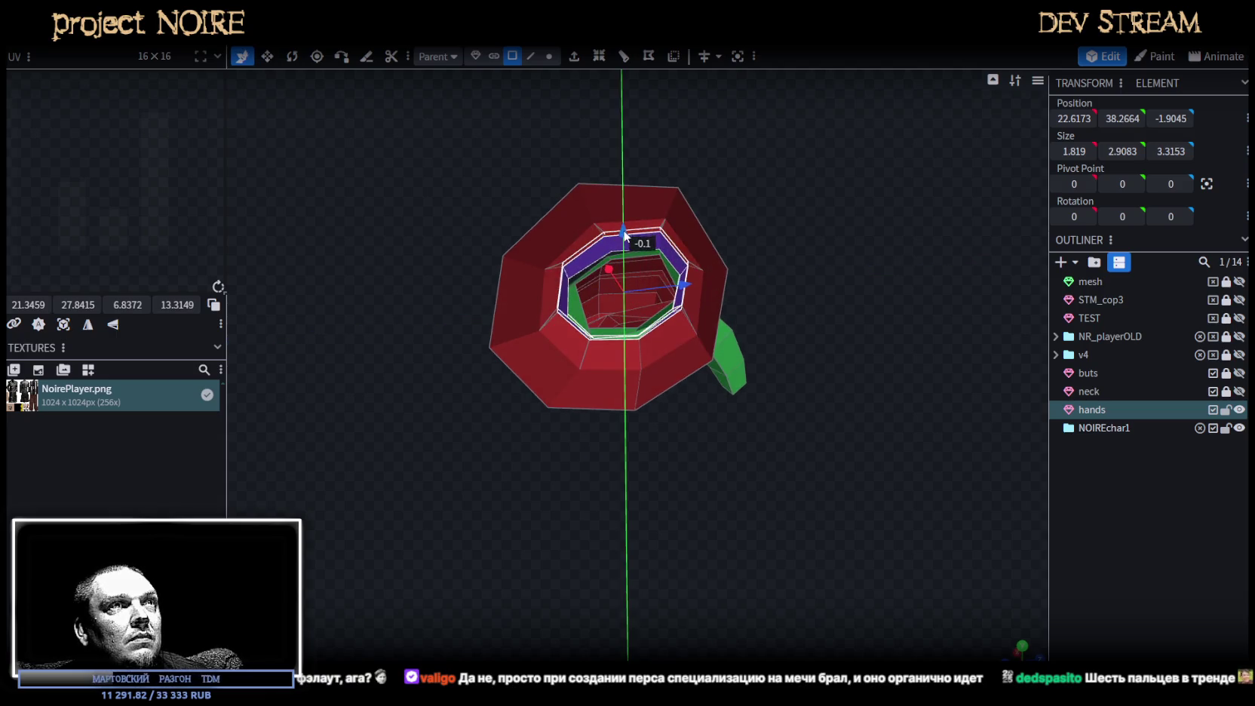
Zoom in on the hand and pick faces inside the cuff opening.
{"action": "mouse_move", "coordinate": [847, 301]}
{"action": "left_mouse_down"}
{"action": "mouse_move", "coordinate": [565, 260]}
{"action": "mouse_move", "coordinate": [513, 267]}
{"action": "left_mouse_up"}
{"action": "scroll", "coordinate": [732, 306], "scroll_direction": "up", "scroll_amount": 2}
{"action": "mouse_move", "coordinate": [732, 306]}
{"action": "left_mouse_down"}
{"action": "mouse_move", "coordinate": [820, 350]}
{"action": "mouse_move", "coordinate": [828, 261]}
{"action": "mouse_move", "coordinate": [728, 186]}
{"action": "mouse_move", "coordinate": [705, 190]}
{"action": "mouse_move", "coordinate": [746, 283]}
{"action": "mouse_move", "coordinate": [759, 360]}
{"action": "left_mouse_up"}
{"action": "scroll", "coordinate": [814, 325], "scroll_direction": "up", "scroll_amount": 2}
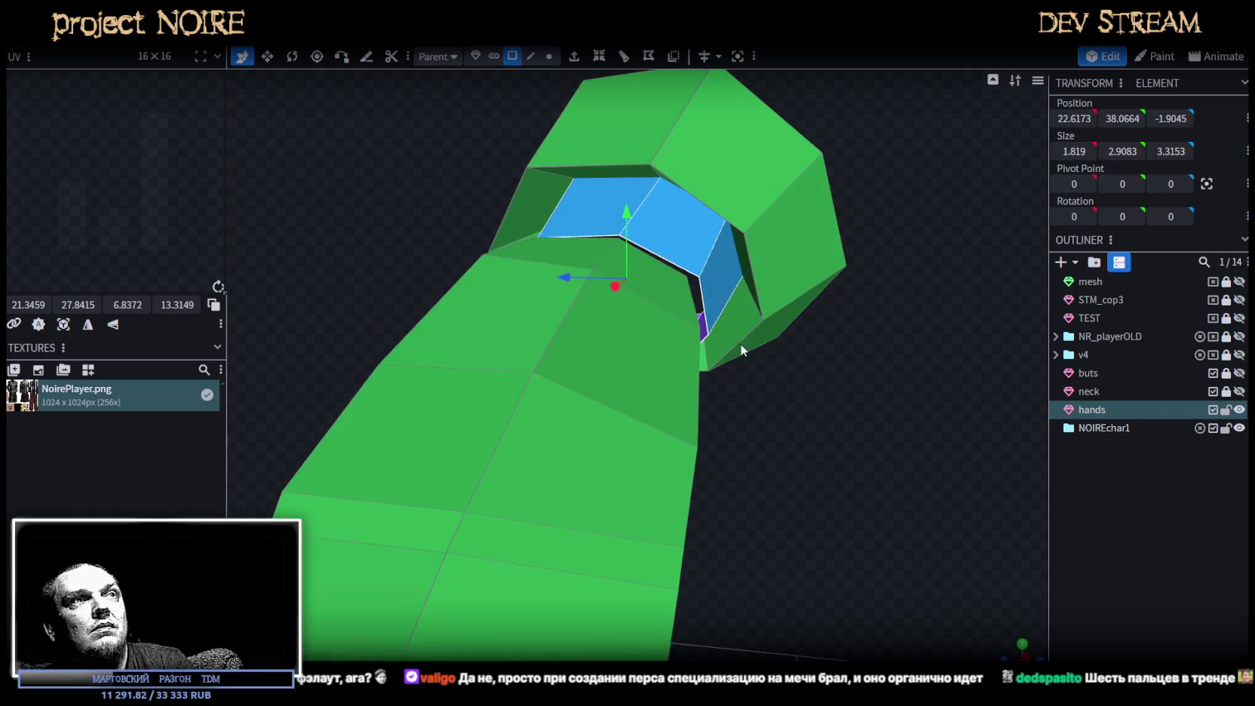
{"action": "key", "text": "v"}
{"action": "mouse_move", "coordinate": [684, 235]}
{"action": "left_mouse_down"}
{"action": "mouse_move", "coordinate": [800, 385]}
{"action": "mouse_move", "coordinate": [603, 63]}
{"action": "left_mouse_up"}
{"action": "left_click", "coordinate": [608, 161]}
{"action": "left_click_drag", "start_coordinate": [608, 162], "coordinate": [823, 336]}
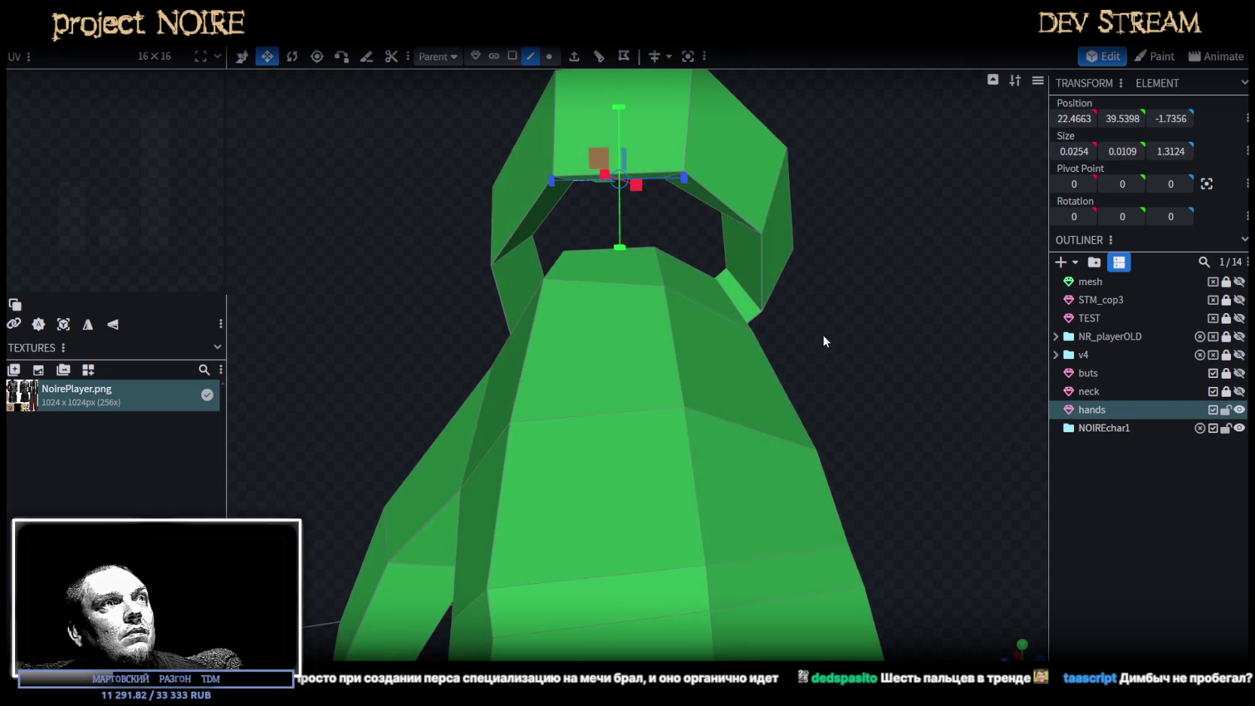
{"action": "left_click", "coordinate": [662, 261]}
{"action": "mouse_move", "coordinate": [662, 261]}
{"action": "left_mouse_down"}
{"action": "mouse_move", "coordinate": [836, 326]}
{"action": "mouse_move", "coordinate": [686, 239]}
{"action": "mouse_move", "coordinate": [699, 215]}
{"action": "mouse_move", "coordinate": [718, 258]}
{"action": "mouse_move", "coordinate": [652, 246]}
{"action": "left_mouse_up"}
{"action": "left_click", "coordinate": [699, 215]}
{"action": "left_click", "coordinate": [652, 245]}
Work around the cuff interior, selecting various inner faces of the hand mesh.
{"action": "mouse_move", "coordinate": [889, 442]}
{"action": "left_mouse_down"}
{"action": "mouse_move", "coordinate": [867, 393]}
{"action": "mouse_move", "coordinate": [800, 442]}
{"action": "mouse_move", "coordinate": [811, 454]}
{"action": "mouse_move", "coordinate": [757, 457]}
{"action": "mouse_move", "coordinate": [534, 541]}
{"action": "mouse_move", "coordinate": [520, 586]}
{"action": "left_mouse_up"}
{"action": "left_click", "coordinate": [651, 319]}
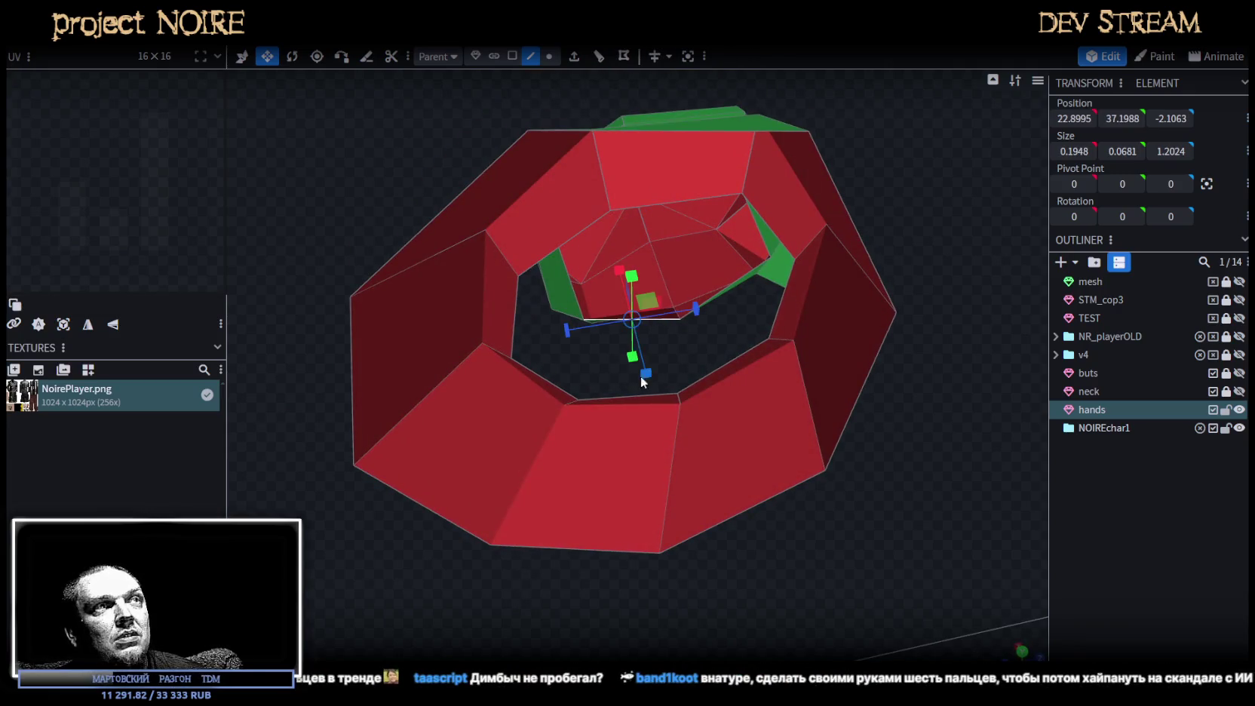
{"action": "left_click", "coordinate": [644, 399]}
{"action": "mouse_move", "coordinate": [855, 478]}
{"action": "left_mouse_down"}
{"action": "mouse_move", "coordinate": [853, 526]}
{"action": "mouse_move", "coordinate": [671, 332]}
{"action": "left_mouse_up"}
{"action": "left_click", "coordinate": [672, 333]}
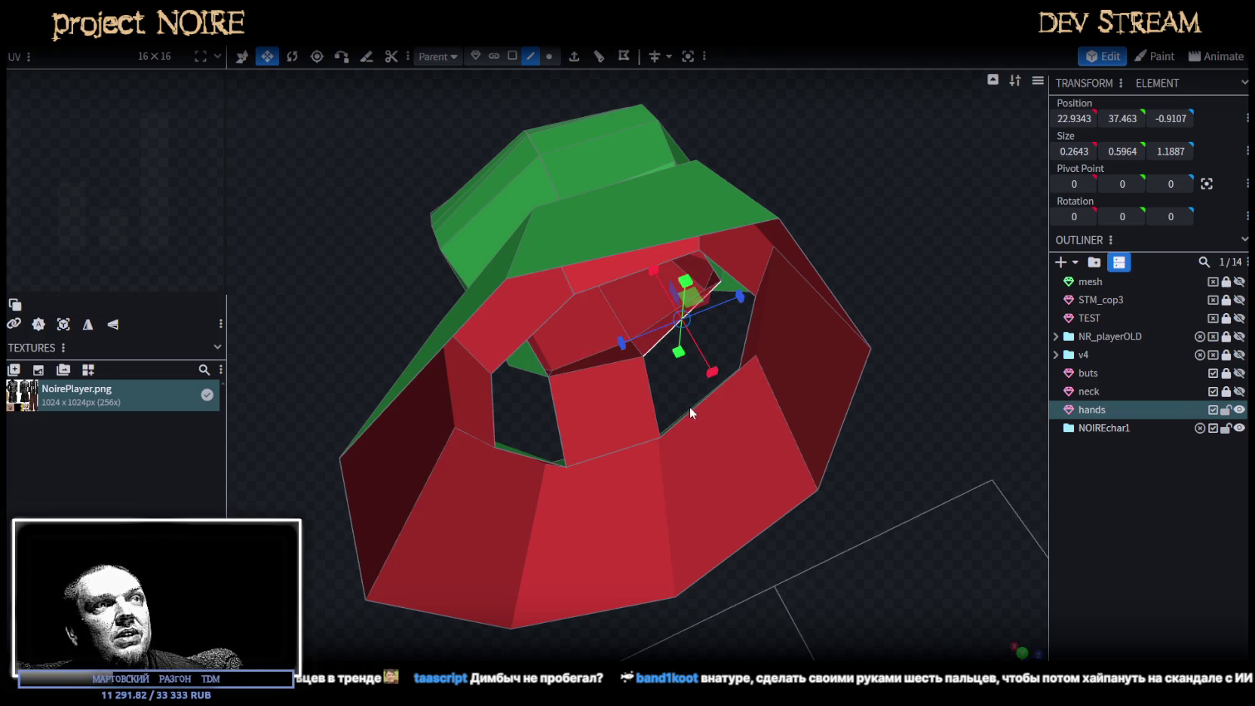
{"action": "left_click_drag", "start_coordinate": [689, 407], "coordinate": [871, 418]}
{"action": "left_click", "coordinate": [679, 377]}
{"action": "mouse_move", "coordinate": [679, 377]}
{"action": "left_mouse_down"}
{"action": "mouse_move", "coordinate": [819, 421]}
{"action": "mouse_move", "coordinate": [890, 357]}
{"action": "mouse_move", "coordinate": [870, 399]}
{"action": "mouse_move", "coordinate": [828, 421]}
{"action": "mouse_move", "coordinate": [780, 408]}
{"action": "mouse_move", "coordinate": [874, 404]}
{"action": "mouse_move", "coordinate": [853, 362]}
{"action": "left_mouse_up"}
{"action": "left_click", "coordinate": [647, 295]}
{"action": "mouse_move", "coordinate": [647, 297]}
{"action": "left_mouse_down"}
{"action": "mouse_move", "coordinate": [905, 316]}
{"action": "mouse_move", "coordinate": [872, 344]}
{"action": "mouse_move", "coordinate": [733, 297]}
{"action": "left_mouse_up"}
{"action": "left_click", "coordinate": [717, 303]}
{"action": "mouse_move", "coordinate": [846, 461]}
{"action": "left_mouse_down"}
{"action": "mouse_move", "coordinate": [891, 480]}
{"action": "mouse_move", "coordinate": [737, 407]}
{"action": "left_mouse_up"}
{"action": "left_click", "coordinate": [656, 263]}
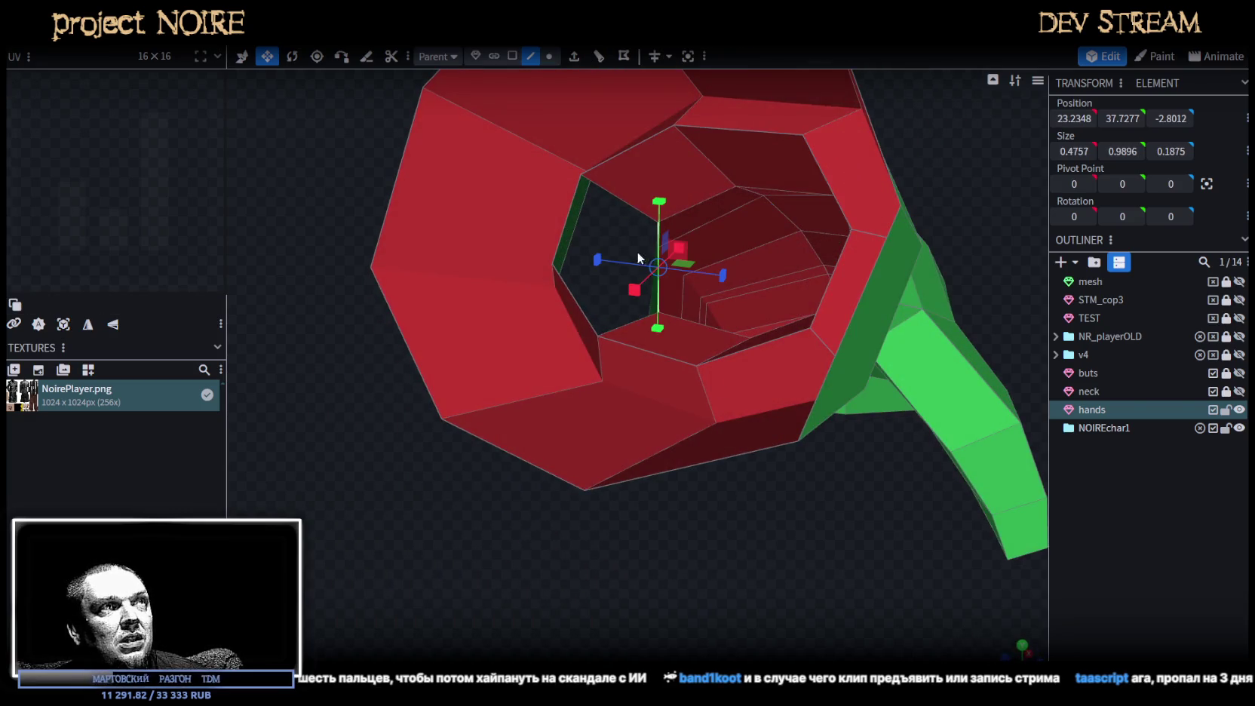
{"action": "left_click", "coordinate": [568, 228]}
{"action": "left_click_drag", "start_coordinate": [455, 542], "coordinate": [519, 596]}
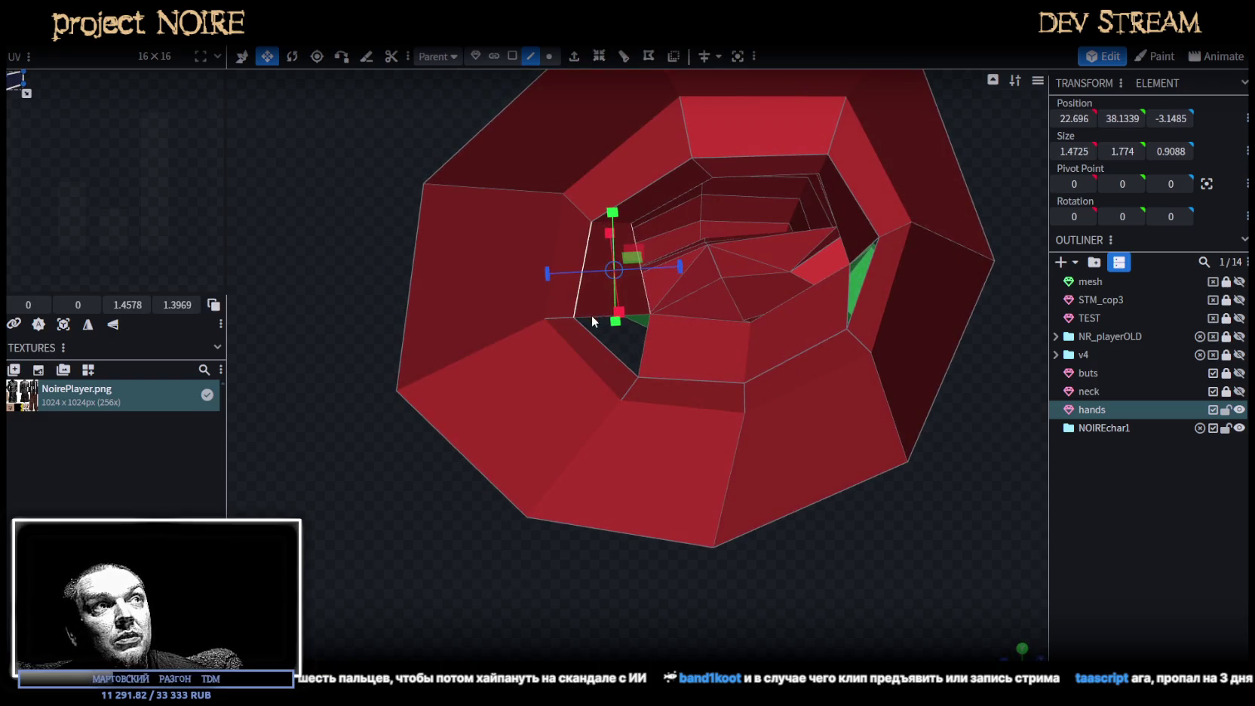
{"action": "left_click", "coordinate": [645, 336]}
{"action": "left_click", "coordinate": [647, 343]}
{"action": "mouse_move", "coordinate": [694, 376]}
{"action": "left_mouse_down"}
{"action": "mouse_move", "coordinate": [858, 533]}
{"action": "mouse_move", "coordinate": [910, 535]}
{"action": "mouse_move", "coordinate": [722, 310]}
{"action": "left_mouse_up"}
{"action": "left_click", "coordinate": [698, 295]}
{"action": "left_click", "coordinate": [697, 290]}
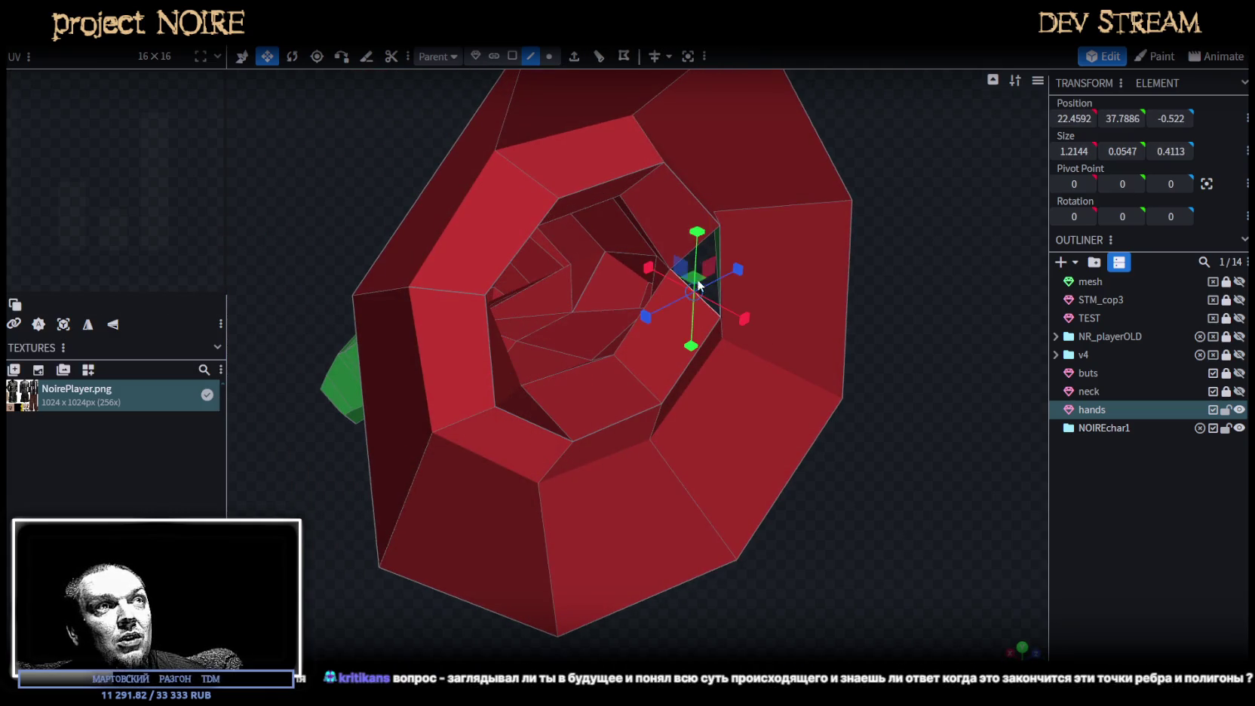
Select inner cuff faces and an edge on the red cuff's inner rim.
{"action": "key", "text": "v"}
{"action": "left_click", "coordinate": [684, 255]}
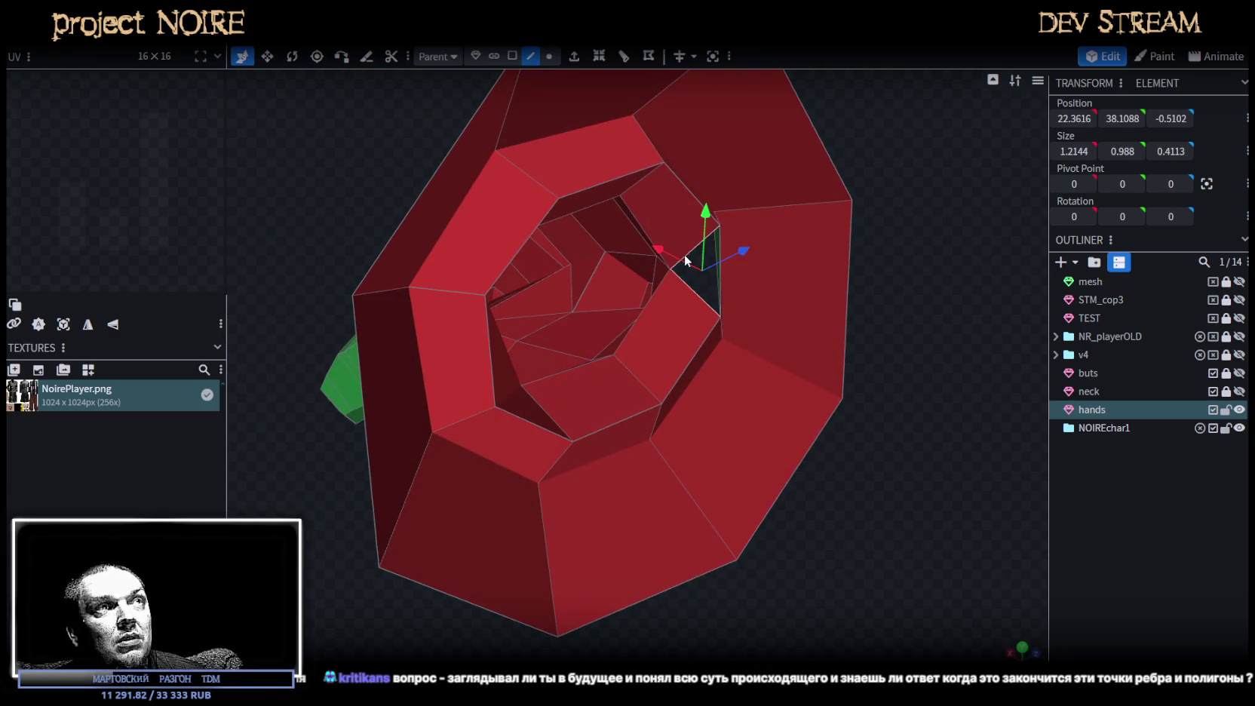
{"action": "left_click", "coordinate": [740, 279]}
{"action": "mouse_move", "coordinate": [892, 388]}
{"action": "left_mouse_down"}
{"action": "mouse_move", "coordinate": [795, 388]}
{"action": "mouse_move", "coordinate": [474, 333]}
{"action": "mouse_move", "coordinate": [458, 348]}
{"action": "mouse_move", "coordinate": [516, 367]}
{"action": "mouse_move", "coordinate": [596, 332]}
{"action": "mouse_move", "coordinate": [868, 380]}
{"action": "left_mouse_up"}
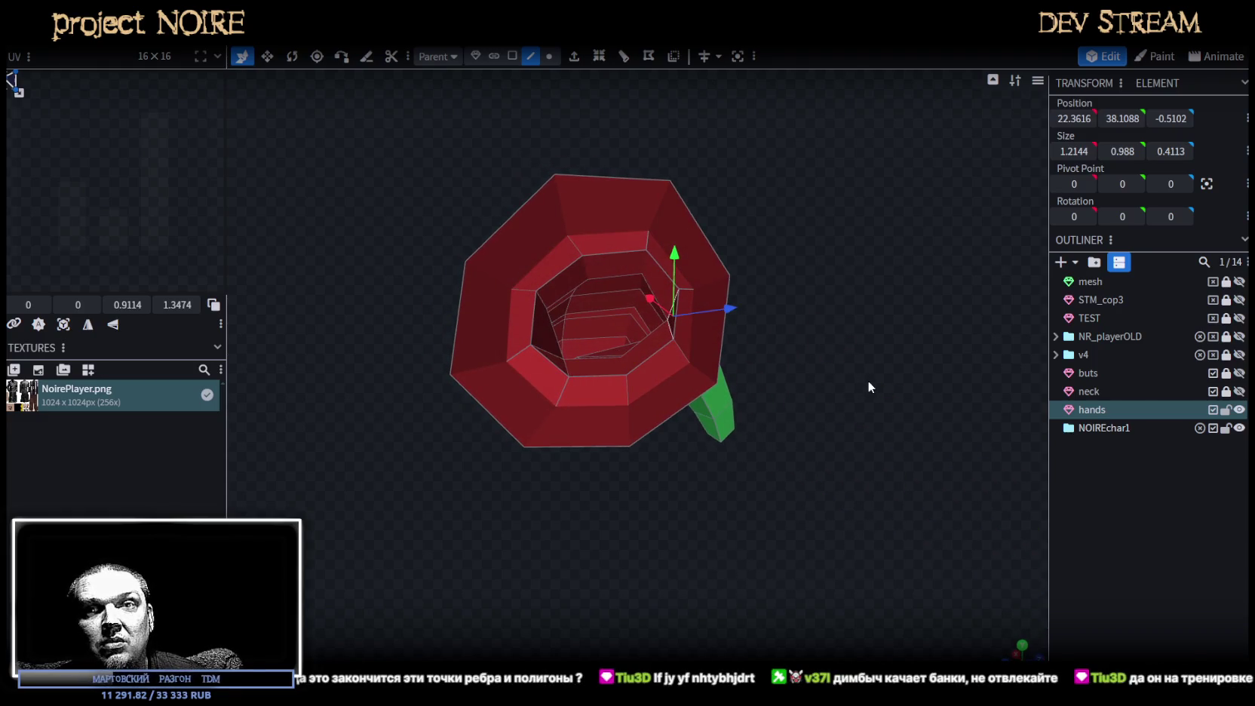
{"action": "mouse_move", "coordinate": [868, 381]}
{"action": "left_mouse_down"}
{"action": "mouse_move", "coordinate": [819, 410]}
{"action": "mouse_move", "coordinate": [802, 382]}
{"action": "mouse_move", "coordinate": [733, 363]}
{"action": "mouse_move", "coordinate": [890, 412]}
{"action": "mouse_move", "coordinate": [906, 357]}
{"action": "mouse_move", "coordinate": [765, 436]}
{"action": "mouse_move", "coordinate": [766, 449]}
{"action": "mouse_move", "coordinate": [517, 507]}
{"action": "mouse_move", "coordinate": [278, 448]}
{"action": "mouse_move", "coordinate": [317, 492]}
{"action": "mouse_move", "coordinate": [427, 446]}
{"action": "mouse_move", "coordinate": [620, 453]}
{"action": "mouse_move", "coordinate": [698, 488]}
{"action": "mouse_move", "coordinate": [586, 270]}
{"action": "left_mouse_up"}
{"action": "left_click", "coordinate": [620, 263]}
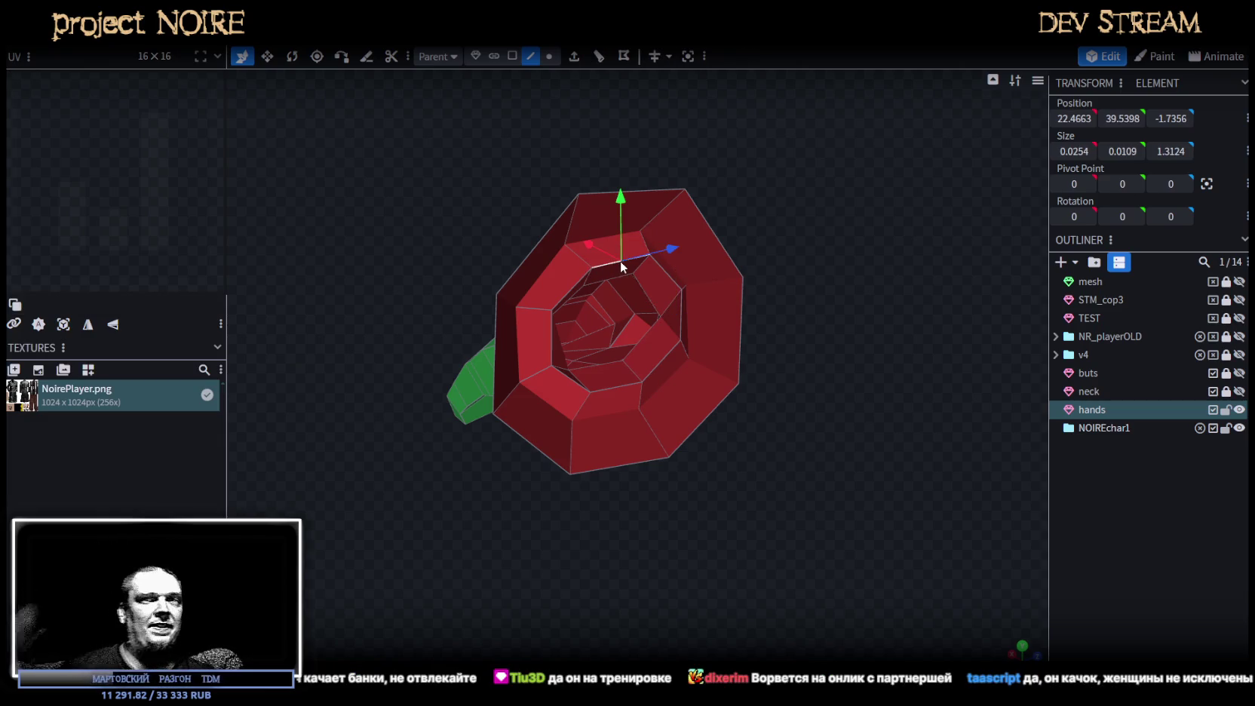
{"action": "mouse_move", "coordinate": [802, 430]}
{"action": "left_mouse_down"}
{"action": "mouse_move", "coordinate": [721, 428]}
{"action": "mouse_move", "coordinate": [447, 380]}
{"action": "mouse_move", "coordinate": [561, 376]}
{"action": "mouse_move", "coordinate": [802, 428]}
{"action": "mouse_move", "coordinate": [821, 398]}
{"action": "left_mouse_up"}
{"action": "scroll", "coordinate": [805, 444], "scroll_direction": "up", "scroll_amount": 2}
{"action": "scroll", "coordinate": [828, 397], "scroll_direction": "up", "scroll_amount": 2}
{"action": "left_click", "coordinate": [550, 59]}
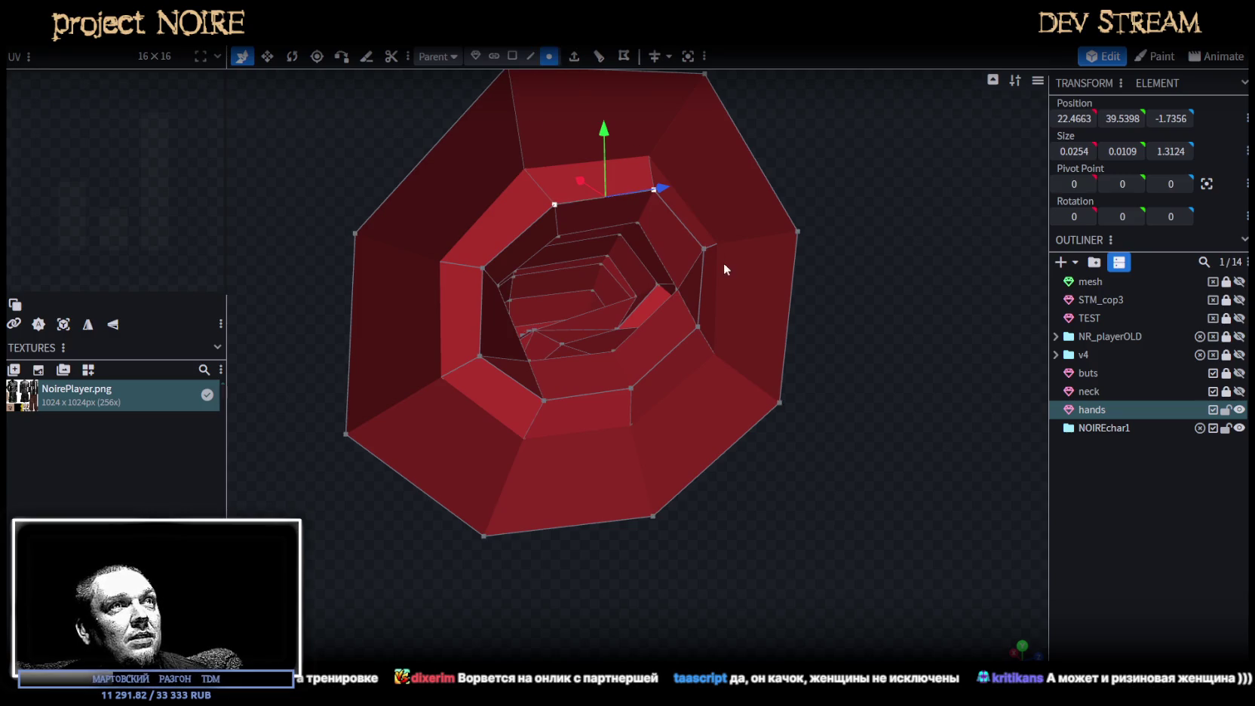
Merge the first pair of inner-rim vertices at their center and nudge it 0.1 along Z.
{"action": "left_click", "coordinate": [704, 250]}
{"action": "left_click", "coordinate": [698, 329], "text": "shift"}
{"action": "right_click", "coordinate": [698, 329]}
{"action": "mouse_move", "coordinate": [750, 365]}
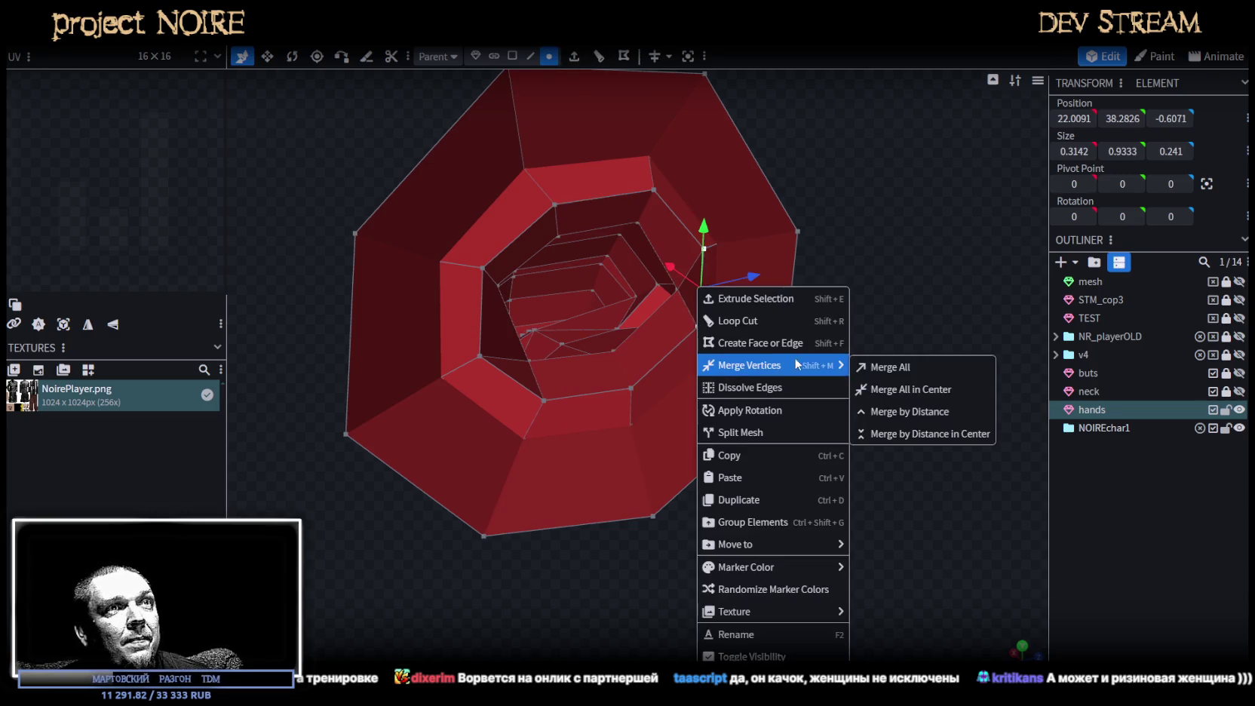
{"action": "left_click", "coordinate": [899, 391]}
{"action": "left_click_drag", "start_coordinate": [898, 389], "coordinate": [755, 285]}
{"action": "mouse_move", "coordinate": [898, 337]}
{"action": "left_mouse_down"}
{"action": "mouse_move", "coordinate": [559, 239]}
{"action": "mouse_move", "coordinate": [517, 265]}
{"action": "mouse_move", "coordinate": [911, 341]}
{"action": "mouse_move", "coordinate": [867, 388]}
{"action": "mouse_move", "coordinate": [892, 427]}
{"action": "mouse_move", "coordinate": [573, 366]}
{"action": "left_mouse_up"}
Merge a second vertex pair and reposition it to 22.3143, 39.0069, -3.4753.
{"action": "left_click", "coordinate": [492, 346]}
{"action": "left_click", "coordinate": [547, 391], "text": "shift"}
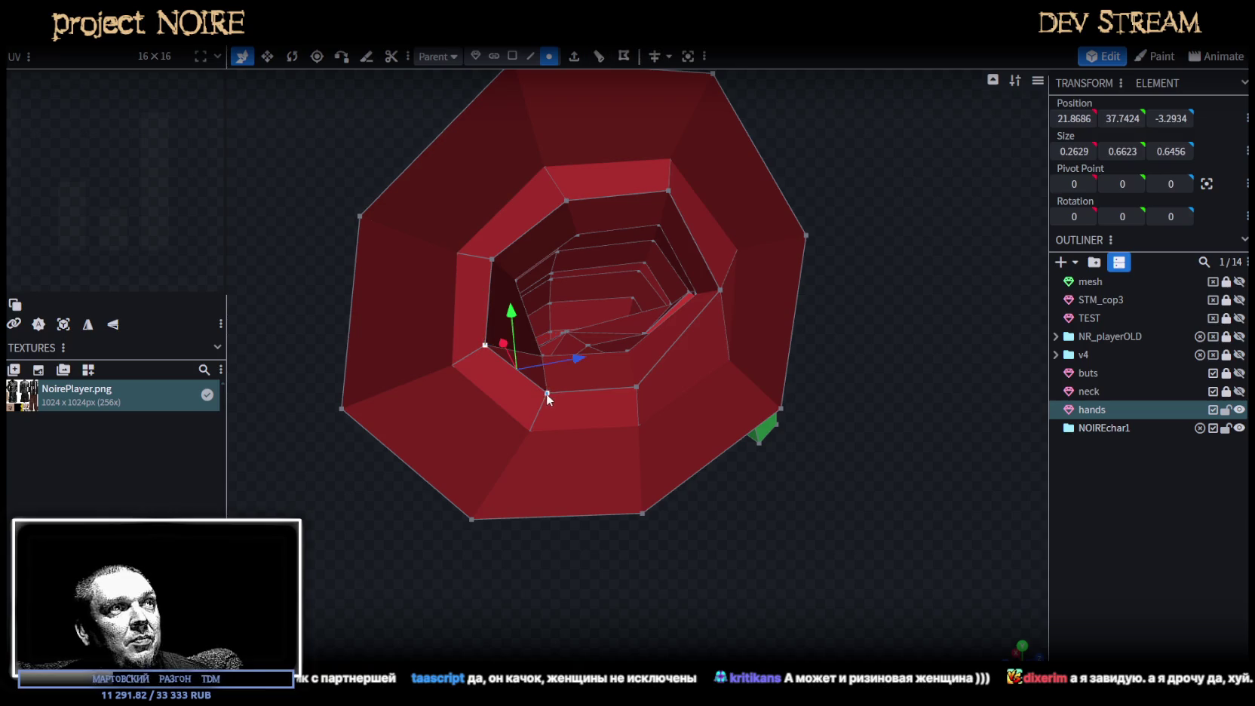
{"action": "right_click", "coordinate": [547, 392]}
{"action": "left_click", "coordinate": [703, 381]}
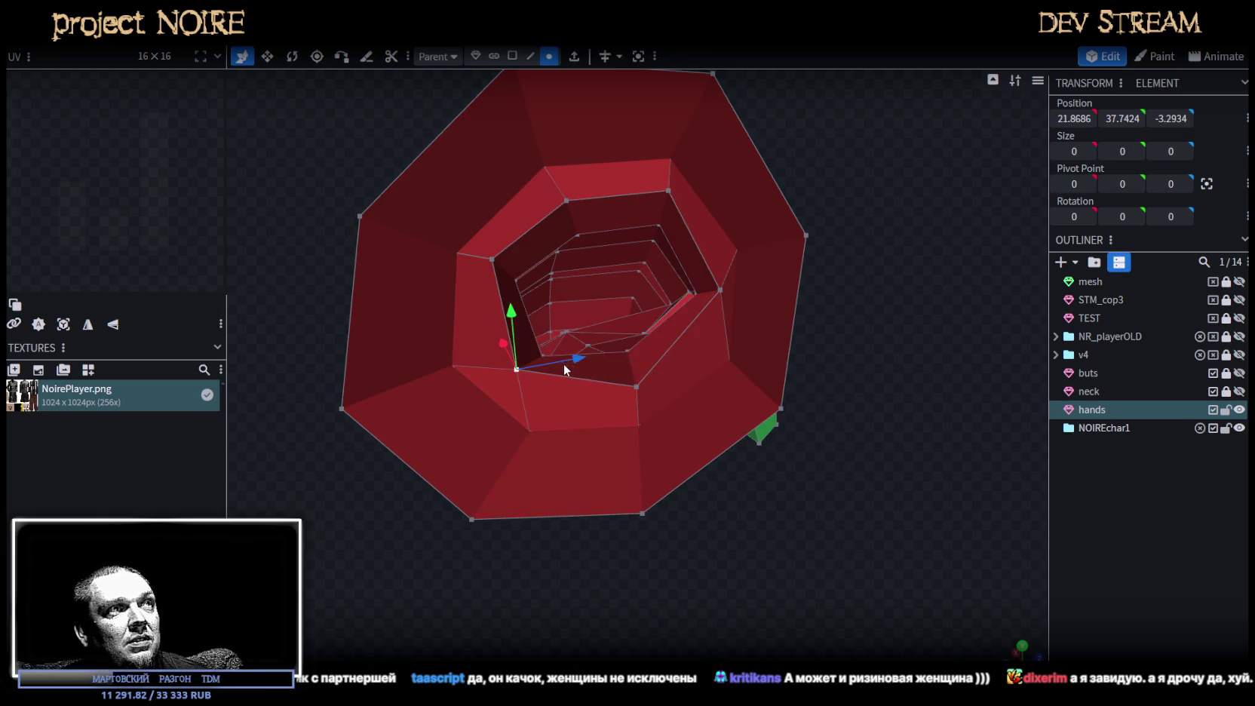
{"action": "left_click_drag", "start_coordinate": [517, 320], "coordinate": [517, 309]}
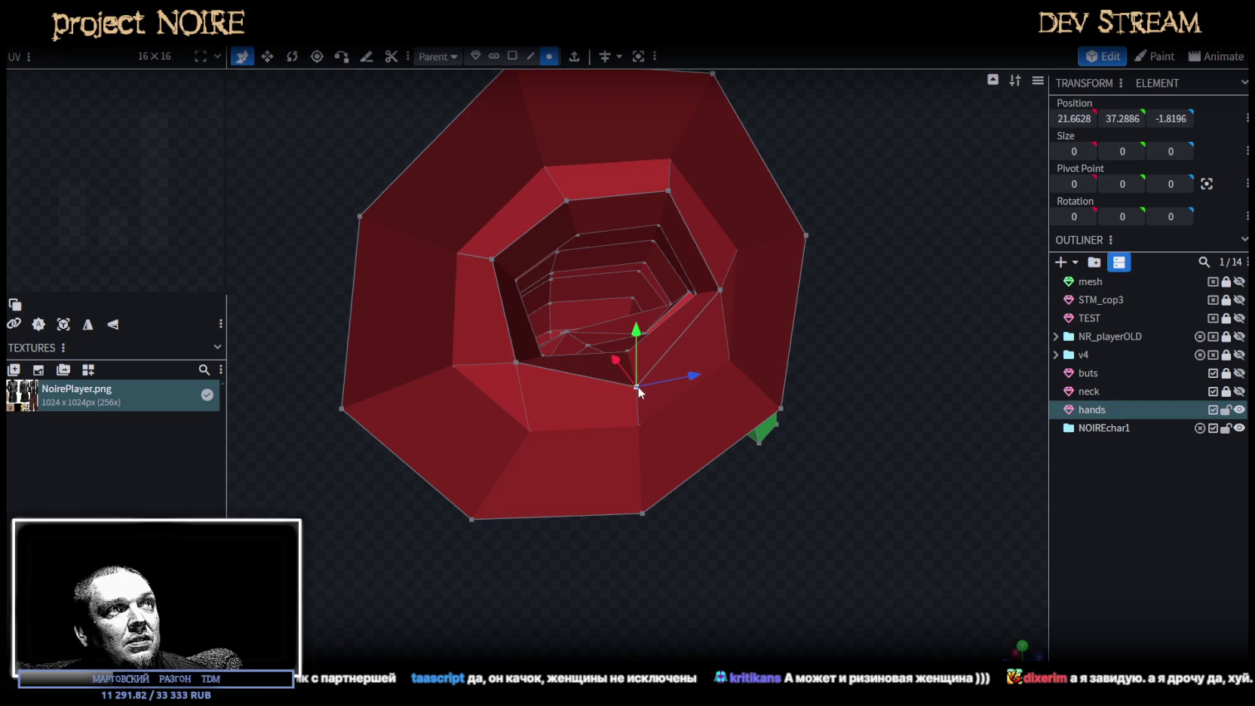
{"action": "mouse_move", "coordinate": [861, 417]}
{"action": "left_mouse_down"}
{"action": "mouse_move", "coordinate": [925, 414]}
{"action": "mouse_move", "coordinate": [546, 371]}
{"action": "left_mouse_up"}
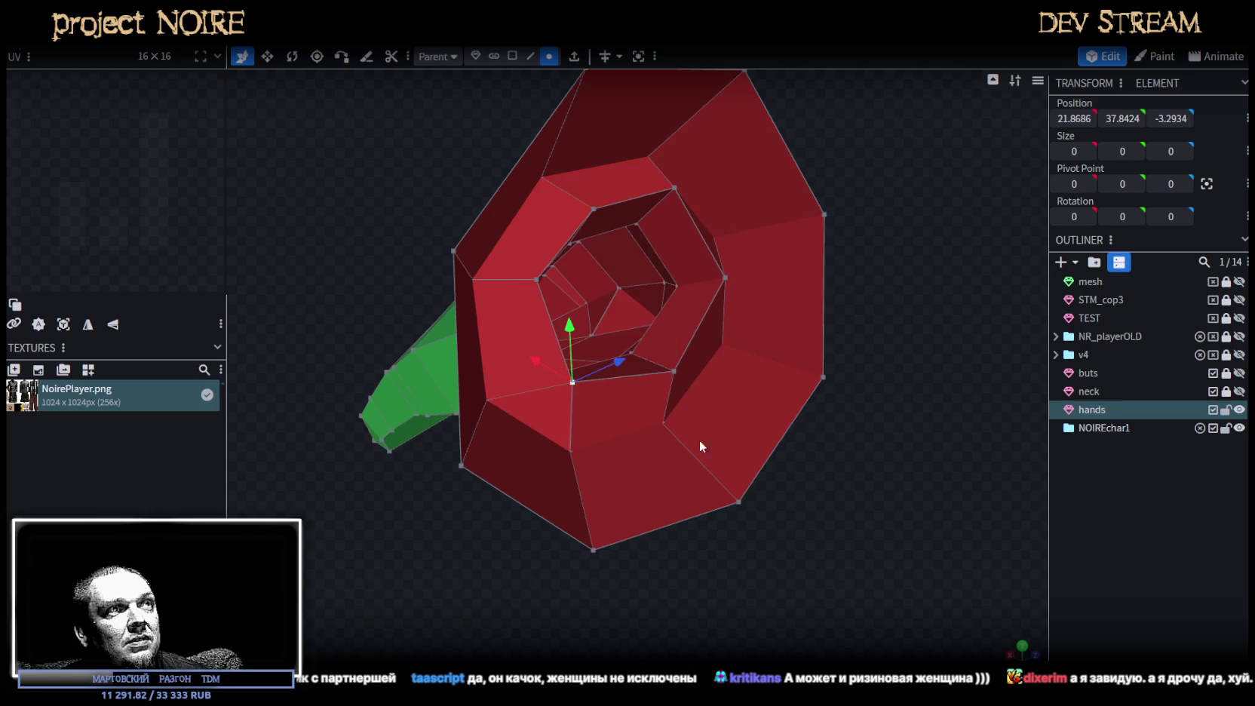
{"action": "left_click_drag", "start_coordinate": [700, 446], "coordinate": [809, 526]}
{"action": "left_click_drag", "start_coordinate": [587, 359], "coordinate": [579, 362]}
{"action": "left_click_drag", "start_coordinate": [516, 315], "coordinate": [518, 330]}
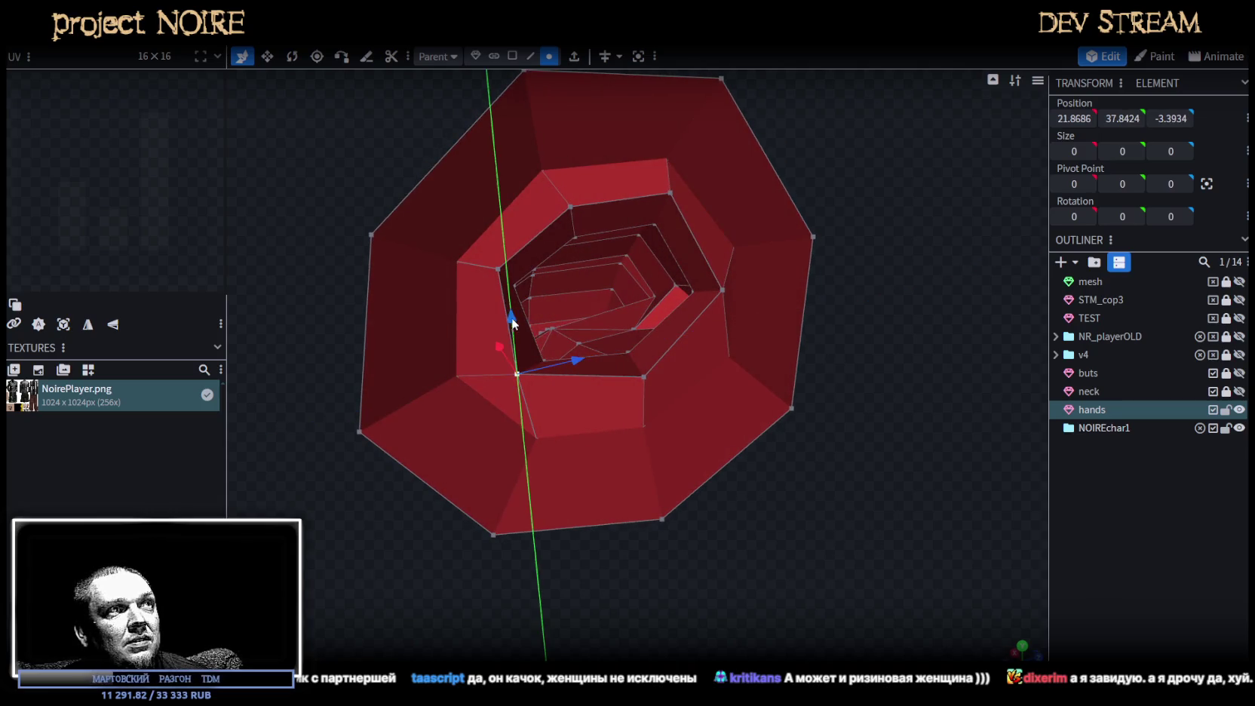
{"action": "left_click_drag", "start_coordinate": [572, 368], "coordinate": [585, 368]}
{"action": "mouse_move", "coordinate": [513, 332]}
{"action": "left_mouse_down"}
{"action": "mouse_move", "coordinate": [502, 268]}
{"action": "mouse_move", "coordinate": [548, 263]}
{"action": "left_mouse_up"}
{"action": "mouse_move", "coordinate": [717, 438]}
{"action": "left_mouse_down"}
{"action": "mouse_move", "coordinate": [801, 578]}
{"action": "mouse_move", "coordinate": [814, 542]}
{"action": "mouse_move", "coordinate": [591, 533]}
{"action": "mouse_move", "coordinate": [424, 508]}
{"action": "mouse_move", "coordinate": [861, 572]}
{"action": "mouse_move", "coordinate": [798, 574]}
{"action": "mouse_move", "coordinate": [871, 549]}
{"action": "mouse_move", "coordinate": [885, 515]}
{"action": "left_mouse_up"}
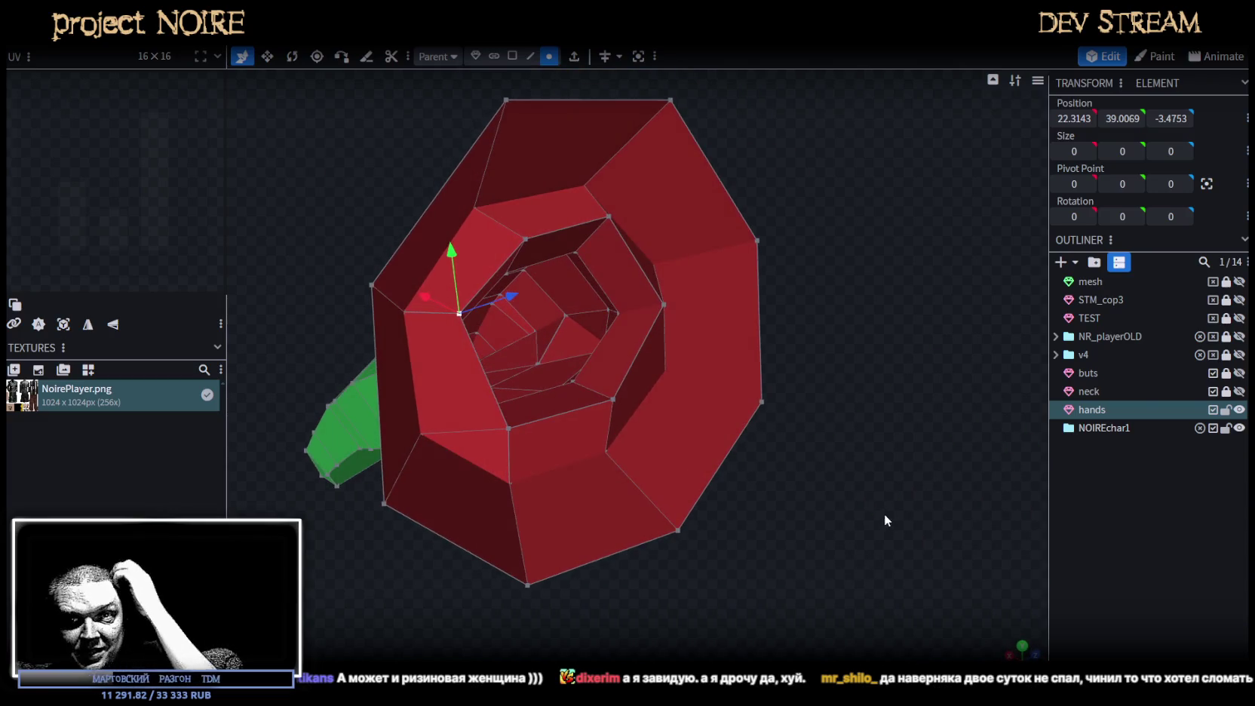
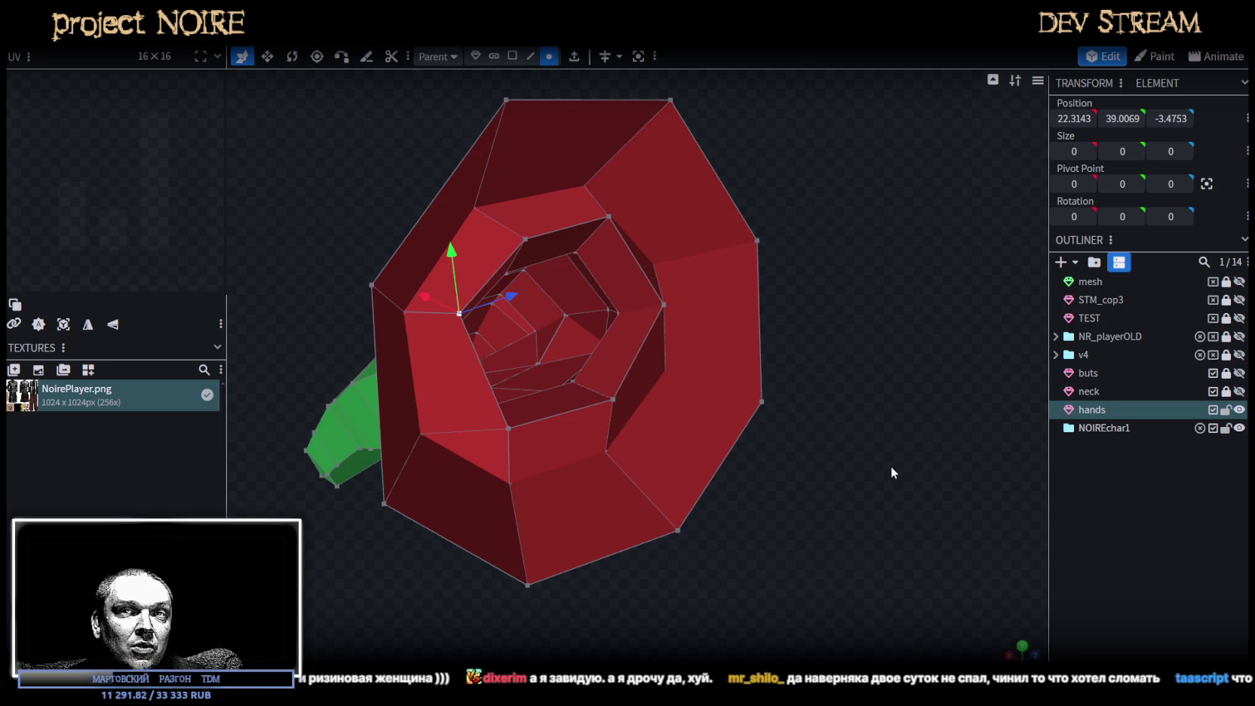
Select the first vertices around the hand's cuff ring, orbiting between picks.
{"action": "mouse_move", "coordinate": [808, 483]}
{"action": "left_mouse_down"}
{"action": "mouse_move", "coordinate": [821, 513]}
{"action": "mouse_move", "coordinate": [837, 514]}
{"action": "left_mouse_up"}
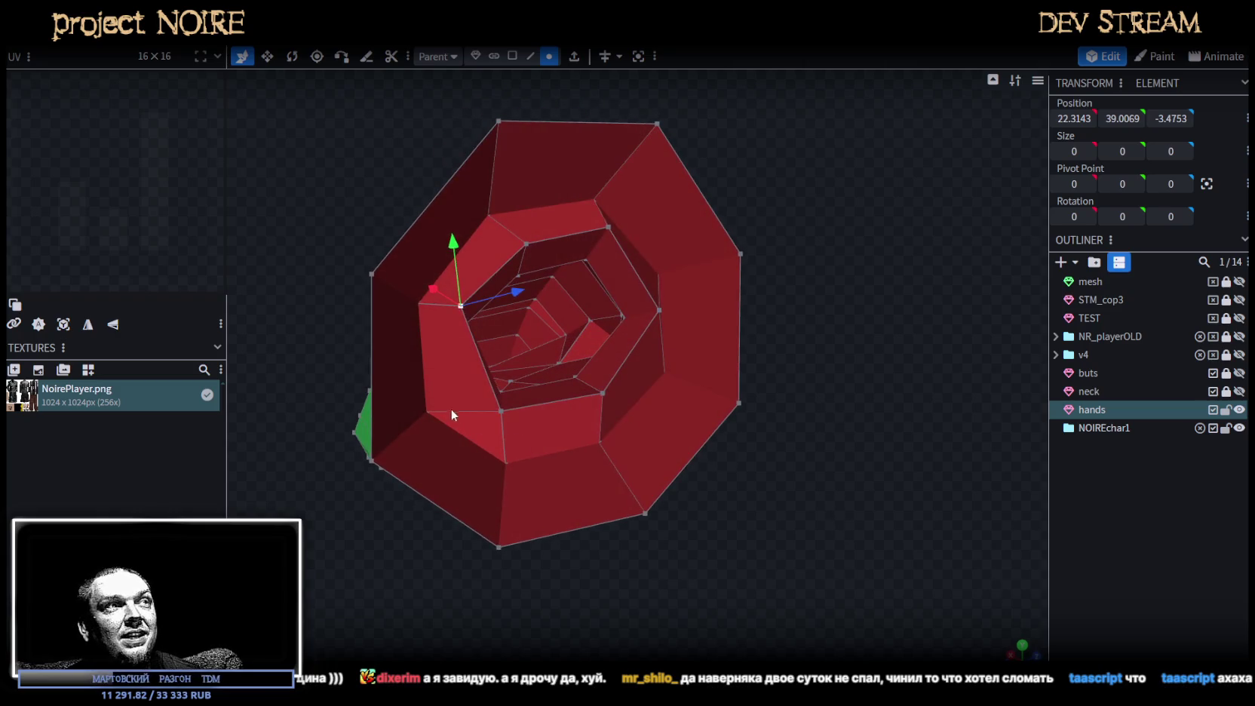
{"action": "left_click", "coordinate": [430, 409]}
{"action": "left_click", "coordinate": [461, 306], "text": "shift"}
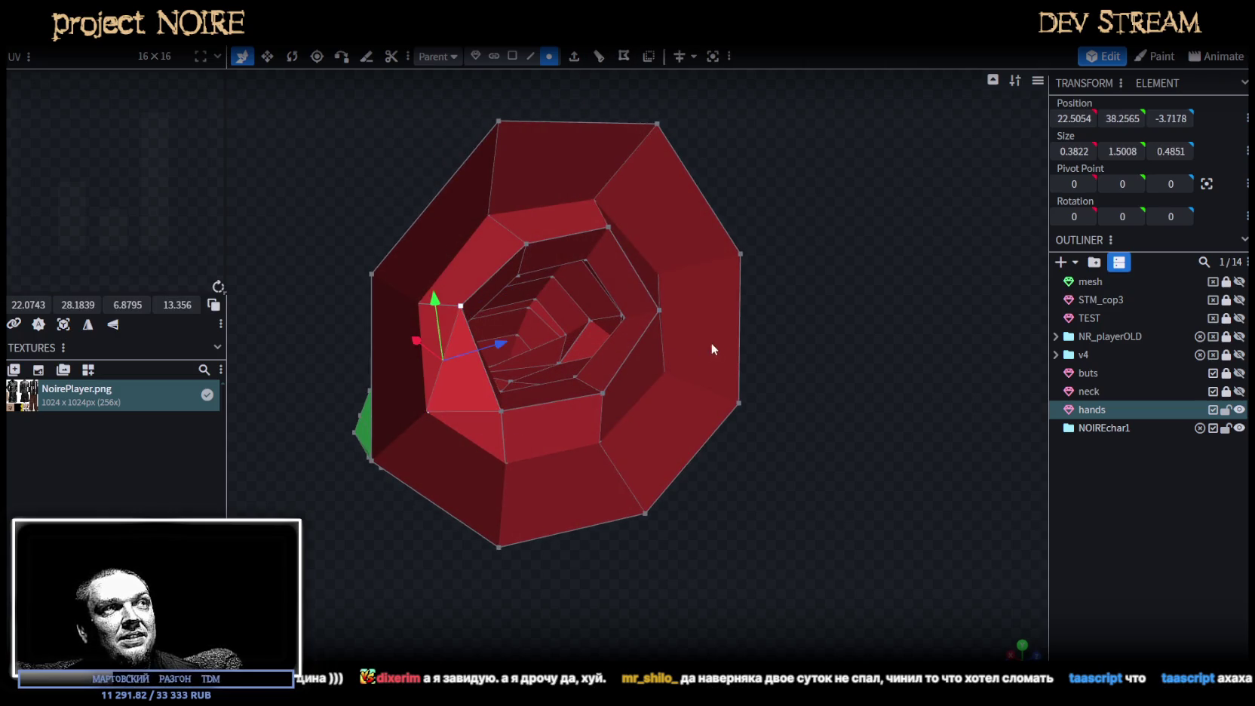
{"action": "left_click_drag", "start_coordinate": [704, 344], "coordinate": [771, 302]}
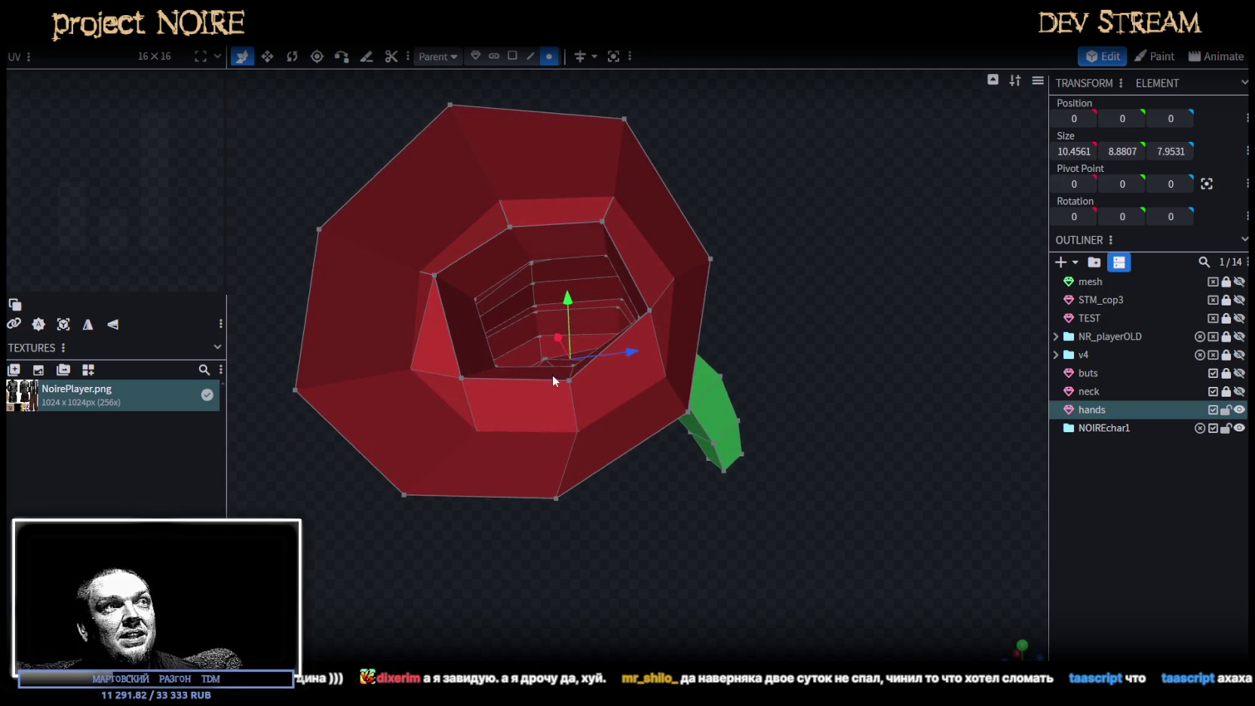
{"action": "left_click", "coordinate": [571, 378]}
{"action": "left_click", "coordinate": [664, 375], "text": "shift"}
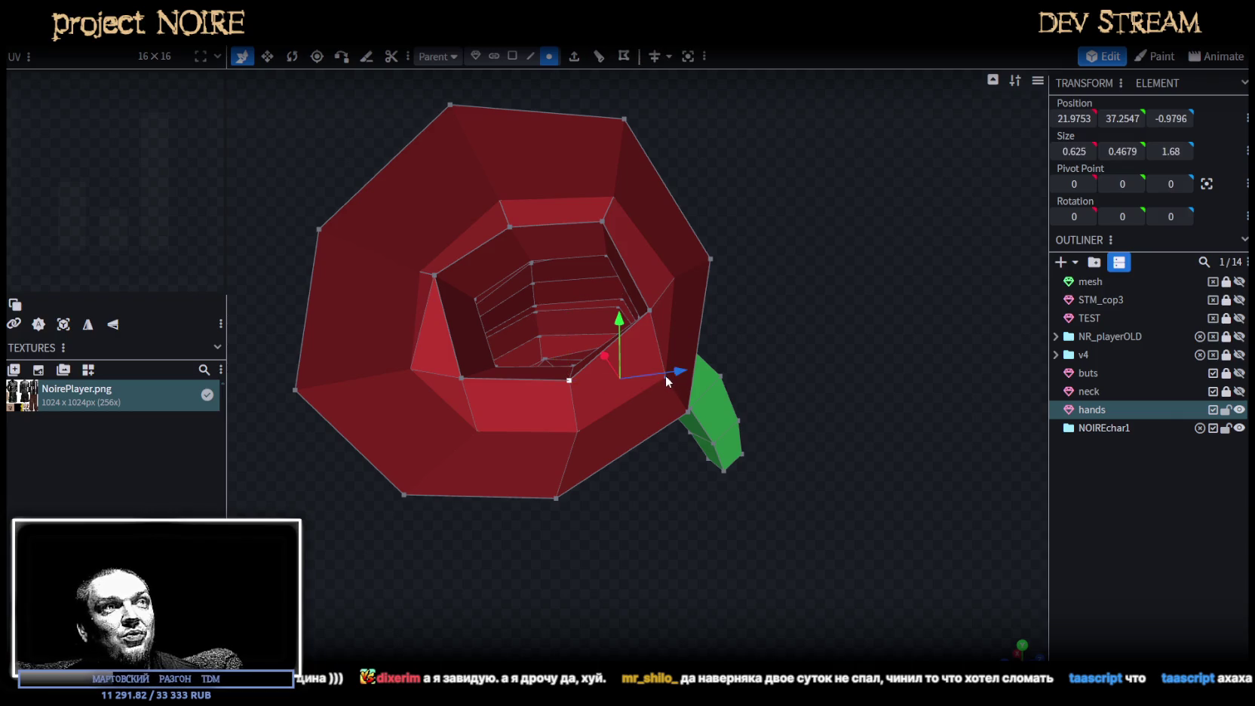
{"action": "left_click", "coordinate": [603, 223]}
{"action": "left_click", "coordinate": [671, 279], "text": "shift"}
{"action": "mouse_move", "coordinate": [689, 282]}
{"action": "left_mouse_down"}
{"action": "mouse_move", "coordinate": [802, 347]}
{"action": "mouse_move", "coordinate": [782, 295]}
{"action": "mouse_move", "coordinate": [841, 266]}
{"action": "mouse_move", "coordinate": [763, 285]}
{"action": "left_mouse_up"}
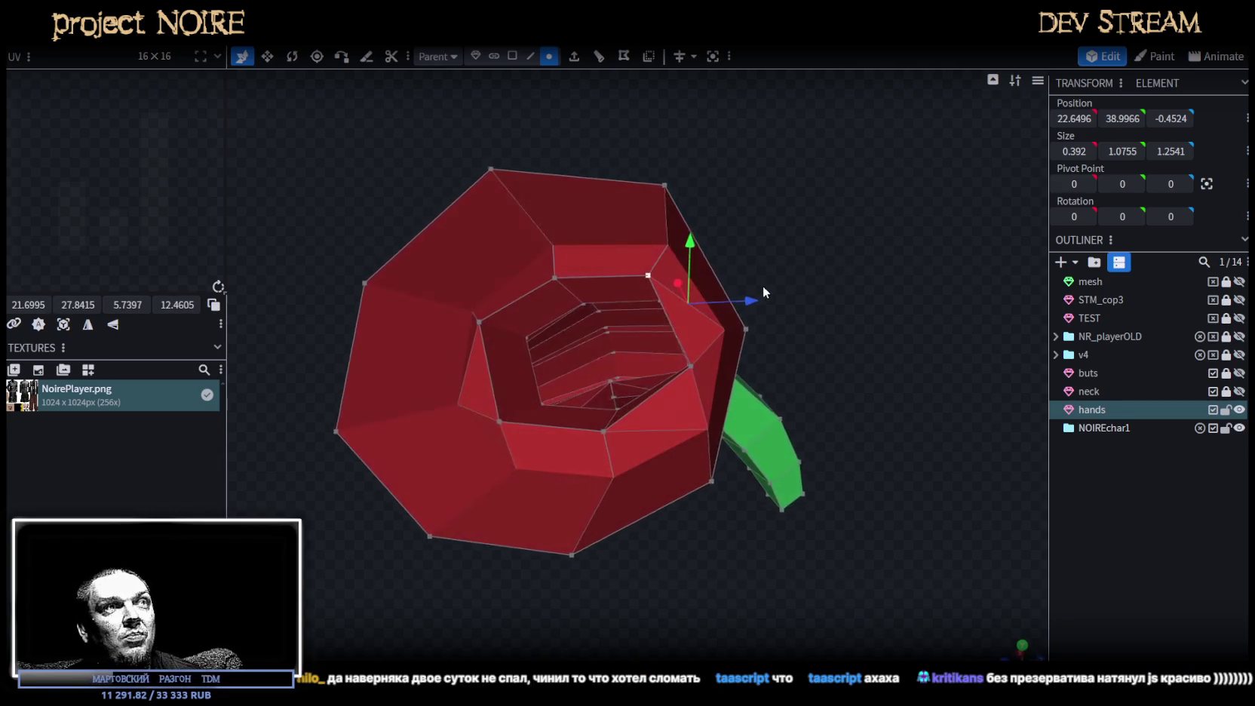
Add the remaining rim vertices until the cuff's whole ring of faces is selected.
{"action": "left_click", "coordinate": [557, 277]}
{"action": "left_click", "coordinate": [666, 246], "text": "shift"}
{"action": "mouse_move", "coordinate": [666, 249]}
{"action": "left_mouse_down"}
{"action": "mouse_move", "coordinate": [835, 336]}
{"action": "mouse_move", "coordinate": [570, 330]}
{"action": "left_mouse_up"}
{"action": "left_click", "coordinate": [567, 347]}
{"action": "left_click", "coordinate": [633, 270], "text": "shift"}
{"action": "mouse_move", "coordinate": [861, 602]}
{"action": "left_mouse_down"}
{"action": "mouse_move", "coordinate": [750, 541]}
{"action": "mouse_move", "coordinate": [767, 522]}
{"action": "mouse_move", "coordinate": [739, 545]}
{"action": "mouse_move", "coordinate": [646, 417]}
{"action": "left_mouse_up"}
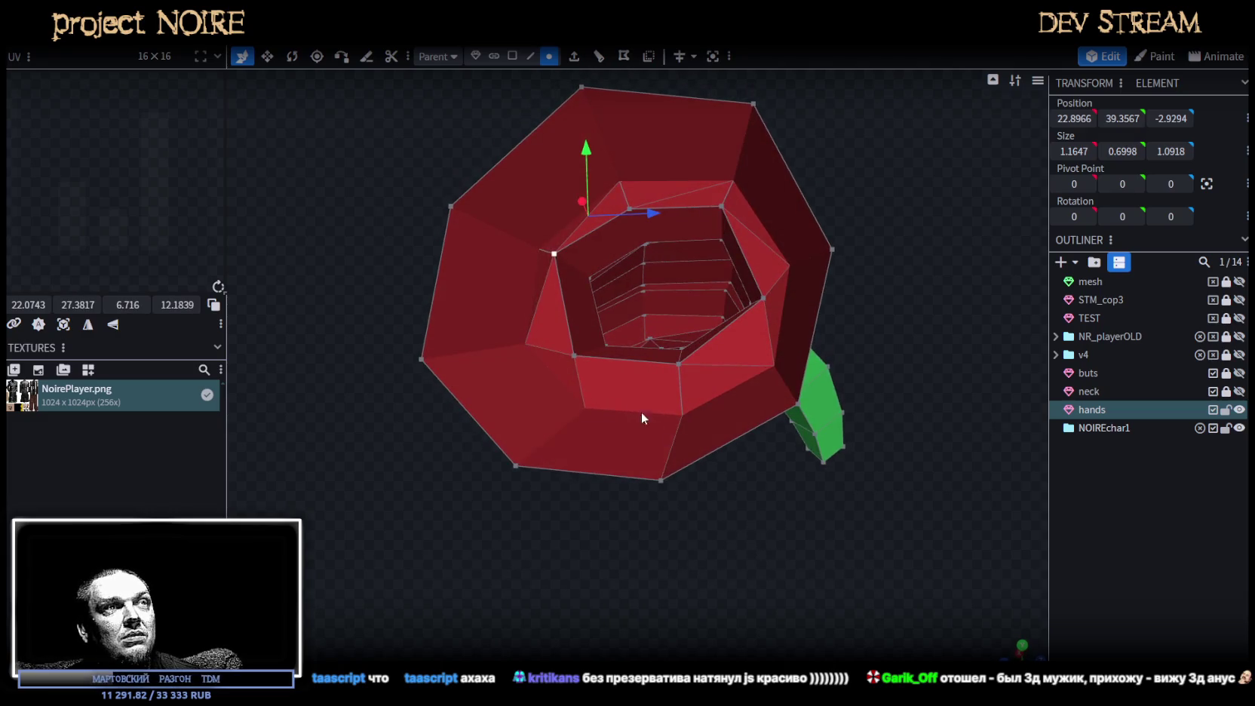
{"action": "left_click", "coordinate": [572, 351]}
{"action": "left_click", "coordinate": [686, 415], "text": "shift"}
{"action": "mouse_move", "coordinate": [726, 471]}
{"action": "left_mouse_down"}
{"action": "mouse_move", "coordinate": [743, 465]}
{"action": "mouse_move", "coordinate": [569, 438]}
{"action": "mouse_move", "coordinate": [417, 473]}
{"action": "mouse_move", "coordinate": [379, 445]}
{"action": "mouse_move", "coordinate": [769, 531]}
{"action": "mouse_move", "coordinate": [798, 488]}
{"action": "mouse_move", "coordinate": [775, 462]}
{"action": "mouse_move", "coordinate": [714, 491]}
{"action": "mouse_move", "coordinate": [701, 519]}
{"action": "mouse_move", "coordinate": [762, 518]}
{"action": "mouse_move", "coordinate": [798, 483]}
{"action": "mouse_move", "coordinate": [697, 466]}
{"action": "mouse_move", "coordinate": [646, 507]}
{"action": "mouse_move", "coordinate": [713, 558]}
{"action": "mouse_move", "coordinate": [840, 523]}
{"action": "mouse_move", "coordinate": [855, 488]}
{"action": "mouse_move", "coordinate": [498, 485]}
{"action": "mouse_move", "coordinate": [481, 511]}
{"action": "mouse_move", "coordinate": [463, 365]}
{"action": "mouse_move", "coordinate": [587, 172]}
{"action": "mouse_move", "coordinate": [606, 301]}
{"action": "mouse_move", "coordinate": [753, 393]}
{"action": "mouse_move", "coordinate": [881, 307]}
{"action": "mouse_move", "coordinate": [901, 238]}
{"action": "mouse_move", "coordinate": [856, 251]}
{"action": "mouse_move", "coordinate": [791, 357]}
{"action": "mouse_move", "coordinate": [679, 318]}
{"action": "left_mouse_up"}
{"action": "mouse_move", "coordinate": [630, 360]}
{"action": "left_mouse_down"}
{"action": "mouse_move", "coordinate": [768, 373]}
{"action": "mouse_move", "coordinate": [593, 366]}
{"action": "left_mouse_up"}
Split the selected cuff faces off the hands into their own mesh.
{"action": "mouse_move", "coordinate": [559, 477]}
{"action": "left_mouse_down"}
{"action": "mouse_move", "coordinate": [679, 608]}
{"action": "mouse_move", "coordinate": [617, 397]}
{"action": "left_mouse_up"}
{"action": "left_click", "coordinate": [617, 397]}
{"action": "mouse_move", "coordinate": [702, 341]}
{"action": "left_mouse_down"}
{"action": "mouse_move", "coordinate": [748, 328]}
{"action": "mouse_move", "coordinate": [673, 305]}
{"action": "left_mouse_up"}
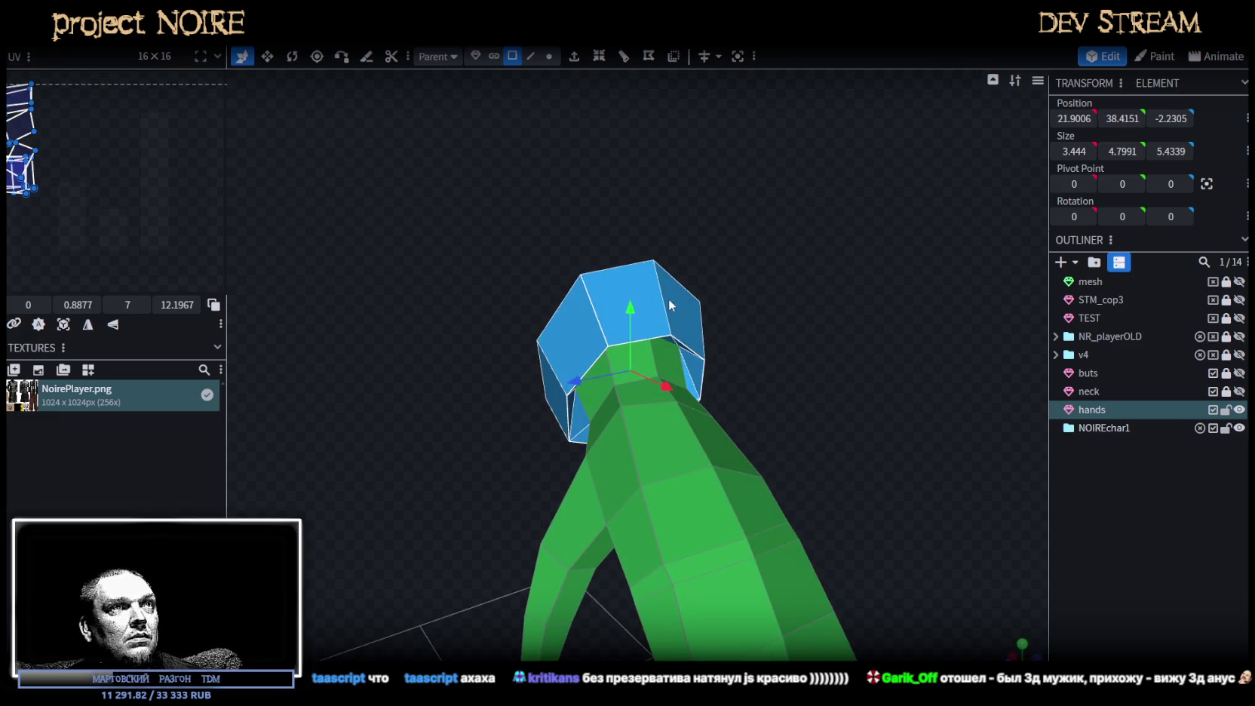
{"action": "right_click", "coordinate": [673, 305]}
{"action": "left_click", "coordinate": [727, 433]}
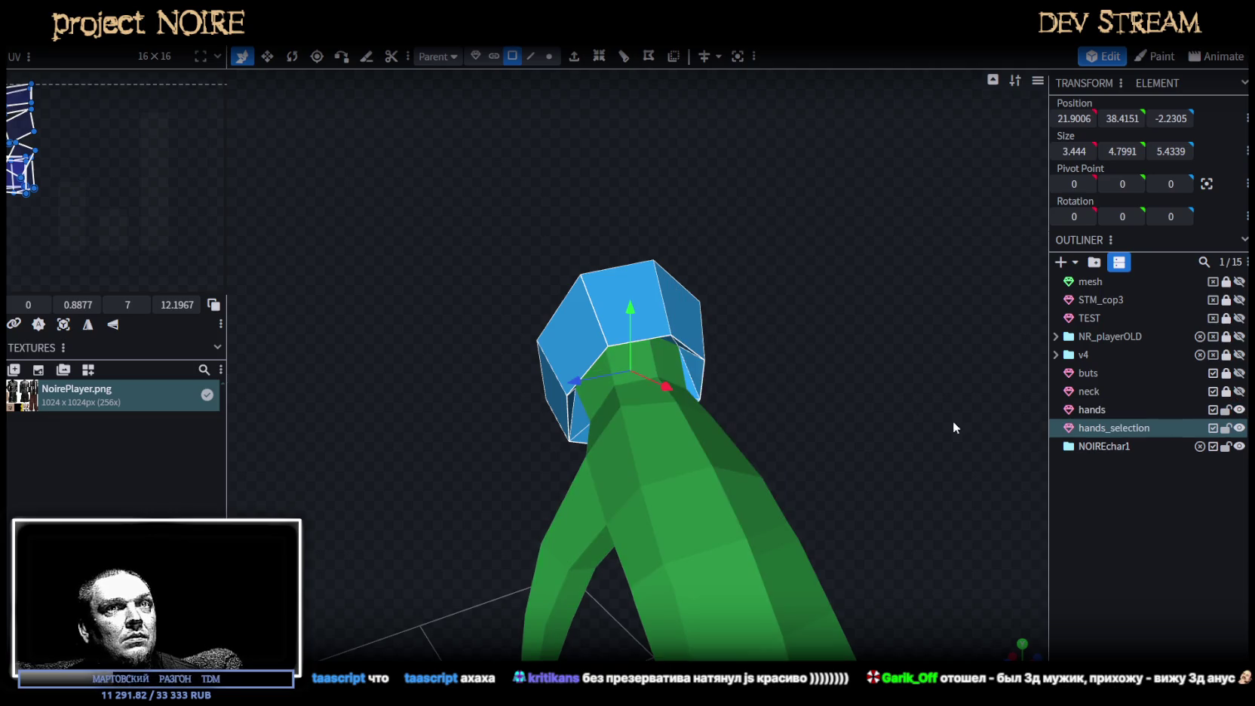
Unlock and show the buts mesh, then merge the split cuff piece into it.
{"action": "left_click", "coordinate": [1226, 373]}
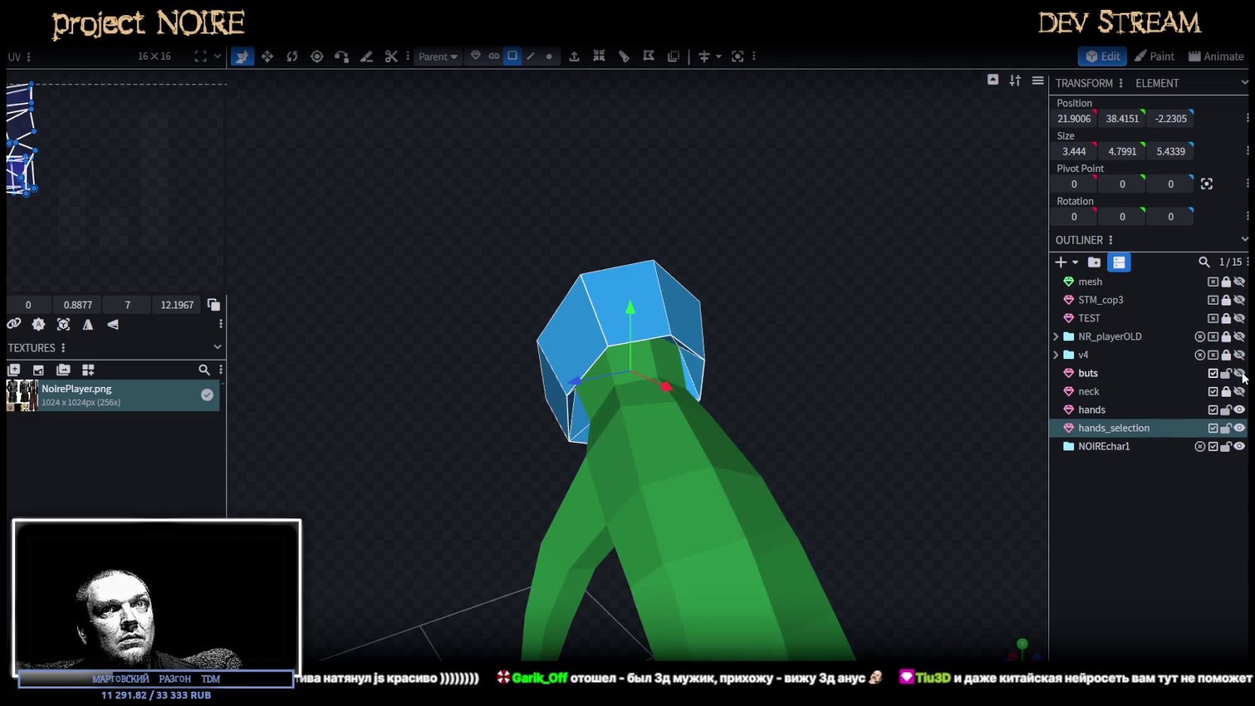
{"action": "left_click", "coordinate": [1240, 373]}
{"action": "left_click", "coordinate": [1114, 373]}
{"action": "left_click_drag", "start_coordinate": [973, 355], "coordinate": [847, 319]}
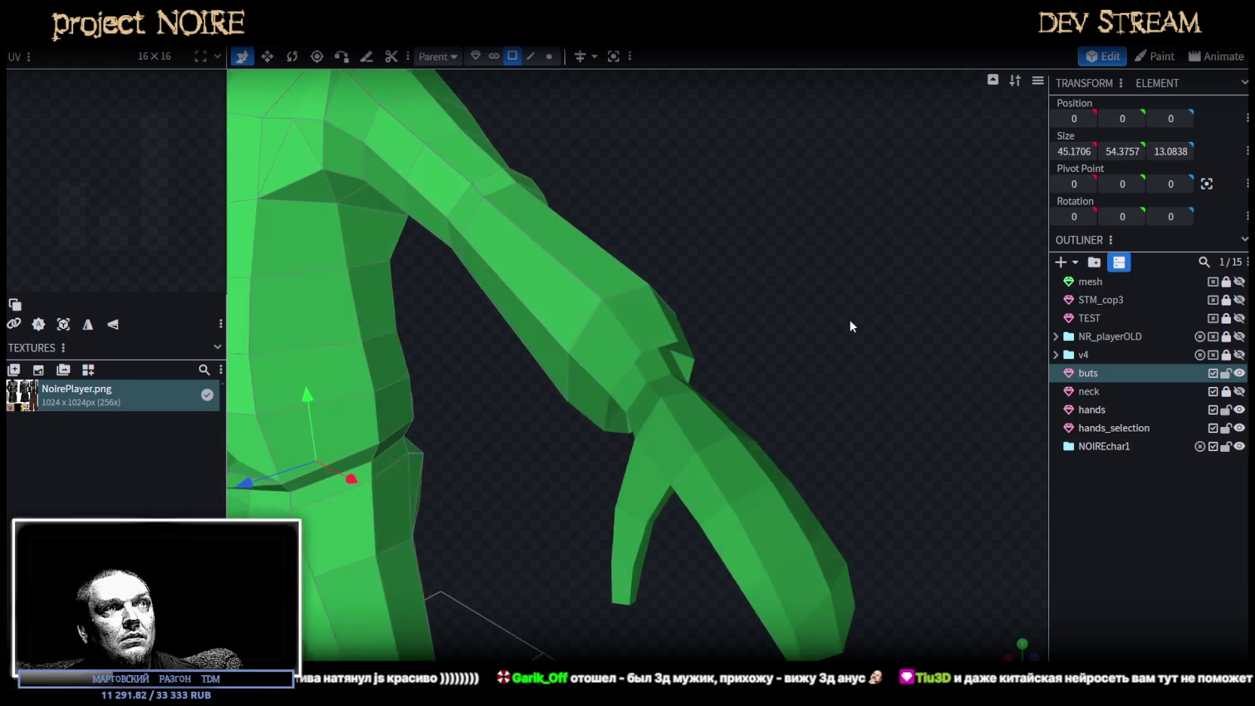
{"action": "left_click", "coordinate": [1102, 428], "text": "ctrl"}
{"action": "right_click", "coordinate": [1101, 427]}
{"action": "left_click", "coordinate": [1131, 172]}
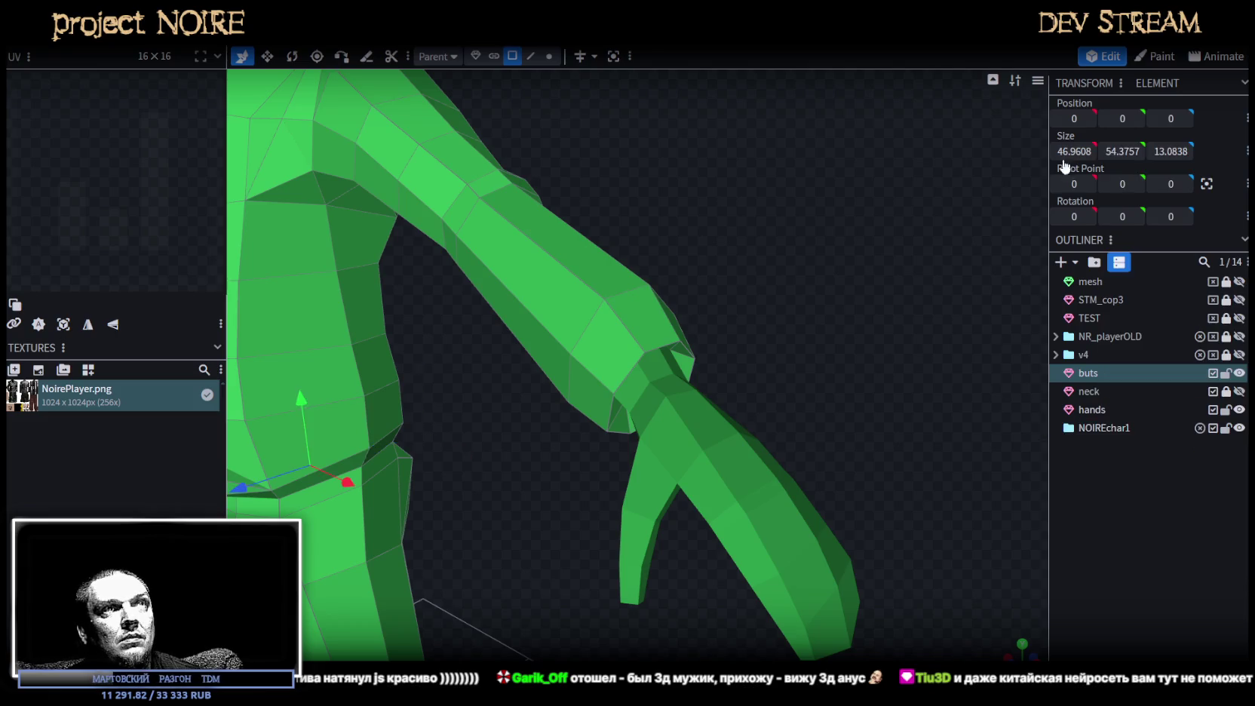
Select all vertices of the body mesh and merge the overlapping ones.
{"action": "scroll", "coordinate": [660, 196], "scroll_direction": "down", "scroll_amount": 3}
{"action": "left_click", "coordinate": [549, 56]}
{"action": "scroll", "coordinate": [657, 252], "scroll_direction": "down", "scroll_amount": 3}
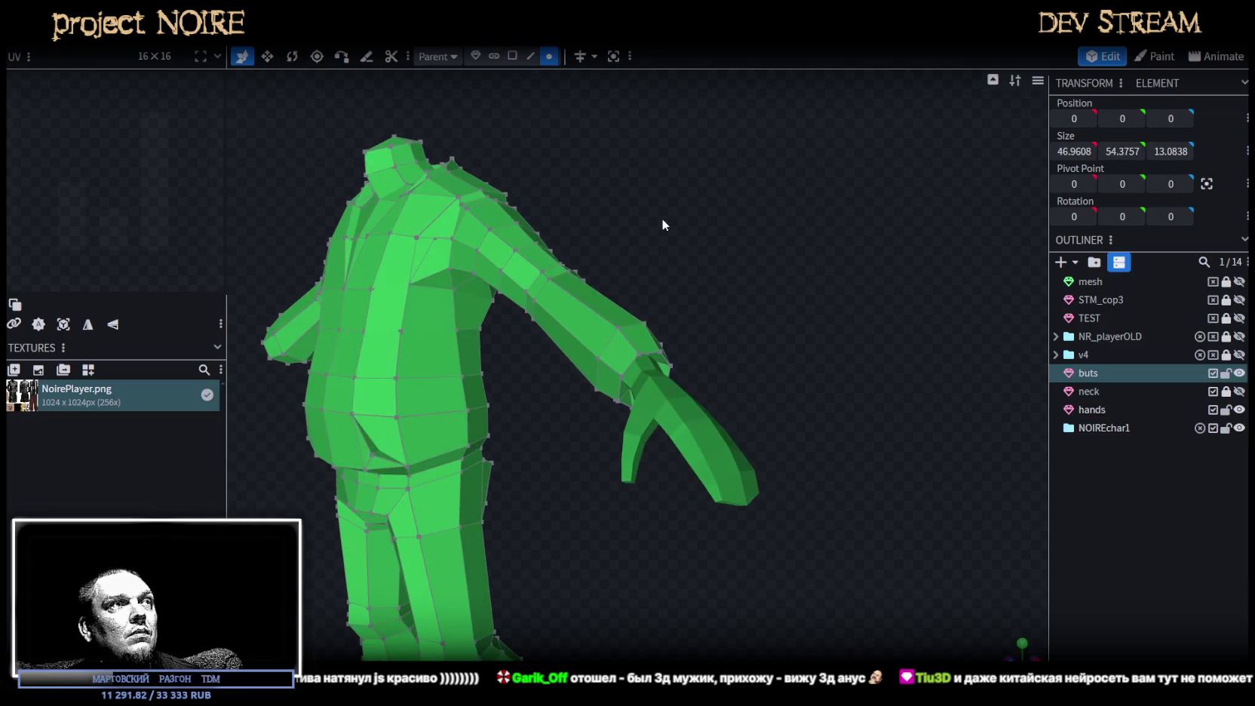
{"action": "key", "text": "ctrl+a"}
{"action": "key", "text": "f"}
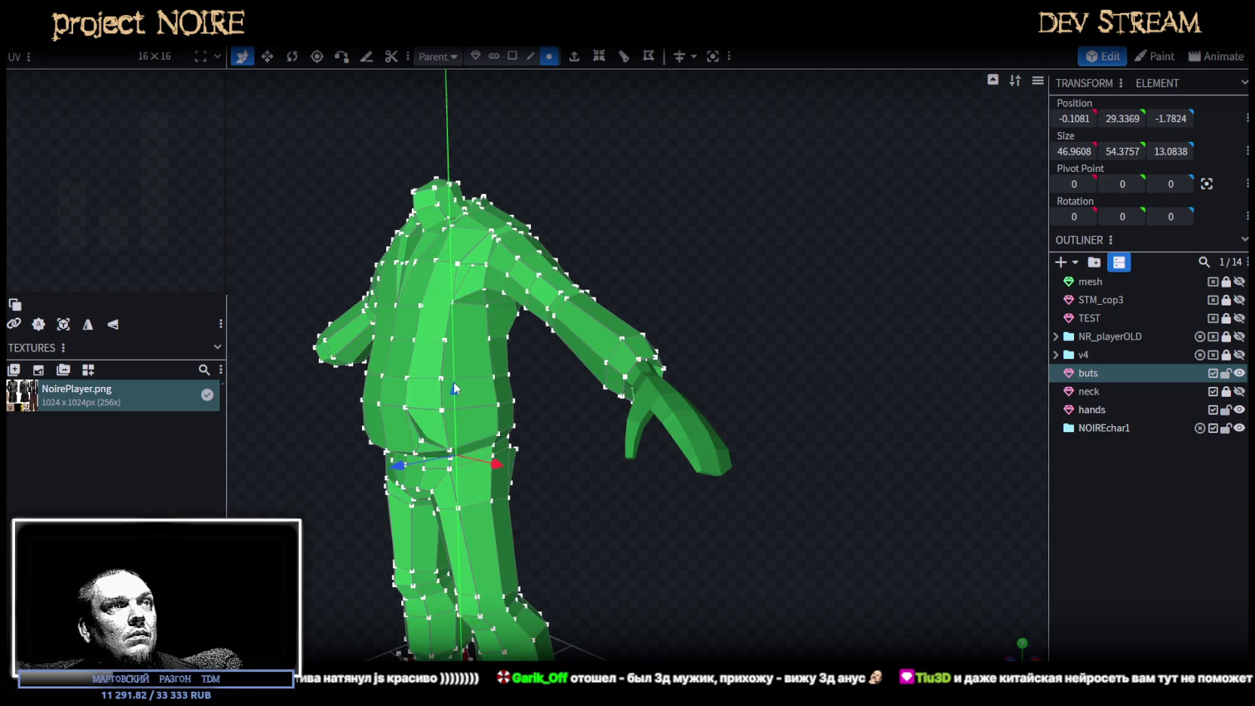
{"action": "left_click", "coordinate": [604, 161]}
With mirror editing on, nudge a forearm-end vertex slightly in depth.
{"action": "mouse_move", "coordinate": [604, 166]}
{"action": "left_mouse_down"}
{"action": "mouse_move", "coordinate": [727, 310]}
{"action": "mouse_move", "coordinate": [756, 265]}
{"action": "left_mouse_up"}
{"action": "scroll", "coordinate": [733, 309], "scroll_direction": "up", "scroll_amount": 3}
{"action": "scroll", "coordinate": [711, 314], "scroll_direction": "up", "scroll_amount": 5}
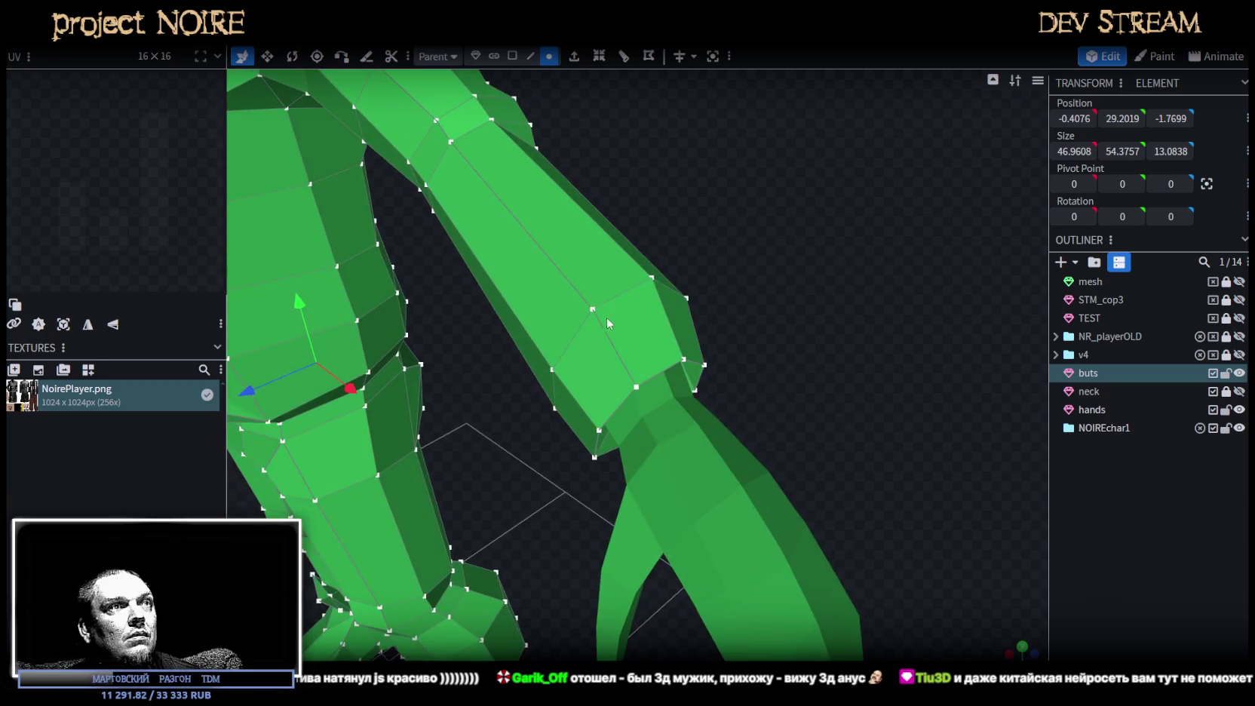
{"action": "left_click", "coordinate": [593, 309]}
{"action": "left_click", "coordinate": [605, 56]}
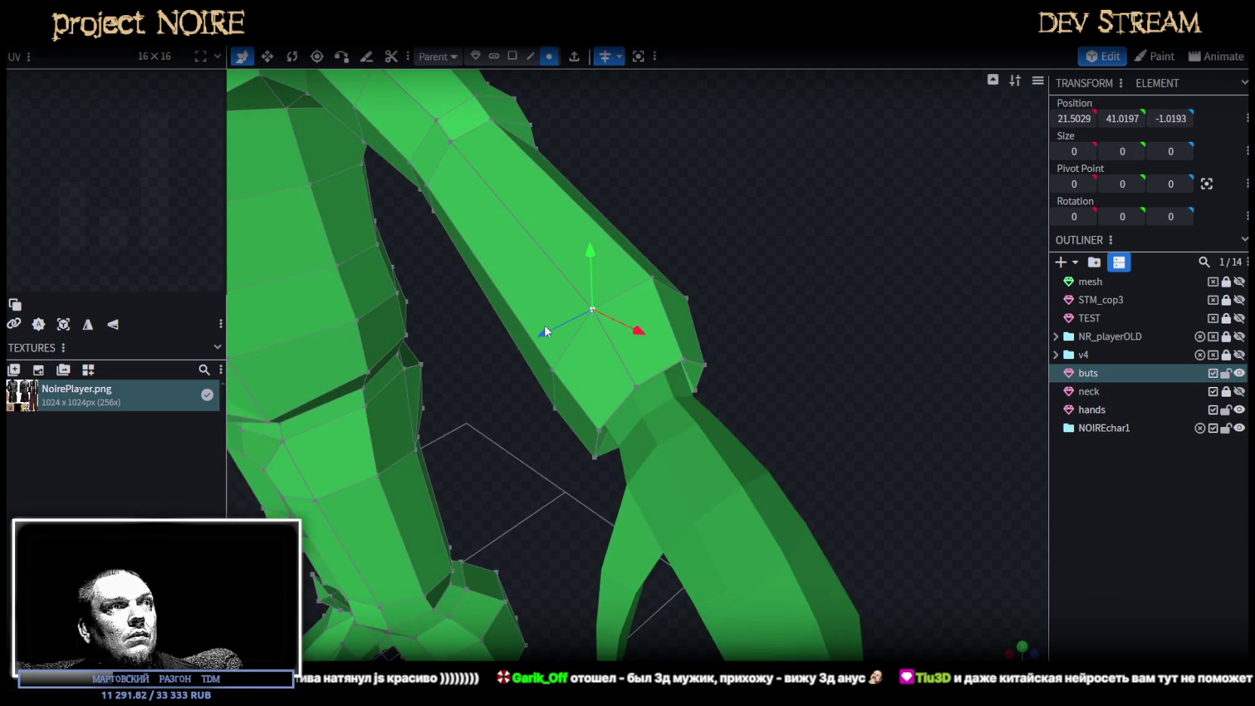
{"action": "left_click_drag", "start_coordinate": [545, 326], "coordinate": [544, 335]}
{"action": "mouse_move", "coordinate": [784, 282]}
{"action": "left_mouse_down"}
{"action": "mouse_move", "coordinate": [730, 245]}
{"action": "mouse_move", "coordinate": [617, 215]}
{"action": "mouse_move", "coordinate": [815, 242]}
{"action": "mouse_move", "coordinate": [602, 445]}
{"action": "mouse_move", "coordinate": [701, 486]}
{"action": "mouse_move", "coordinate": [745, 438]}
{"action": "mouse_move", "coordinate": [454, 476]}
{"action": "mouse_move", "coordinate": [691, 416]}
{"action": "mouse_move", "coordinate": [792, 361]}
{"action": "left_mouse_up"}
{"action": "scroll", "coordinate": [807, 364], "scroll_direction": "up", "scroll_amount": 5}
Rotate the finger vertices of the hands mesh to curl the fingertip inward.
{"action": "left_click", "coordinate": [722, 463]}
{"action": "mouse_move", "coordinate": [721, 463]}
{"action": "left_mouse_down"}
{"action": "mouse_move", "coordinate": [900, 365]}
{"action": "mouse_move", "coordinate": [875, 438]}
{"action": "mouse_move", "coordinate": [728, 498]}
{"action": "mouse_move", "coordinate": [791, 460]}
{"action": "mouse_move", "coordinate": [786, 526]}
{"action": "mouse_move", "coordinate": [924, 496]}
{"action": "mouse_move", "coordinate": [911, 479]}
{"action": "mouse_move", "coordinate": [902, 510]}
{"action": "left_mouse_up"}
{"action": "scroll", "coordinate": [900, 365], "scroll_direction": "down", "scroll_amount": 5}
{"action": "scroll", "coordinate": [746, 494], "scroll_direction": "up", "scroll_amount": 5}
{"action": "mouse_move", "coordinate": [575, 451]}
{"action": "left_mouse_down"}
{"action": "mouse_move", "coordinate": [626, 422]}
{"action": "mouse_move", "coordinate": [627, 470]}
{"action": "left_mouse_up"}
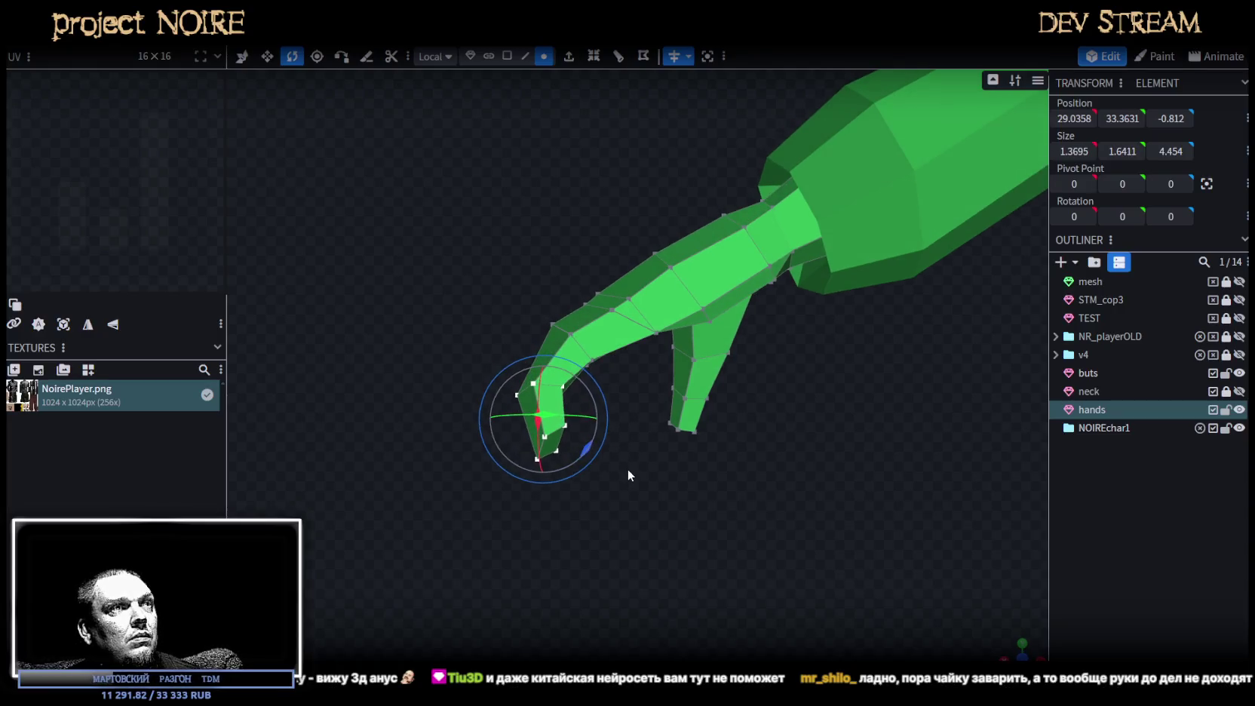
Move the selected finger vertices slightly down and sideways.
{"action": "key", "text": "v"}
{"action": "left_click_drag", "start_coordinate": [545, 355], "coordinate": [545, 372]}
{"action": "mouse_move", "coordinate": [481, 440]}
{"action": "left_mouse_down"}
{"action": "mouse_move", "coordinate": [517, 356]}
{"action": "mouse_move", "coordinate": [793, 361]}
{"action": "left_mouse_up"}
{"action": "scroll", "coordinate": [801, 396], "scroll_direction": "up", "scroll_amount": 2}
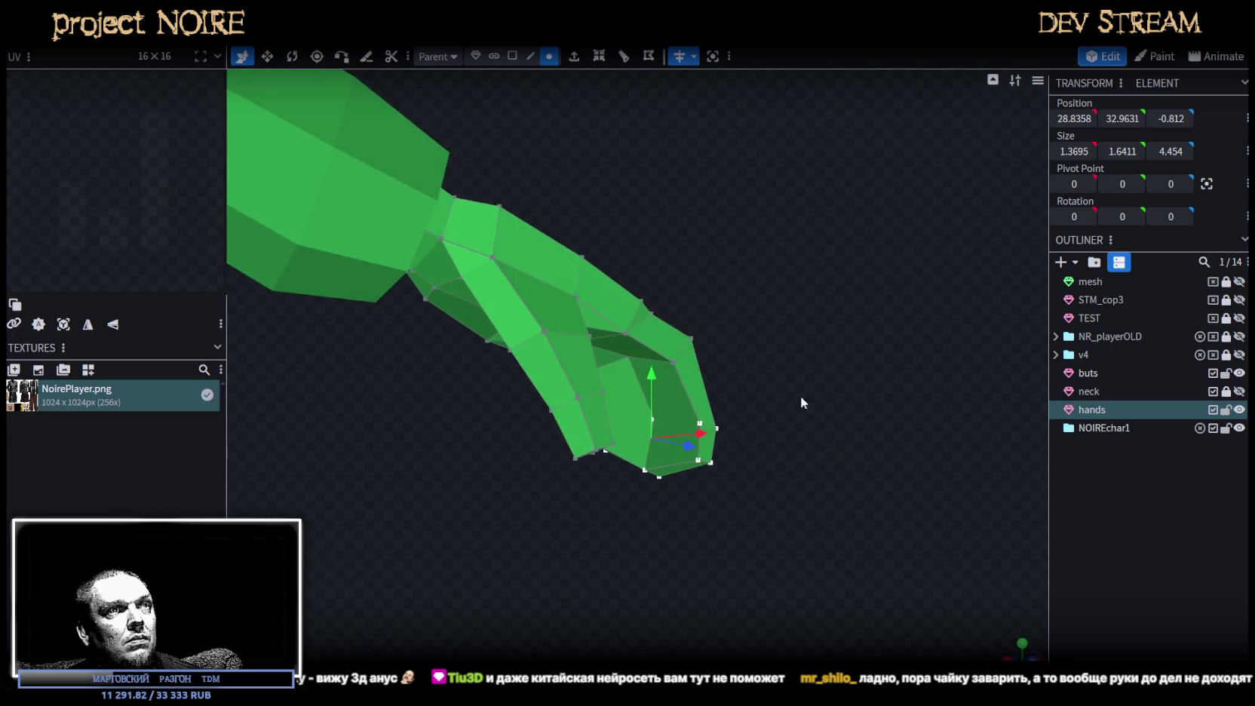
{"action": "left_click_drag", "start_coordinate": [765, 411], "coordinate": [730, 399]}
Raise the large face on the hand slightly.
{"action": "left_click", "coordinate": [729, 433]}
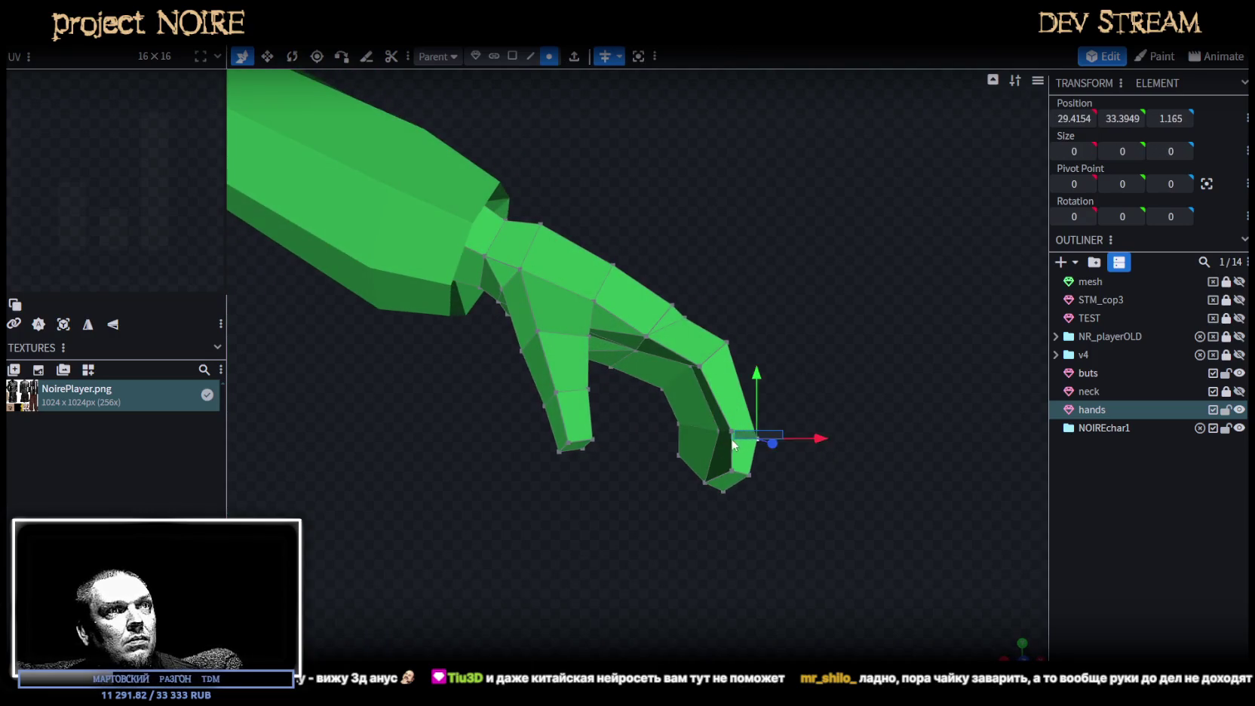
{"action": "left_click_drag", "start_coordinate": [724, 444], "coordinate": [654, 432]}
{"action": "scroll", "coordinate": [654, 433], "scroll_direction": "down", "scroll_amount": 2}
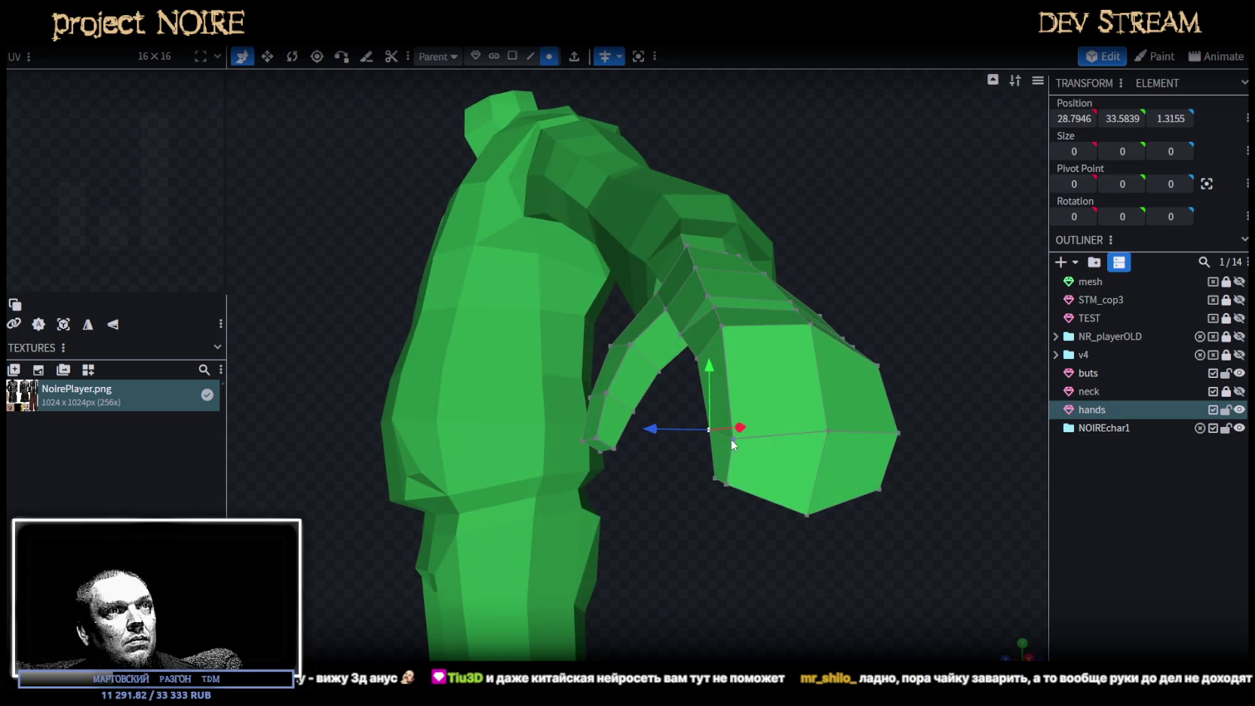
{"action": "left_click", "coordinate": [731, 392]}
{"action": "mouse_move", "coordinate": [730, 390]}
{"action": "left_mouse_down"}
{"action": "mouse_move", "coordinate": [729, 374]}
{"action": "mouse_move", "coordinate": [862, 355]}
{"action": "mouse_move", "coordinate": [686, 424]}
{"action": "left_mouse_up"}
Push a group of finger vertices slightly in depth.
{"action": "left_click", "coordinate": [645, 411]}
{"action": "mouse_move", "coordinate": [708, 579]}
{"action": "left_mouse_down"}
{"action": "mouse_move", "coordinate": [538, 569]}
{"action": "mouse_move", "coordinate": [495, 410]}
{"action": "left_mouse_up"}
{"action": "left_click", "coordinate": [495, 410], "text": "shift"}
{"action": "mouse_move", "coordinate": [466, 332]}
{"action": "left_mouse_down"}
{"action": "mouse_move", "coordinate": [532, 474]}
{"action": "mouse_move", "coordinate": [721, 517]}
{"action": "mouse_move", "coordinate": [464, 520]}
{"action": "mouse_move", "coordinate": [429, 532]}
{"action": "mouse_move", "coordinate": [587, 392]}
{"action": "mouse_move", "coordinate": [561, 336]}
{"action": "mouse_move", "coordinate": [529, 410]}
{"action": "mouse_move", "coordinate": [540, 513]}
{"action": "mouse_move", "coordinate": [595, 510]}
{"action": "mouse_move", "coordinate": [525, 449]}
{"action": "mouse_move", "coordinate": [513, 462]}
{"action": "left_mouse_up"}
{"action": "mouse_move", "coordinate": [551, 516]}
{"action": "left_mouse_down"}
{"action": "mouse_move", "coordinate": [576, 518]}
{"action": "mouse_move", "coordinate": [561, 475]}
{"action": "left_mouse_up"}
Move two hand vertices to the right.
{"action": "left_click", "coordinate": [565, 470]}
{"action": "mouse_move", "coordinate": [610, 442]}
{"action": "left_mouse_down"}
{"action": "mouse_move", "coordinate": [542, 409]}
{"action": "mouse_move", "coordinate": [607, 491]}
{"action": "left_mouse_up"}
{"action": "left_click", "coordinate": [534, 407]}
{"action": "scroll", "coordinate": [628, 500], "scroll_direction": "up", "scroll_amount": 3}
{"action": "scroll", "coordinate": [549, 494], "scroll_direction": "up", "scroll_amount": 2}
{"action": "left_click", "coordinate": [500, 517], "text": "shift"}
{"action": "left_click_drag", "start_coordinate": [458, 488], "coordinate": [525, 530]}
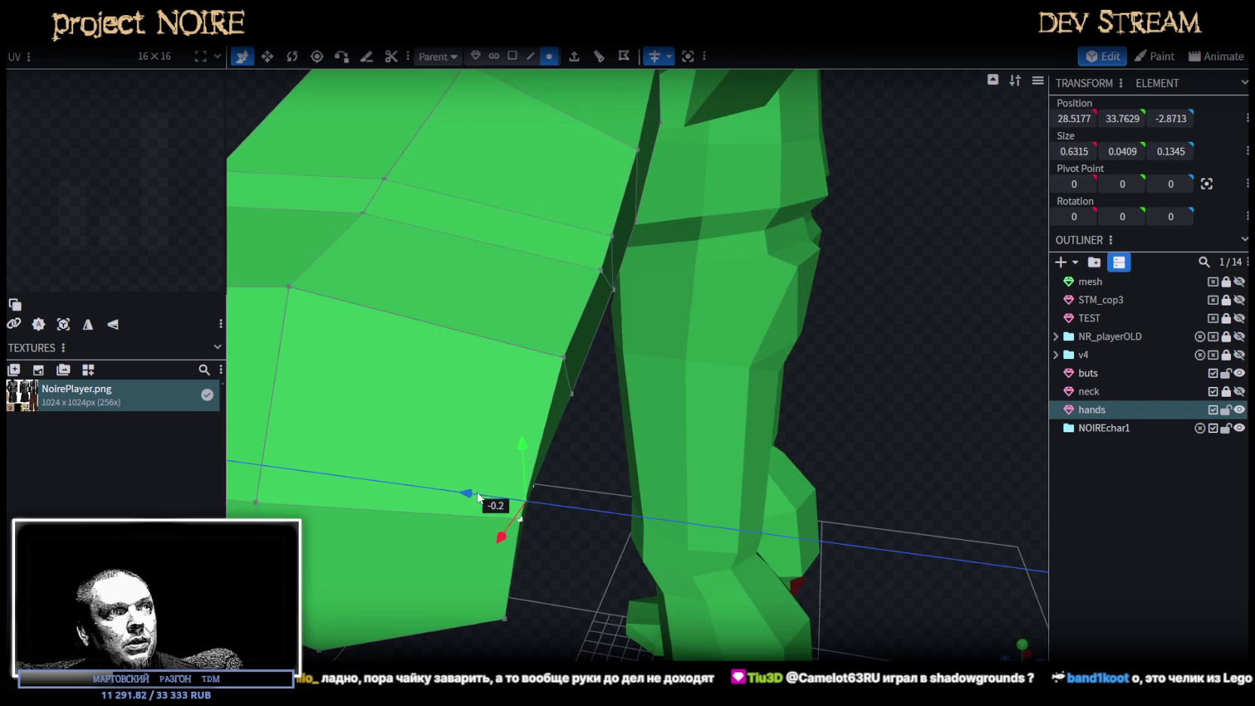
Reposition a single hand vertex.
{"action": "left_click", "coordinate": [522, 521]}
{"action": "mouse_move", "coordinate": [541, 532]}
{"action": "left_mouse_down"}
{"action": "mouse_move", "coordinate": [577, 419]}
{"action": "mouse_move", "coordinate": [586, 328]}
{"action": "left_mouse_up"}
{"action": "left_click_drag", "start_coordinate": [492, 163], "coordinate": [473, 159]}
{"action": "scroll", "coordinate": [386, 424], "scroll_direction": "down", "scroll_amount": 2}
{"action": "mouse_move", "coordinate": [387, 424]}
{"action": "left_mouse_down"}
{"action": "mouse_move", "coordinate": [706, 331]}
{"action": "mouse_move", "coordinate": [771, 383]}
{"action": "mouse_move", "coordinate": [715, 422]}
{"action": "mouse_move", "coordinate": [764, 526]}
{"action": "mouse_move", "coordinate": [874, 467]}
{"action": "left_mouse_up"}
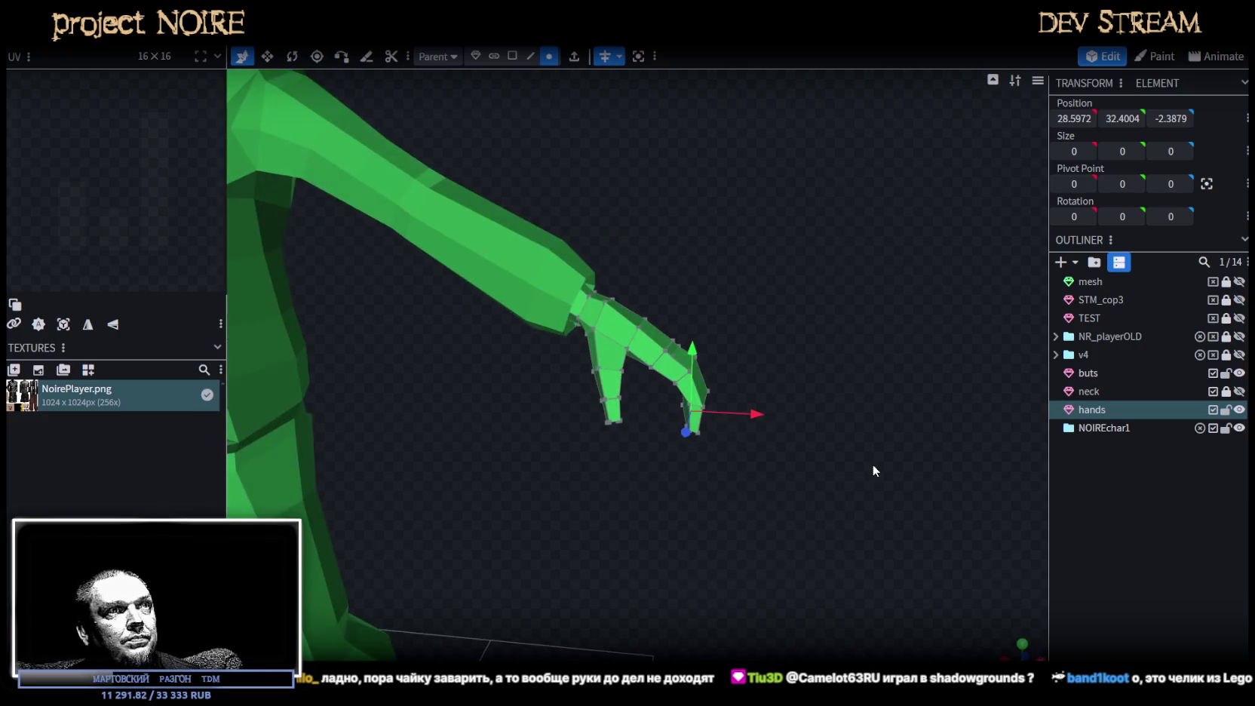
Save the model as NoireNPC.bbmodel and deselect the hands mesh.
{"action": "key", "text": "ctrl+s"}
{"action": "mouse_move", "coordinate": [616, 490]}
{"action": "left_mouse_down"}
{"action": "mouse_move", "coordinate": [491, 476]}
{"action": "mouse_move", "coordinate": [675, 480]}
{"action": "mouse_move", "coordinate": [698, 453]}
{"action": "mouse_move", "coordinate": [730, 492]}
{"action": "left_mouse_up"}
{"action": "scroll", "coordinate": [736, 496], "scroll_direction": "up", "scroll_amount": 3}
{"action": "left_click", "coordinate": [1080, 469]}
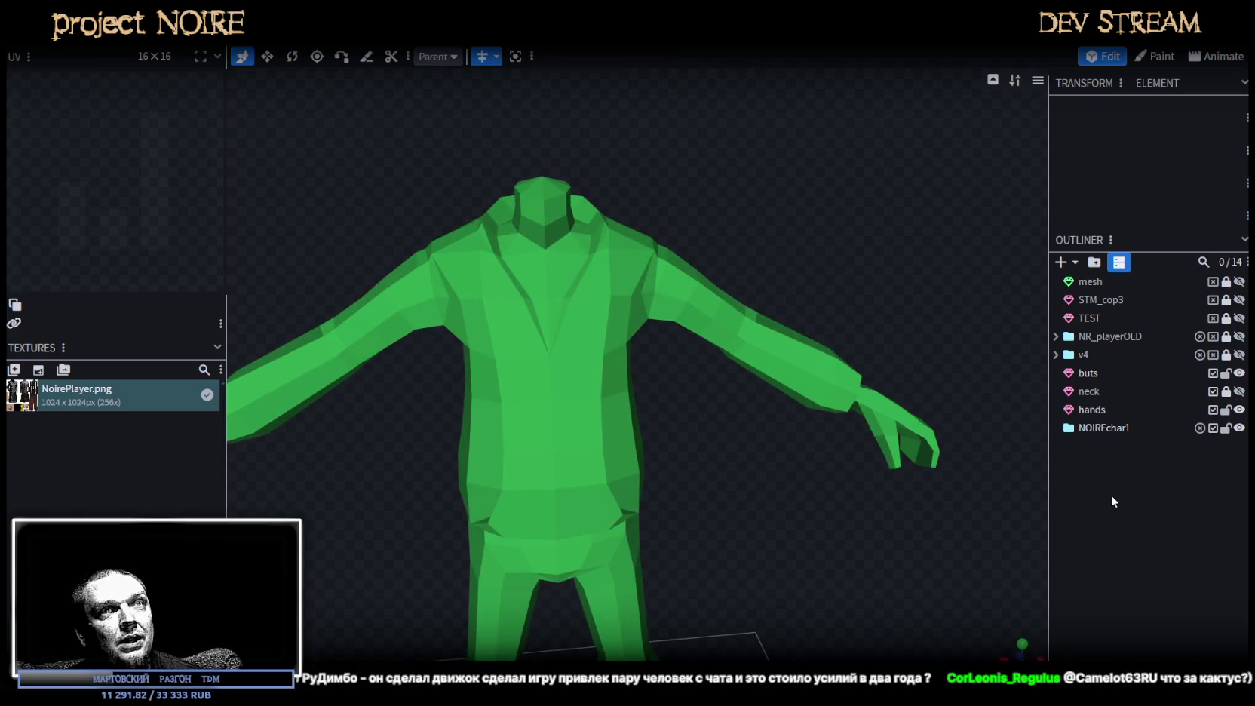
Add a new box mesh and lift it to hip height.
{"action": "left_click_drag", "start_coordinate": [1037, 453], "coordinate": [986, 408]}
{"action": "left_click", "coordinate": [1075, 262]}
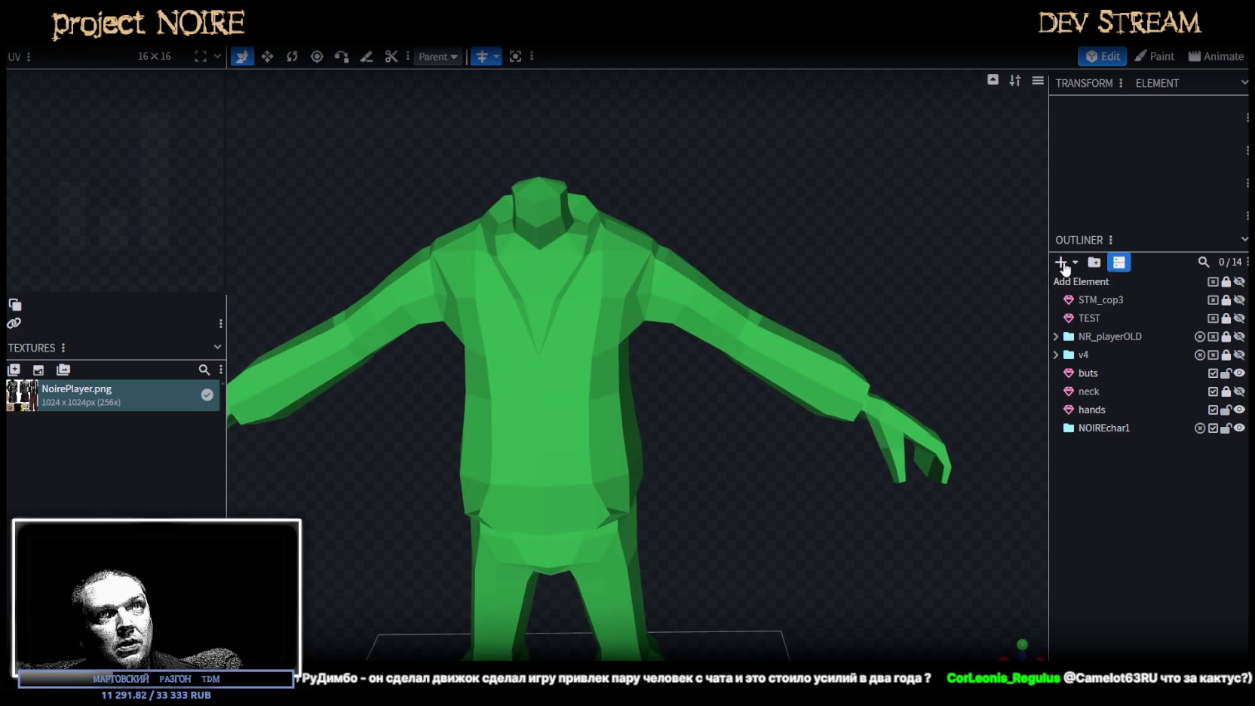
{"action": "left_click", "coordinate": [1090, 291]}
{"action": "left_click", "coordinate": [688, 188]}
{"action": "scroll", "coordinate": [707, 270], "scroll_direction": "down", "scroll_amount": 3}
{"action": "mouse_move", "coordinate": [707, 270]}
{"action": "left_mouse_down"}
{"action": "mouse_move", "coordinate": [714, 346]}
{"action": "mouse_move", "coordinate": [761, 446]}
{"action": "left_mouse_up"}
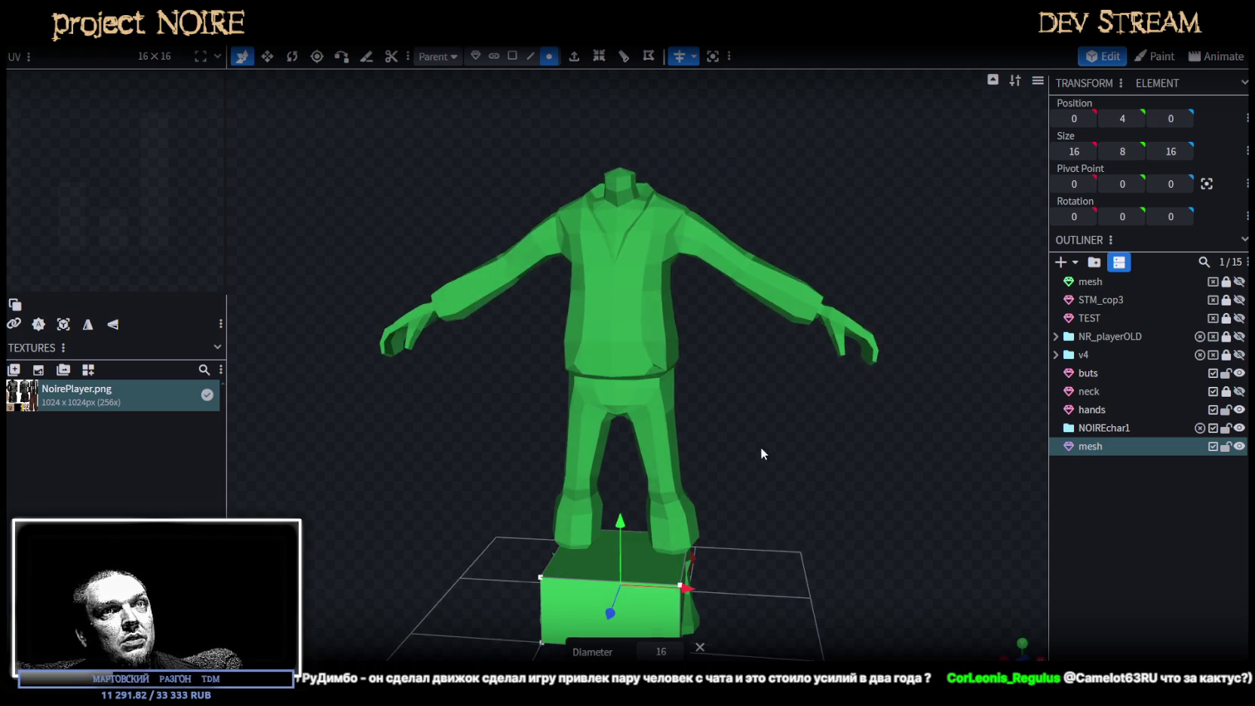
{"action": "left_click_drag", "start_coordinate": [621, 526], "coordinate": [646, 332]}
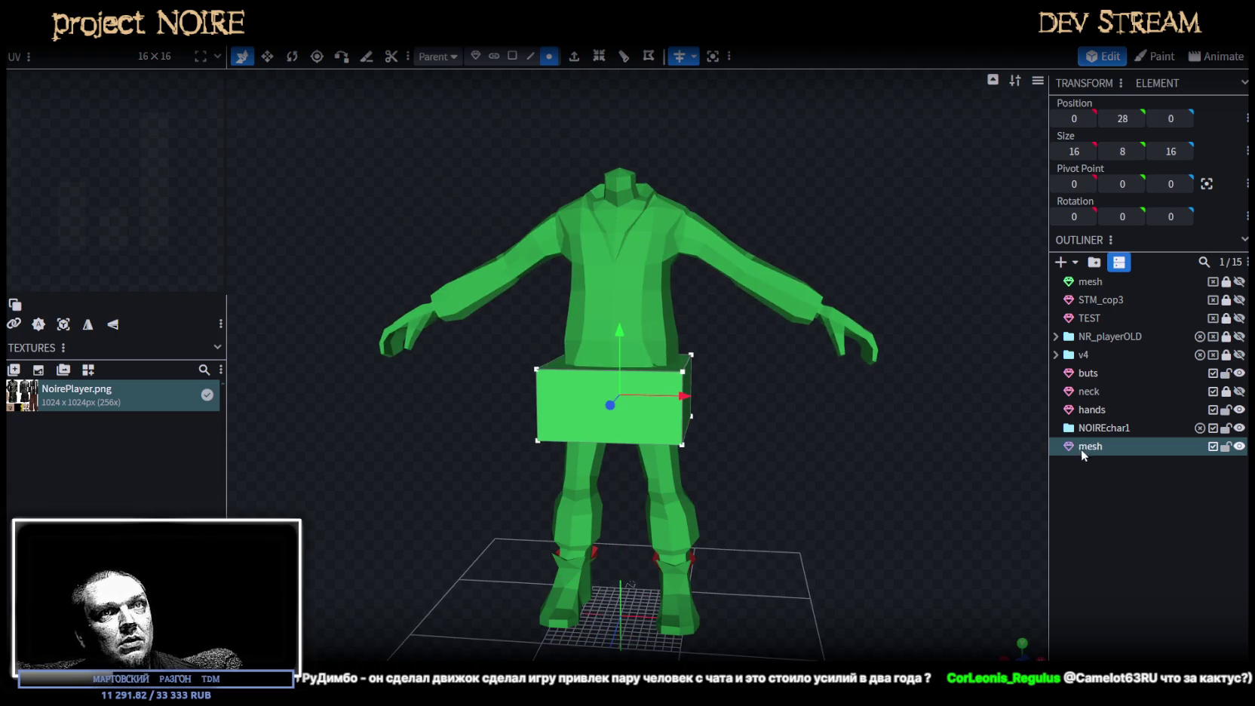
Move buts, neck, hands and the new mesh into NOIREchar1 with a silver marker colour.
{"action": "left_click", "coordinate": [1090, 373]}
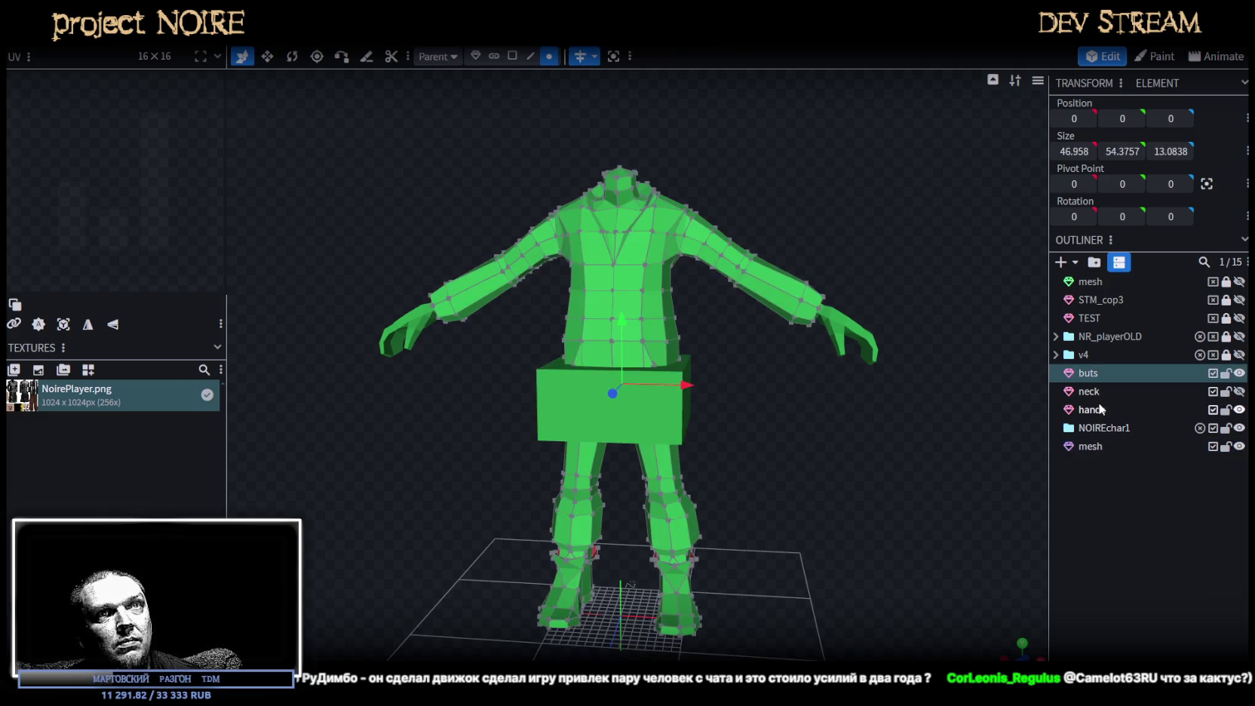
{"action": "left_click", "coordinate": [1094, 392], "text": "ctrl"}
{"action": "left_click", "coordinate": [1098, 409], "text": "ctrl"}
{"action": "left_click", "coordinate": [1094, 446], "text": "ctrl"}
{"action": "left_click_drag", "start_coordinate": [1094, 446], "coordinate": [1098, 428]}
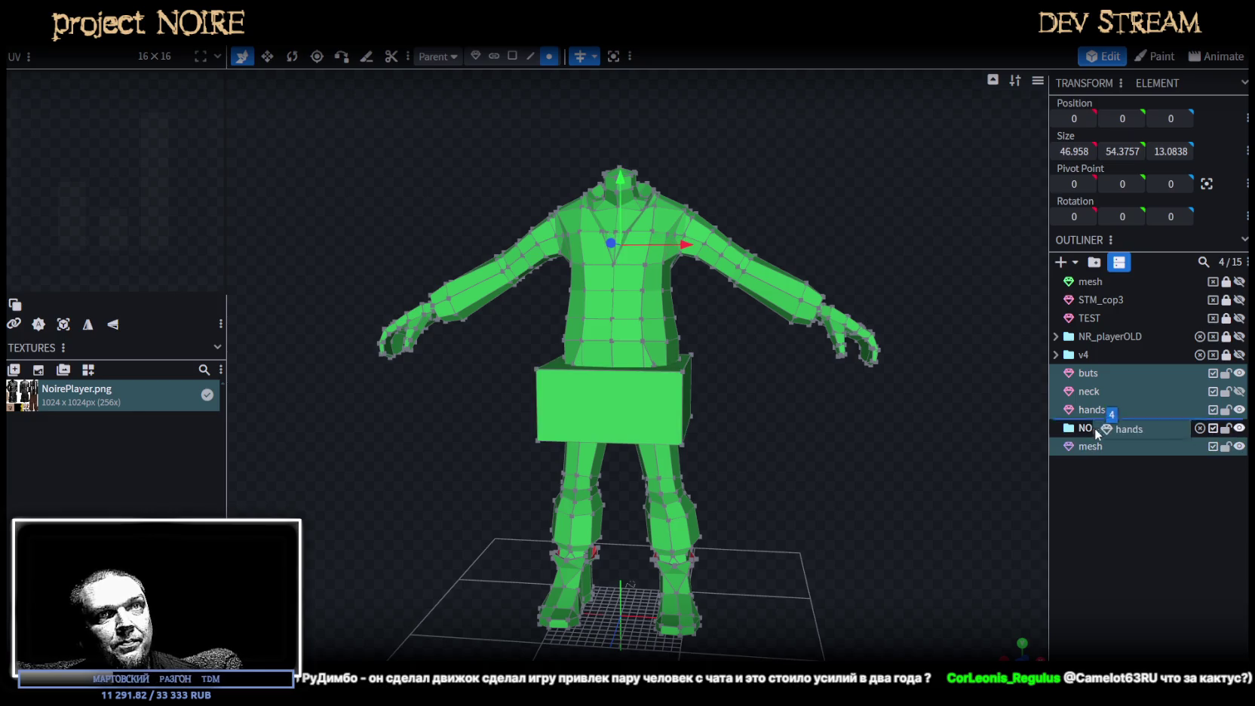
{"action": "right_click", "coordinate": [1103, 445]}
{"action": "mouse_move", "coordinate": [1152, 324]}
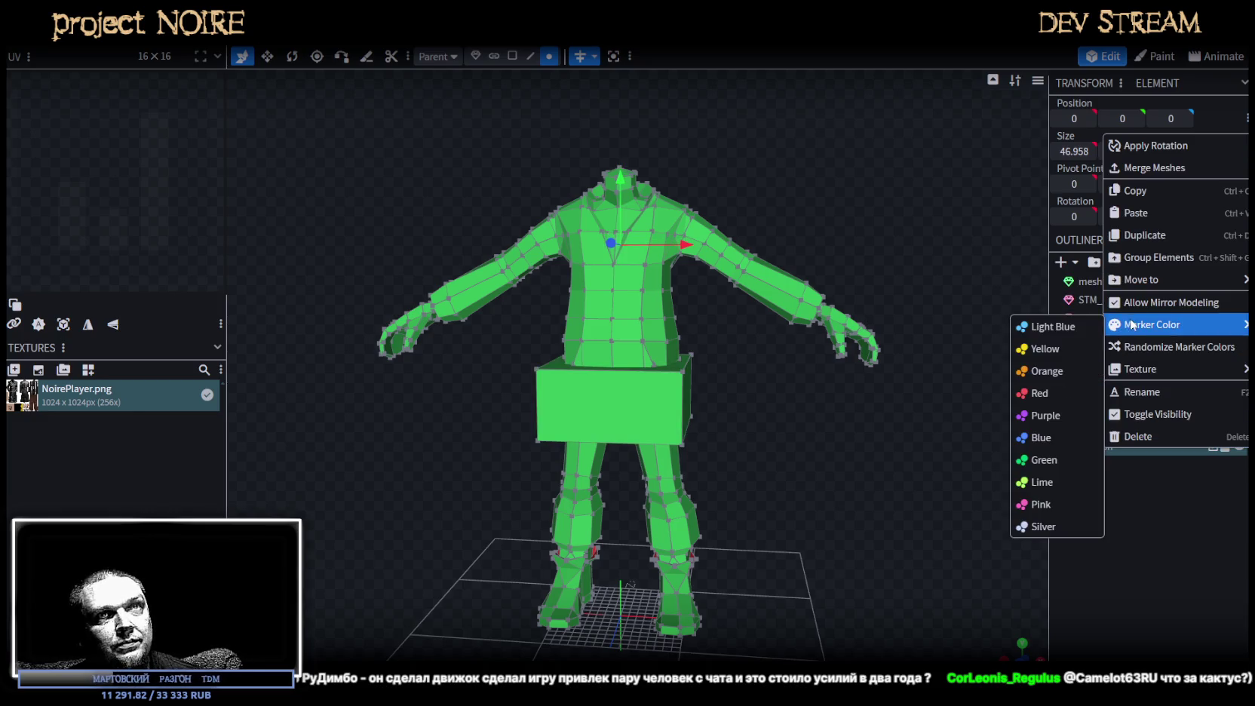
{"action": "left_click", "coordinate": [1045, 525]}
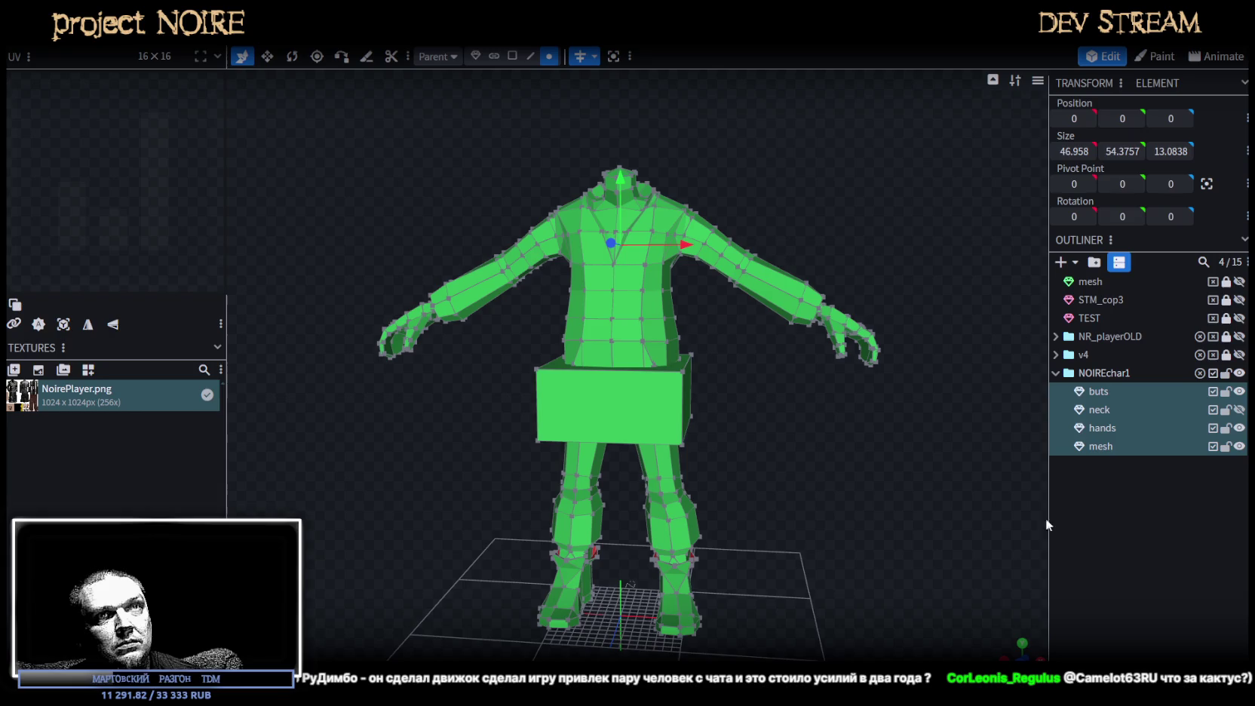
Rename the new mesh to 'head' and raise it above the neck to Y 57.
{"action": "double_click", "coordinate": [1102, 446]}
{"action": "type", "text": "head"}
{"action": "key", "text": "Return"}
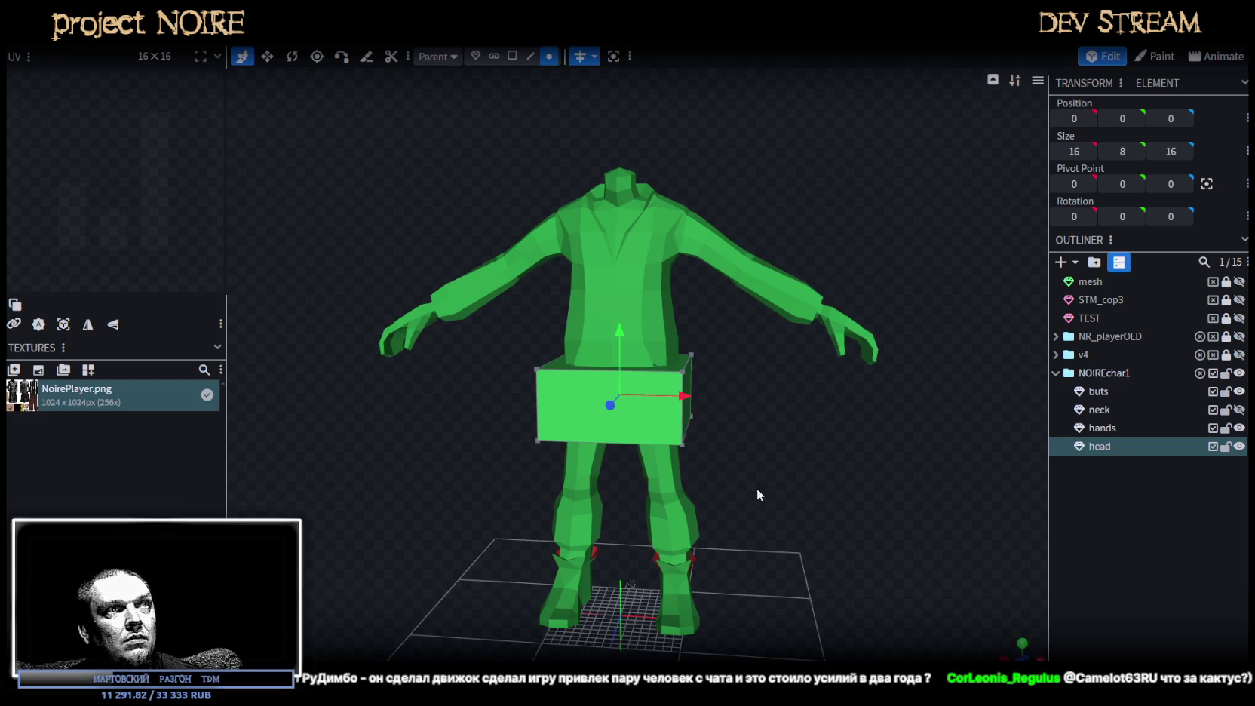
{"action": "scroll", "coordinate": [764, 491], "scroll_direction": "up", "scroll_amount": 3}
{"action": "mouse_move", "coordinate": [618, 422]}
{"action": "left_mouse_down"}
{"action": "mouse_move", "coordinate": [625, 83]}
{"action": "mouse_move", "coordinate": [838, 336]}
{"action": "mouse_move", "coordinate": [531, 85]}
{"action": "left_mouse_up"}
Slide the head box along depth to position 3 on the neck, checking it from the side view.
{"action": "left_click", "coordinate": [512, 56]}
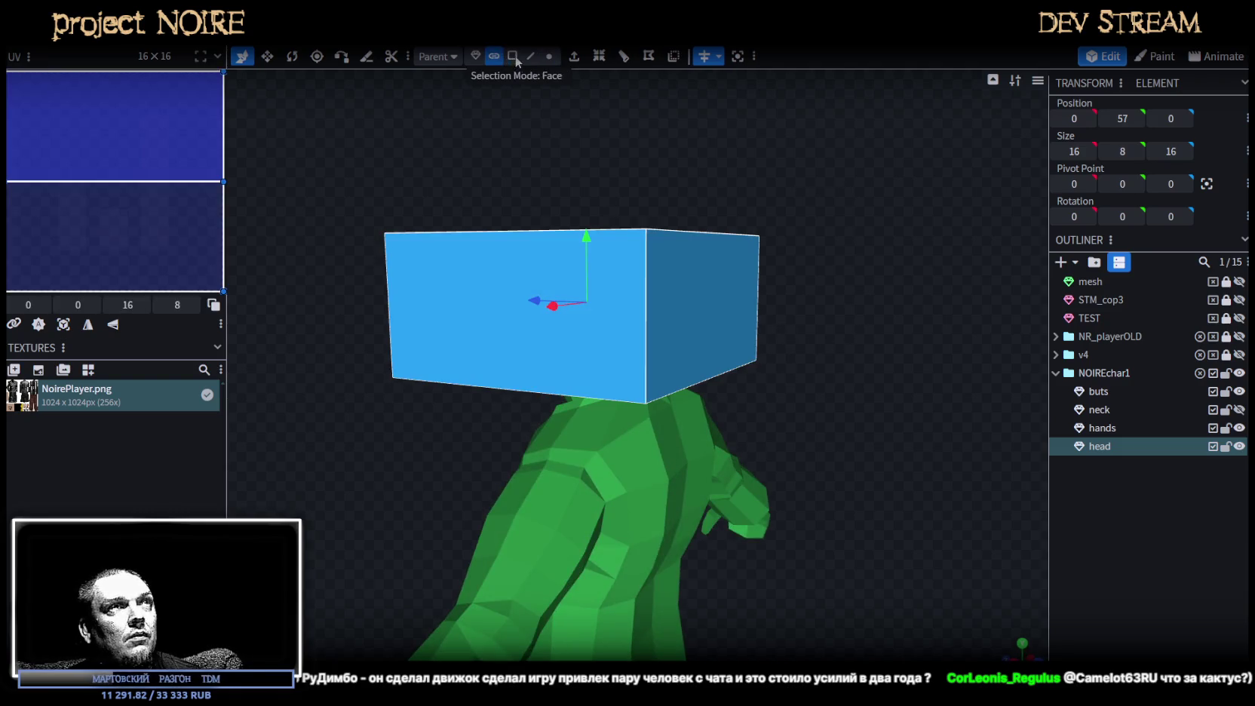
{"action": "left_click", "coordinate": [670, 281]}
{"action": "left_click_drag", "start_coordinate": [880, 410], "coordinate": [754, 340]}
{"action": "left_click_drag", "start_coordinate": [667, 288], "coordinate": [588, 288]}
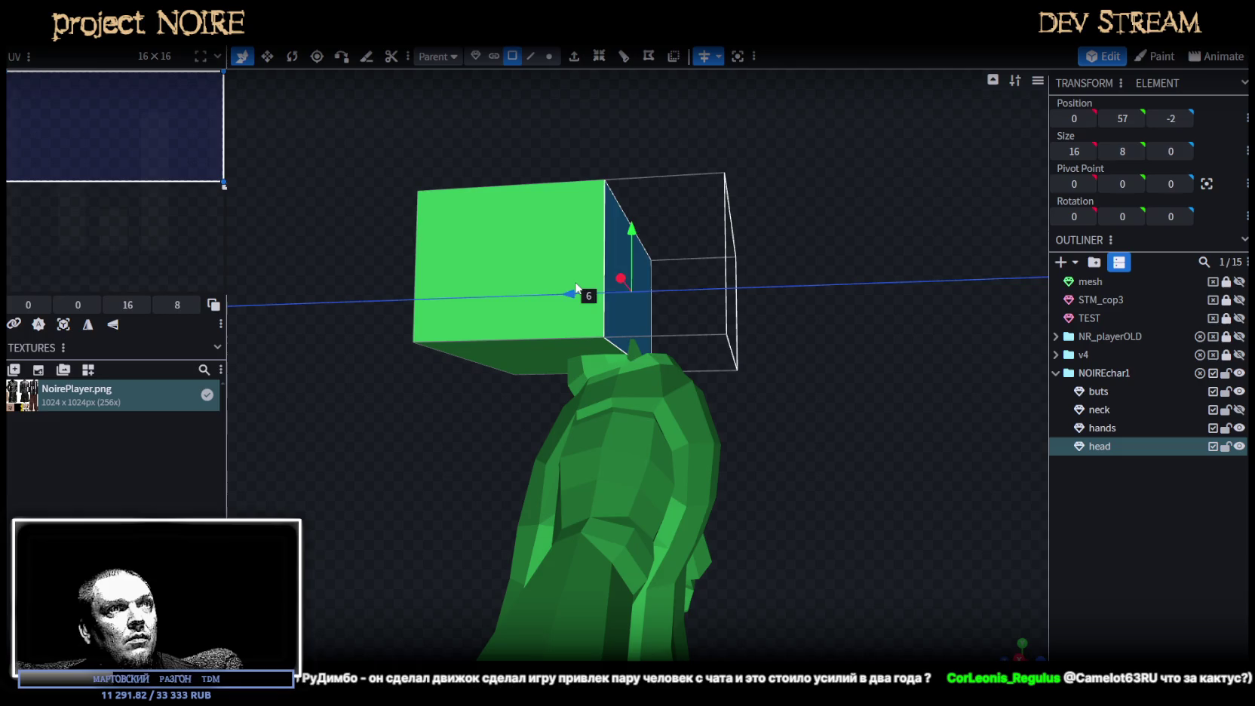
{"action": "left_click_drag", "start_coordinate": [683, 284], "coordinate": [517, 267]}
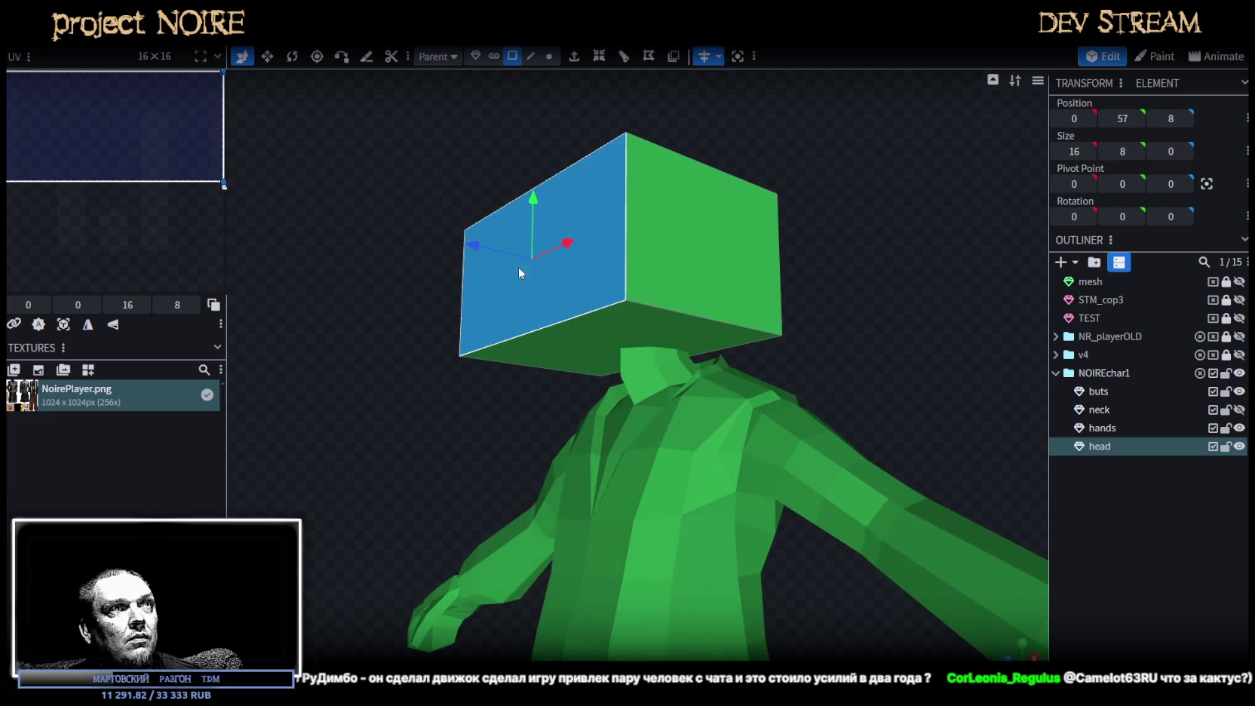
{"action": "left_click_drag", "start_coordinate": [543, 203], "coordinate": [488, 284]}
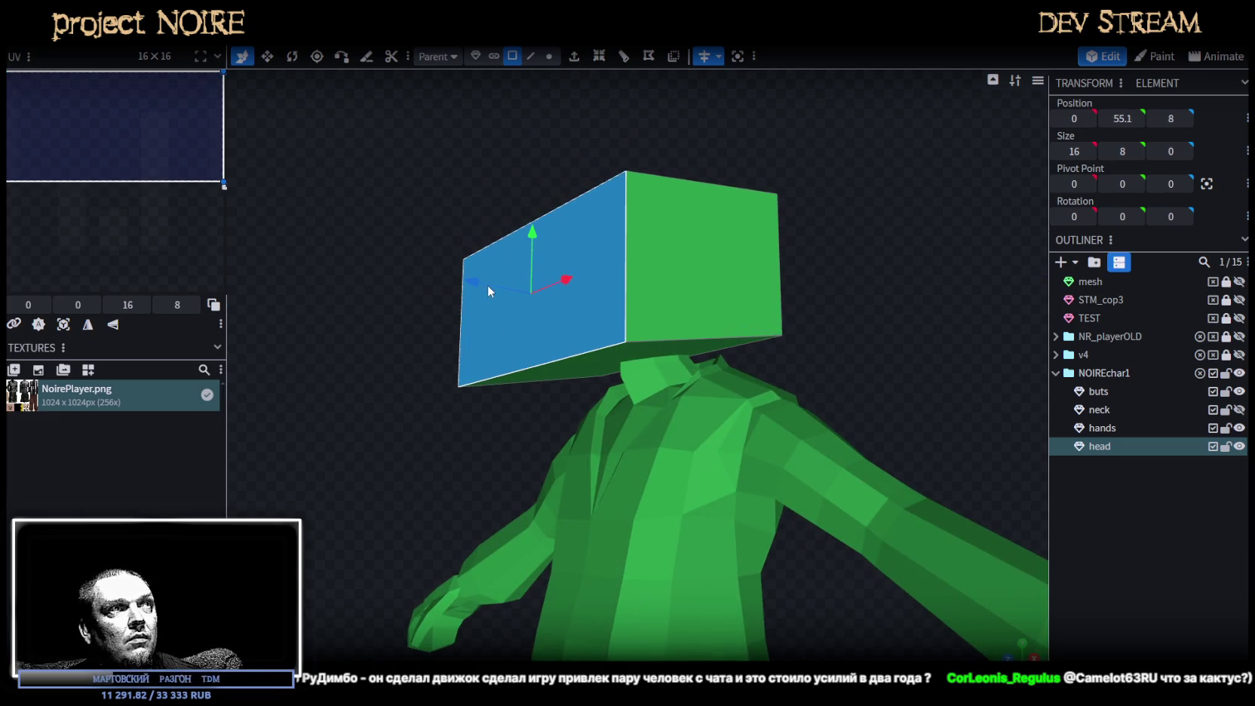
{"action": "key", "text": "ctrl+z"}
{"action": "key", "text": "KP_3"}
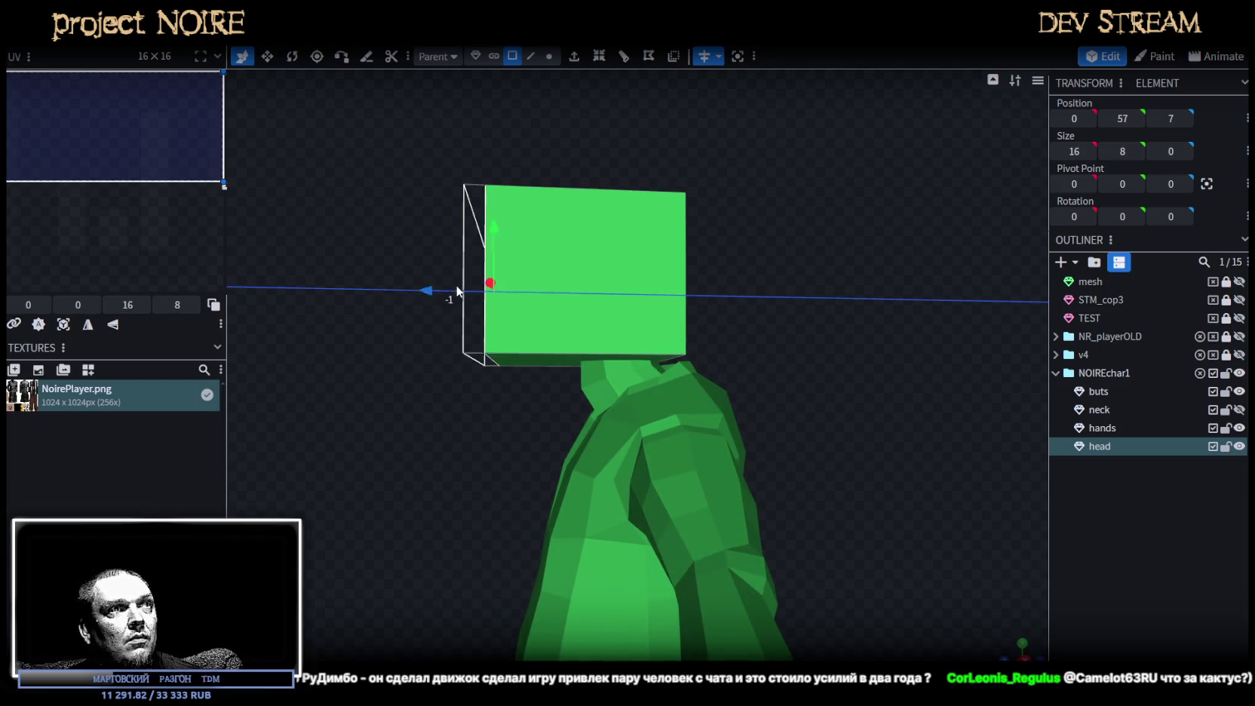
{"action": "mouse_move", "coordinate": [412, 295]}
{"action": "left_mouse_down"}
{"action": "mouse_move", "coordinate": [506, 284]}
{"action": "mouse_move", "coordinate": [892, 371]}
{"action": "mouse_move", "coordinate": [892, 274]}
{"action": "mouse_move", "coordinate": [770, 272]}
{"action": "mouse_move", "coordinate": [828, 262]}
{"action": "left_mouse_up"}
{"action": "key", "text": "KP_3"}
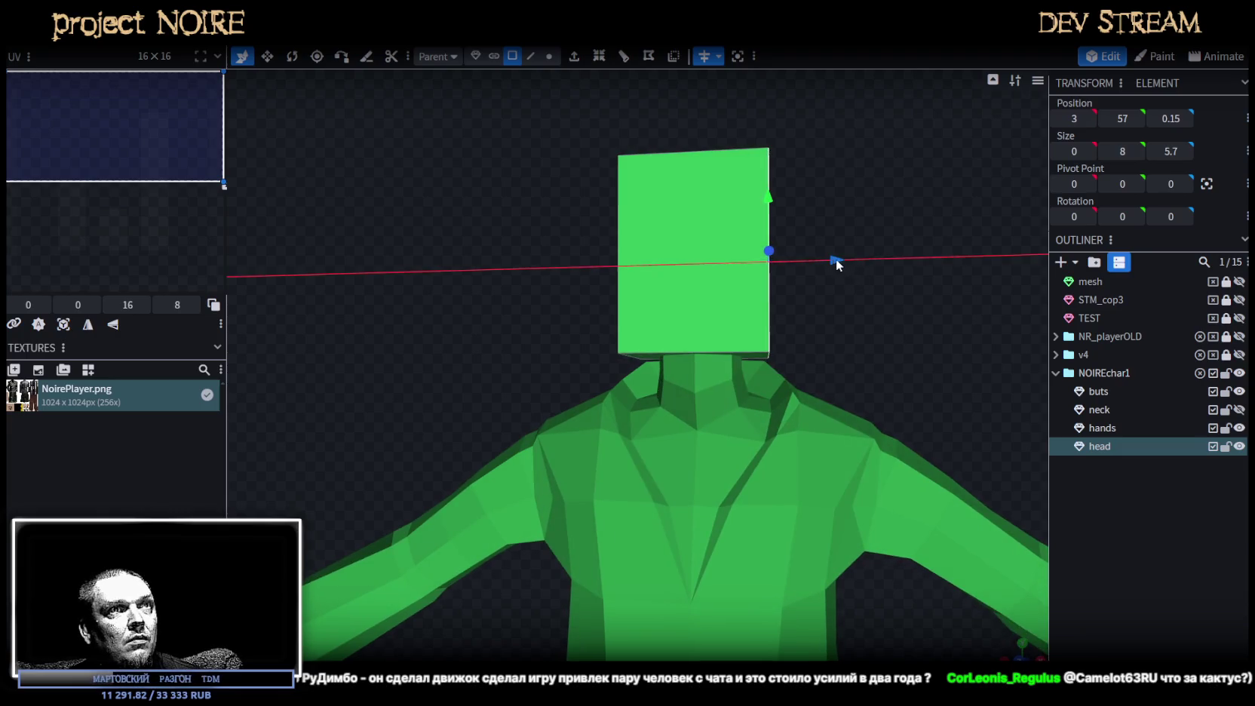
Inspect the whole character in wireframe shading, then return to solid shading.
{"action": "scroll", "coordinate": [901, 375], "scroll_direction": "down", "scroll_amount": 3}
{"action": "mouse_move", "coordinate": [901, 375]}
{"action": "left_mouse_down"}
{"action": "mouse_move", "coordinate": [763, 378]}
{"action": "mouse_move", "coordinate": [865, 395]}
{"action": "left_mouse_up"}
{"action": "scroll", "coordinate": [865, 394], "scroll_direction": "down", "scroll_amount": 2}
{"action": "scroll", "coordinate": [839, 358], "scroll_direction": "up", "scroll_amount": 2}
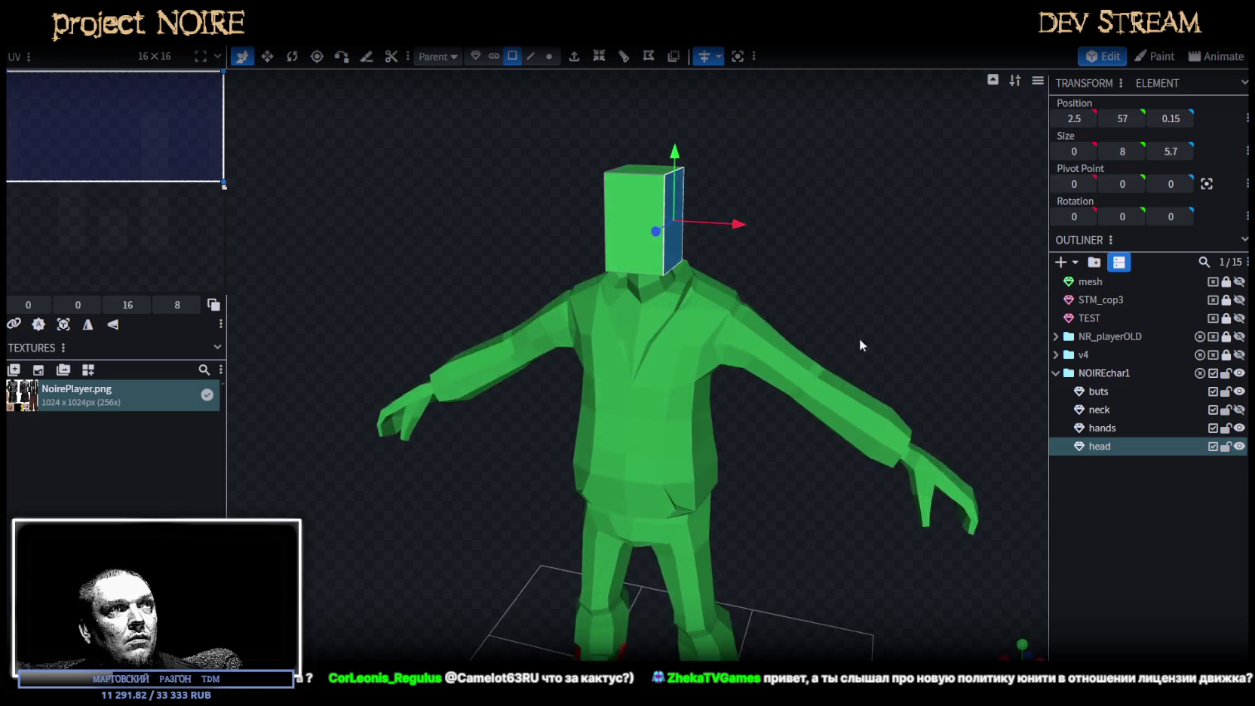
{"action": "scroll", "coordinate": [860, 346], "scroll_direction": "up", "scroll_amount": 2}
{"action": "scroll", "coordinate": [821, 424], "scroll_direction": "up", "scroll_amount": 2}
{"action": "left_click_drag", "start_coordinate": [823, 424], "coordinate": [676, 419]}
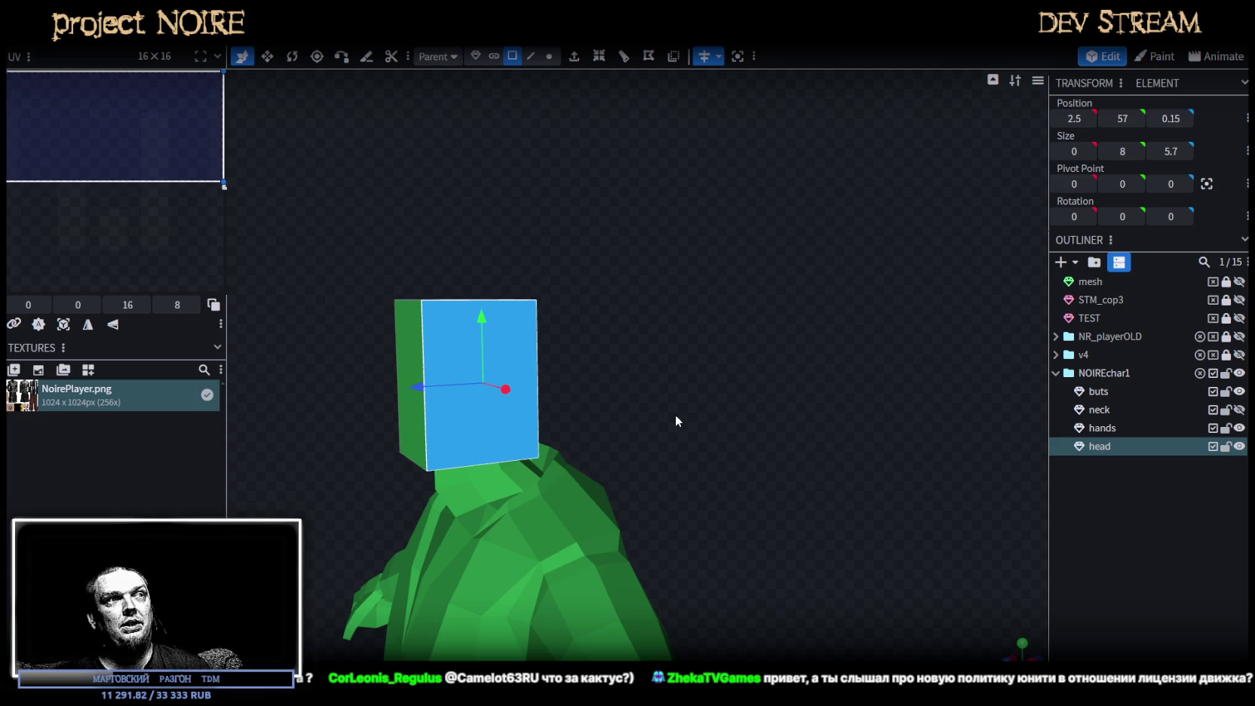
{"action": "mouse_move", "coordinate": [652, 402]}
{"action": "left_mouse_down"}
{"action": "mouse_move", "coordinate": [557, 434]}
{"action": "mouse_move", "coordinate": [660, 466]}
{"action": "mouse_move", "coordinate": [621, 436]}
{"action": "mouse_move", "coordinate": [657, 399]}
{"action": "mouse_move", "coordinate": [600, 310]}
{"action": "mouse_move", "coordinate": [556, 486]}
{"action": "mouse_move", "coordinate": [651, 435]}
{"action": "mouse_move", "coordinate": [766, 489]}
{"action": "mouse_move", "coordinate": [858, 467]}
{"action": "mouse_move", "coordinate": [805, 294]}
{"action": "mouse_move", "coordinate": [776, 323]}
{"action": "left_mouse_up"}
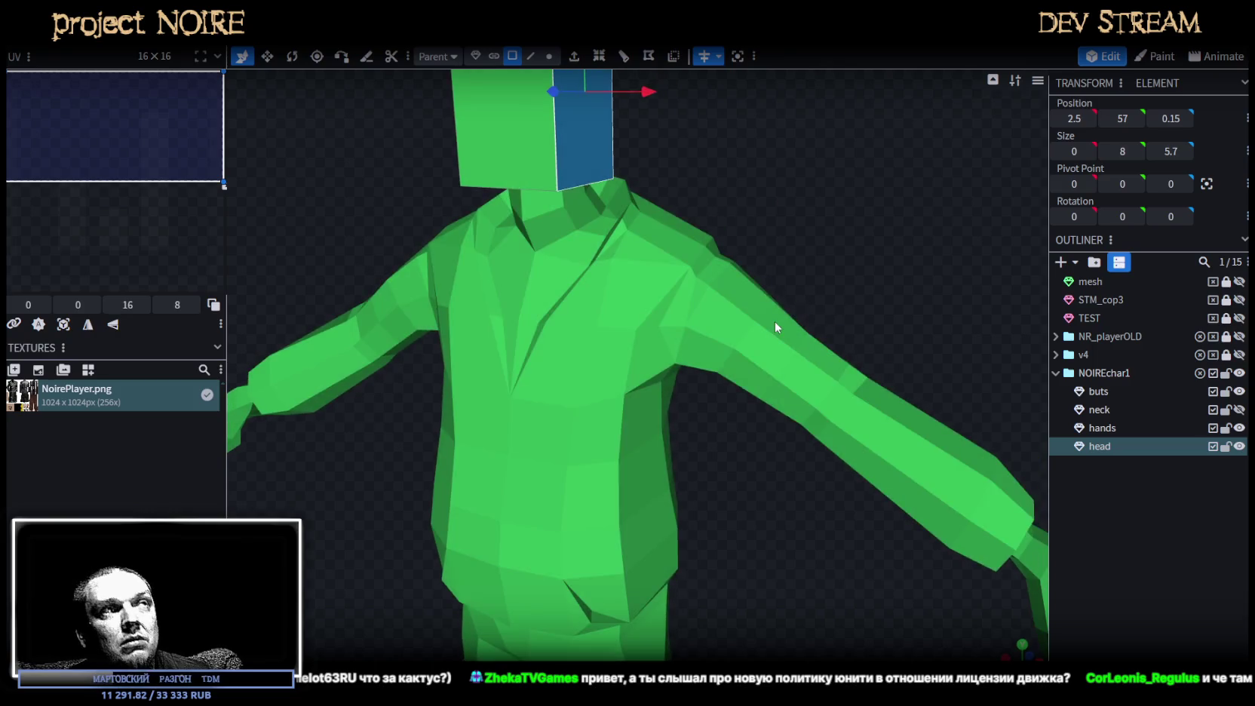
{"action": "key", "text": "z"}
{"action": "scroll", "coordinate": [770, 358], "scroll_direction": "down", "scroll_amount": 5}
{"action": "key", "text": "z"}
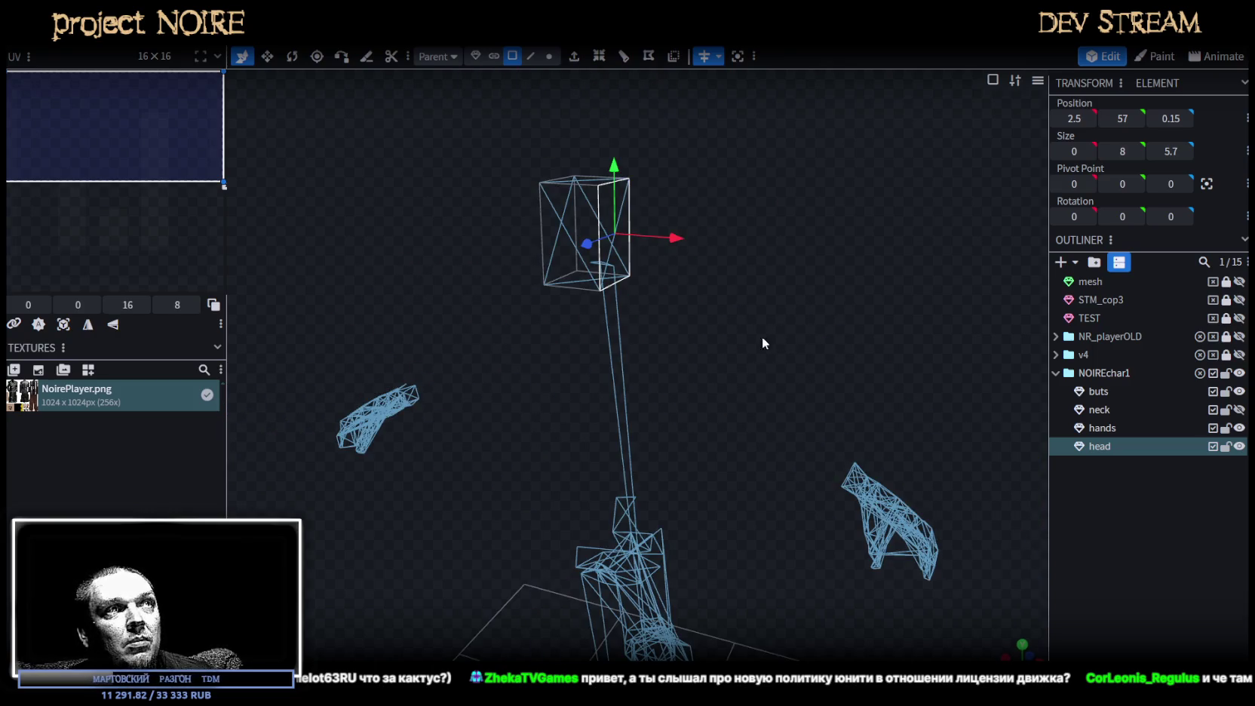
{"action": "mouse_move", "coordinate": [763, 343]}
{"action": "left_mouse_down"}
{"action": "mouse_move", "coordinate": [746, 365]}
{"action": "mouse_move", "coordinate": [825, 377]}
{"action": "left_mouse_up"}
{"action": "scroll", "coordinate": [708, 373], "scroll_direction": "up", "scroll_amount": 5}
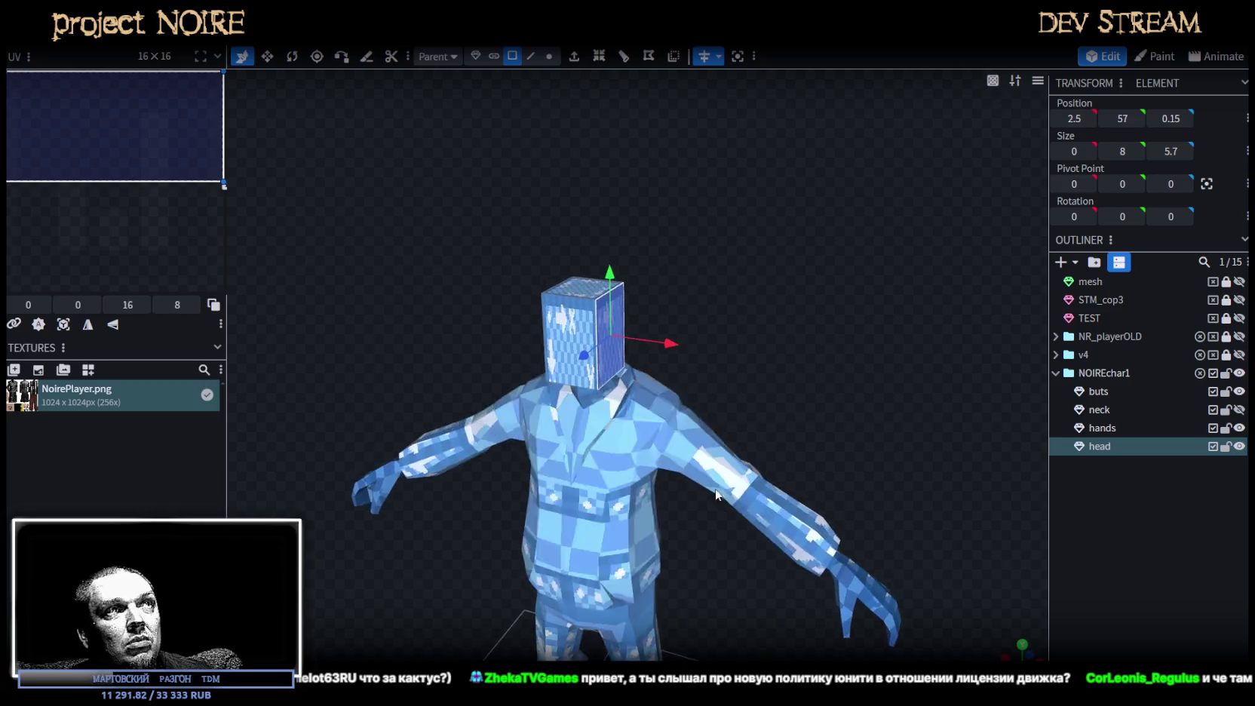
{"action": "key", "text": "z"}
{"action": "scroll", "coordinate": [677, 326], "scroll_direction": "up", "scroll_amount": 3}
Extrude the head's top face and scale it down to form a tapered, bevelled top.
{"action": "left_click", "coordinate": [591, 377]}
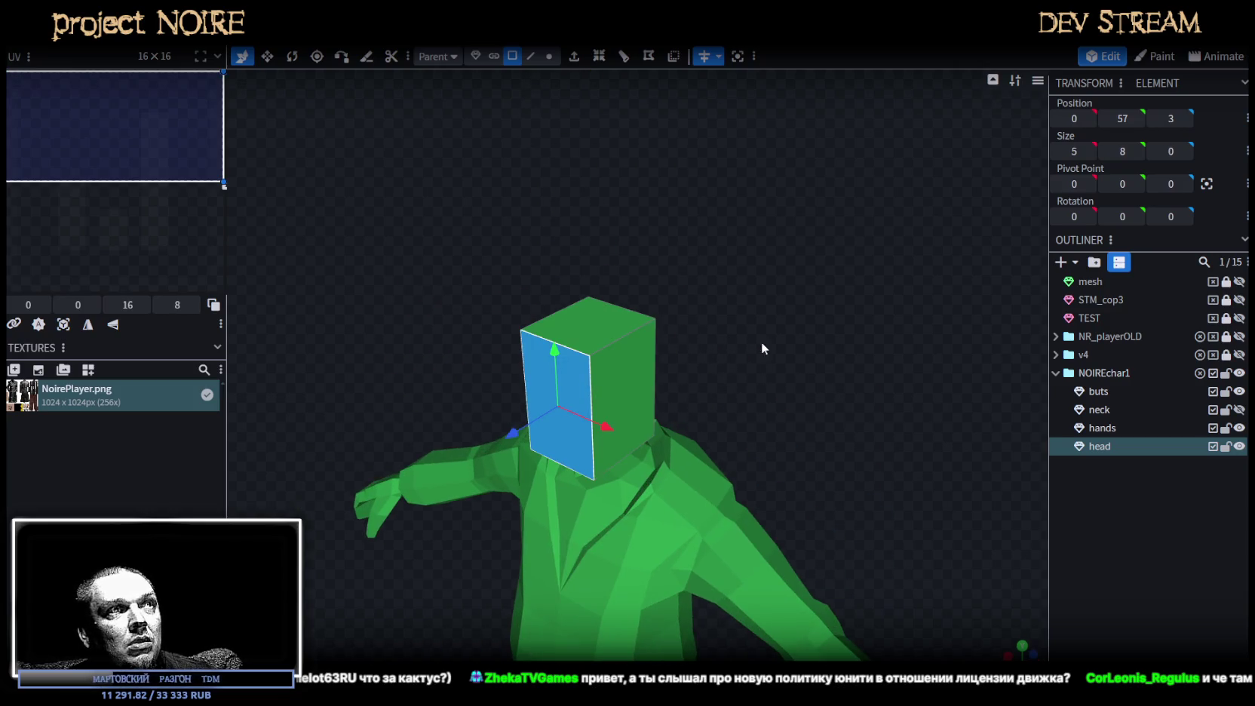
{"action": "left_click", "coordinate": [608, 330]}
{"action": "left_click_drag", "start_coordinate": [608, 330], "coordinate": [562, 236]}
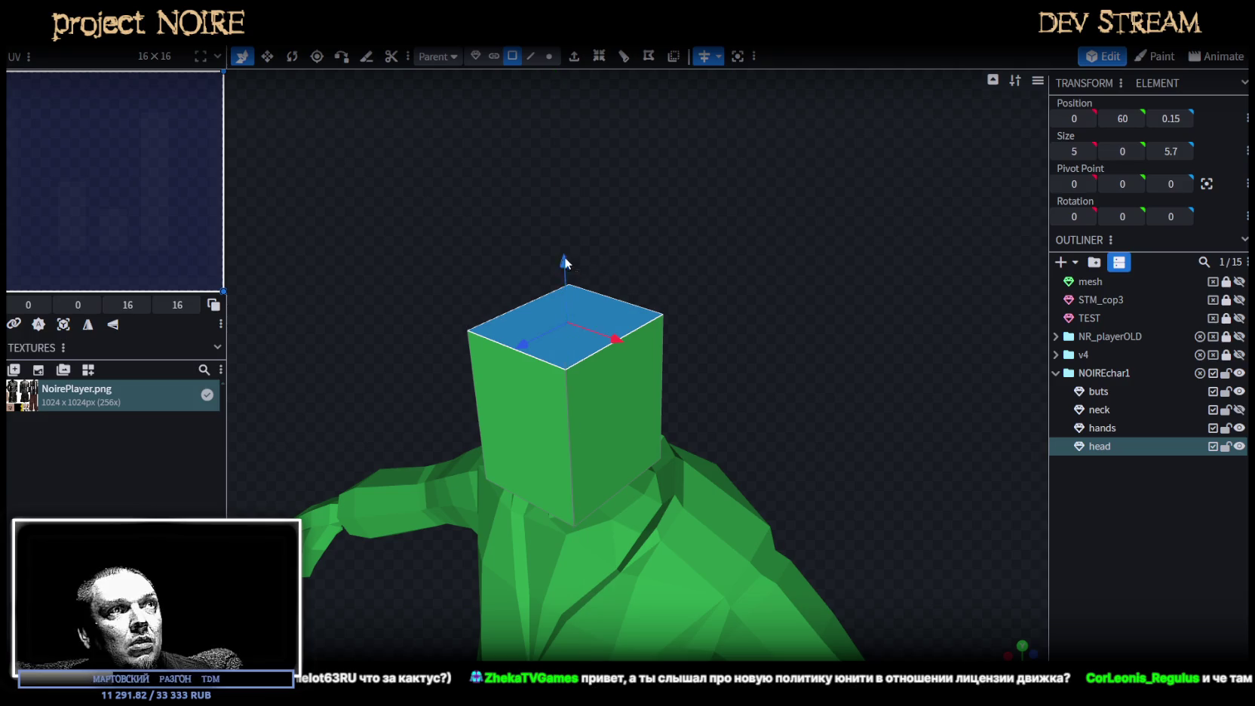
{"action": "scroll", "coordinate": [720, 238], "scroll_direction": "up", "scroll_amount": 3}
{"action": "left_click", "coordinate": [574, 58]}
{"action": "scroll", "coordinate": [750, 273], "scroll_direction": "up", "scroll_amount": 1}
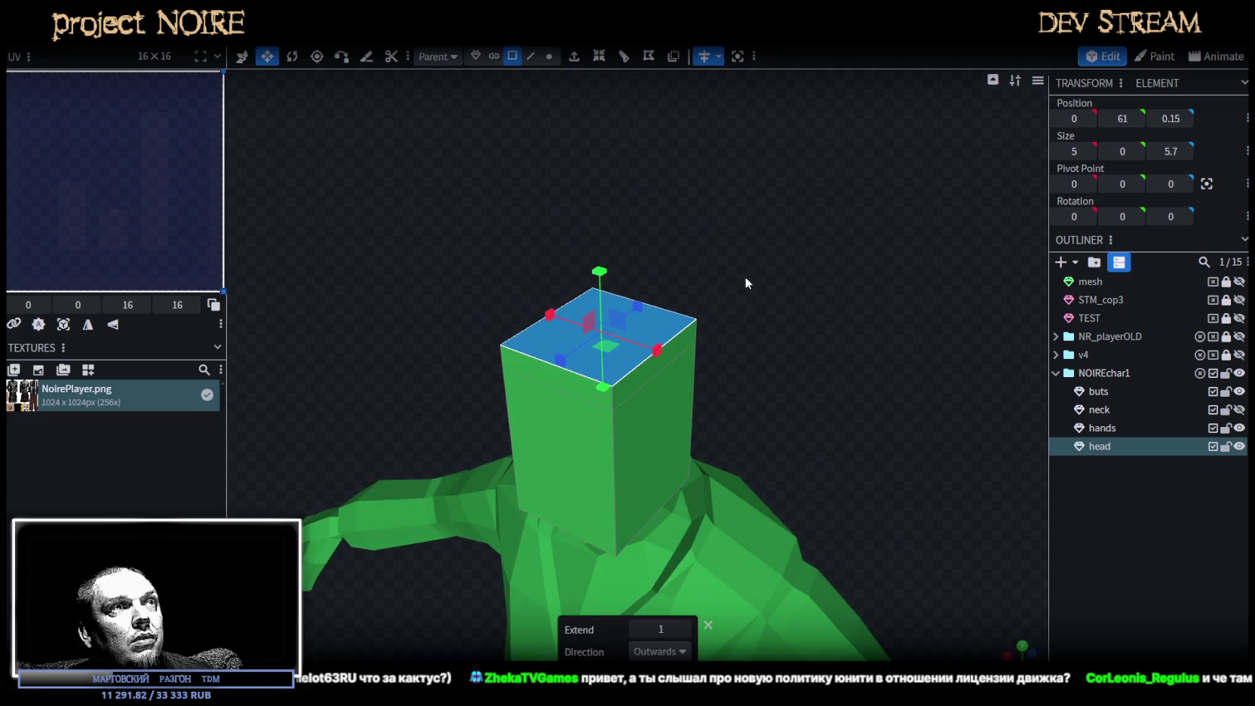
{"action": "left_click_drag", "start_coordinate": [622, 351], "coordinate": [598, 368]}
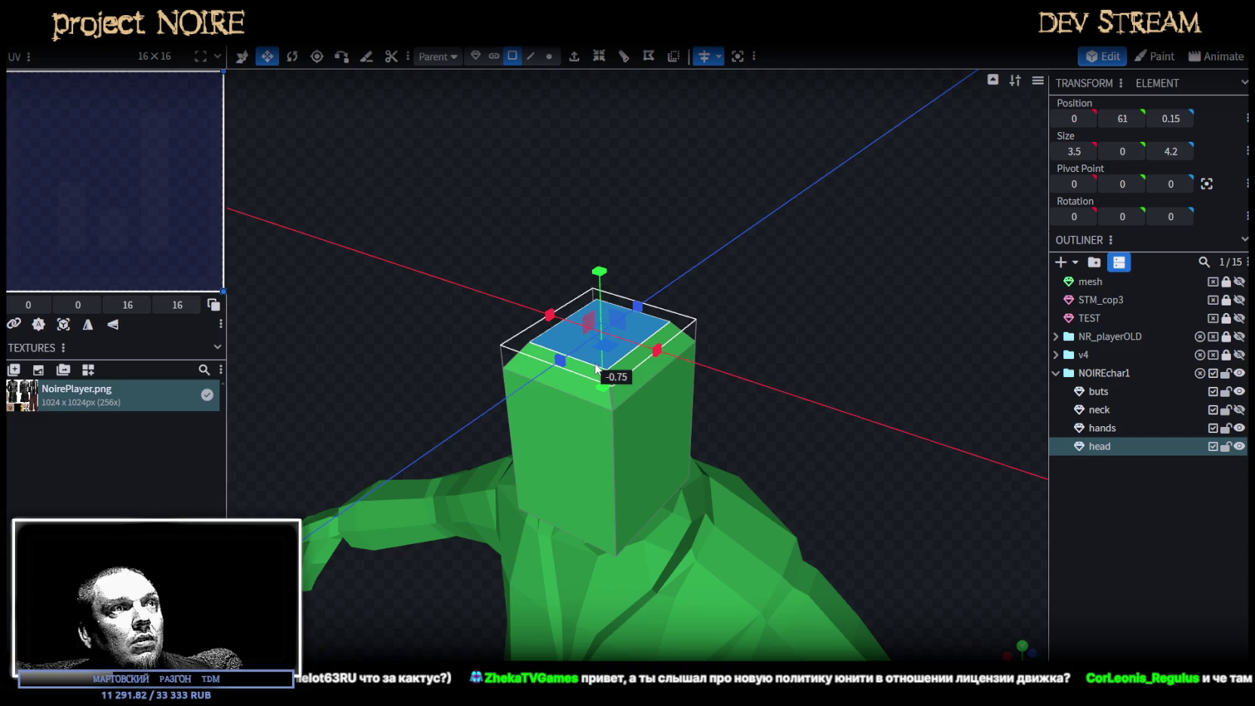
{"action": "mouse_move", "coordinate": [789, 369]}
{"action": "left_mouse_down"}
{"action": "mouse_move", "coordinate": [694, 316]}
{"action": "mouse_move", "coordinate": [738, 350]}
{"action": "mouse_move", "coordinate": [619, 397]}
{"action": "left_mouse_up"}
{"action": "mouse_move", "coordinate": [533, 423]}
{"action": "left_mouse_down"}
{"action": "mouse_move", "coordinate": [751, 316]}
{"action": "mouse_move", "coordinate": [605, 133]}
{"action": "left_mouse_up"}
{"action": "left_click_drag", "start_coordinate": [553, 102], "coordinate": [553, 113]}
{"action": "mouse_move", "coordinate": [718, 322]}
{"action": "left_mouse_down"}
{"action": "mouse_move", "coordinate": [808, 222]}
{"action": "mouse_move", "coordinate": [759, 267]}
{"action": "left_mouse_up"}
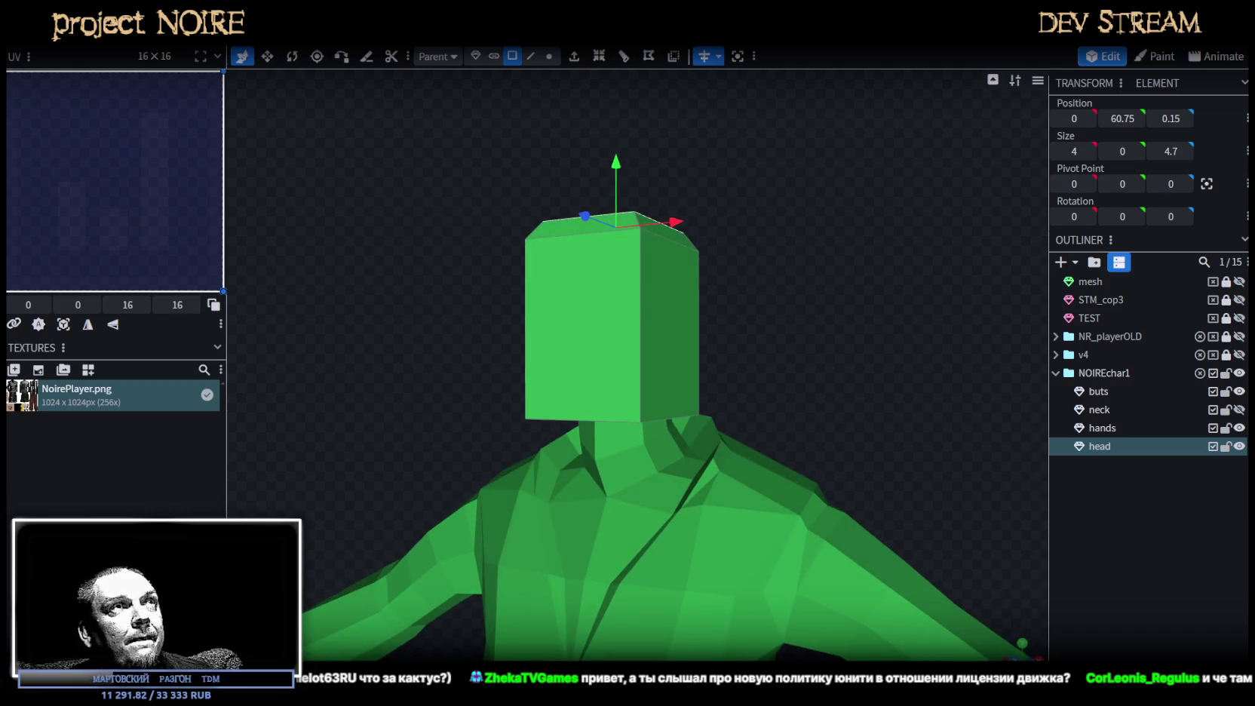
Extrude the head's bottom face and shrink it to taper the base into the neck.
{"action": "left_click", "coordinate": [531, 56]}
{"action": "mouse_move", "coordinate": [660, 370]}
{"action": "left_mouse_down"}
{"action": "mouse_move", "coordinate": [775, 281]}
{"action": "mouse_move", "coordinate": [755, 226]}
{"action": "left_mouse_up"}
{"action": "left_click", "coordinate": [512, 56]}
{"action": "left_click", "coordinate": [676, 310]}
{"action": "left_click_drag", "start_coordinate": [667, 257], "coordinate": [656, 249]}
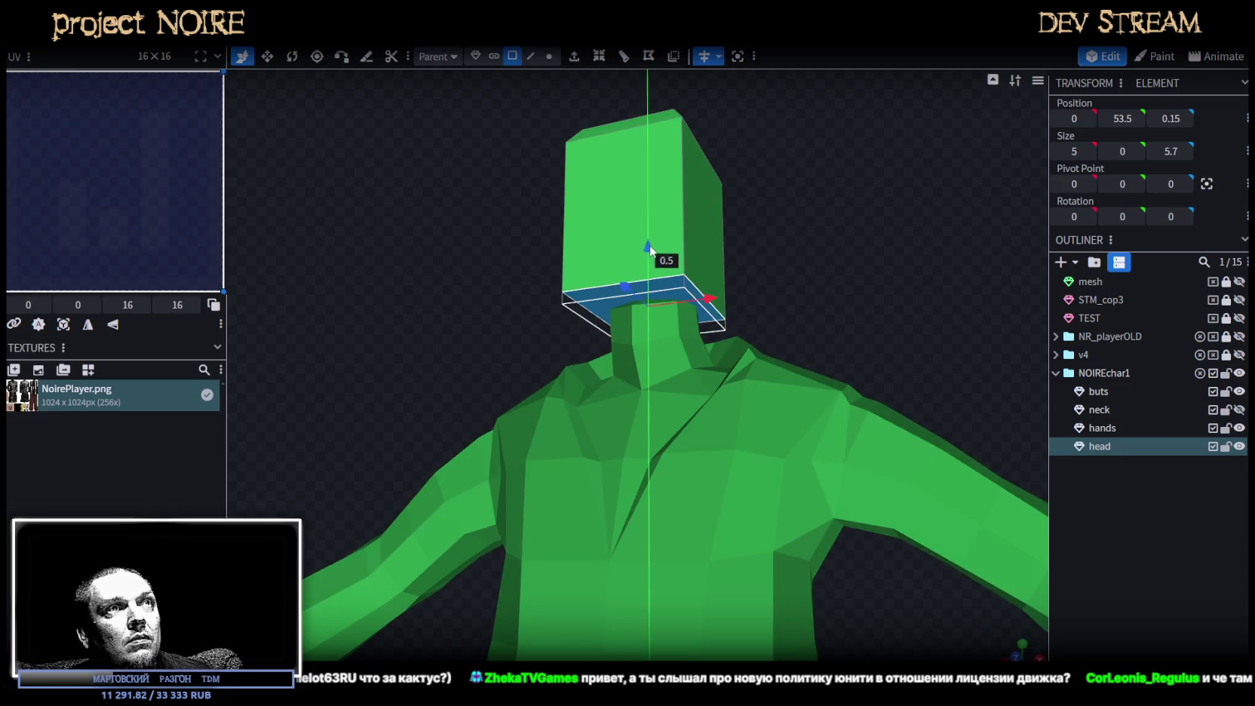
{"action": "left_click", "coordinate": [609, 61]}
{"action": "mouse_move", "coordinate": [691, 558]}
{"action": "left_mouse_down"}
{"action": "mouse_move", "coordinate": [820, 252]}
{"action": "mouse_move", "coordinate": [652, 251]}
{"action": "left_mouse_up"}
{"action": "mouse_move", "coordinate": [741, 262]}
{"action": "left_mouse_down"}
{"action": "mouse_move", "coordinate": [739, 336]}
{"action": "mouse_move", "coordinate": [573, 333]}
{"action": "left_mouse_up"}
{"action": "key", "text": "v"}
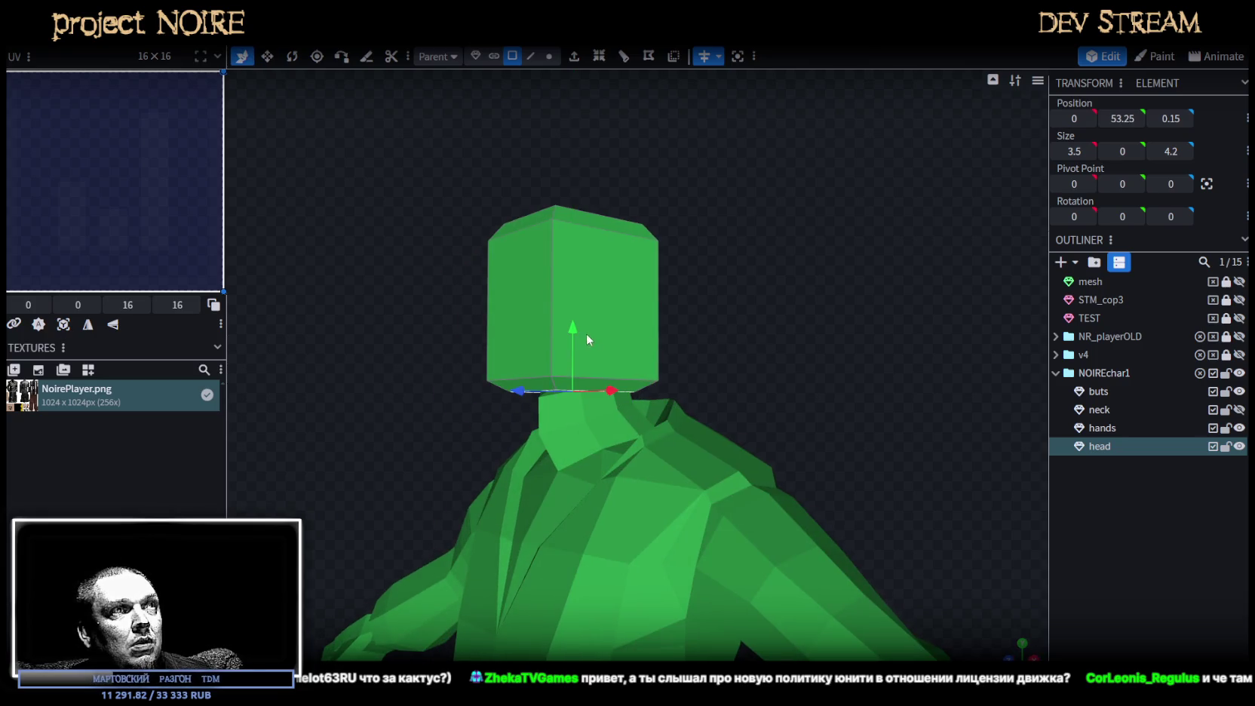
{"action": "mouse_move", "coordinate": [721, 344]}
{"action": "left_mouse_down"}
{"action": "mouse_move", "coordinate": [878, 309]}
{"action": "mouse_move", "coordinate": [760, 357]}
{"action": "mouse_move", "coordinate": [690, 316]}
{"action": "mouse_move", "coordinate": [613, 312]}
{"action": "left_mouse_up"}
{"action": "left_click", "coordinate": [679, 302]}
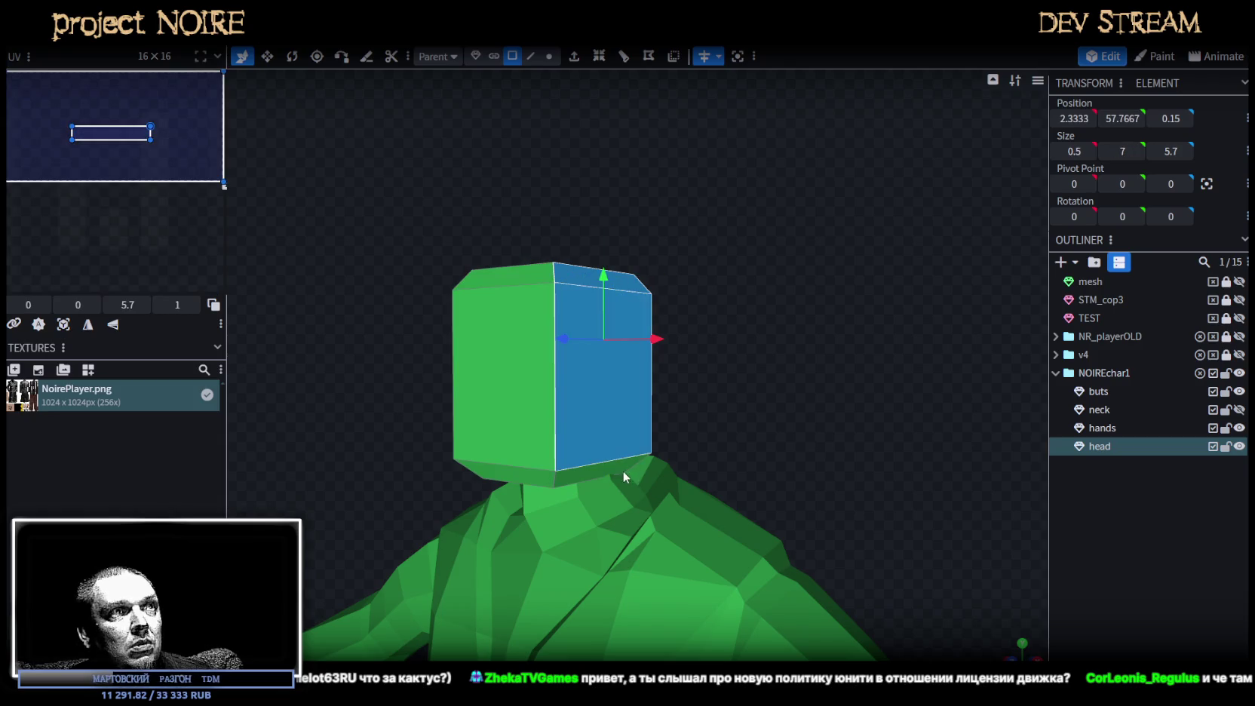
Narrow the head's side section to 0.75 wide and nudge it slightly outward.
{"action": "left_click_drag", "start_coordinate": [664, 460], "coordinate": [833, 380]}
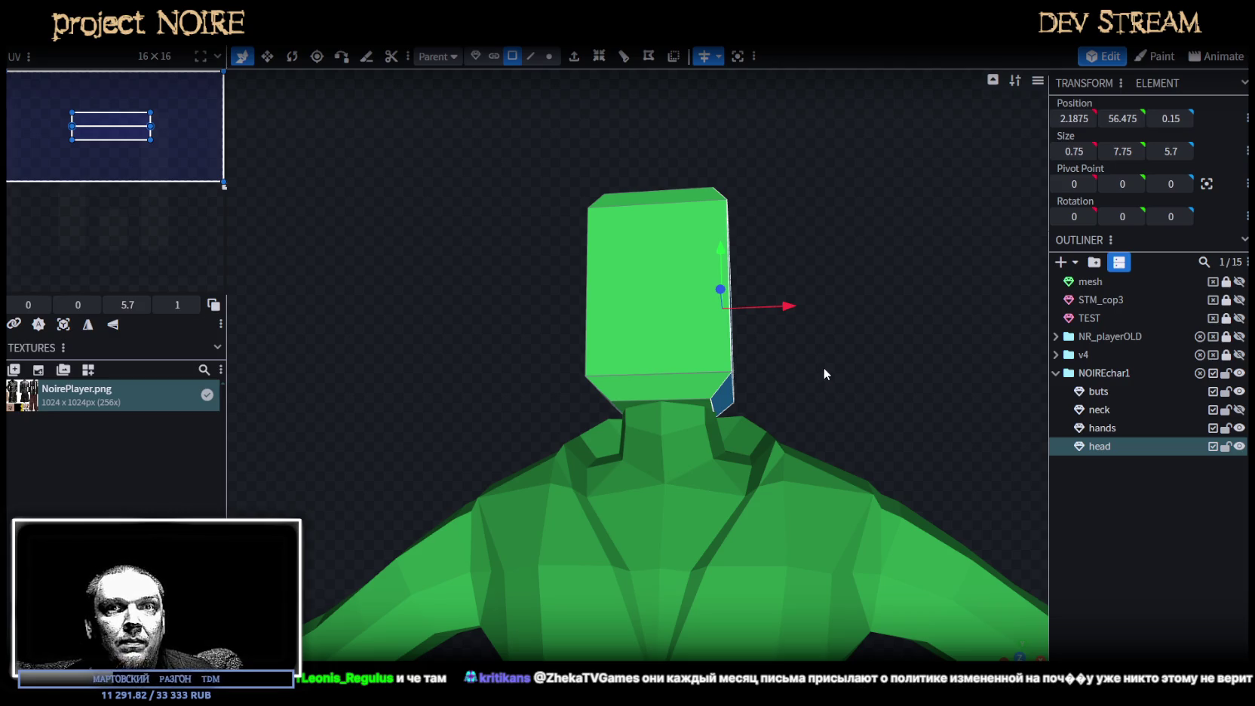
{"action": "mouse_move", "coordinate": [770, 380]}
{"action": "left_mouse_down"}
{"action": "mouse_move", "coordinate": [739, 354]}
{"action": "mouse_move", "coordinate": [696, 435]}
{"action": "mouse_move", "coordinate": [730, 354]}
{"action": "mouse_move", "coordinate": [759, 372]}
{"action": "left_mouse_up"}
{"action": "scroll", "coordinate": [731, 356], "scroll_direction": "up", "scroll_amount": 3}
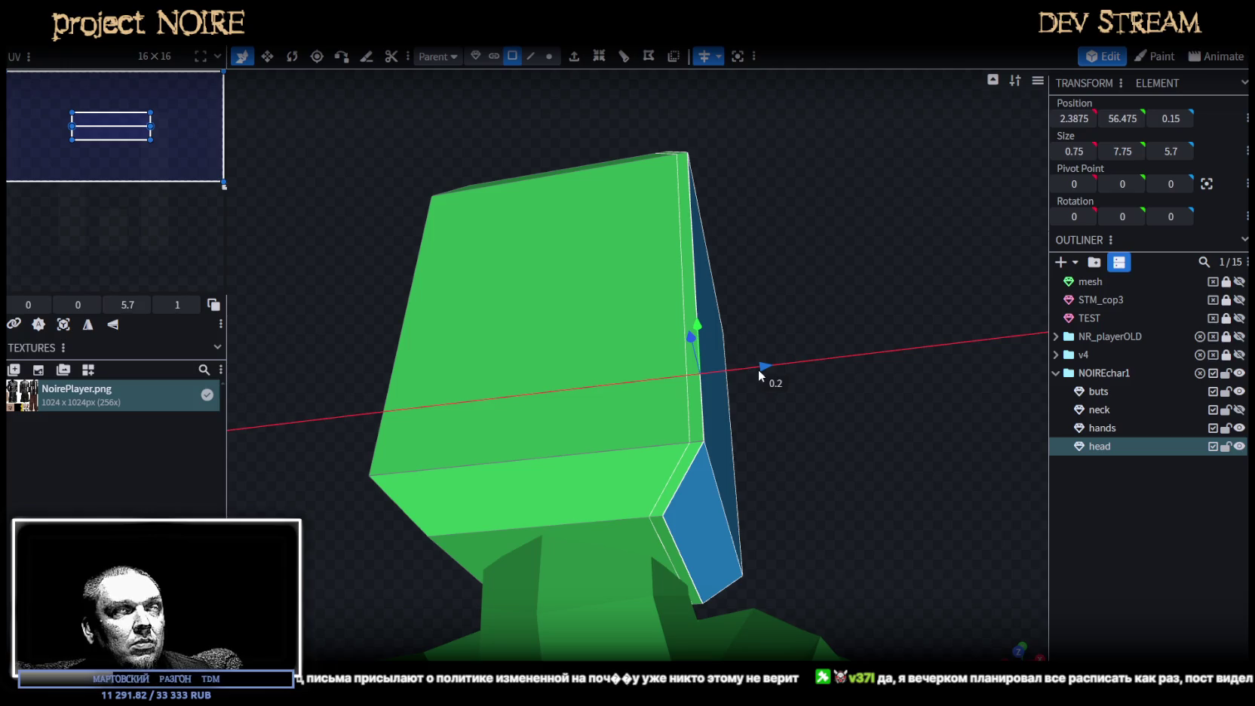
{"action": "left_click_drag", "start_coordinate": [759, 369], "coordinate": [768, 368]}
{"action": "scroll", "coordinate": [767, 368], "scroll_direction": "down", "scroll_amount": 5}
{"action": "mouse_move", "coordinate": [794, 537]}
{"action": "left_mouse_down"}
{"action": "mouse_move", "coordinate": [756, 399]}
{"action": "mouse_move", "coordinate": [810, 415]}
{"action": "left_mouse_up"}
Shift the head's left face 0.5 forward in depth to extend its bevelled corner.
{"action": "left_click", "coordinate": [532, 348]}
{"action": "left_click", "coordinate": [526, 404]}
{"action": "mouse_move", "coordinate": [792, 486]}
{"action": "left_mouse_down"}
{"action": "mouse_move", "coordinate": [803, 431]}
{"action": "mouse_move", "coordinate": [779, 467]}
{"action": "mouse_move", "coordinate": [847, 483]}
{"action": "left_mouse_up"}
{"action": "mouse_move", "coordinate": [550, 456]}
{"action": "left_mouse_down"}
{"action": "mouse_move", "coordinate": [534, 454]}
{"action": "mouse_move", "coordinate": [791, 412]}
{"action": "mouse_move", "coordinate": [786, 323]}
{"action": "mouse_move", "coordinate": [812, 336]}
{"action": "mouse_move", "coordinate": [800, 332]}
{"action": "left_mouse_up"}
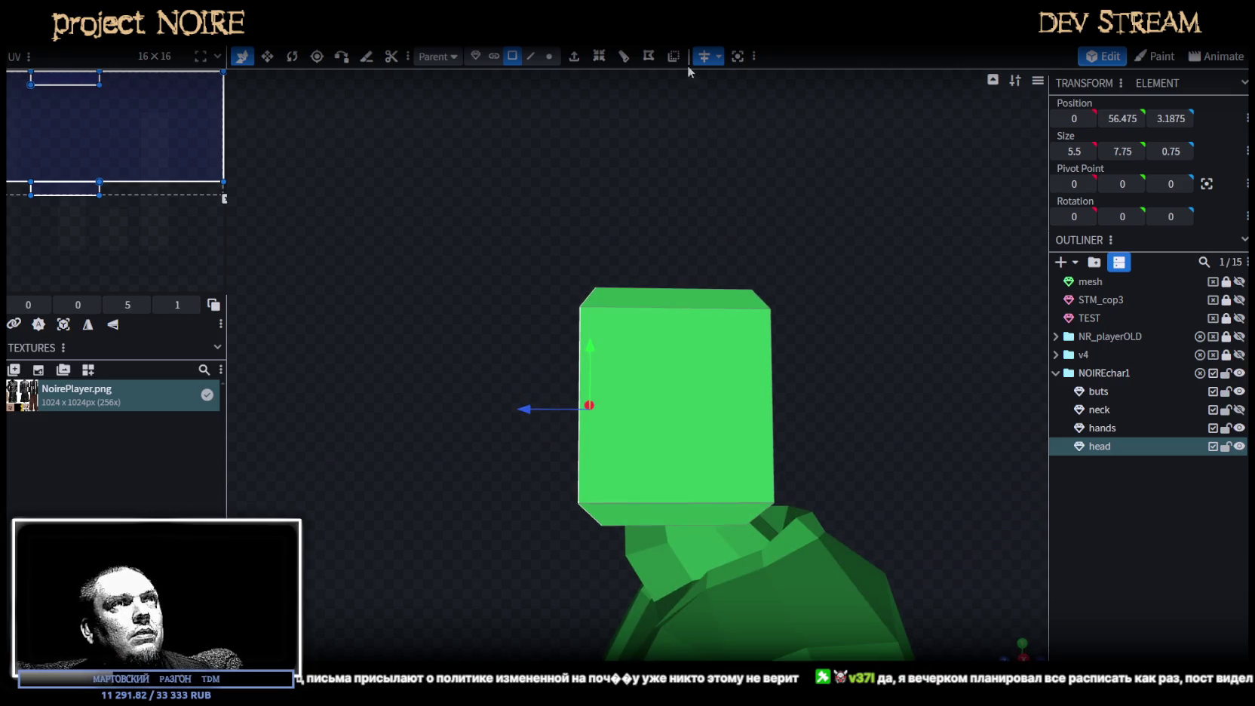
{"action": "left_click", "coordinate": [532, 56]}
{"action": "left_click", "coordinate": [667, 309]}
{"action": "mouse_move", "coordinate": [764, 258]}
{"action": "left_mouse_down"}
{"action": "mouse_move", "coordinate": [730, 249]}
{"action": "mouse_move", "coordinate": [826, 245]}
{"action": "mouse_move", "coordinate": [808, 196]}
{"action": "mouse_move", "coordinate": [819, 160]}
{"action": "mouse_move", "coordinate": [758, 254]}
{"action": "mouse_move", "coordinate": [724, 241]}
{"action": "left_mouse_up"}
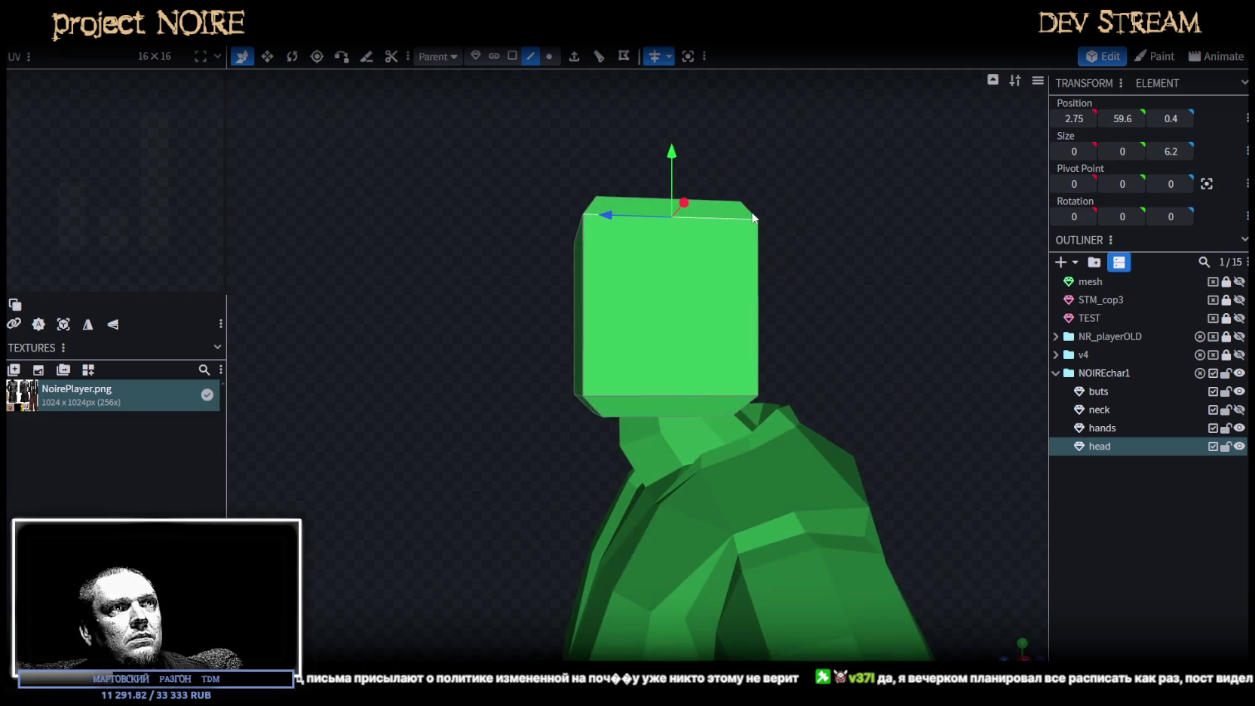
Loop cut the head with 2 cuts, dividing its front into three strips.
{"action": "left_click", "coordinate": [599, 57]}
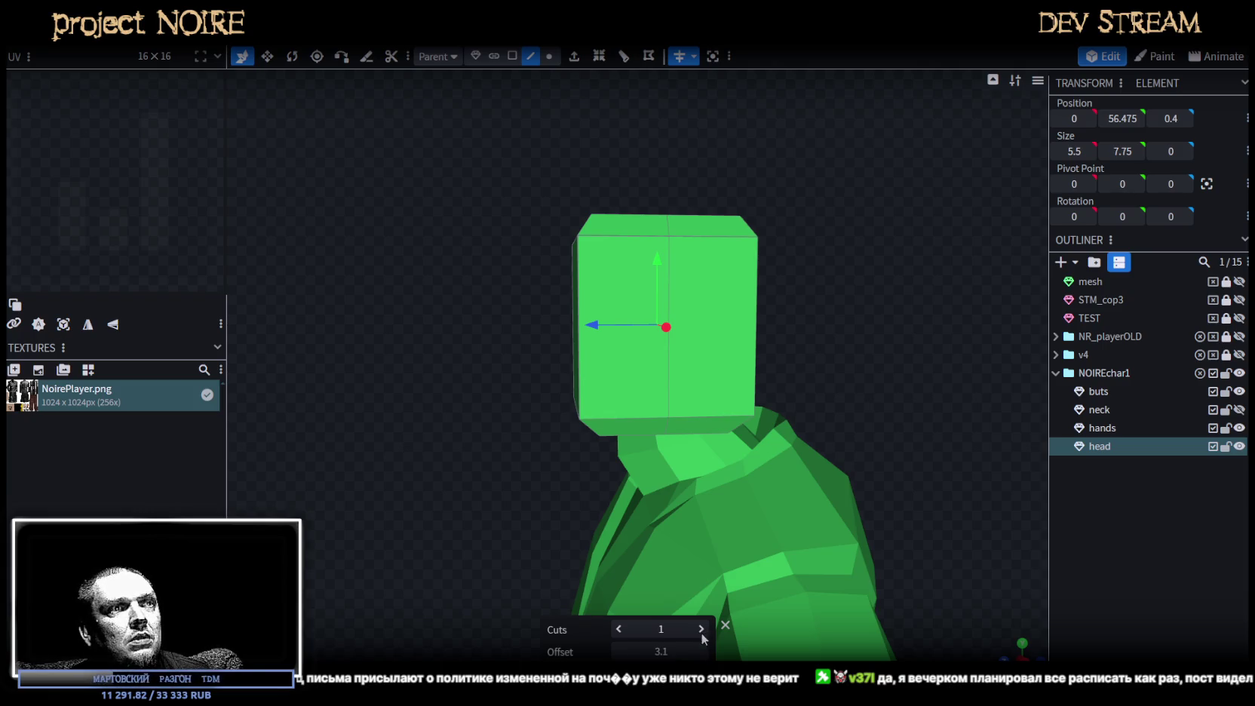
{"action": "left_click", "coordinate": [705, 632]}
{"action": "left_click_drag", "start_coordinate": [836, 363], "coordinate": [833, 346]}
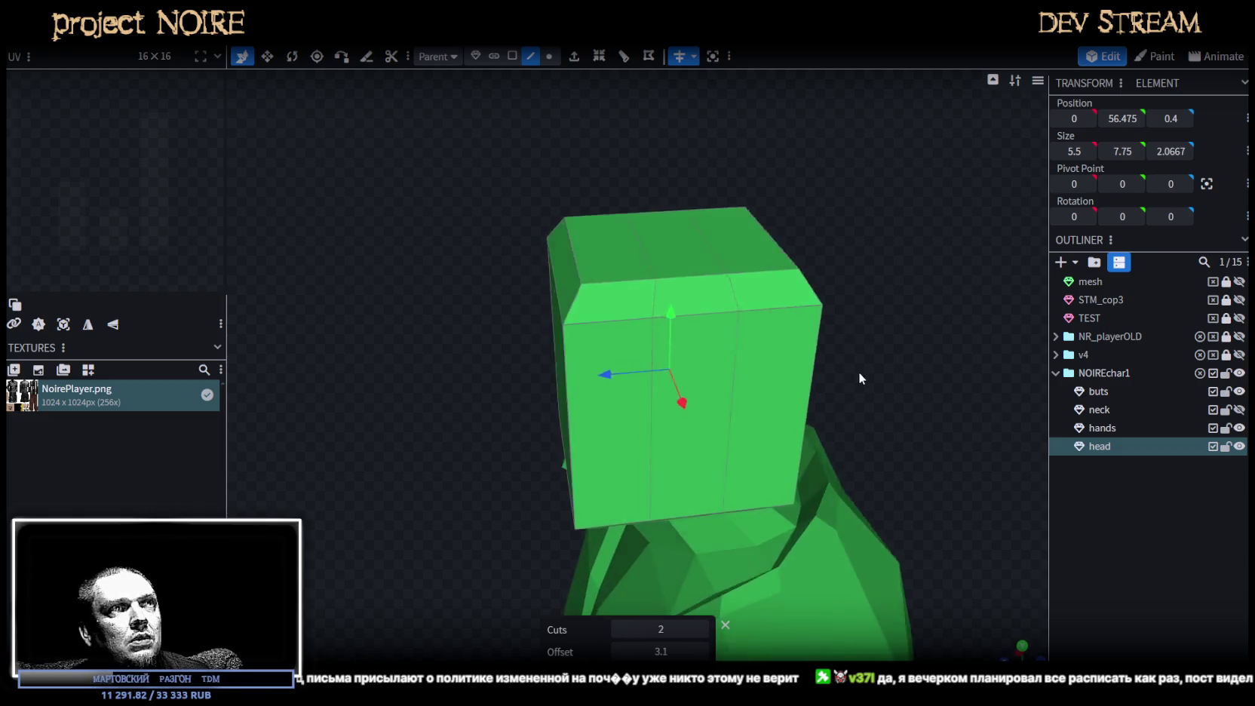
Set a corner edge of the head to Position Z 3.
{"action": "left_click", "coordinate": [531, 56]}
{"action": "left_click", "coordinate": [580, 228]}
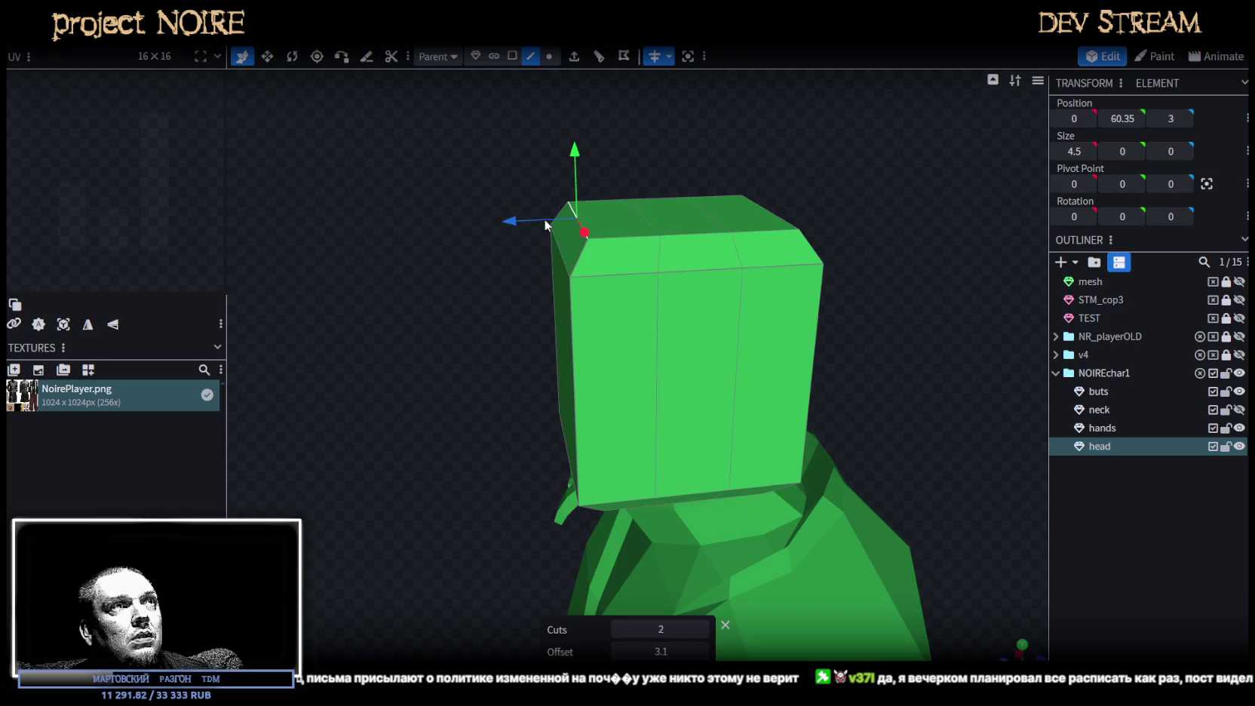
{"action": "left_click_drag", "start_coordinate": [510, 223], "coordinate": [634, 204]}
{"action": "left_click", "coordinate": [1171, 118]}
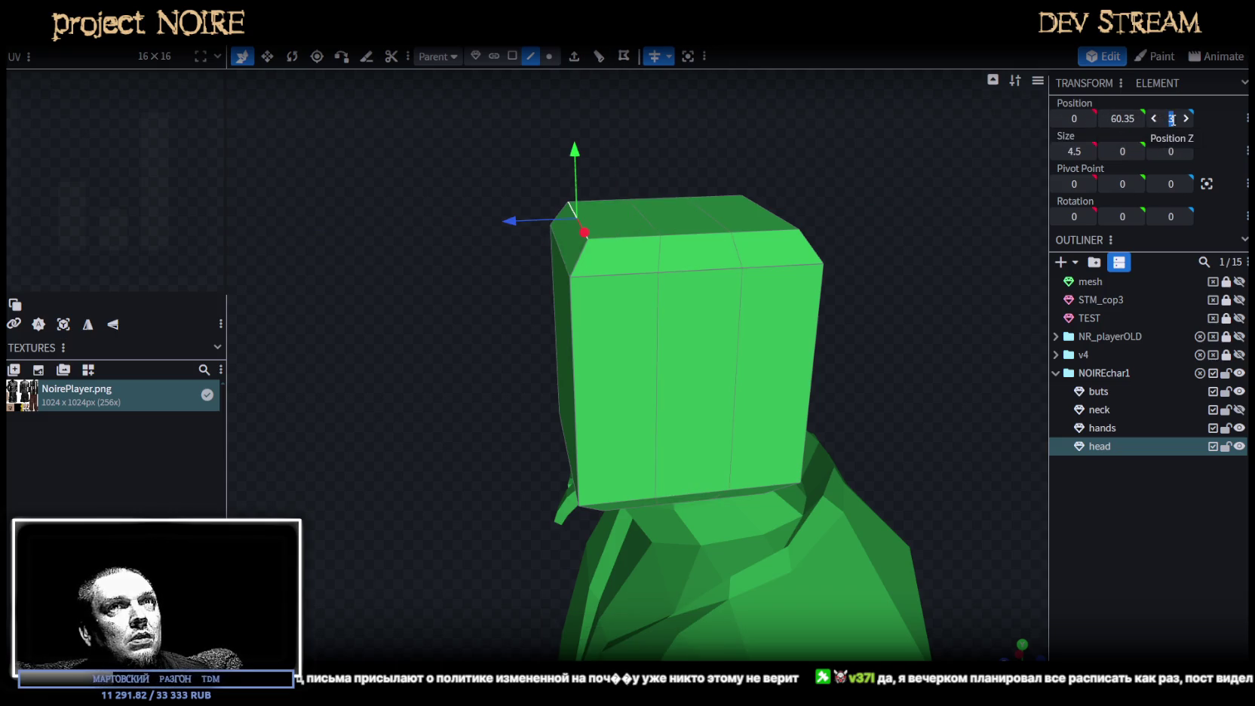
{"action": "key", "text": "Return"}
{"action": "left_click_drag", "start_coordinate": [719, 127], "coordinate": [597, 83]}
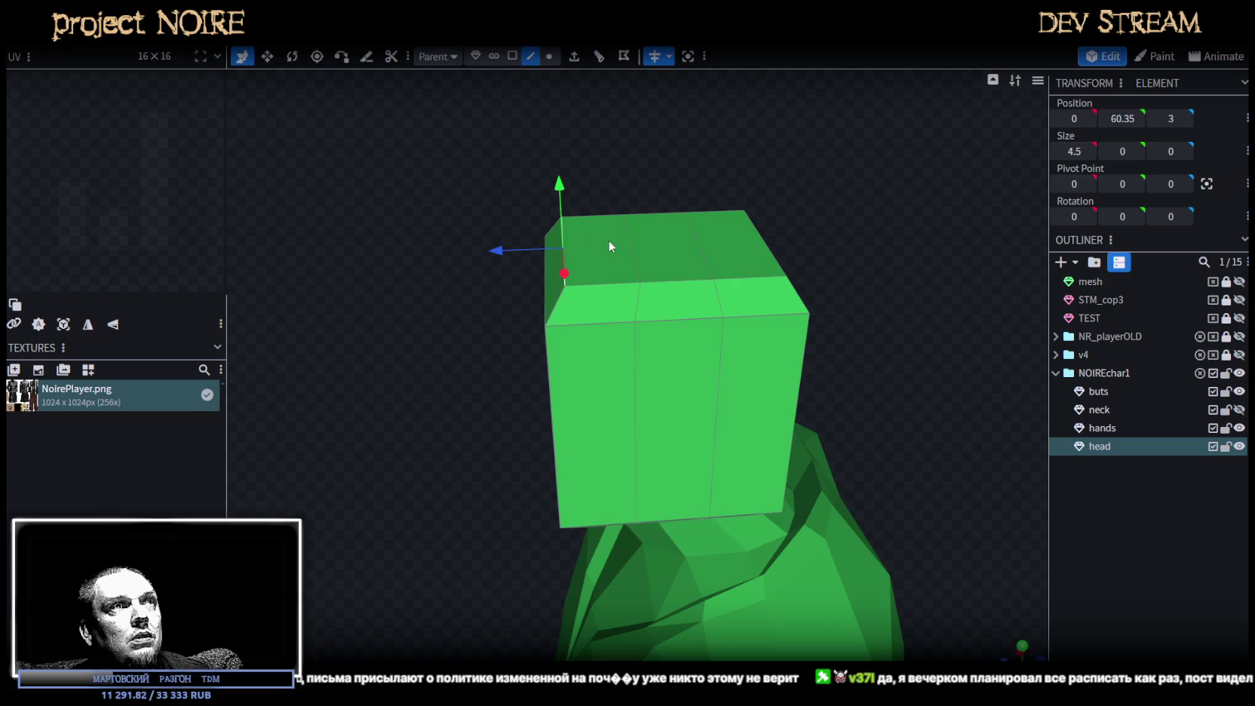
{"action": "left_click", "coordinate": [640, 264]}
{"action": "left_click_drag", "start_coordinate": [635, 251], "coordinate": [637, 270]}
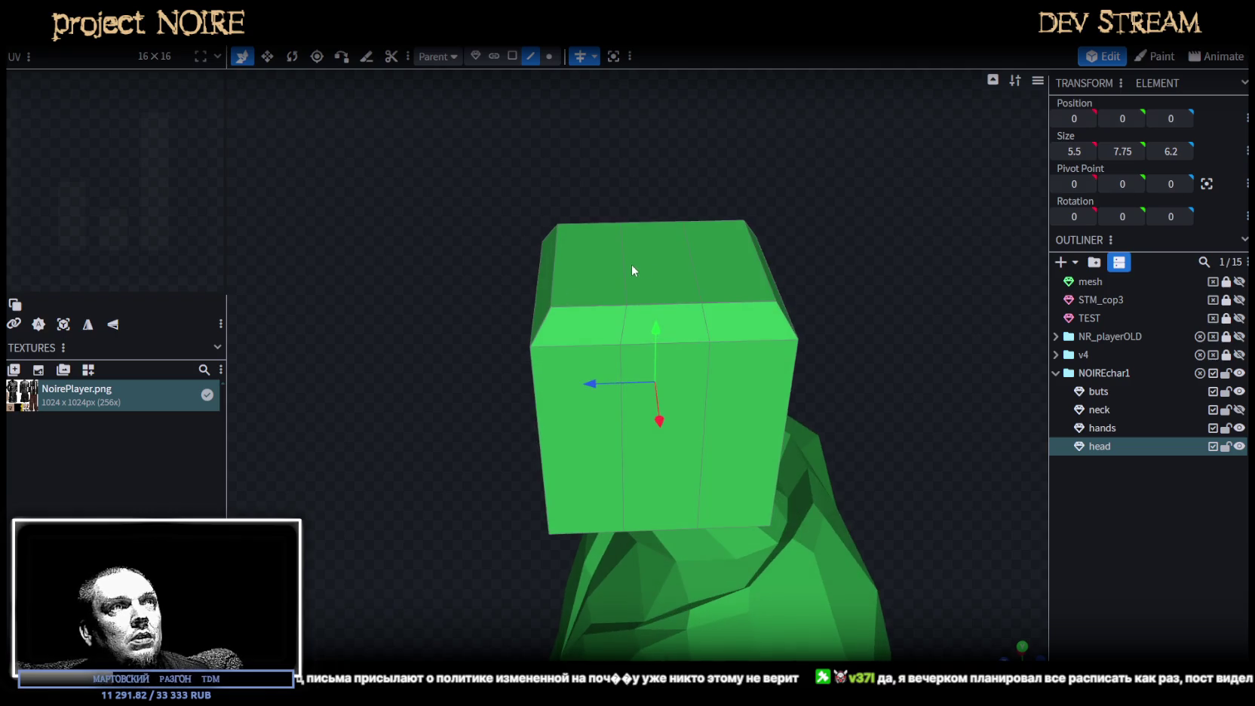
{"action": "left_click", "coordinate": [636, 270]}
Lock the neck and hands, set a lower head face to depth 3, and merge overlapping vertices.
{"action": "left_click_drag", "start_coordinate": [1227, 412], "coordinate": [1227, 428]}
{"action": "left_click", "coordinate": [621, 412]}
{"action": "mouse_move", "coordinate": [621, 411]}
{"action": "left_mouse_down"}
{"action": "mouse_move", "coordinate": [760, 370]}
{"action": "mouse_move", "coordinate": [663, 282]}
{"action": "mouse_move", "coordinate": [812, 205]}
{"action": "mouse_move", "coordinate": [776, 395]}
{"action": "left_mouse_up"}
{"action": "left_click", "coordinate": [667, 279]}
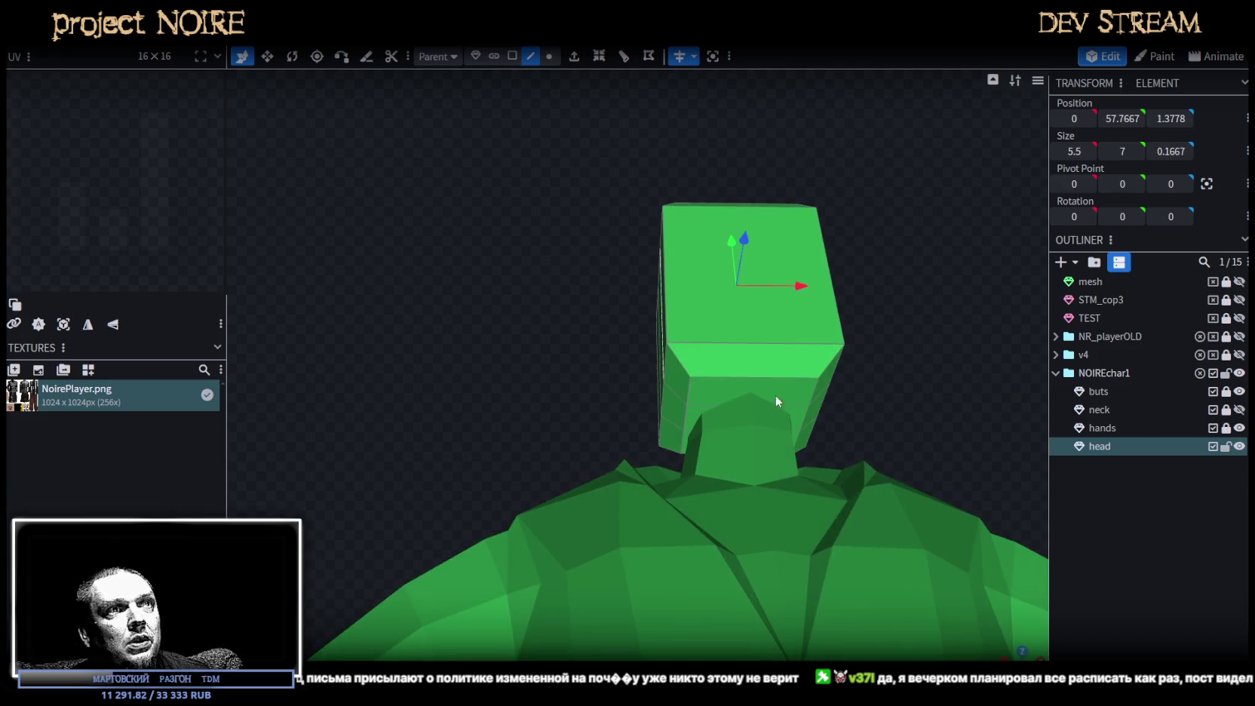
{"action": "left_click", "coordinate": [700, 403]}
{"action": "left_click", "coordinate": [1171, 119]}
{"action": "type", "text": "3"}
{"action": "key", "text": "Return"}
{"action": "left_click", "coordinate": [732, 164]}
{"action": "mouse_move", "coordinate": [759, 175]}
{"action": "left_mouse_down"}
{"action": "mouse_move", "coordinate": [742, 337]}
{"action": "mouse_move", "coordinate": [853, 344]}
{"action": "mouse_move", "coordinate": [696, 323]}
{"action": "left_mouse_up"}
Collapse two head edges onto their neighbours, accepting the Auto Fix vertex merges.
{"action": "left_click", "coordinate": [751, 263]}
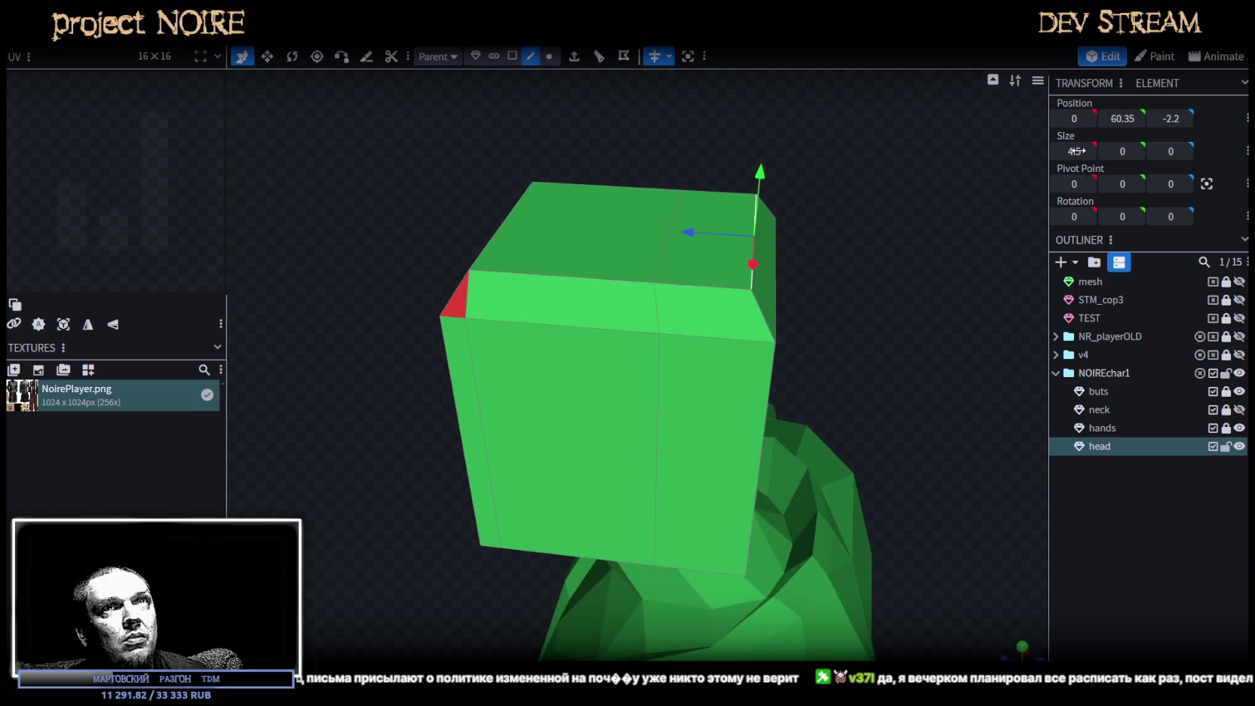
{"action": "left_click", "coordinate": [669, 239]}
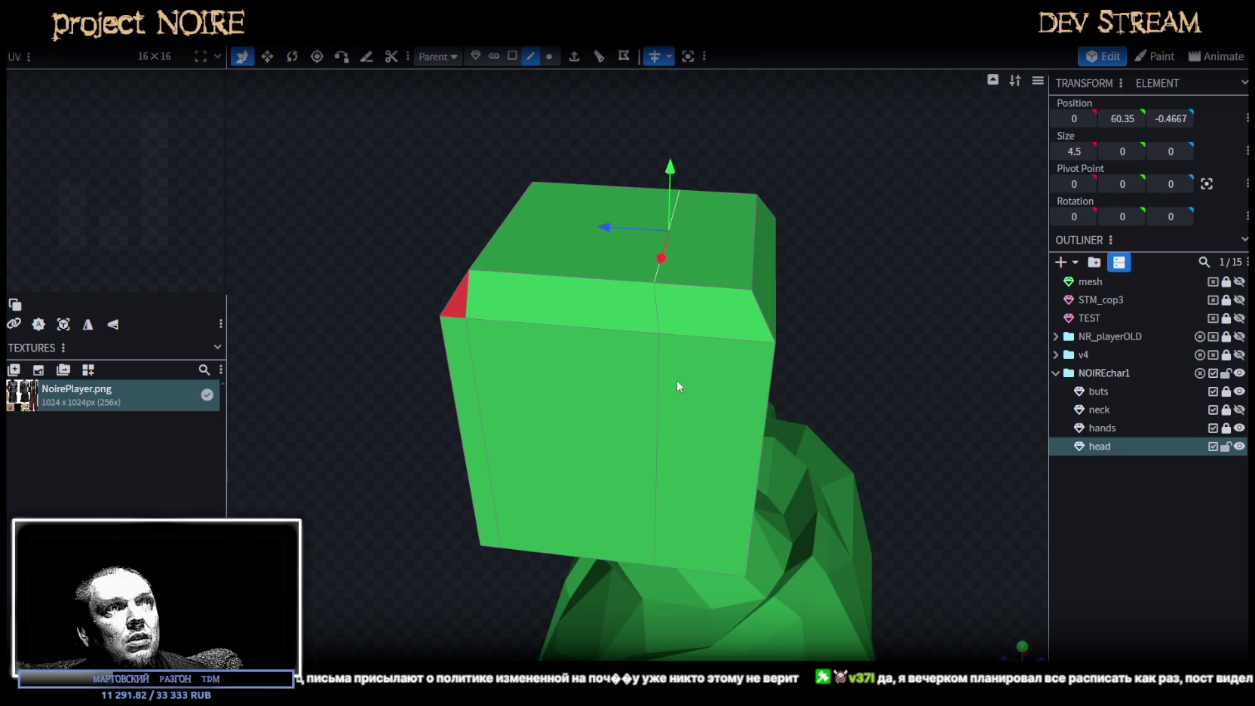
{"action": "left_click", "coordinate": [660, 393]}
{"action": "mouse_move", "coordinate": [659, 392]}
{"action": "left_mouse_down"}
{"action": "mouse_move", "coordinate": [663, 245]}
{"action": "mouse_move", "coordinate": [572, 314]}
{"action": "mouse_move", "coordinate": [736, 361]}
{"action": "mouse_move", "coordinate": [701, 458]}
{"action": "left_mouse_up"}
{"action": "left_click", "coordinate": [587, 320]}
{"action": "left_click", "coordinate": [655, 456]}
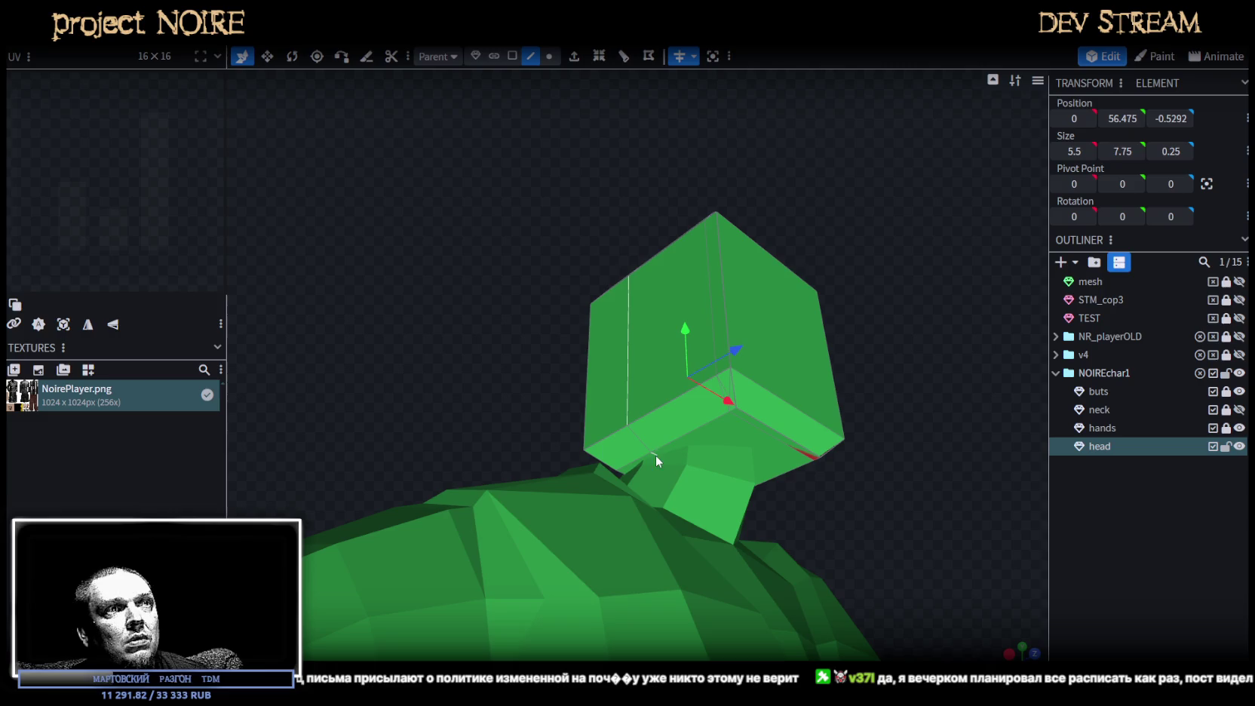
{"action": "mouse_move", "coordinate": [1167, 121]}
{"action": "left_mouse_down"}
{"action": "mouse_move", "coordinate": [738, 144]}
{"action": "mouse_move", "coordinate": [935, 291]}
{"action": "mouse_move", "coordinate": [895, 356]}
{"action": "mouse_move", "coordinate": [719, 224]}
{"action": "mouse_move", "coordinate": [784, 198]}
{"action": "mouse_move", "coordinate": [890, 283]}
{"action": "mouse_move", "coordinate": [703, 282]}
{"action": "mouse_move", "coordinate": [599, 299]}
{"action": "mouse_move", "coordinate": [596, 279]}
{"action": "mouse_move", "coordinate": [529, 306]}
{"action": "left_mouse_up"}
{"action": "left_click", "coordinate": [700, 155]}
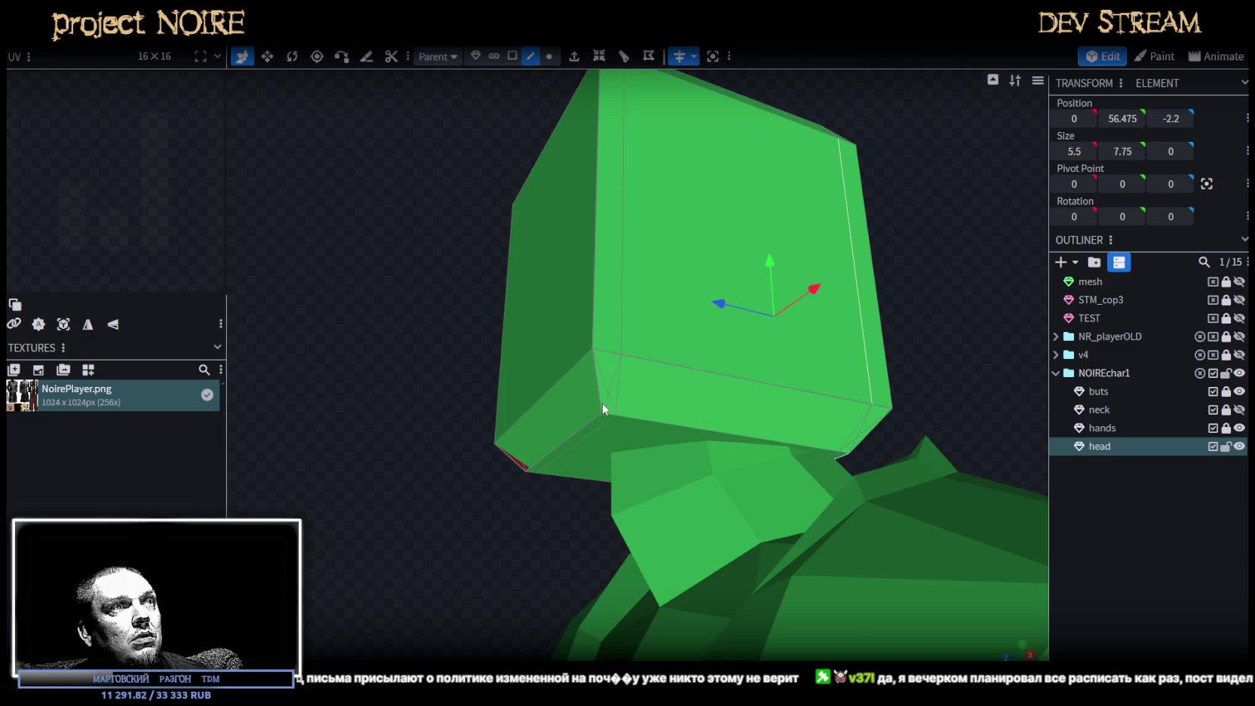
{"action": "left_click", "coordinate": [603, 427]}
{"action": "left_click_drag", "start_coordinate": [609, 423], "coordinate": [346, 239]}
{"action": "left_click", "coordinate": [593, 161]}
{"action": "mouse_move", "coordinate": [395, 200]}
{"action": "left_mouse_down"}
{"action": "mouse_move", "coordinate": [573, 322]}
{"action": "mouse_move", "coordinate": [649, 321]}
{"action": "left_mouse_up"}
Invert the small red corner face of the head so it faces outward.
{"action": "left_click", "coordinate": [512, 56]}
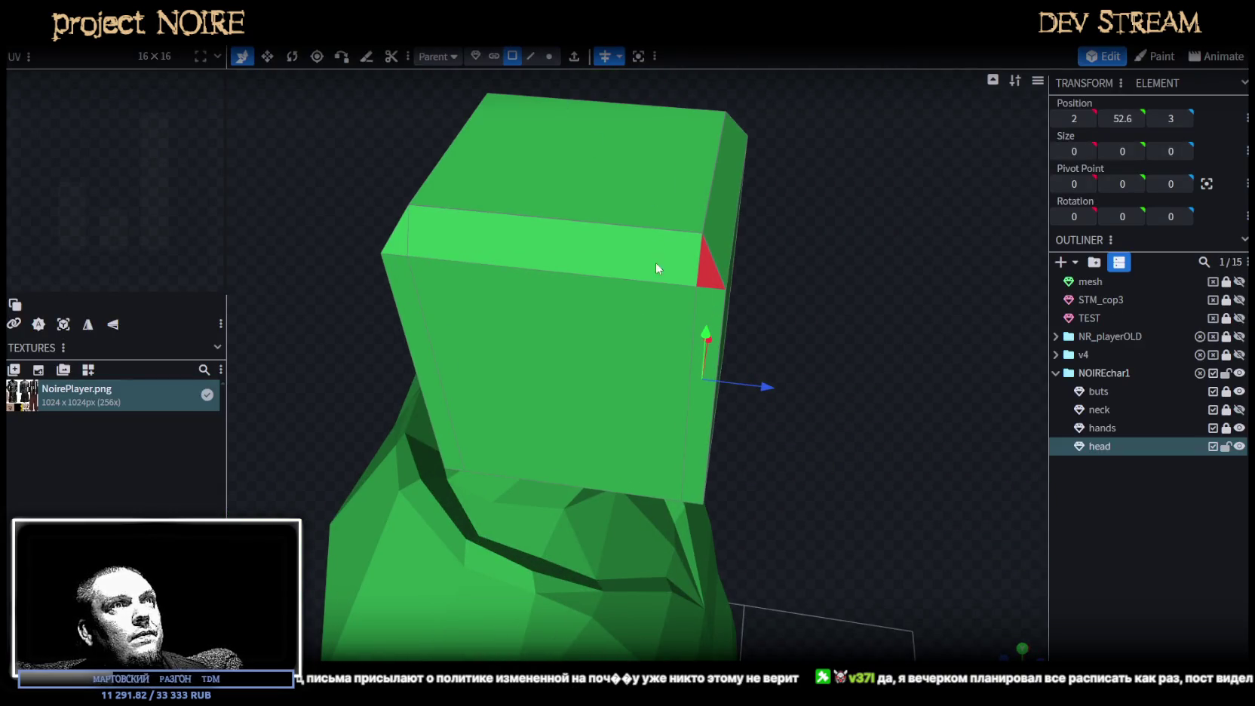
{"action": "left_click", "coordinate": [709, 264]}
{"action": "mouse_move", "coordinate": [709, 264]}
{"action": "left_mouse_down"}
{"action": "mouse_move", "coordinate": [670, 255]}
{"action": "mouse_move", "coordinate": [724, 261]}
{"action": "left_mouse_up"}
{"action": "left_click", "coordinate": [731, 257]}
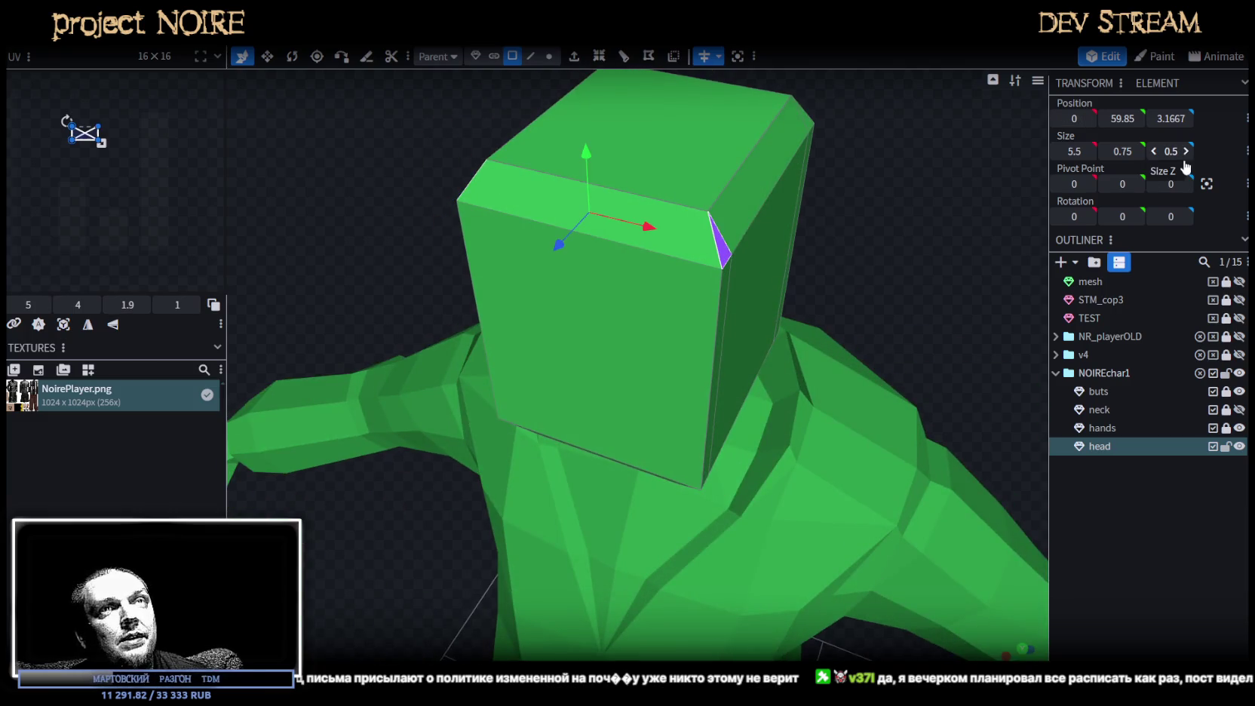
{"action": "mouse_move", "coordinate": [817, 201]}
{"action": "left_mouse_down"}
{"action": "mouse_move", "coordinate": [696, 216]}
{"action": "mouse_move", "coordinate": [652, 192]}
{"action": "mouse_move", "coordinate": [631, 161]}
{"action": "mouse_move", "coordinate": [679, 156]}
{"action": "mouse_move", "coordinate": [907, 252]}
{"action": "mouse_move", "coordinate": [812, 209]}
{"action": "left_mouse_up"}
{"action": "scroll", "coordinate": [833, 201], "scroll_direction": "up", "scroll_amount": 3}
{"action": "scroll", "coordinate": [834, 200], "scroll_direction": "up", "scroll_amount": 2}
{"action": "scroll", "coordinate": [843, 196], "scroll_direction": "up", "scroll_amount": 2}
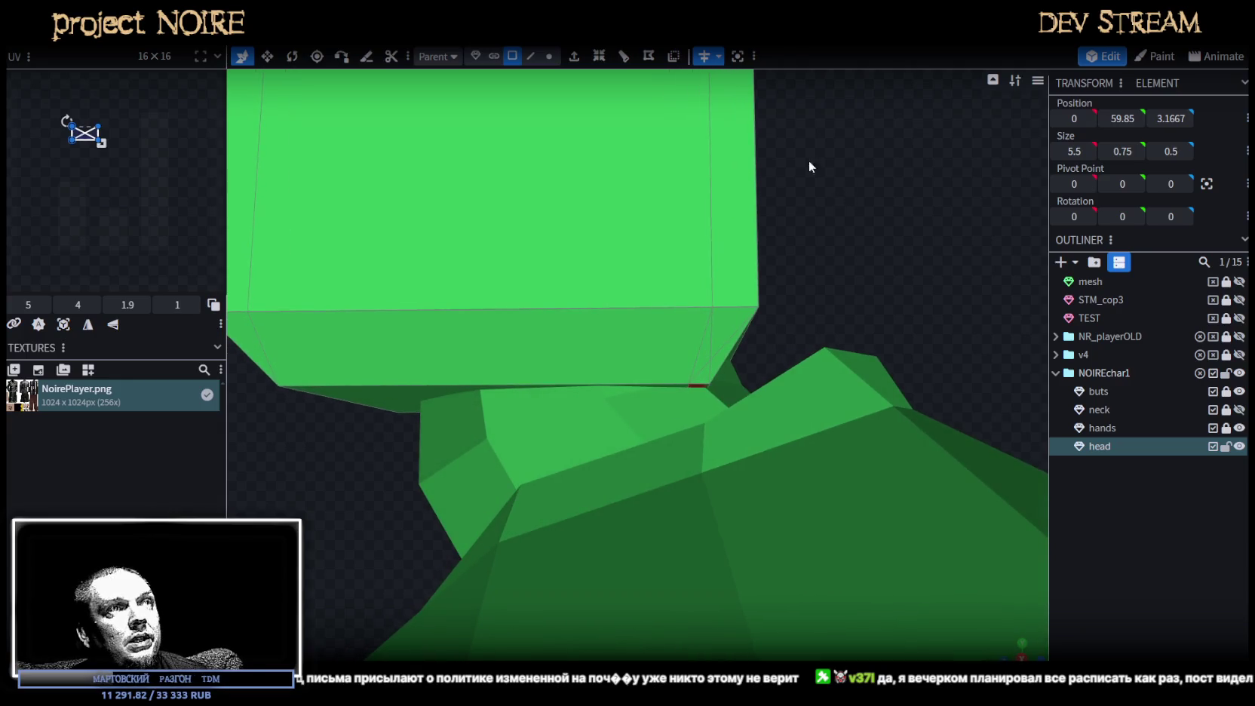
Move the head's bottom edge onto a vertex and accept the Auto Fix merge.
{"action": "left_click", "coordinate": [530, 56]}
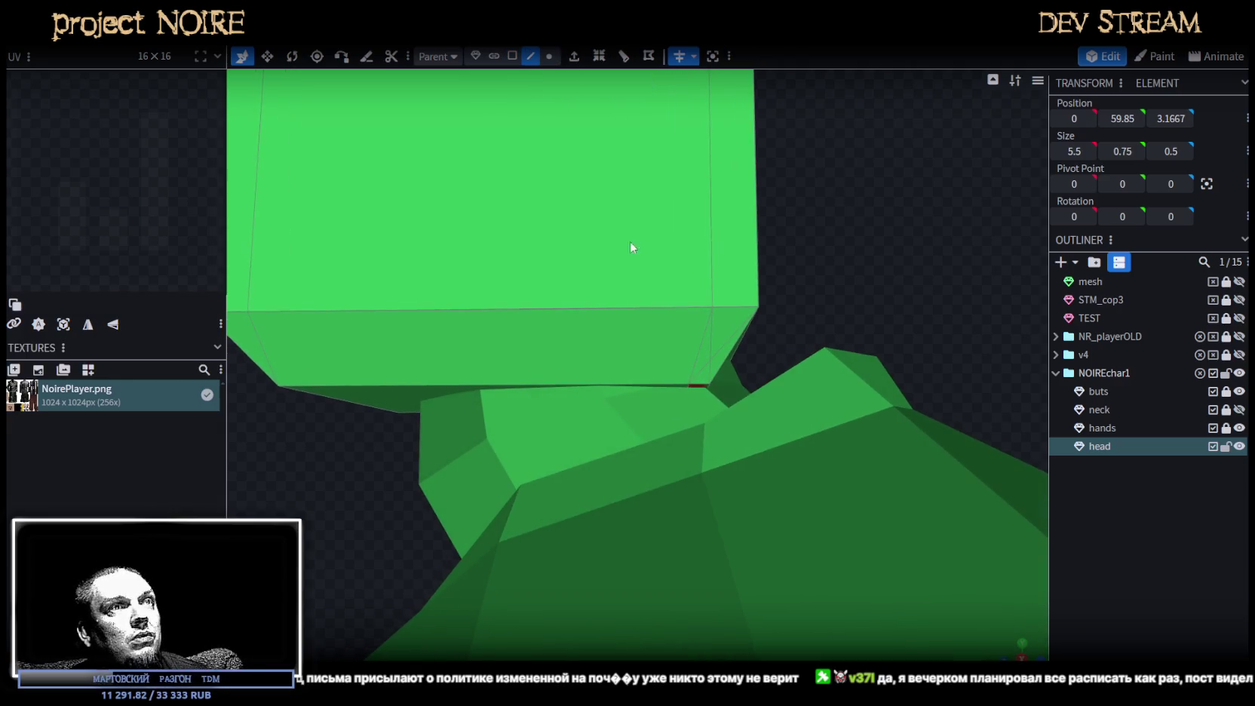
{"action": "left_click", "coordinate": [690, 386]}
{"action": "left_click", "coordinate": [689, 392]}
{"action": "left_click_drag", "start_coordinate": [628, 399], "coordinate": [652, 402]}
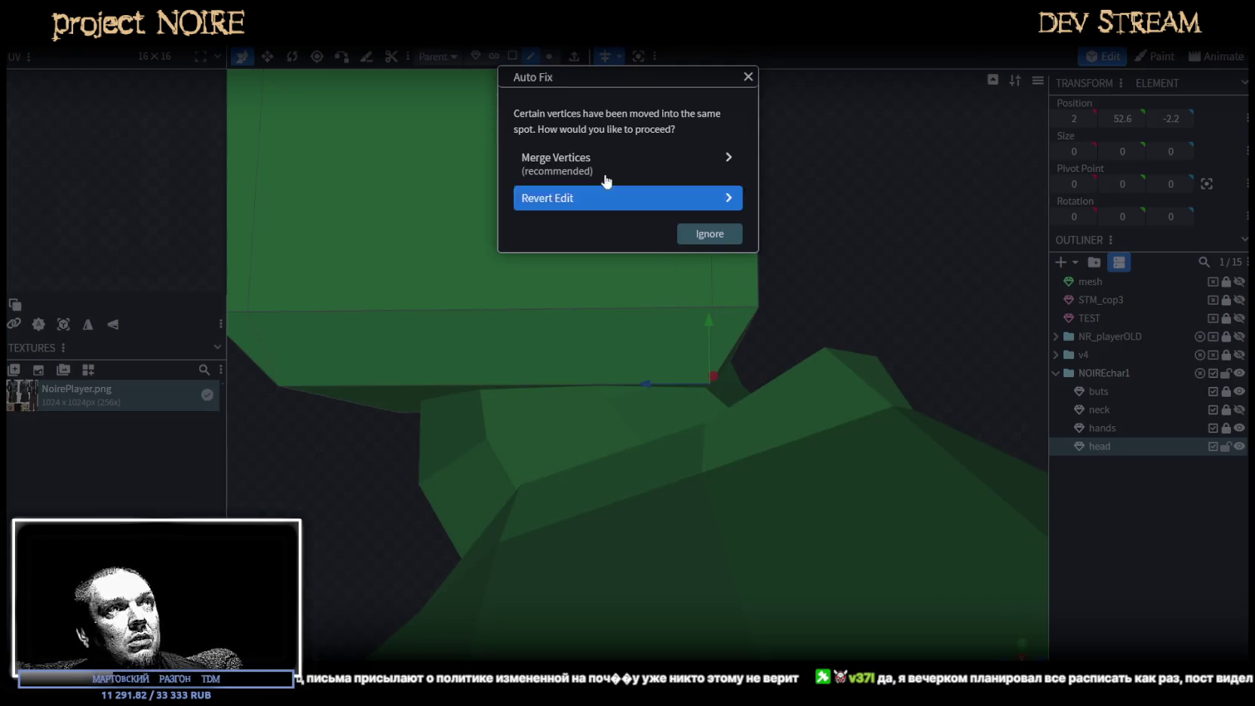
{"action": "left_click", "coordinate": [607, 181]}
{"action": "mouse_move", "coordinate": [607, 181]}
{"action": "left_mouse_down"}
{"action": "mouse_move", "coordinate": [501, 263]}
{"action": "mouse_move", "coordinate": [442, 244]}
{"action": "mouse_move", "coordinate": [659, 328]}
{"action": "left_mouse_up"}
Resize the head's front face to 4.5 wide and 7.75 tall.
{"action": "left_click", "coordinate": [513, 56]}
{"action": "left_click", "coordinate": [650, 289]}
{"action": "mouse_move", "coordinate": [685, 291]}
{"action": "left_mouse_down"}
{"action": "mouse_move", "coordinate": [694, 301]}
{"action": "mouse_move", "coordinate": [749, 243]}
{"action": "mouse_move", "coordinate": [667, 283]}
{"action": "left_mouse_up"}
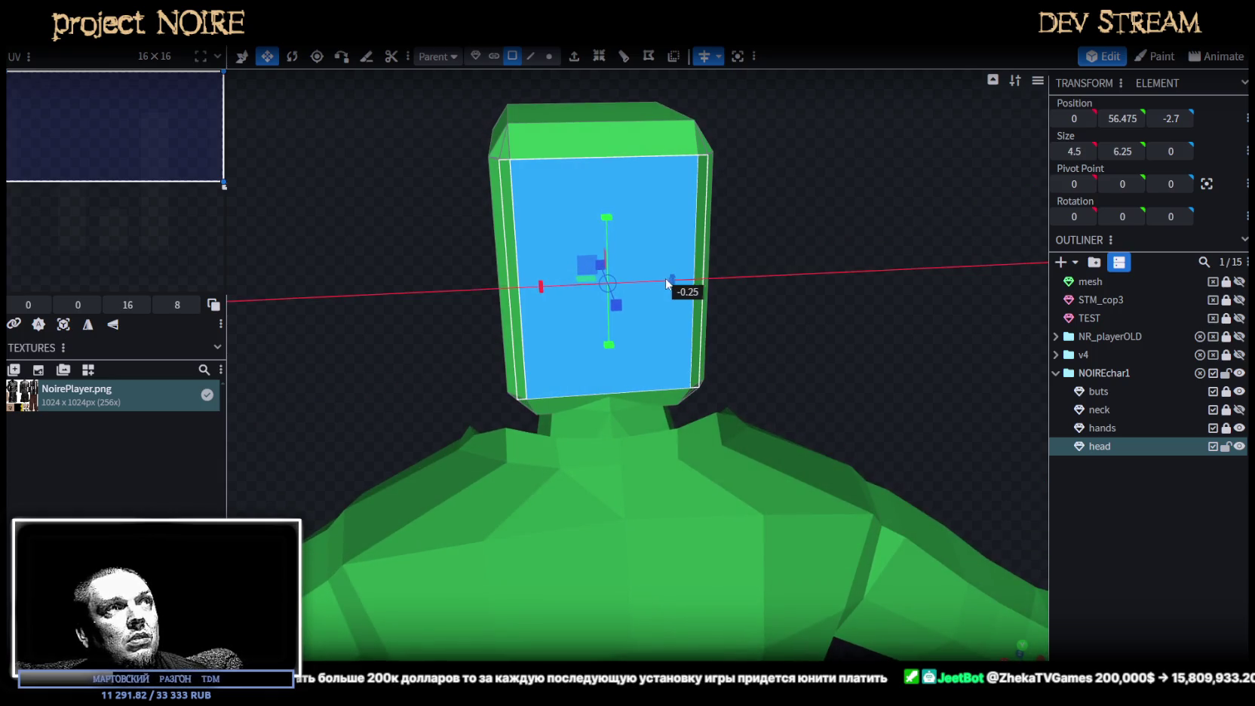
{"action": "mouse_move", "coordinate": [866, 256]}
{"action": "left_mouse_down"}
{"action": "mouse_move", "coordinate": [515, 243]}
{"action": "mouse_move", "coordinate": [772, 307]}
{"action": "mouse_move", "coordinate": [728, 398]}
{"action": "left_mouse_up"}
{"action": "left_click", "coordinate": [772, 306]}
{"action": "mouse_move", "coordinate": [868, 317]}
{"action": "left_mouse_down"}
{"action": "mouse_move", "coordinate": [919, 275]}
{"action": "mouse_move", "coordinate": [908, 235]}
{"action": "mouse_move", "coordinate": [910, 274]}
{"action": "left_mouse_up"}
{"action": "left_click_drag", "start_coordinate": [674, 216], "coordinate": [684, 178]}
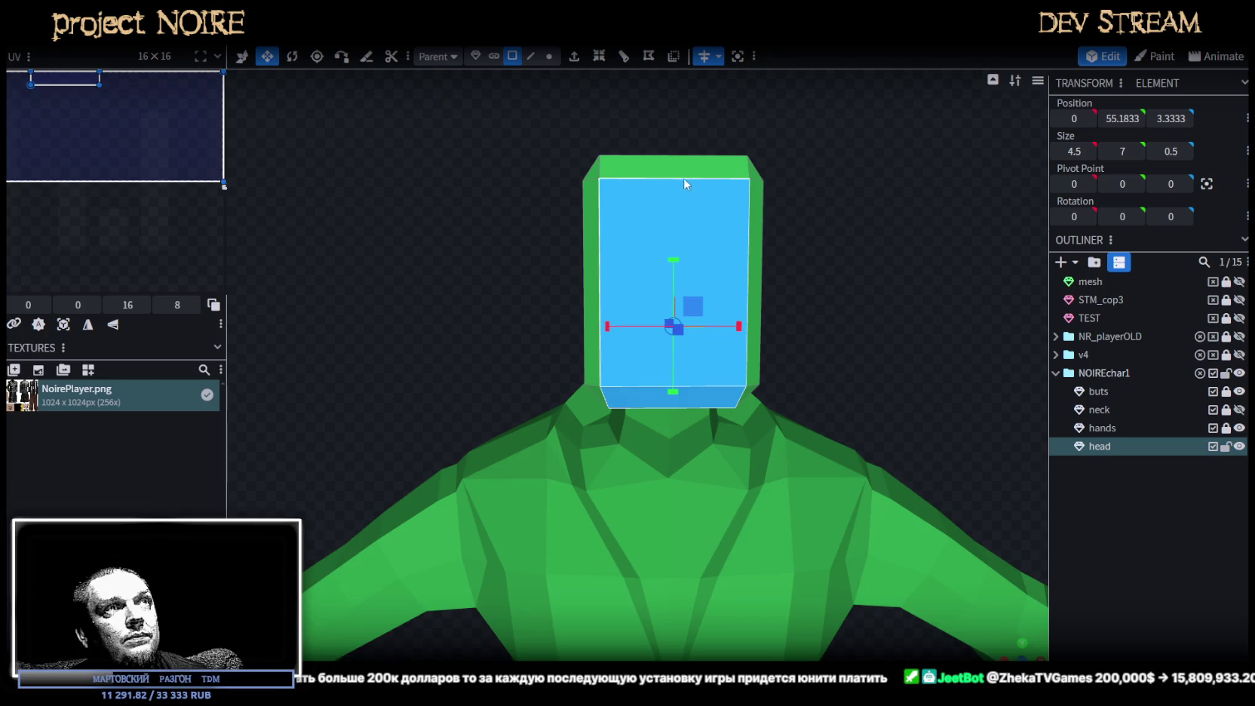
{"action": "mouse_move", "coordinate": [740, 284]}
{"action": "left_mouse_down"}
{"action": "mouse_move", "coordinate": [725, 289]}
{"action": "mouse_move", "coordinate": [817, 329]}
{"action": "mouse_move", "coordinate": [549, 306]}
{"action": "left_mouse_up"}
{"action": "key", "text": "s"}
{"action": "mouse_move", "coordinate": [839, 240]}
{"action": "left_mouse_down"}
{"action": "mouse_move", "coordinate": [817, 179]}
{"action": "mouse_move", "coordinate": [845, 184]}
{"action": "left_mouse_up"}
{"action": "left_click_drag", "start_coordinate": [668, 322], "coordinate": [666, 363]}
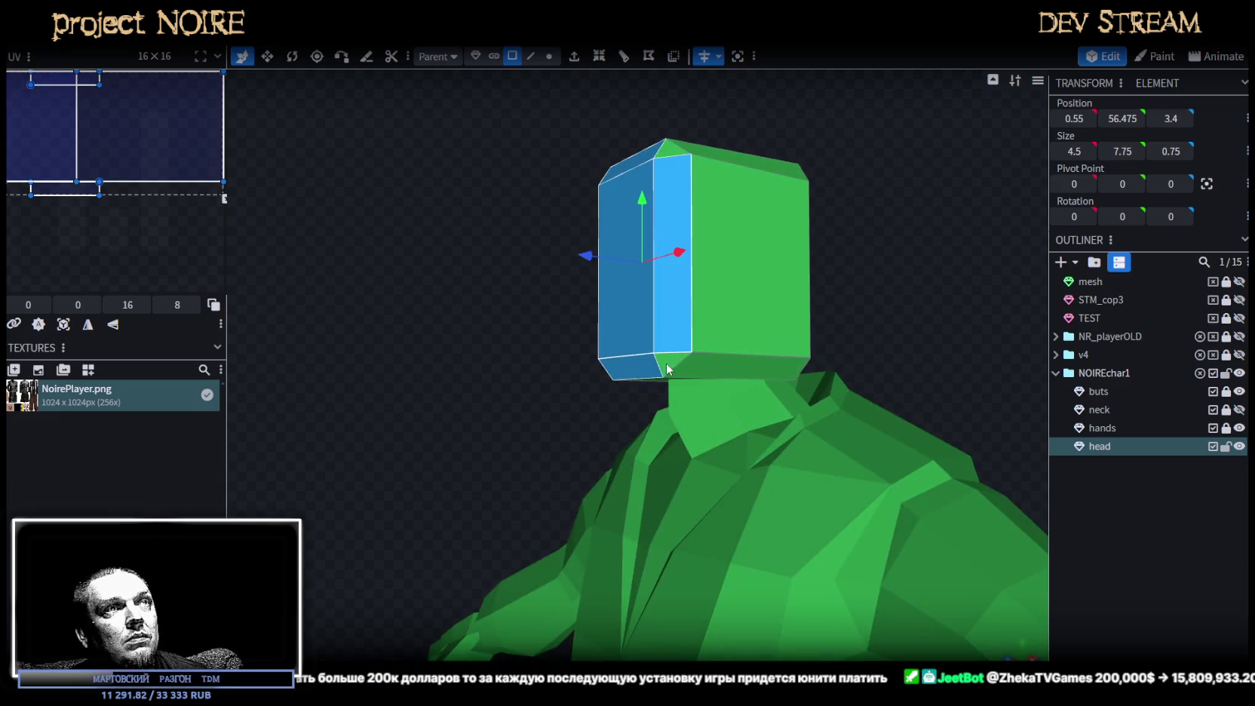
{"action": "mouse_move", "coordinate": [676, 153]}
{"action": "left_mouse_down"}
{"action": "mouse_move", "coordinate": [557, 214]}
{"action": "mouse_move", "coordinate": [715, 193]}
{"action": "left_mouse_up"}
Push the right side and corner faces back to depth 3.0833 to lengthen the head.
{"action": "left_click", "coordinate": [683, 177]}
{"action": "left_click", "coordinate": [677, 310], "text": "shift"}
{"action": "mouse_move", "coordinate": [695, 342]}
{"action": "left_mouse_down"}
{"action": "mouse_move", "coordinate": [734, 367]}
{"action": "mouse_move", "coordinate": [820, 370]}
{"action": "left_mouse_up"}
{"action": "left_click", "coordinate": [705, 373], "text": "shift"}
{"action": "left_click_drag", "start_coordinate": [735, 281], "coordinate": [720, 283]}
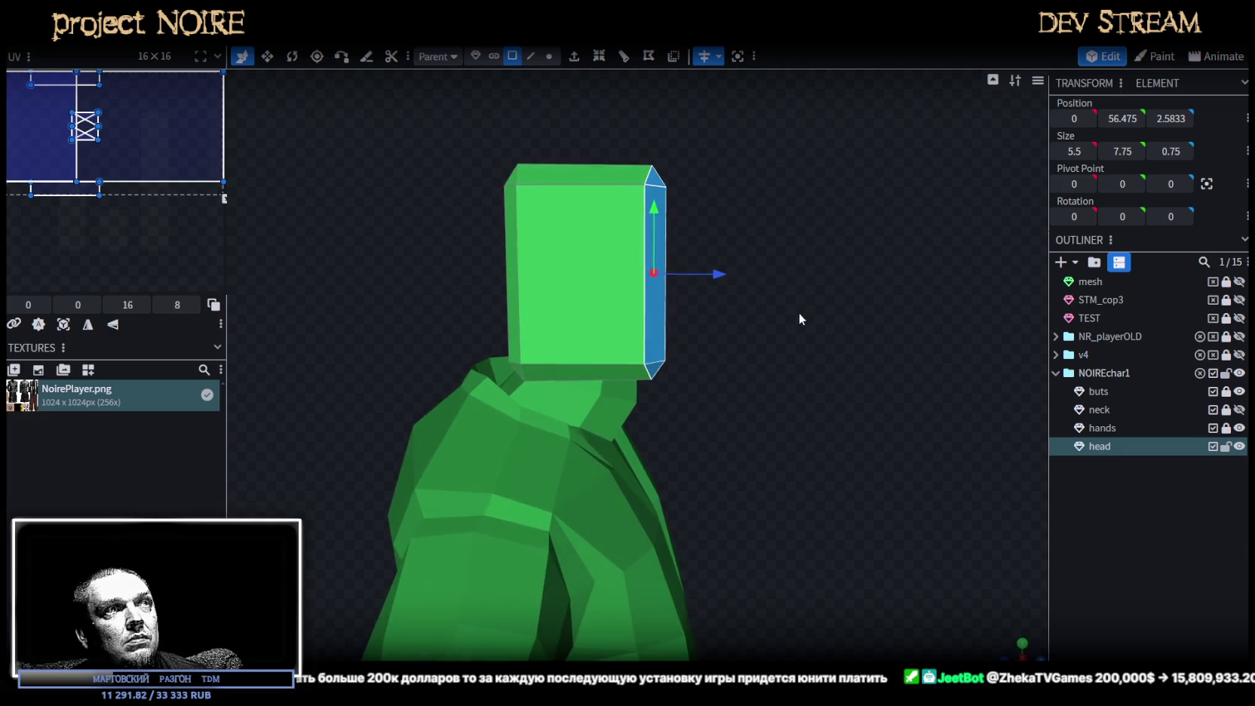
{"action": "mouse_move", "coordinate": [722, 274]}
{"action": "left_mouse_down"}
{"action": "mouse_move", "coordinate": [734, 277]}
{"action": "mouse_move", "coordinate": [571, 235]}
{"action": "mouse_move", "coordinate": [825, 258]}
{"action": "mouse_move", "coordinate": [767, 256]}
{"action": "mouse_move", "coordinate": [667, 353]}
{"action": "mouse_move", "coordinate": [788, 290]}
{"action": "mouse_move", "coordinate": [833, 283]}
{"action": "mouse_move", "coordinate": [785, 306]}
{"action": "mouse_move", "coordinate": [804, 314]}
{"action": "mouse_move", "coordinate": [770, 298]}
{"action": "mouse_move", "coordinate": [803, 317]}
{"action": "left_mouse_up"}
{"action": "left_click", "coordinate": [667, 352]}
{"action": "left_click", "coordinate": [744, 241]}
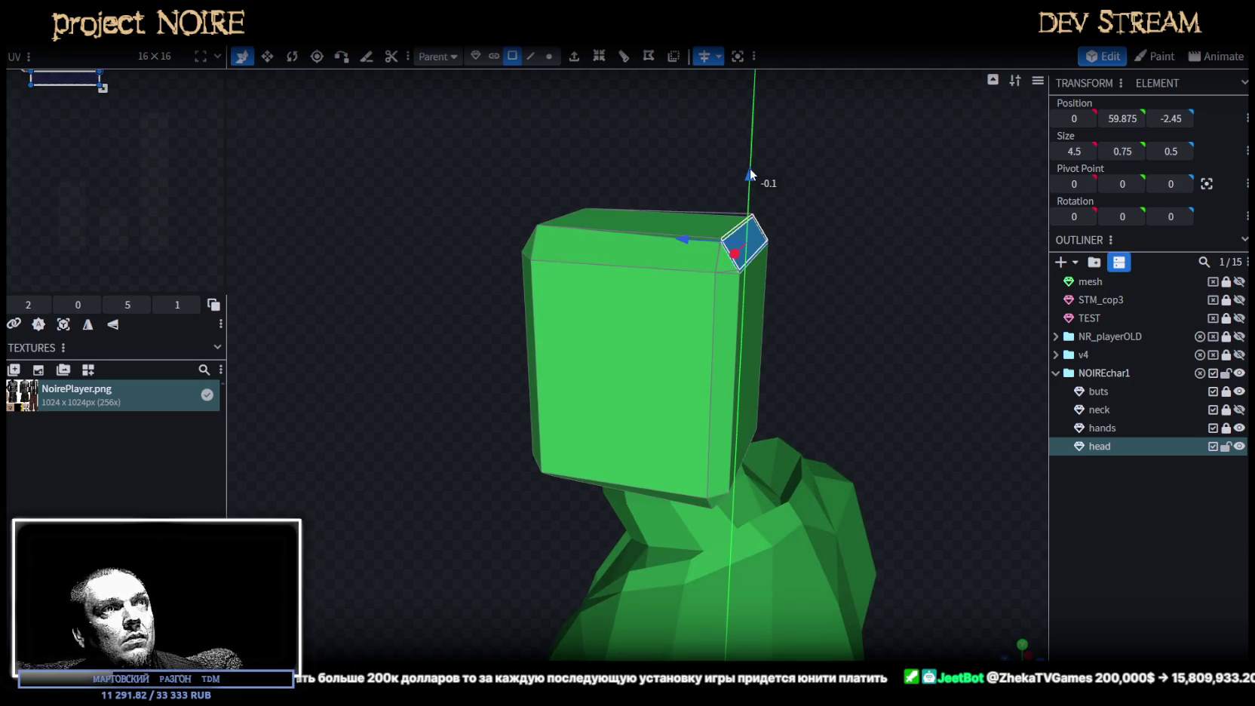
Box-select the head's top face and lower it.
{"action": "left_click_drag", "start_coordinate": [760, 190], "coordinate": [853, 199]}
{"action": "left_click_drag", "start_coordinate": [534, 147], "coordinate": [853, 206], "text": "ctrl"}
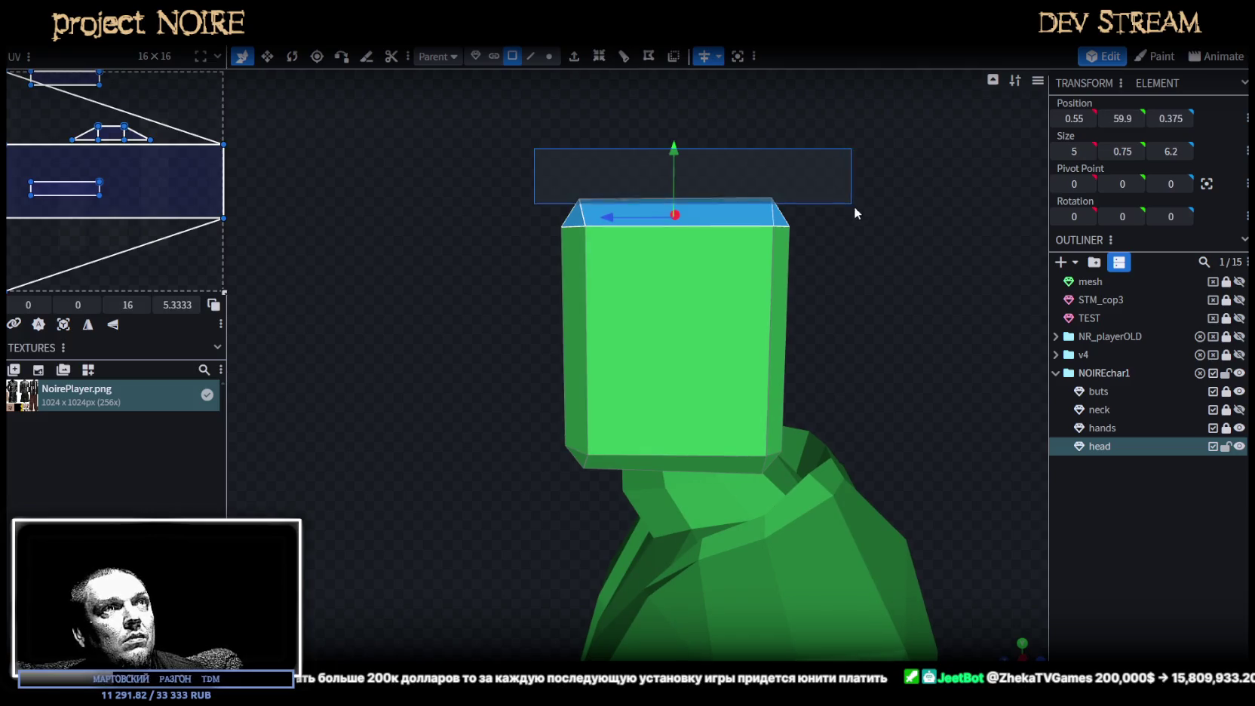
{"action": "left_click_drag", "start_coordinate": [671, 155], "coordinate": [671, 178]}
{"action": "scroll", "coordinate": [841, 359], "scroll_direction": "down", "scroll_amount": 3}
{"action": "scroll", "coordinate": [841, 359], "scroll_direction": "down", "scroll_amount": 2}
{"action": "left_click", "coordinate": [1103, 543]}
{"action": "mouse_move", "coordinate": [1103, 543]}
{"action": "left_mouse_down"}
{"action": "mouse_move", "coordinate": [937, 393]}
{"action": "mouse_move", "coordinate": [851, 246]}
{"action": "mouse_move", "coordinate": [937, 212]}
{"action": "mouse_move", "coordinate": [762, 239]}
{"action": "mouse_move", "coordinate": [832, 229]}
{"action": "mouse_move", "coordinate": [813, 324]}
{"action": "left_mouse_up"}
{"action": "scroll", "coordinate": [831, 228], "scroll_direction": "up", "scroll_amount": 2}
{"action": "scroll", "coordinate": [842, 232], "scroll_direction": "up", "scroll_amount": 2}
{"action": "key", "text": "ctrl+z"}
{"action": "scroll", "coordinate": [743, 250], "scroll_direction": "up", "scroll_amount": 2}
{"action": "mouse_move", "coordinate": [744, 250]}
{"action": "left_mouse_down"}
{"action": "mouse_move", "coordinate": [708, 234]}
{"action": "mouse_move", "coordinate": [792, 307]}
{"action": "mouse_move", "coordinate": [612, 159]}
{"action": "left_mouse_up"}
{"action": "scroll", "coordinate": [792, 307], "scroll_direction": "up", "scroll_amount": 1}
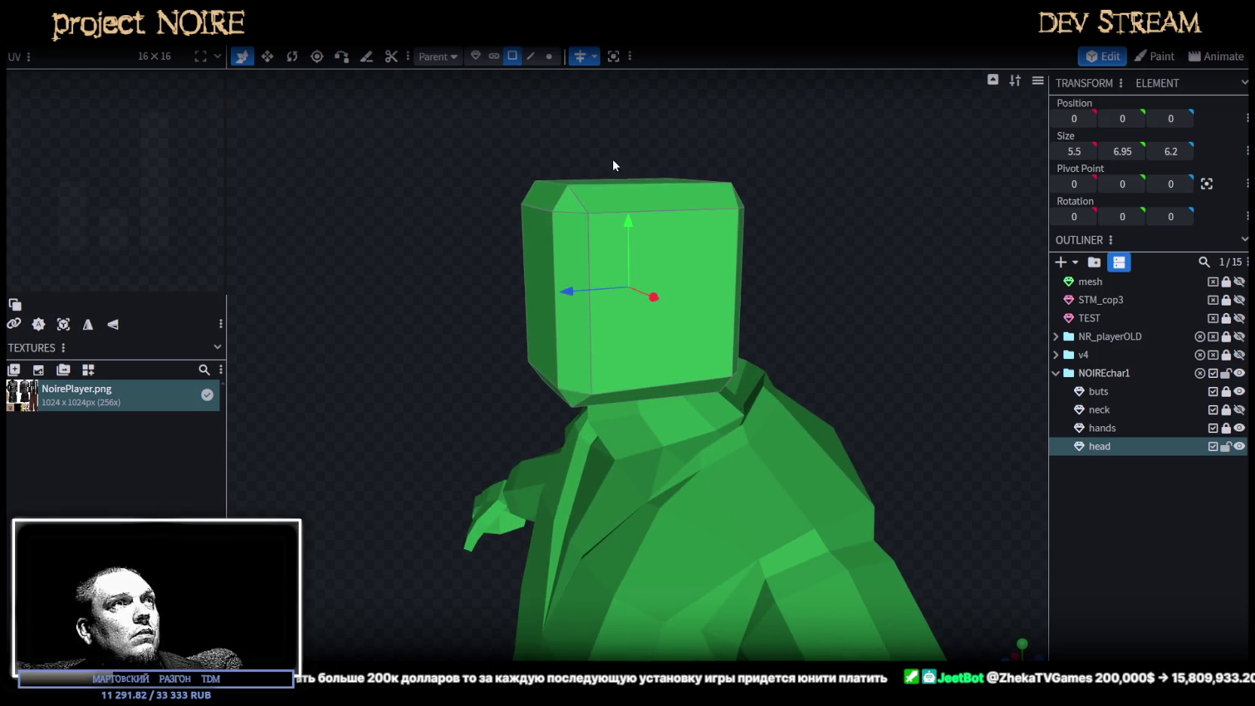
Reshape the head's top edges, nudging one in depth and moving another forward.
{"action": "left_click", "coordinate": [531, 57]}
{"action": "left_click", "coordinate": [539, 306]}
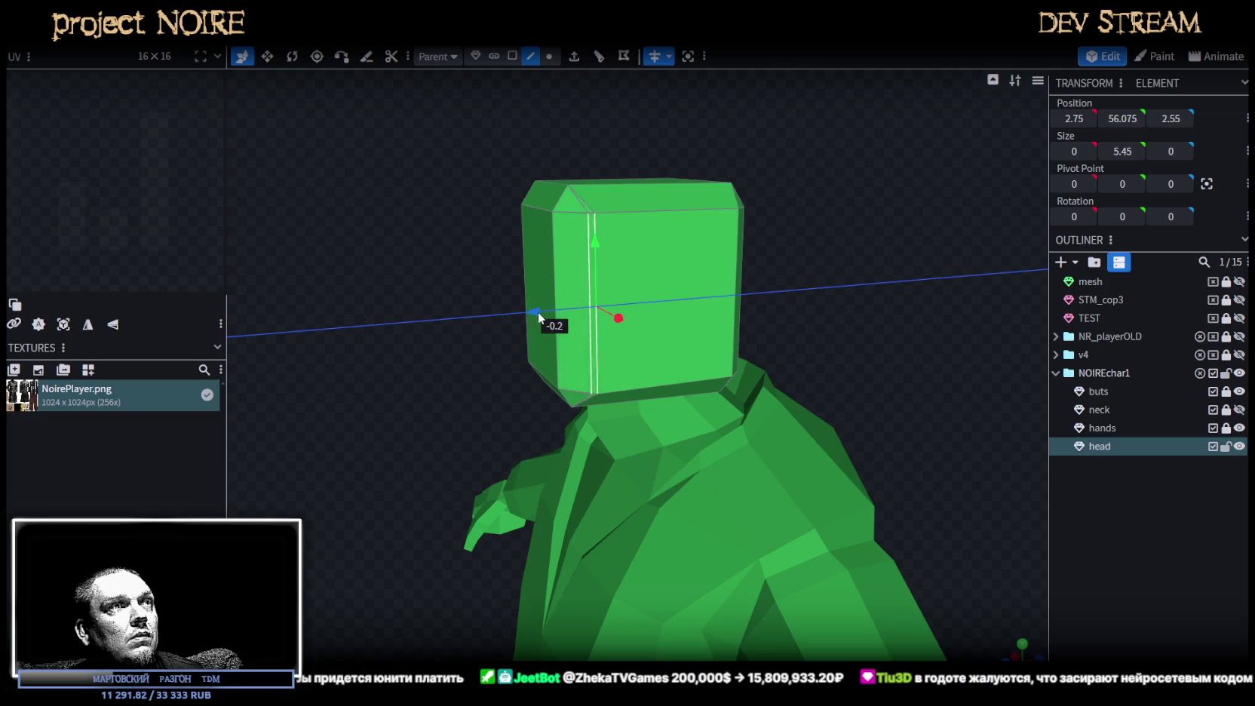
{"action": "mouse_move", "coordinate": [539, 310]}
{"action": "left_mouse_down"}
{"action": "mouse_move", "coordinate": [675, 189]}
{"action": "mouse_move", "coordinate": [517, 218]}
{"action": "left_mouse_up"}
{"action": "left_click", "coordinate": [532, 214]}
{"action": "left_click_drag", "start_coordinate": [755, 219], "coordinate": [718, 189]}
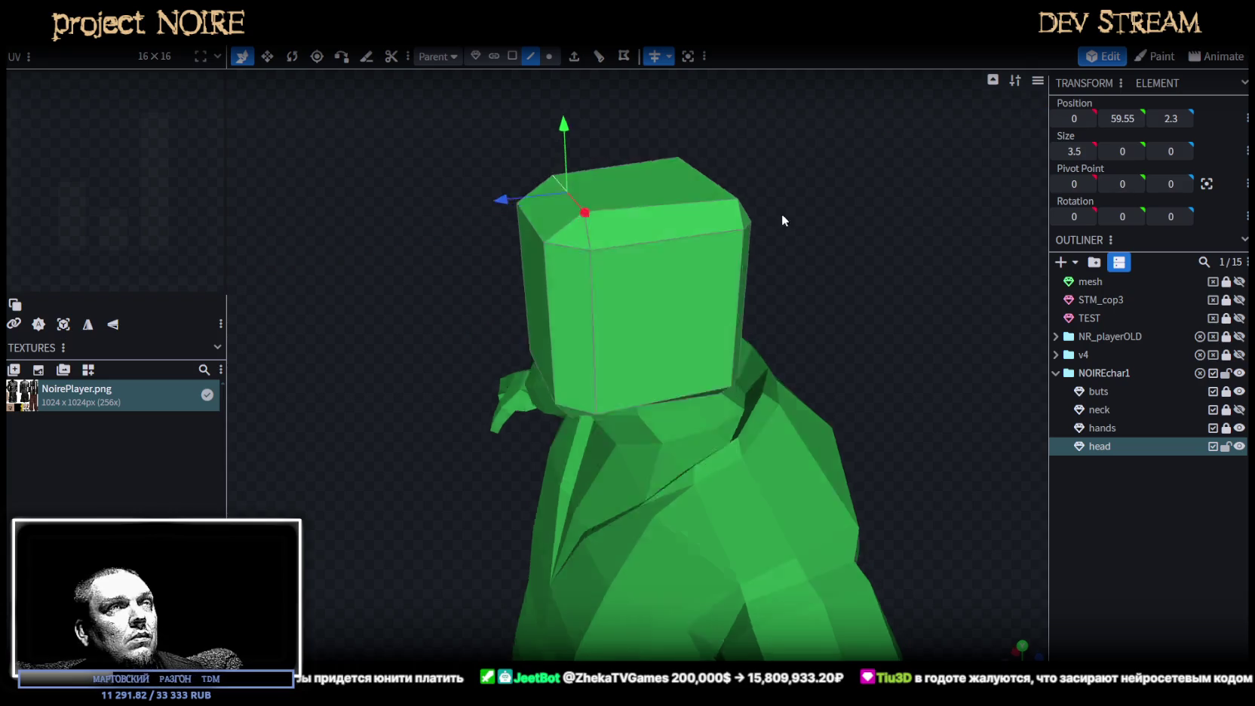
{"action": "left_click", "coordinate": [719, 191]}
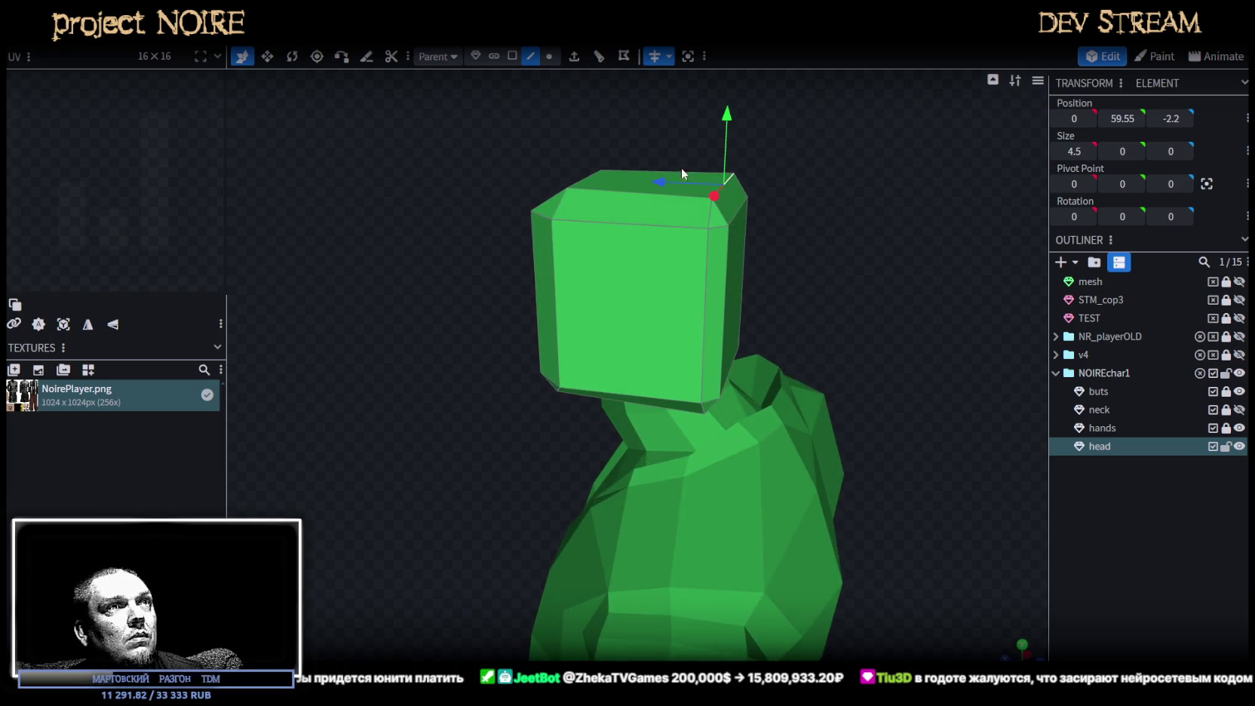
{"action": "left_click", "coordinate": [708, 270]}
{"action": "left_click_drag", "start_coordinate": [765, 257], "coordinate": [581, 225]}
{"action": "mouse_move", "coordinate": [651, 338]}
{"action": "left_mouse_down"}
{"action": "mouse_move", "coordinate": [801, 369]}
{"action": "mouse_move", "coordinate": [545, 383]}
{"action": "left_mouse_up"}
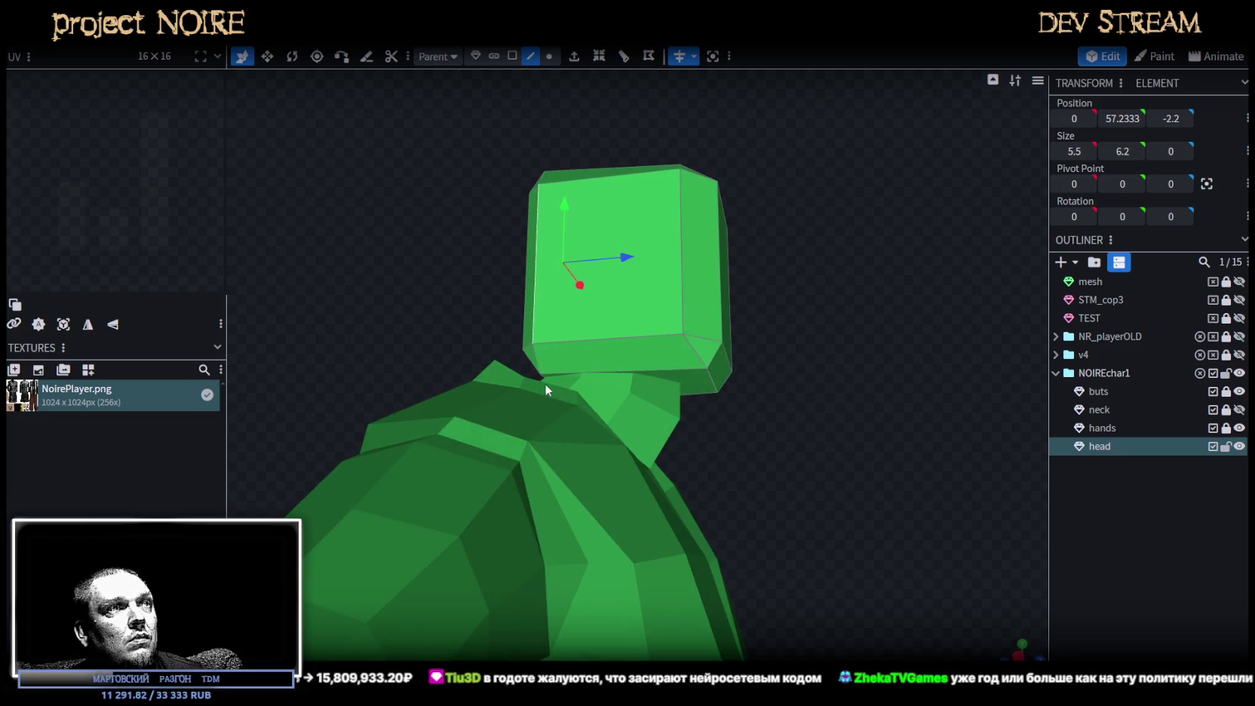
{"action": "mouse_move", "coordinate": [627, 257]}
{"action": "left_mouse_down"}
{"action": "mouse_move", "coordinate": [639, 295]}
{"action": "mouse_move", "coordinate": [634, 264]}
{"action": "mouse_move", "coordinate": [699, 139]}
{"action": "mouse_move", "coordinate": [885, 214]}
{"action": "mouse_move", "coordinate": [804, 199]}
{"action": "left_mouse_up"}
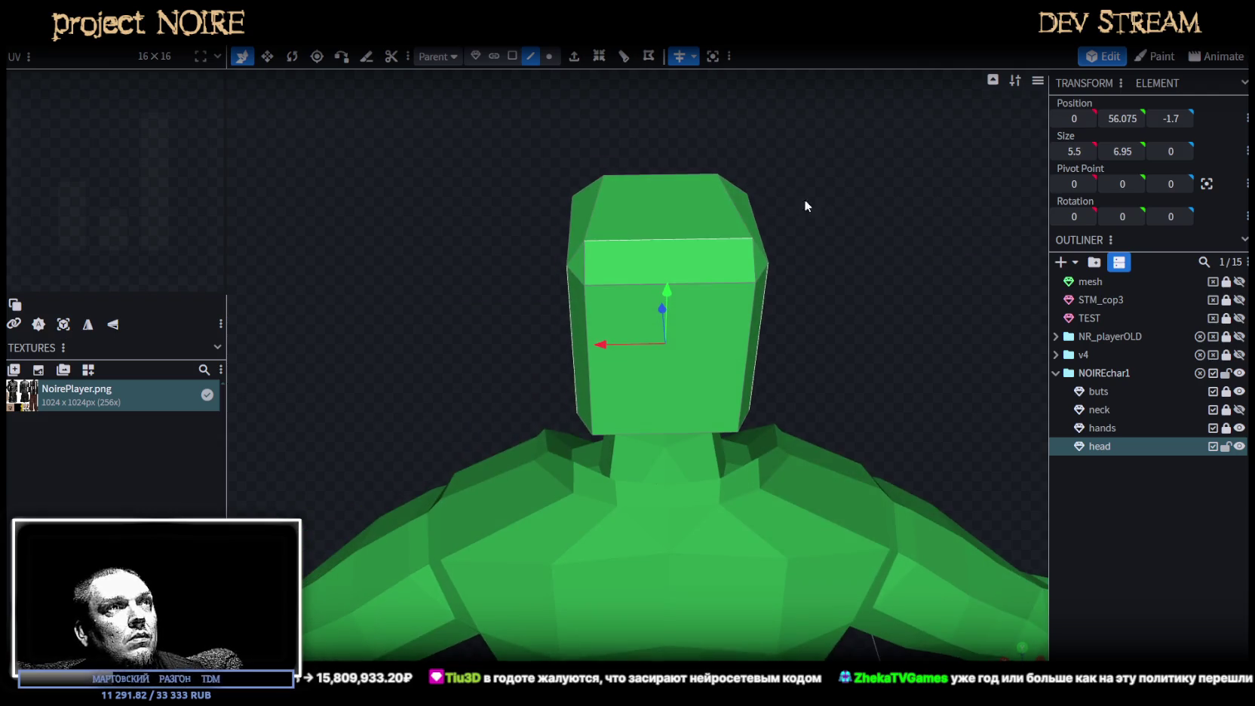
Set the matching top vertex of the head to Position X -2.25, mirroring its partner.
{"action": "left_click", "coordinate": [550, 57]}
{"action": "left_click", "coordinate": [603, 176]}
{"action": "left_click_drag", "start_coordinate": [548, 179], "coordinate": [621, 179]}
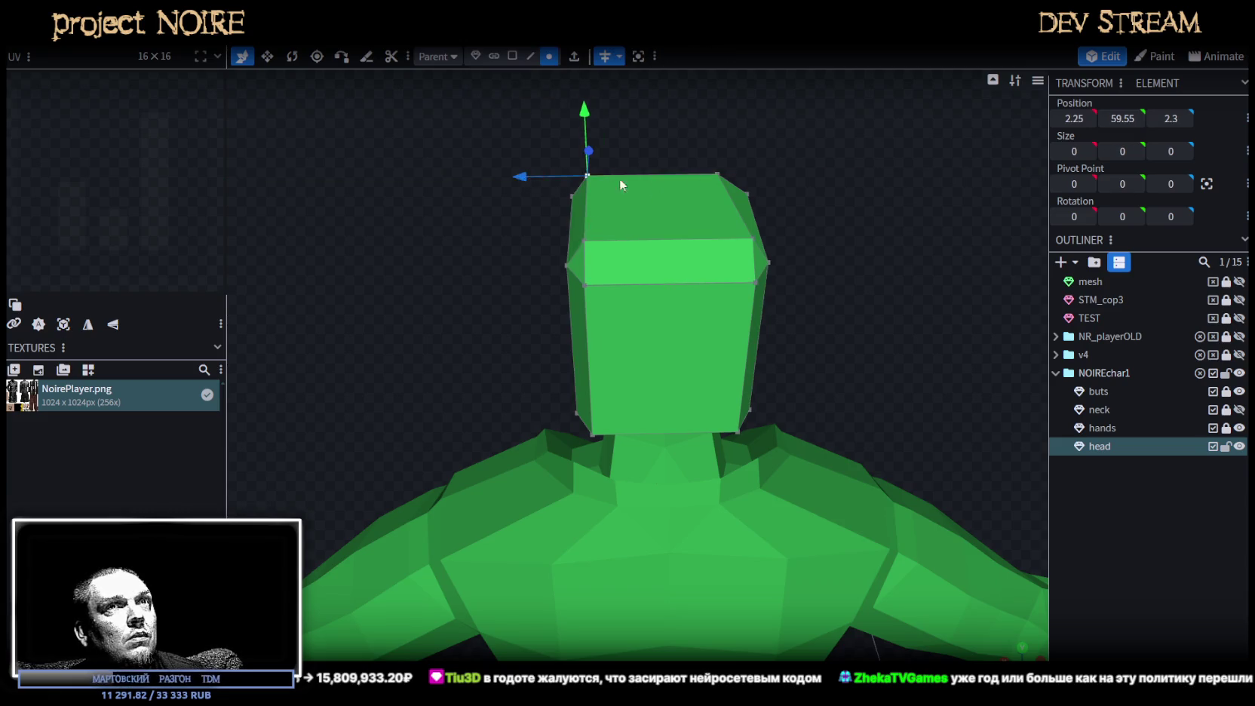
{"action": "left_click", "coordinate": [586, 245]}
{"action": "left_click", "coordinate": [1074, 118]}
{"action": "type", "text": "-2.25"}
{"action": "key", "text": "Return"}
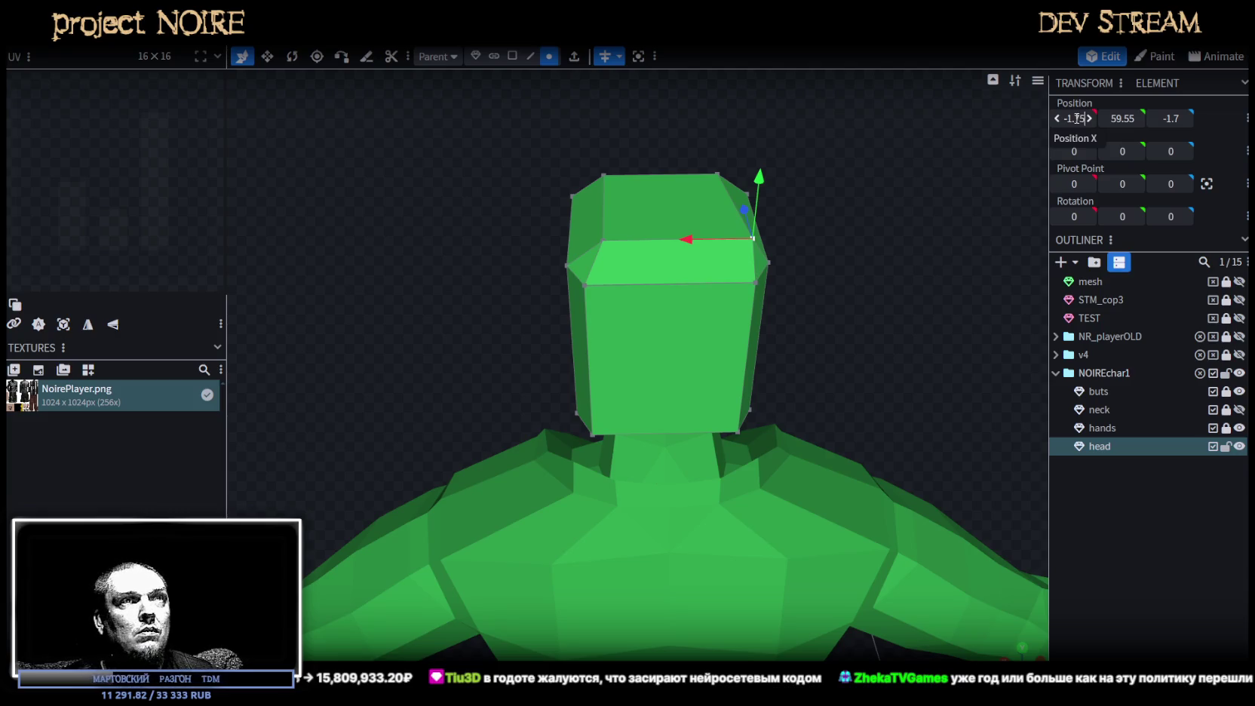
Narrow the head's front face to 3.5 wide.
{"action": "left_click_drag", "start_coordinate": [896, 200], "coordinate": [880, 310]}
{"action": "key", "text": "3"}
{"action": "left_click", "coordinate": [642, 342]}
{"action": "mouse_move", "coordinate": [643, 342]}
{"action": "left_mouse_down"}
{"action": "mouse_move", "coordinate": [637, 238]}
{"action": "mouse_move", "coordinate": [554, 235]}
{"action": "mouse_move", "coordinate": [890, 292]}
{"action": "mouse_move", "coordinate": [799, 350]}
{"action": "left_mouse_up"}
{"action": "key", "text": "v"}
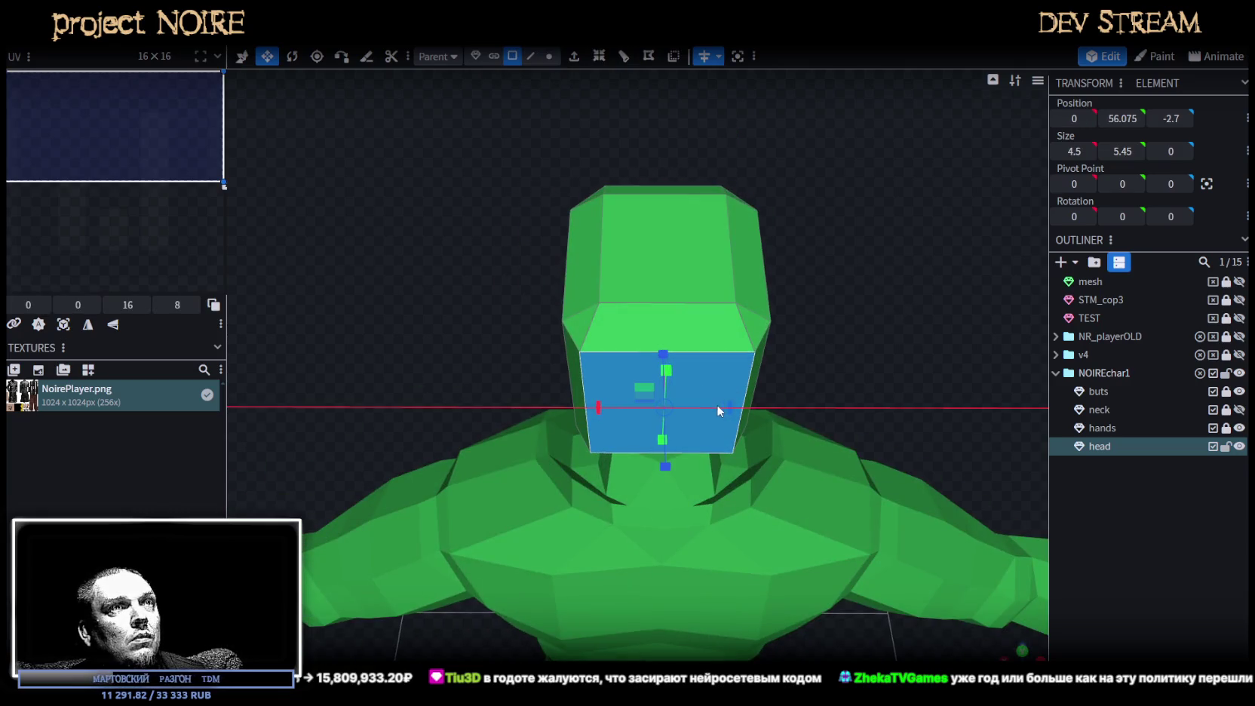
{"action": "left_click_drag", "start_coordinate": [717, 404], "coordinate": [703, 404]}
{"action": "mouse_move", "coordinate": [880, 333]}
{"action": "left_mouse_down"}
{"action": "mouse_move", "coordinate": [725, 216]}
{"action": "mouse_move", "coordinate": [638, 207]}
{"action": "mouse_move", "coordinate": [615, 235]}
{"action": "left_mouse_up"}
{"action": "left_click", "coordinate": [531, 56]}
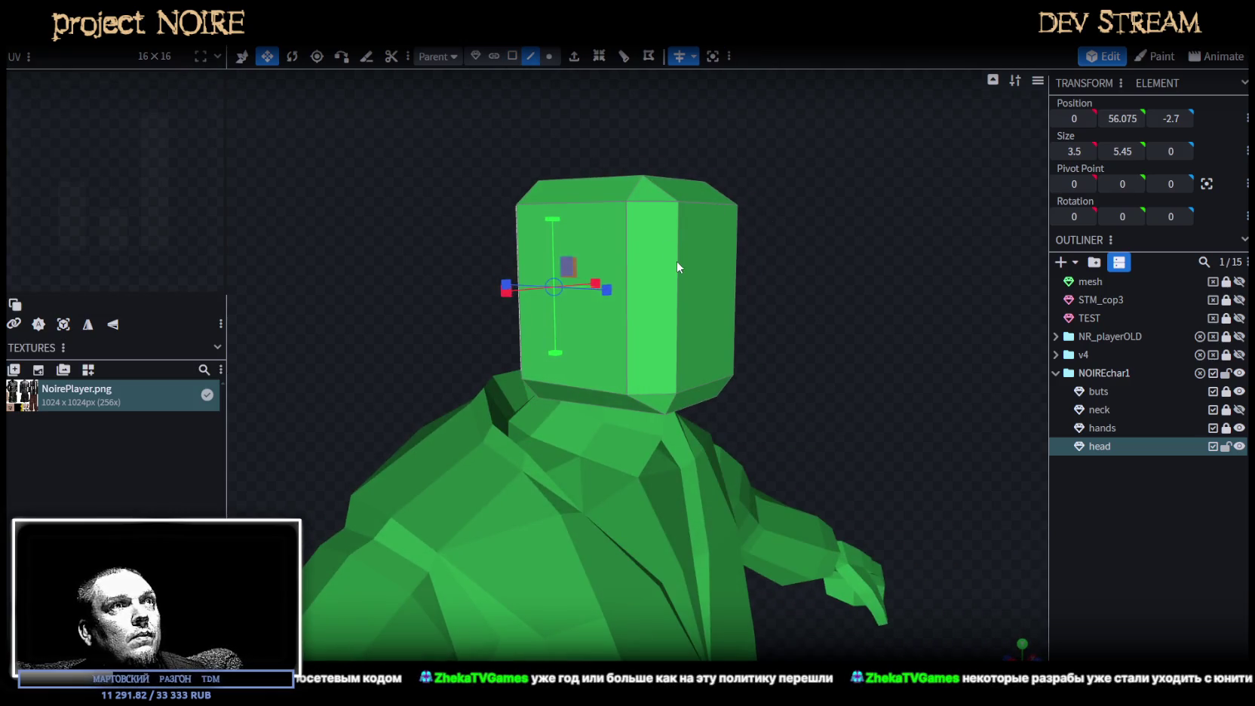
Add a Loop Cut with 2 cuts around the head.
{"action": "left_click", "coordinate": [678, 262]}
{"action": "mouse_move", "coordinate": [711, 268]}
{"action": "left_mouse_down"}
{"action": "mouse_move", "coordinate": [798, 278]}
{"action": "mouse_move", "coordinate": [795, 257]}
{"action": "left_mouse_up"}
{"action": "left_click", "coordinate": [599, 56]}
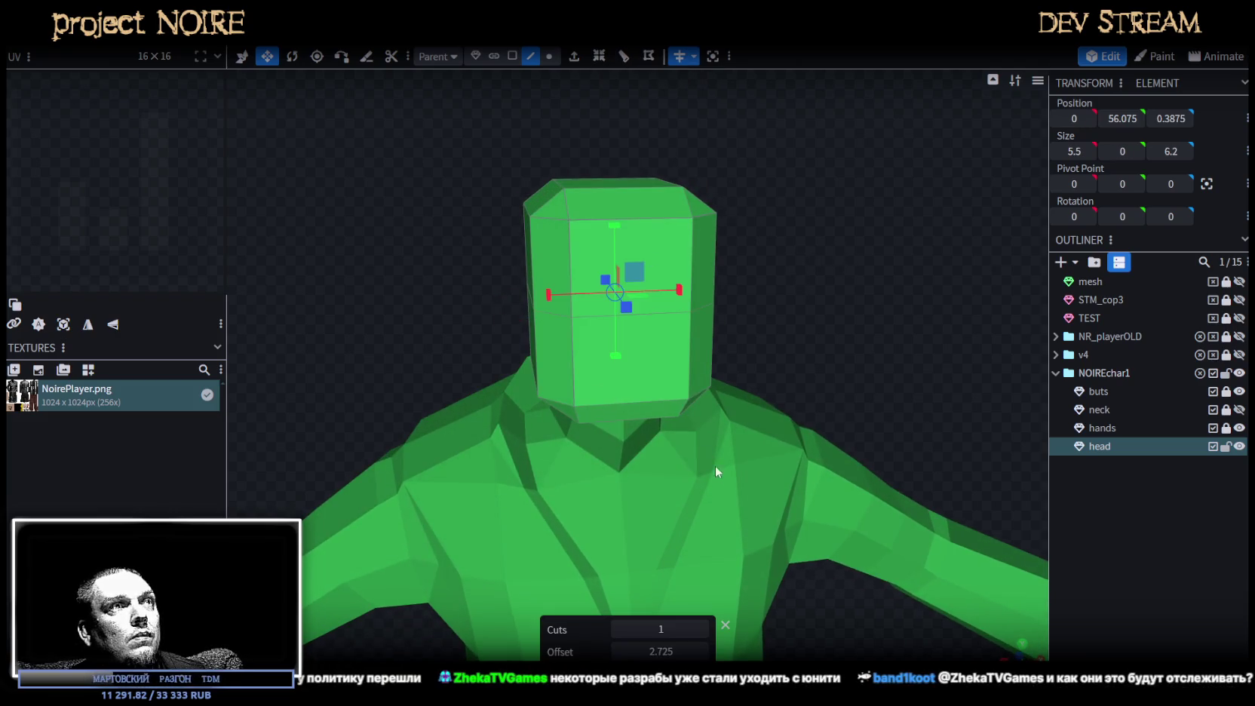
{"action": "left_click", "coordinate": [702, 629]}
{"action": "mouse_move", "coordinate": [771, 307]}
{"action": "left_mouse_down"}
{"action": "mouse_move", "coordinate": [814, 279]}
{"action": "mouse_move", "coordinate": [789, 258]}
{"action": "mouse_move", "coordinate": [814, 282]}
{"action": "mouse_move", "coordinate": [774, 300]}
{"action": "mouse_move", "coordinate": [945, 266]}
{"action": "mouse_move", "coordinate": [749, 278]}
{"action": "left_mouse_up"}
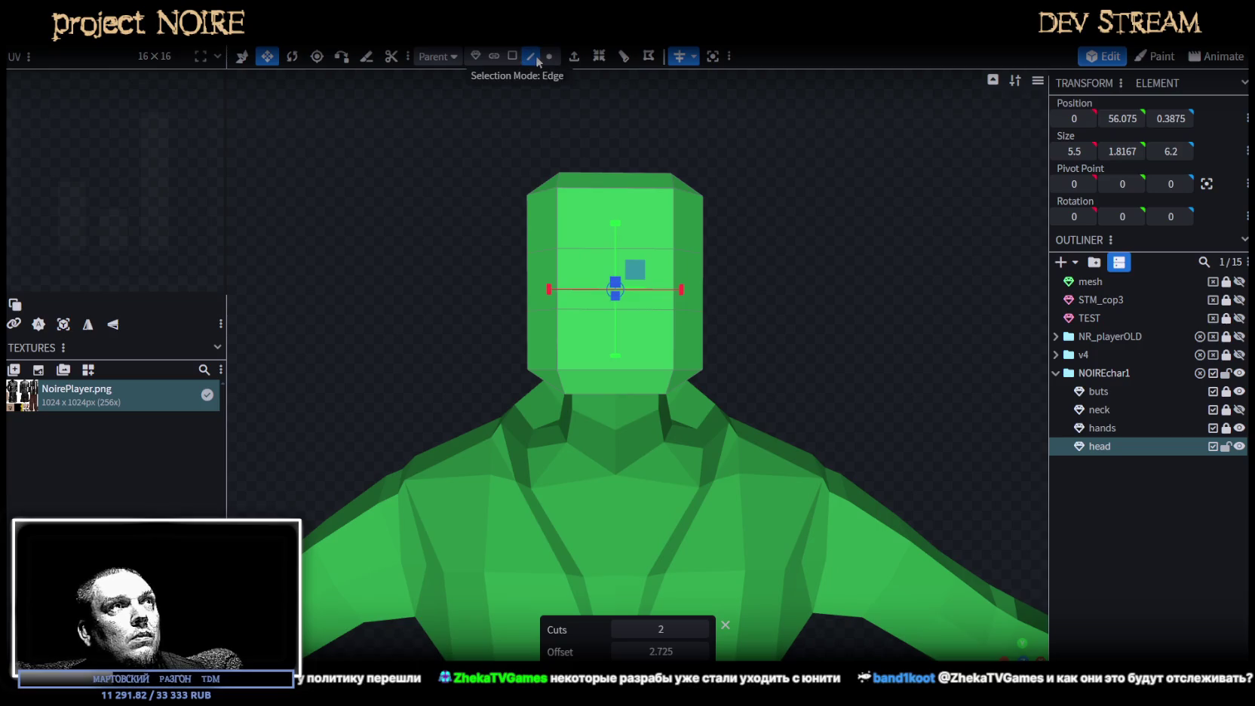
{"action": "left_click_drag", "start_coordinate": [639, 350], "coordinate": [641, 330]}
Shrink the head's bottom edge loop to 5 wide.
{"action": "left_click", "coordinate": [549, 370]}
{"action": "left_click_drag", "start_coordinate": [549, 370], "coordinate": [880, 351]}
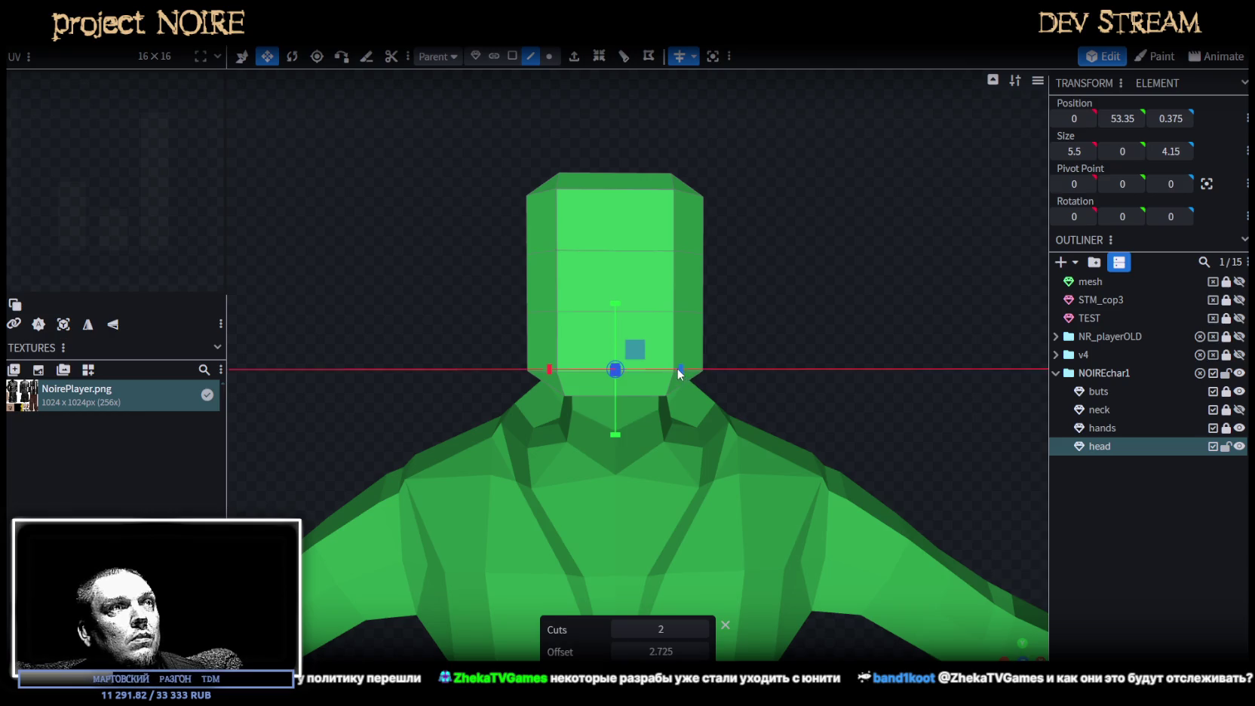
{"action": "mouse_move", "coordinate": [697, 369]}
{"action": "left_mouse_down"}
{"action": "mouse_move", "coordinate": [686, 371]}
{"action": "mouse_move", "coordinate": [830, 341]}
{"action": "mouse_move", "coordinate": [755, 286]}
{"action": "left_mouse_up"}
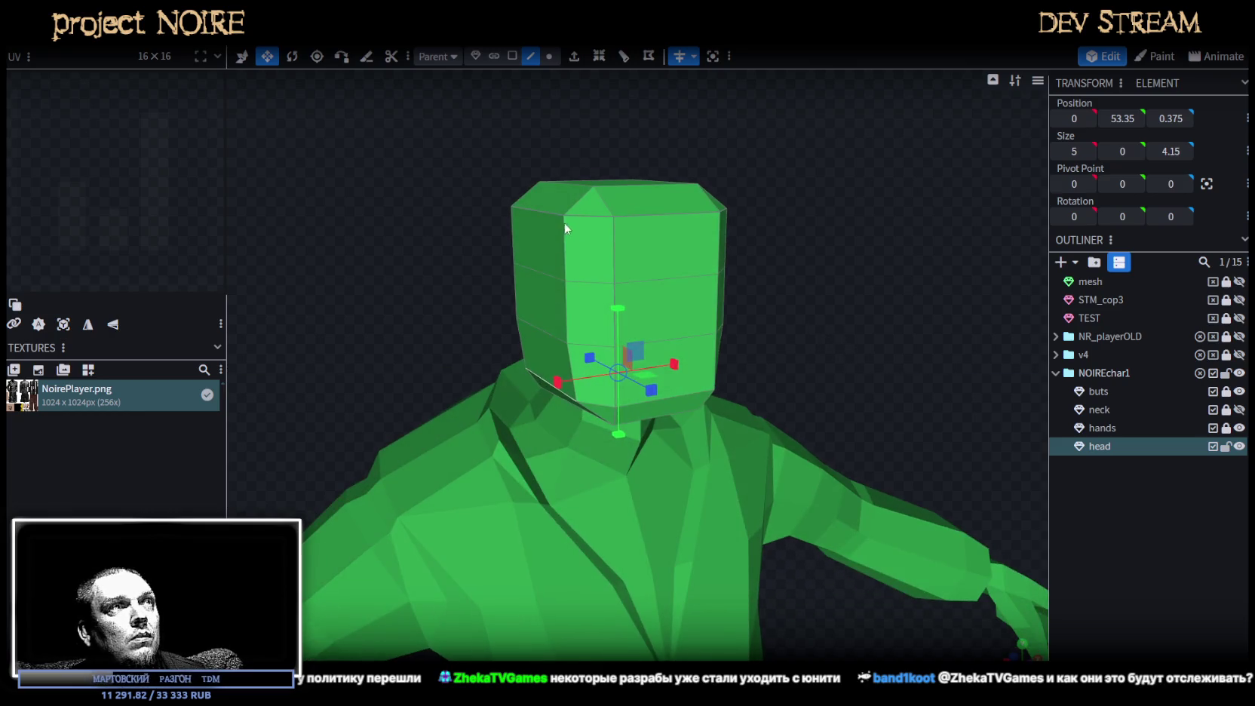
{"action": "left_click", "coordinate": [647, 220]}
{"action": "mouse_move", "coordinate": [647, 221]}
{"action": "left_mouse_down"}
{"action": "mouse_move", "coordinate": [869, 238]}
{"action": "mouse_move", "coordinate": [797, 243]}
{"action": "mouse_move", "coordinate": [531, 328]}
{"action": "left_mouse_up"}
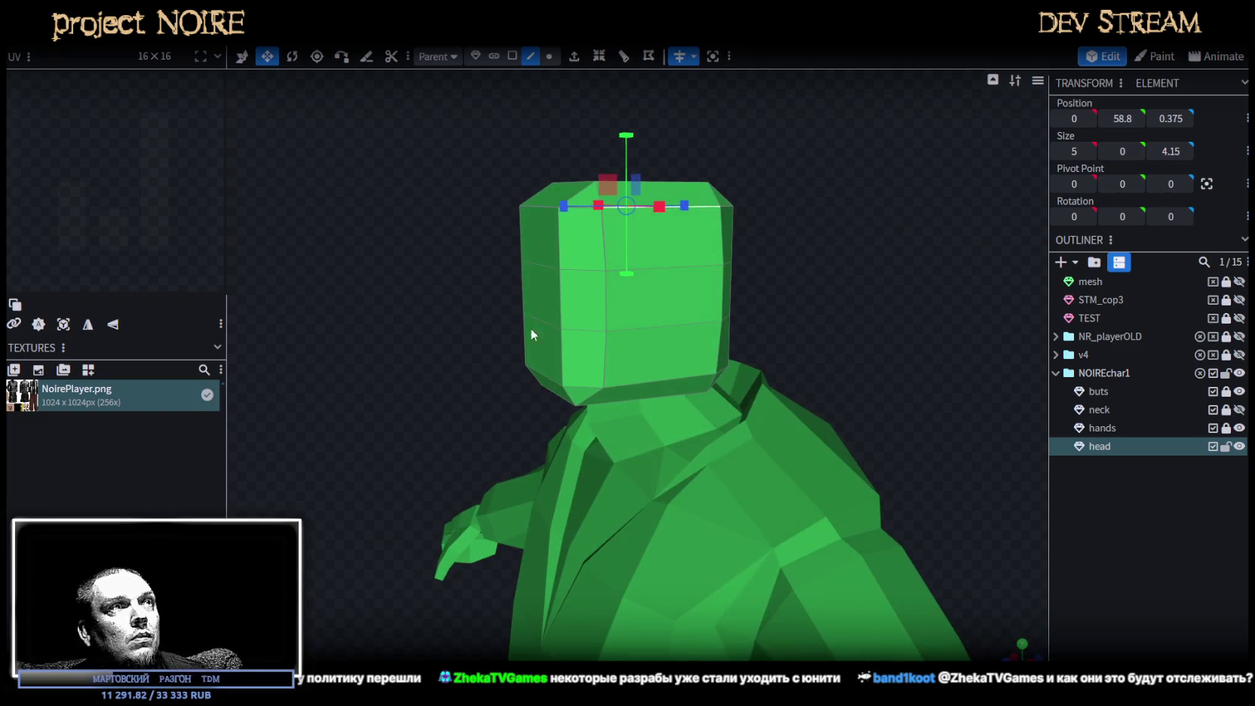
{"action": "left_click", "coordinate": [512, 56]}
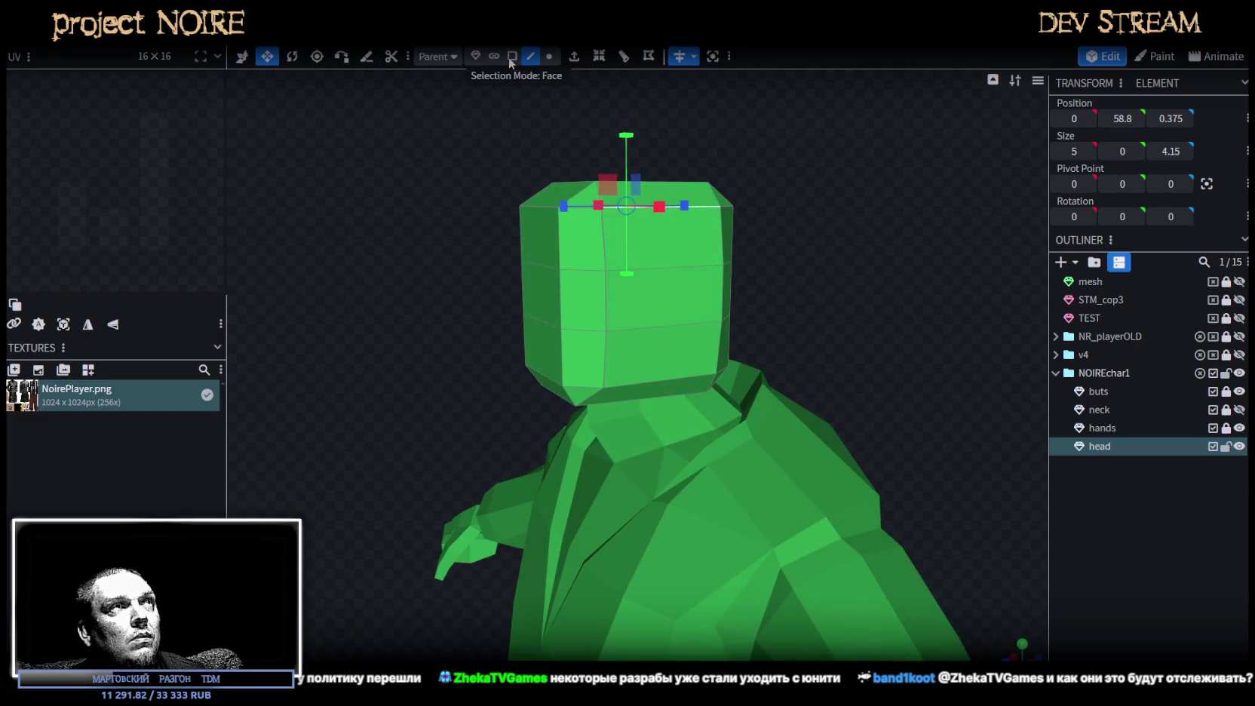
Push a side face of the head back in depth.
{"action": "left_click", "coordinate": [537, 353]}
{"action": "key", "text": "v"}
{"action": "mouse_move", "coordinate": [488, 357]}
{"action": "left_mouse_down"}
{"action": "mouse_move", "coordinate": [418, 255]}
{"action": "mouse_move", "coordinate": [674, 247]}
{"action": "mouse_move", "coordinate": [827, 278]}
{"action": "mouse_move", "coordinate": [902, 247]}
{"action": "mouse_move", "coordinate": [951, 252]}
{"action": "mouse_move", "coordinate": [774, 285]}
{"action": "mouse_move", "coordinate": [526, 293]}
{"action": "mouse_move", "coordinate": [821, 306]}
{"action": "mouse_move", "coordinate": [690, 295]}
{"action": "mouse_move", "coordinate": [741, 333]}
{"action": "left_mouse_up"}
{"action": "mouse_move", "coordinate": [501, 280]}
{"action": "left_mouse_down"}
{"action": "mouse_move", "coordinate": [718, 348]}
{"action": "mouse_move", "coordinate": [687, 297]}
{"action": "mouse_move", "coordinate": [570, 296]}
{"action": "left_mouse_up"}
Widen another head face to 5.5 and shift it slightly further back.
{"action": "left_click", "coordinate": [722, 364]}
{"action": "left_click_drag", "start_coordinate": [616, 347], "coordinate": [648, 349]}
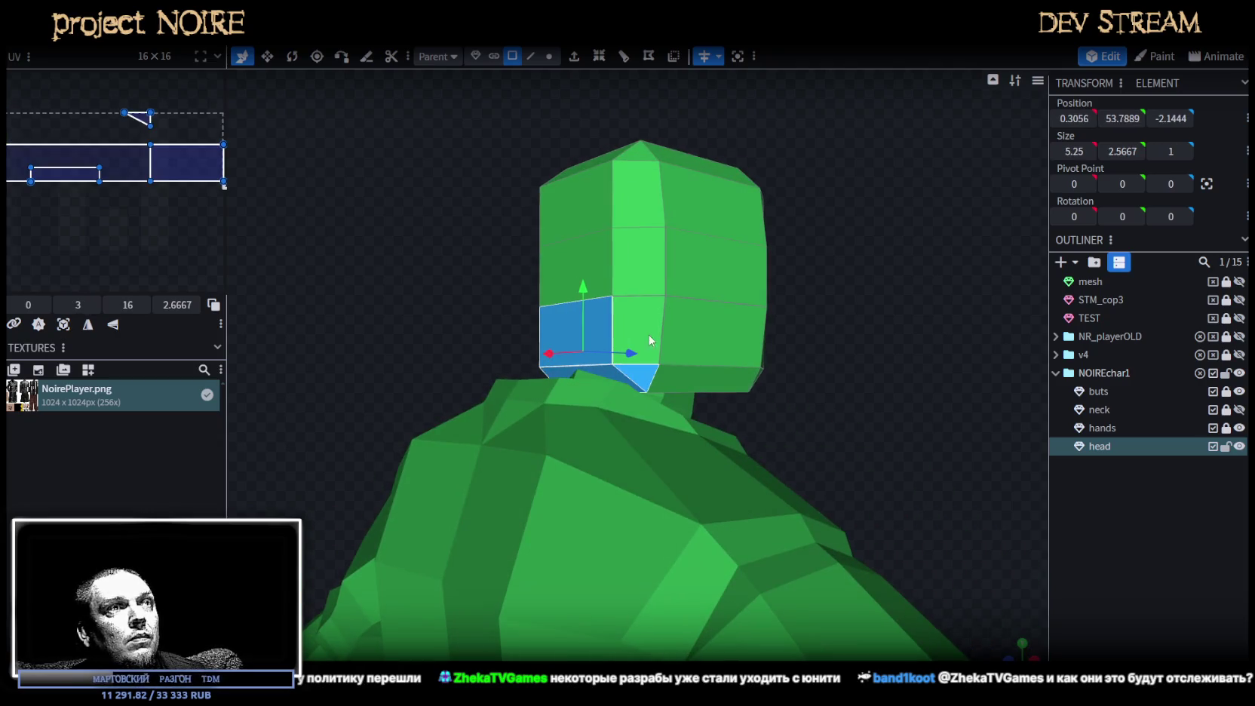
{"action": "left_click_drag", "start_coordinate": [825, 350], "coordinate": [643, 358]}
{"action": "mouse_move", "coordinate": [797, 359]}
{"action": "left_mouse_down"}
{"action": "mouse_move", "coordinate": [549, 250]}
{"action": "mouse_move", "coordinate": [641, 179]}
{"action": "mouse_move", "coordinate": [698, 259]}
{"action": "mouse_move", "coordinate": [705, 240]}
{"action": "mouse_move", "coordinate": [901, 334]}
{"action": "left_mouse_up"}
{"action": "left_click", "coordinate": [548, 251]}
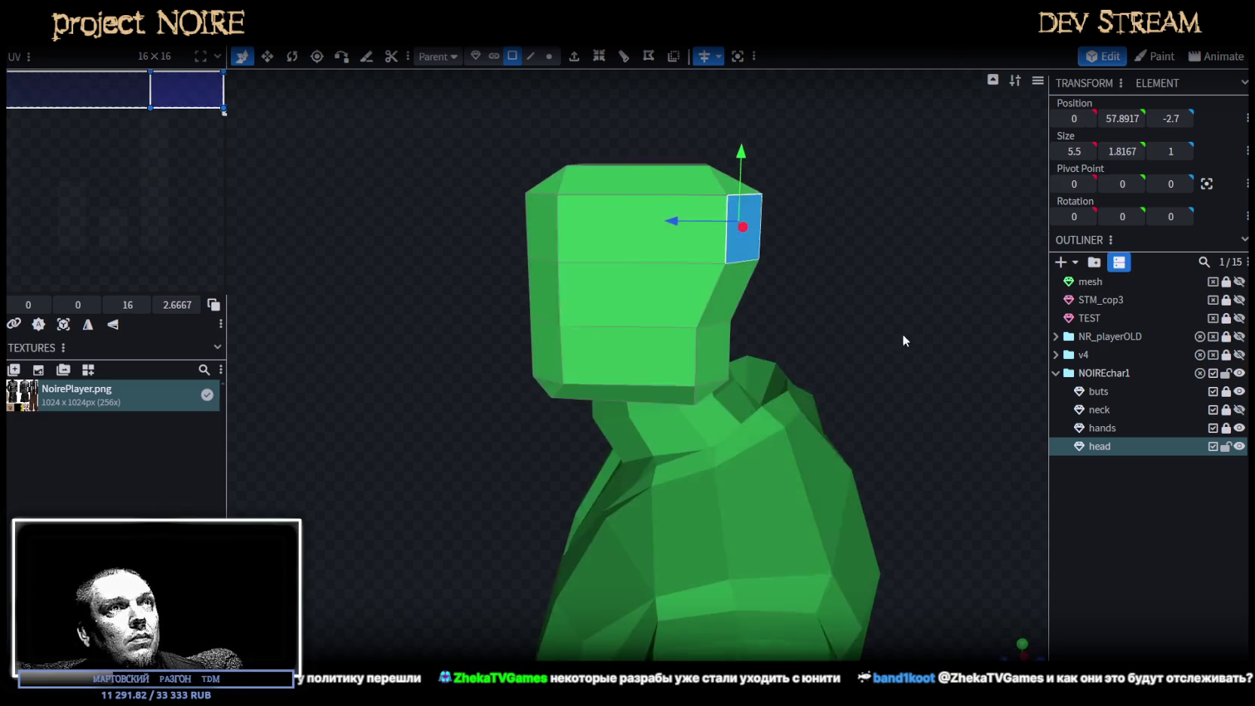
{"action": "left_click", "coordinate": [1044, 501]}
{"action": "mouse_move", "coordinate": [1044, 501]}
{"action": "left_mouse_down"}
{"action": "mouse_move", "coordinate": [876, 375]}
{"action": "mouse_move", "coordinate": [942, 368]}
{"action": "mouse_move", "coordinate": [925, 394]}
{"action": "left_mouse_up"}
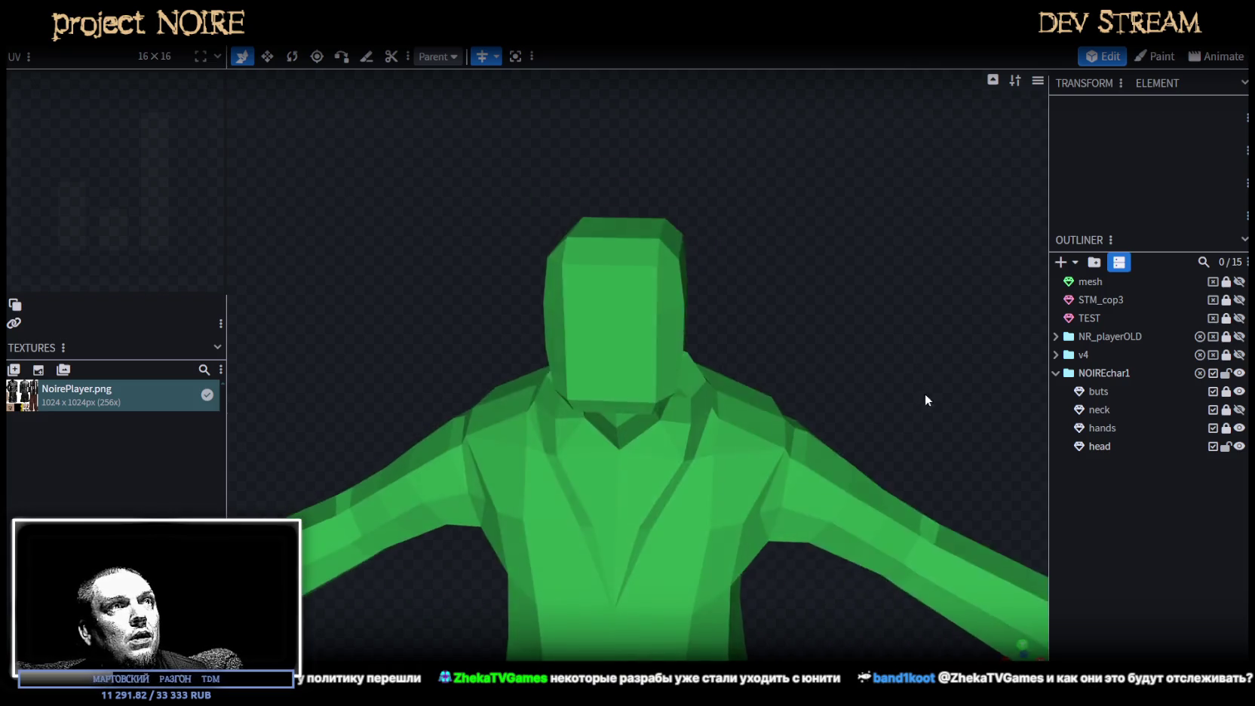
Shift the head's top and bottom front edges sideways.
{"action": "left_click", "coordinate": [606, 350]}
{"action": "left_click_drag", "start_coordinate": [605, 350], "coordinate": [799, 323]}
{"action": "scroll", "coordinate": [621, 198], "scroll_direction": "up", "scroll_amount": 2}
{"action": "left_click", "coordinate": [531, 56]}
{"action": "left_click", "coordinate": [616, 189]}
{"action": "left_click", "coordinate": [618, 395], "text": "shift"}
{"action": "key", "text": "v"}
{"action": "left_click_drag", "start_coordinate": [684, 300], "coordinate": [676, 303]}
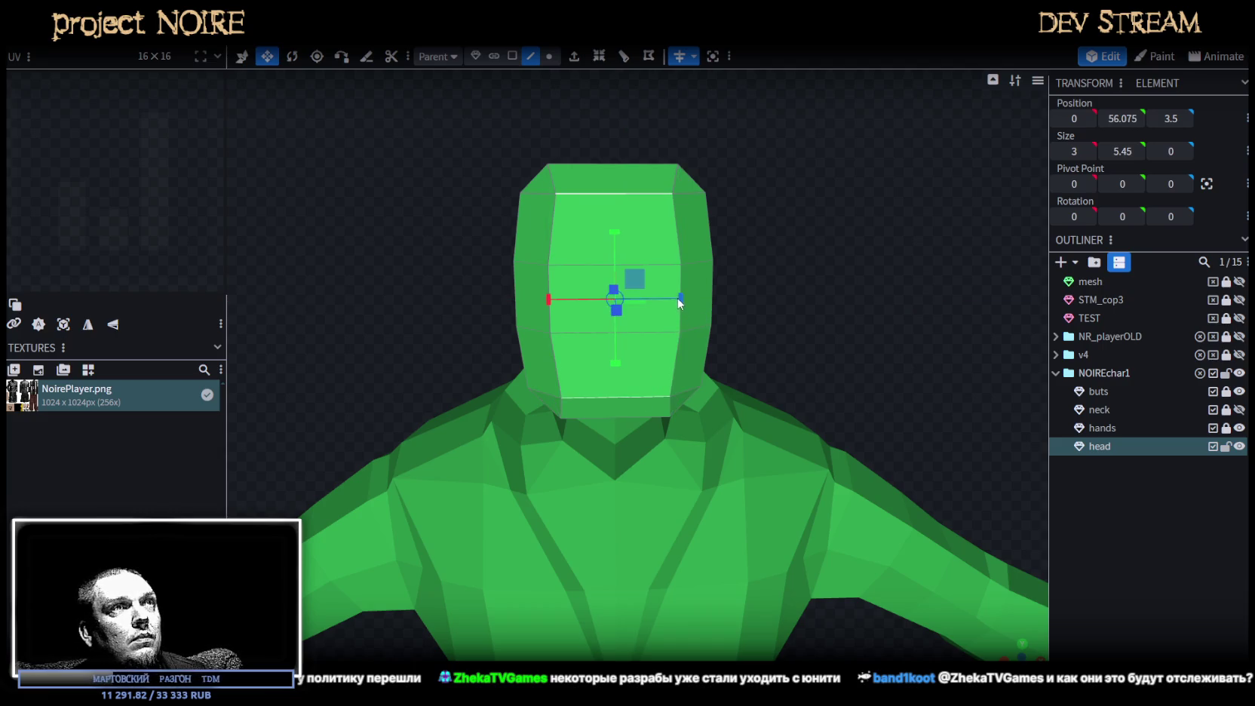
Widen the head's three front faces sideways.
{"action": "key", "text": "3"}
{"action": "left_click", "coordinate": [665, 235]}
{"action": "left_click", "coordinate": [651, 302], "text": "shift"}
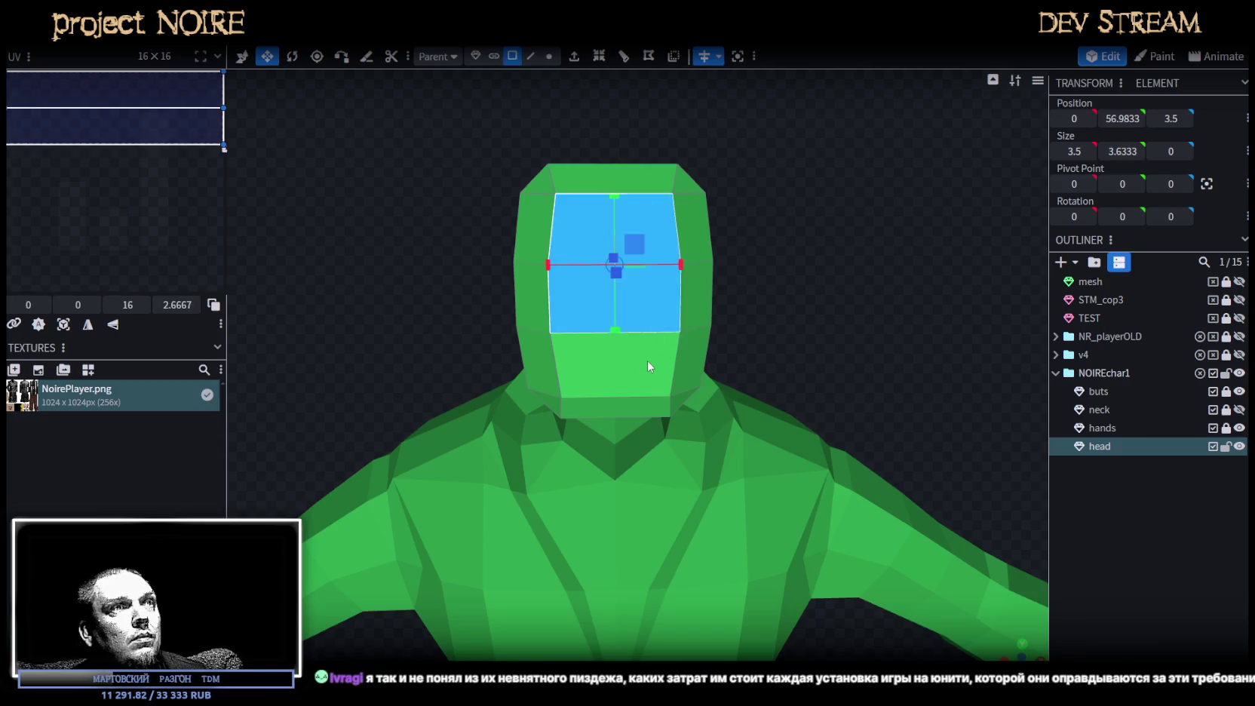
{"action": "left_click", "coordinate": [647, 368], "text": "shift"}
{"action": "left_click_drag", "start_coordinate": [684, 300], "coordinate": [710, 309]}
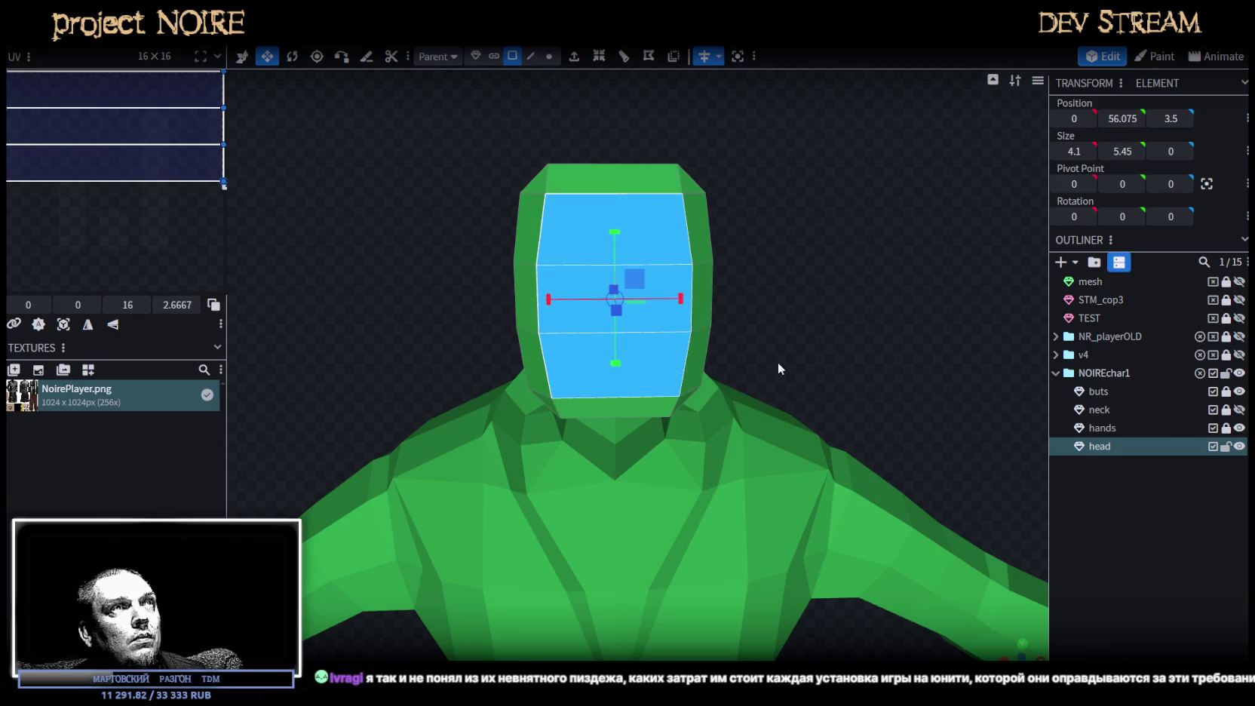
Push the head's side face 0.2 along the depth axis.
{"action": "mouse_move", "coordinate": [868, 422]}
{"action": "left_mouse_down"}
{"action": "mouse_move", "coordinate": [747, 316]}
{"action": "mouse_move", "coordinate": [553, 289]}
{"action": "left_mouse_up"}
{"action": "left_click", "coordinate": [553, 289]}
{"action": "key", "text": "s"}
{"action": "left_click_drag", "start_coordinate": [477, 299], "coordinate": [477, 298]}
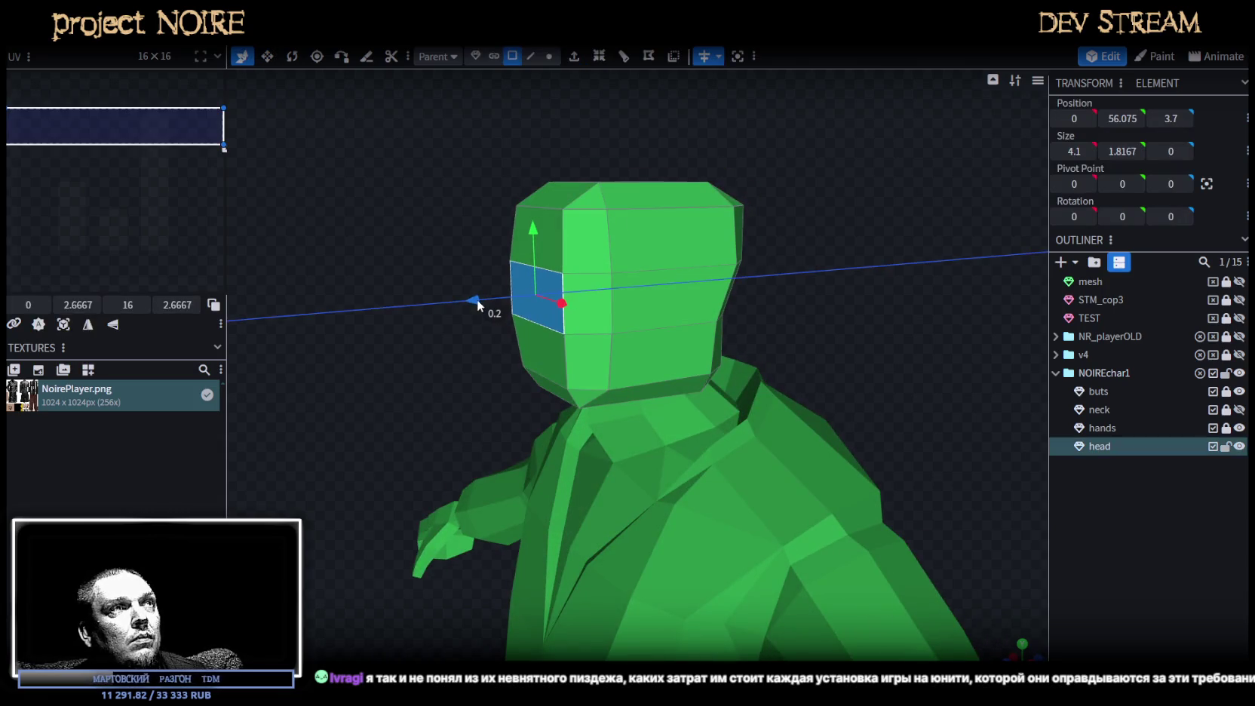
{"action": "left_click", "coordinate": [1074, 561]}
{"action": "mouse_move", "coordinate": [790, 383]}
{"action": "left_mouse_down"}
{"action": "mouse_move", "coordinate": [881, 420]}
{"action": "mouse_move", "coordinate": [956, 375]}
{"action": "mouse_move", "coordinate": [863, 320]}
{"action": "mouse_move", "coordinate": [806, 416]}
{"action": "mouse_move", "coordinate": [799, 388]}
{"action": "mouse_move", "coordinate": [765, 367]}
{"action": "mouse_move", "coordinate": [663, 339]}
{"action": "left_mouse_up"}
{"action": "scroll", "coordinate": [935, 381], "scroll_direction": "down", "scroll_amount": 3}
Move the head's top-rear edge along the depth axis.
{"action": "left_click", "coordinate": [664, 340]}
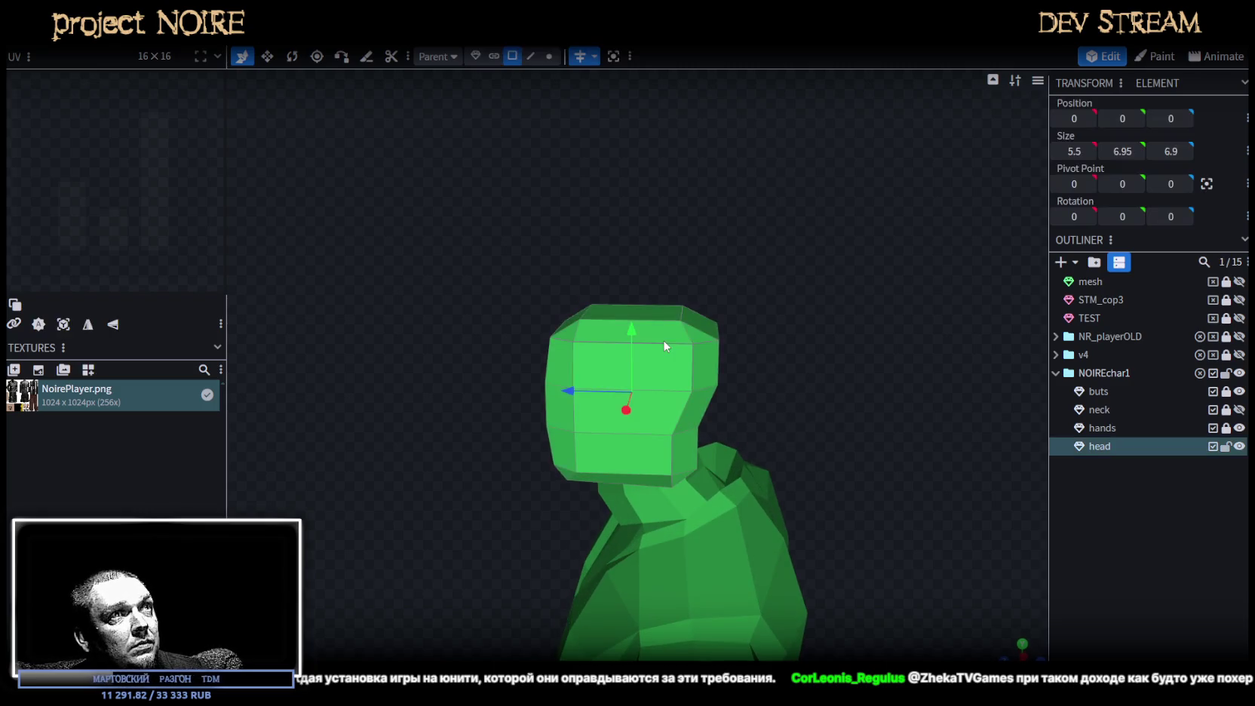
{"action": "left_click", "coordinate": [681, 310]}
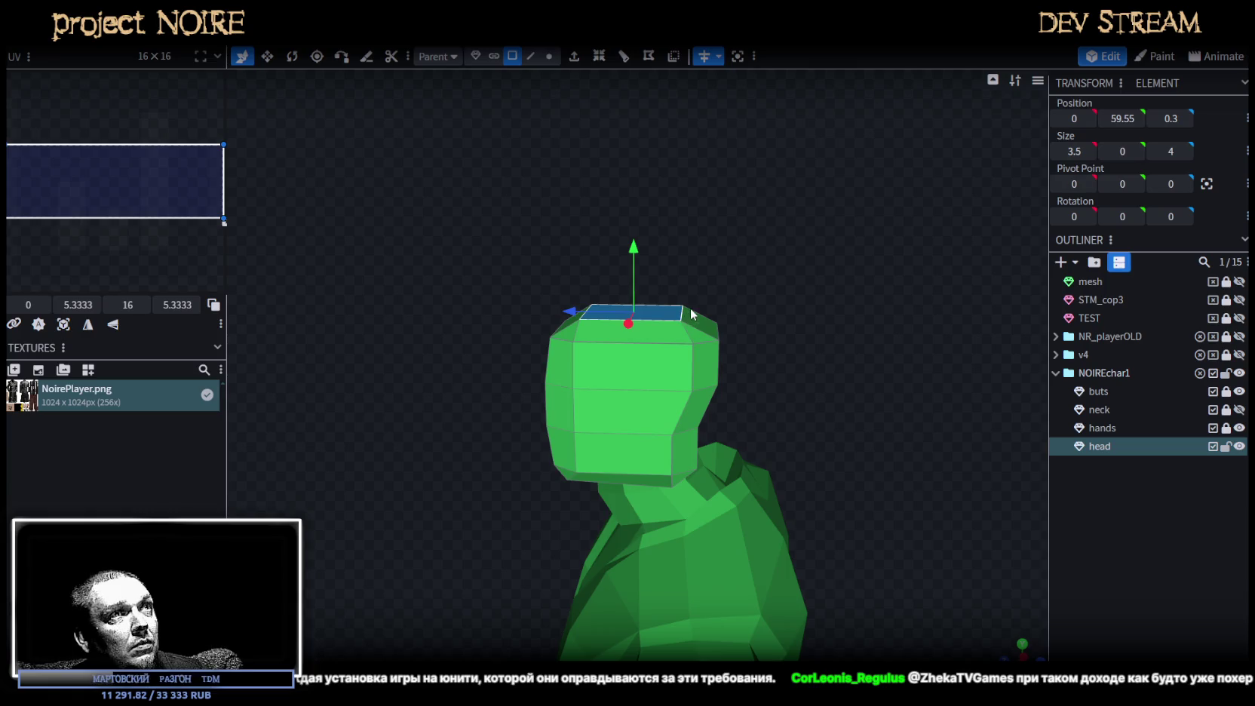
{"action": "left_click", "coordinate": [530, 55]}
{"action": "left_click", "coordinate": [682, 317]}
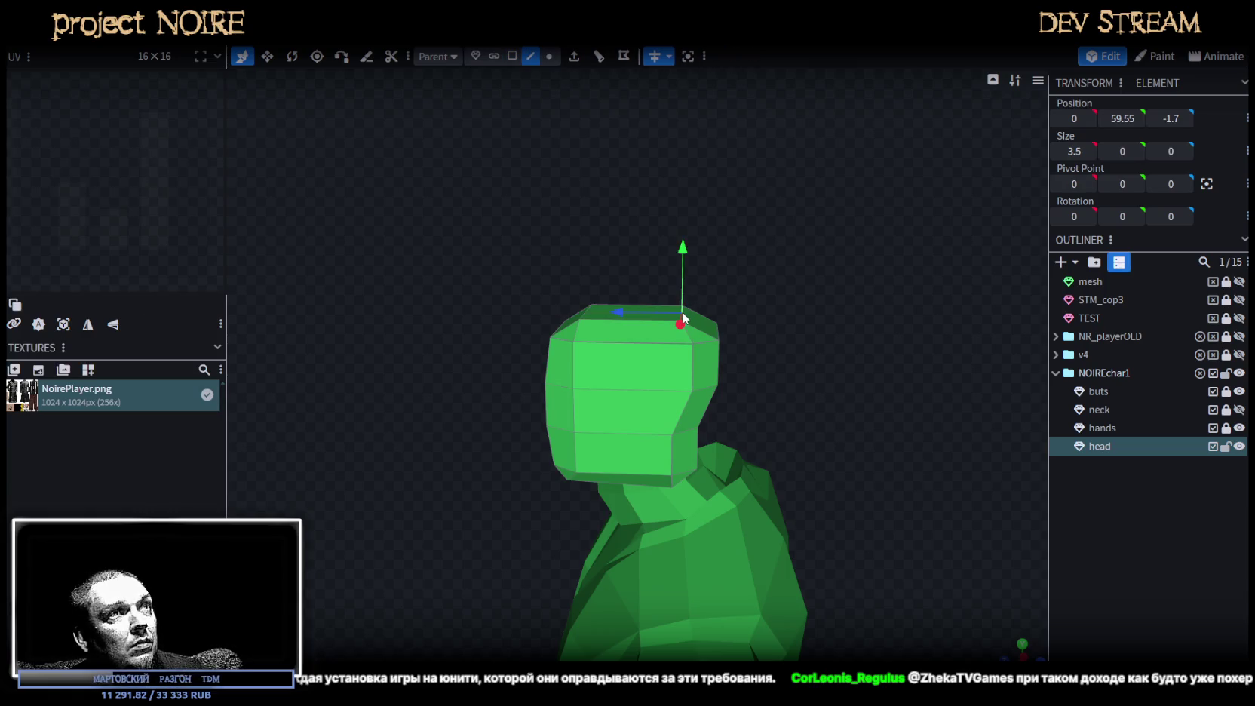
{"action": "left_click_drag", "start_coordinate": [640, 311], "coordinate": [780, 375]}
{"action": "left_click", "coordinate": [998, 537]}
{"action": "mouse_move", "coordinate": [998, 537]}
{"action": "left_mouse_down"}
{"action": "mouse_move", "coordinate": [738, 579]}
{"action": "mouse_move", "coordinate": [435, 439]}
{"action": "mouse_move", "coordinate": [633, 440]}
{"action": "mouse_move", "coordinate": [614, 381]}
{"action": "mouse_move", "coordinate": [644, 478]}
{"action": "mouse_move", "coordinate": [623, 486]}
{"action": "left_mouse_up"}
{"action": "scroll", "coordinate": [752, 427], "scroll_direction": "up", "scroll_amount": 3}
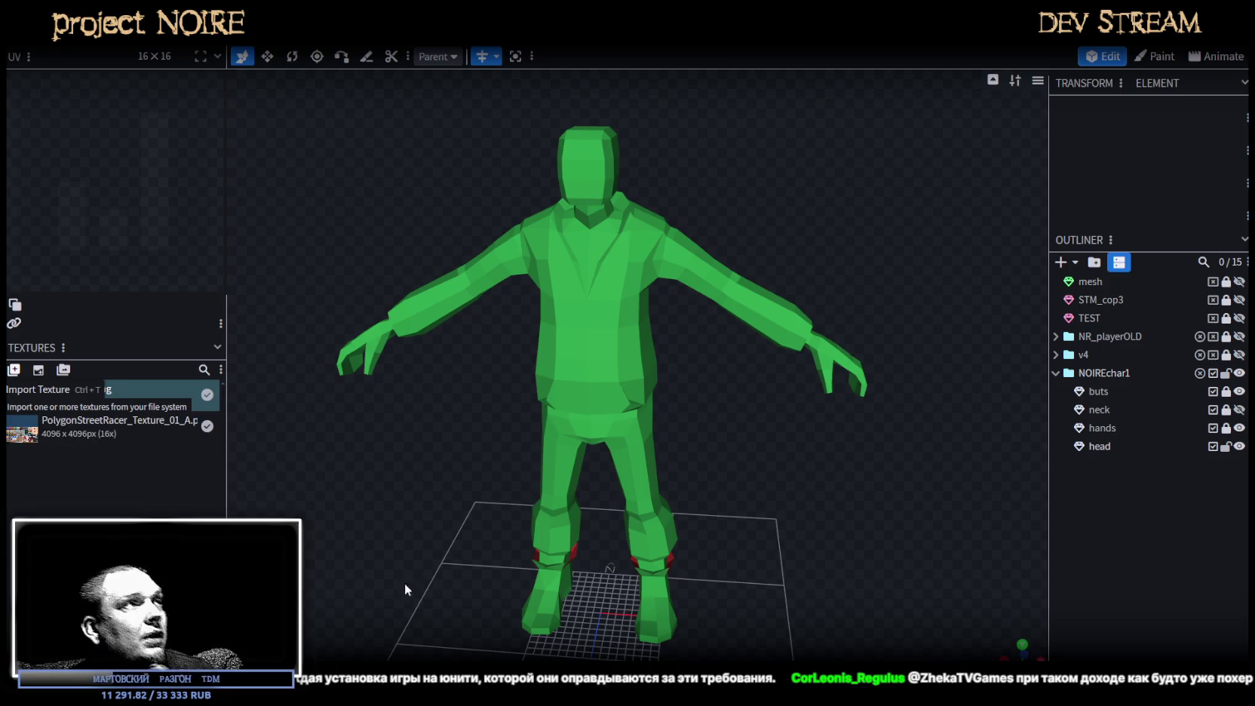
Open the properties of the PolygonStreetRacer_Texture_01_A.png texture.
{"action": "double_click", "coordinate": [61, 434]}
Try several UV sizes for the texture, starting with 8 × 8.
{"action": "left_click_drag", "start_coordinate": [587, 278], "coordinate": [477, 285]}
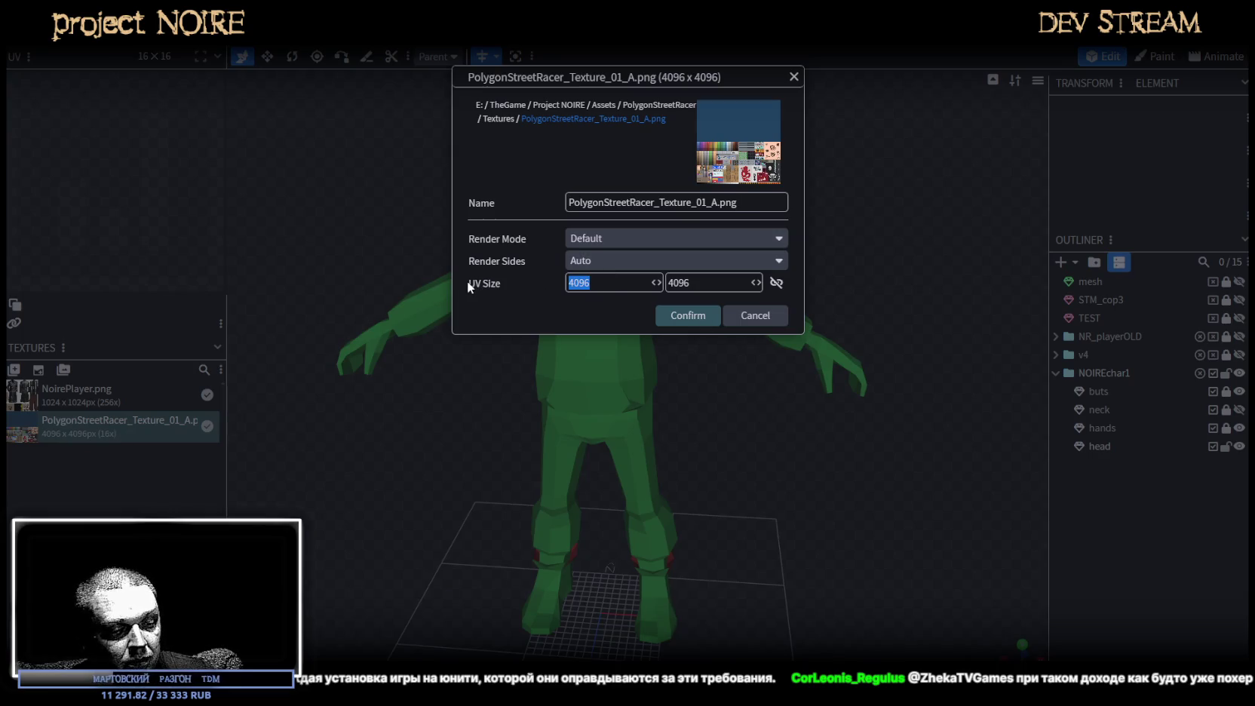
{"action": "type", "text": "8"}
{"action": "key", "text": "Tab"}
{"action": "type", "text": "8"}
{"action": "left_click", "coordinate": [687, 317]}
{"action": "double_click", "coordinate": [105, 437]}
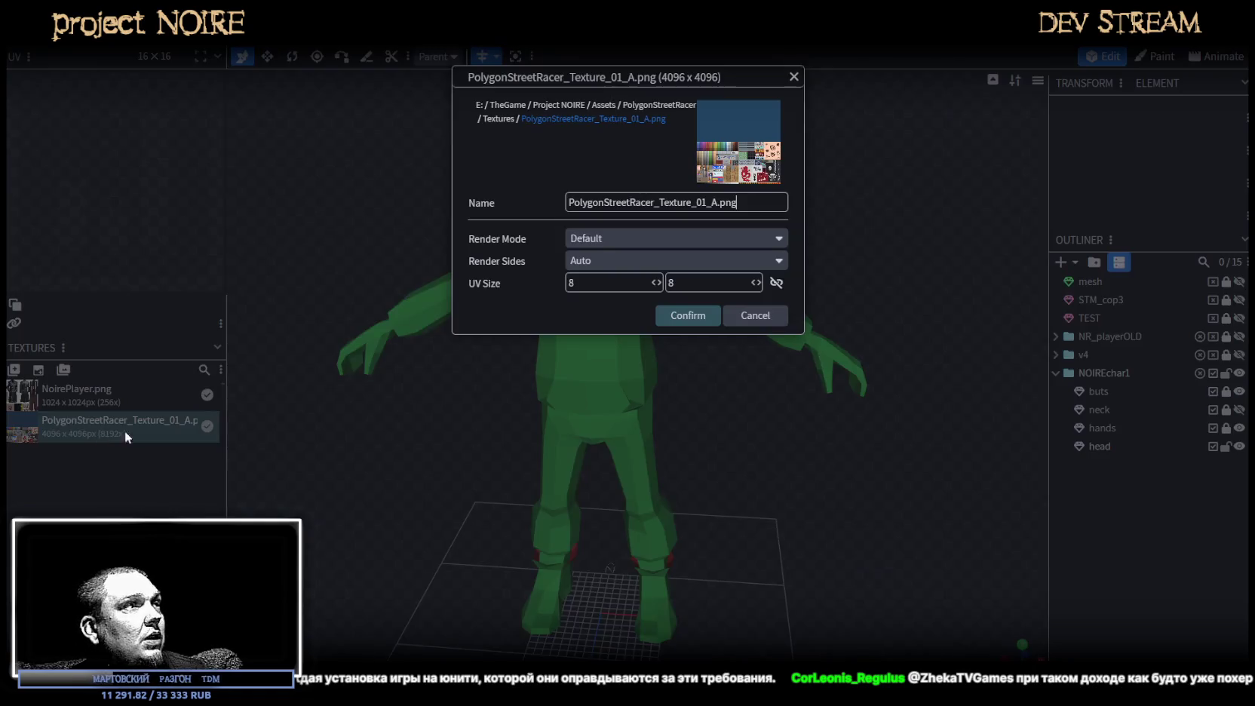
{"action": "type", "text": "512"}
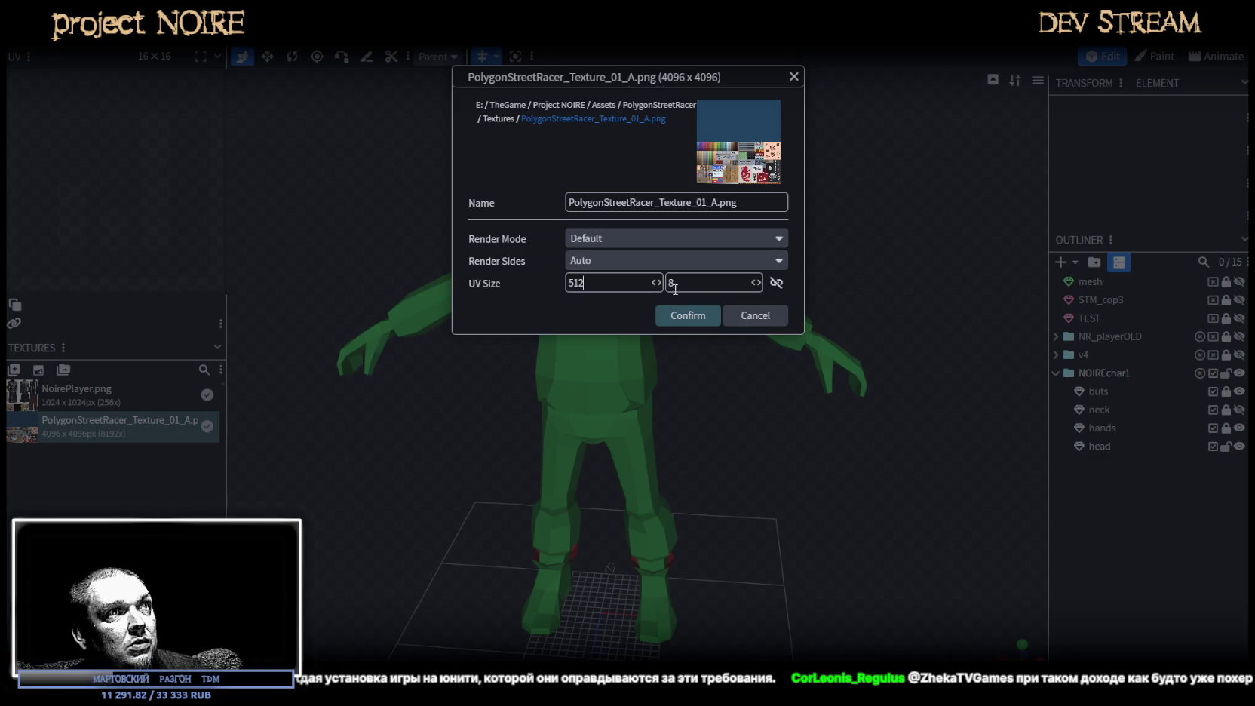
{"action": "type", "text": "2"}
{"action": "left_click", "coordinate": [683, 315]}
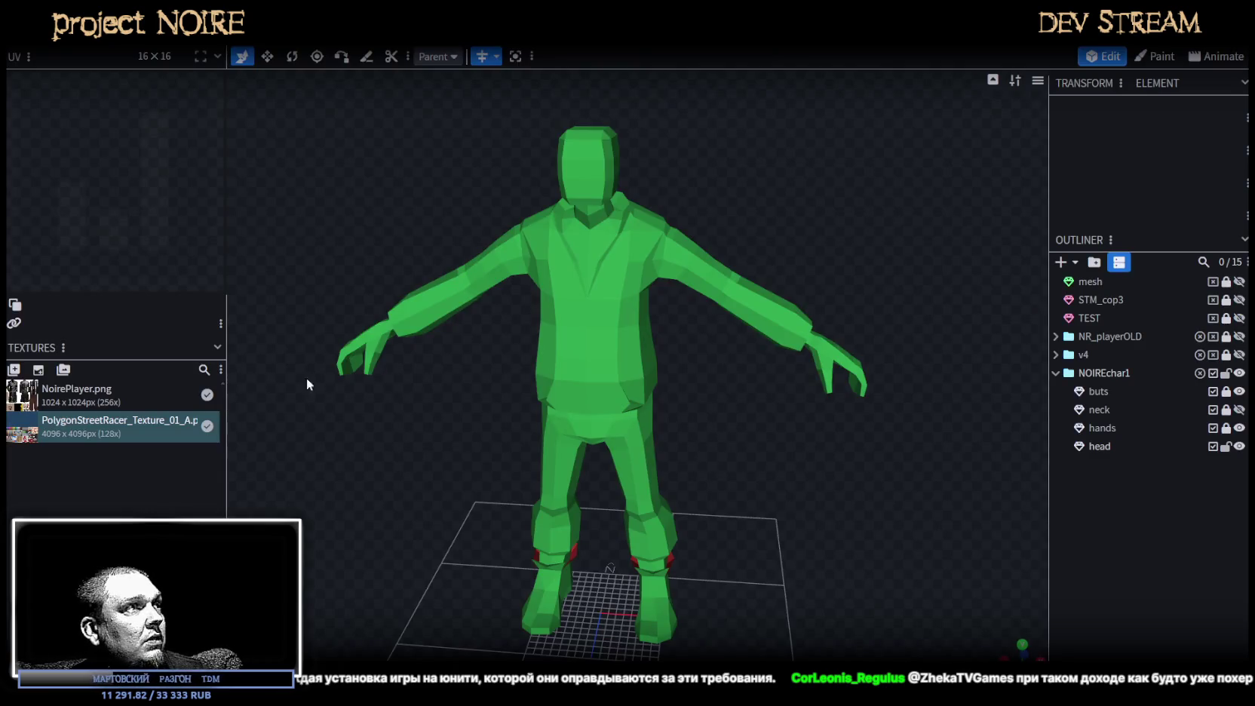
{"action": "double_click", "coordinate": [105, 435]}
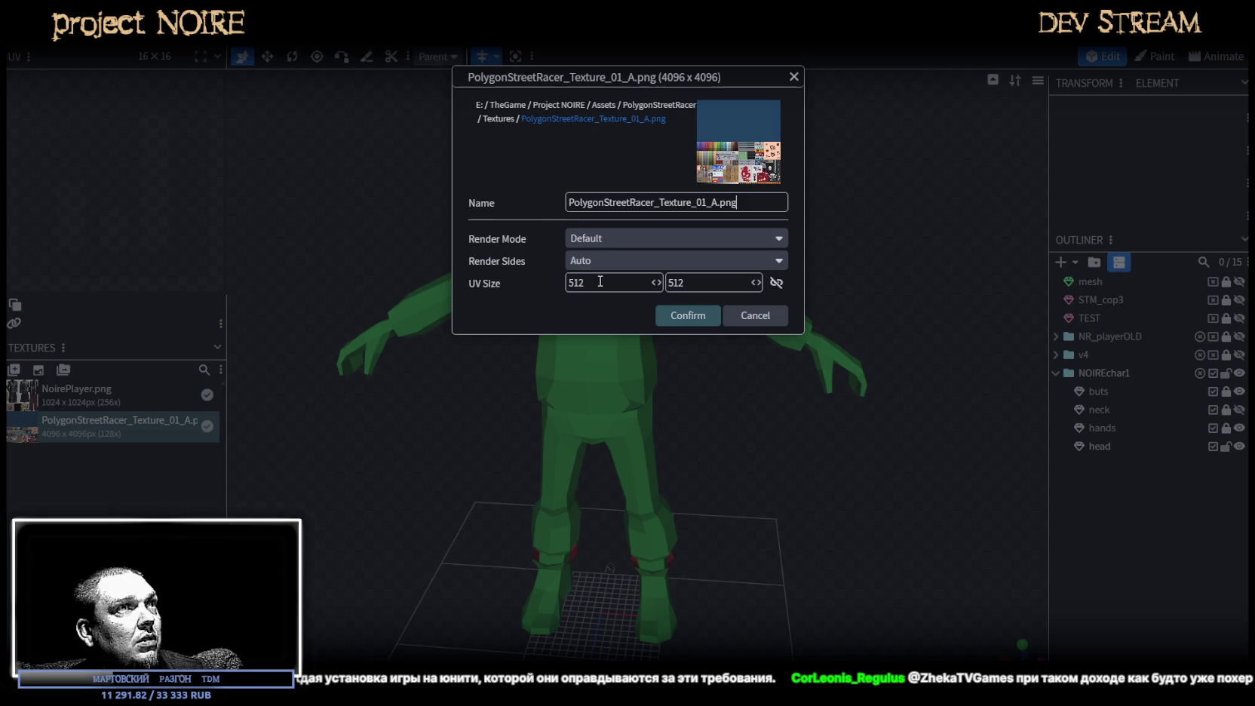
{"action": "left_click_drag", "start_coordinate": [649, 283], "coordinate": [496, 283]}
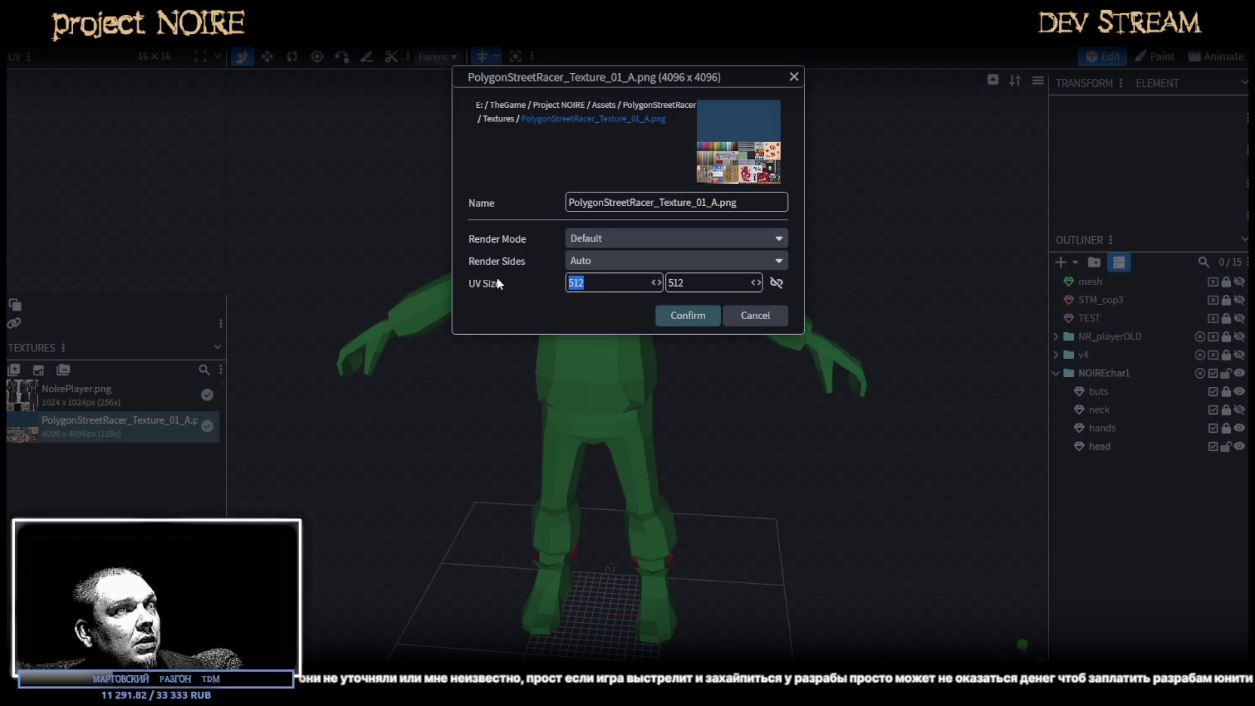
{"action": "type", "text": "1024"}
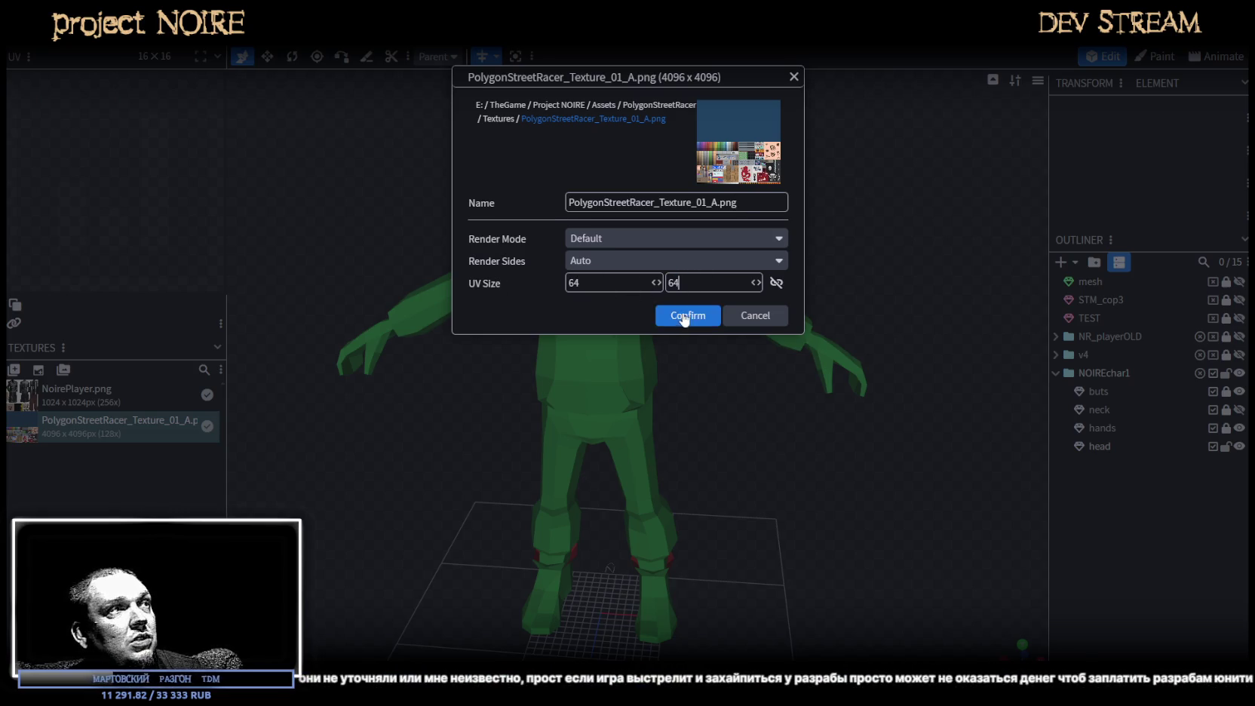
{"action": "left_click", "coordinate": [683, 315]}
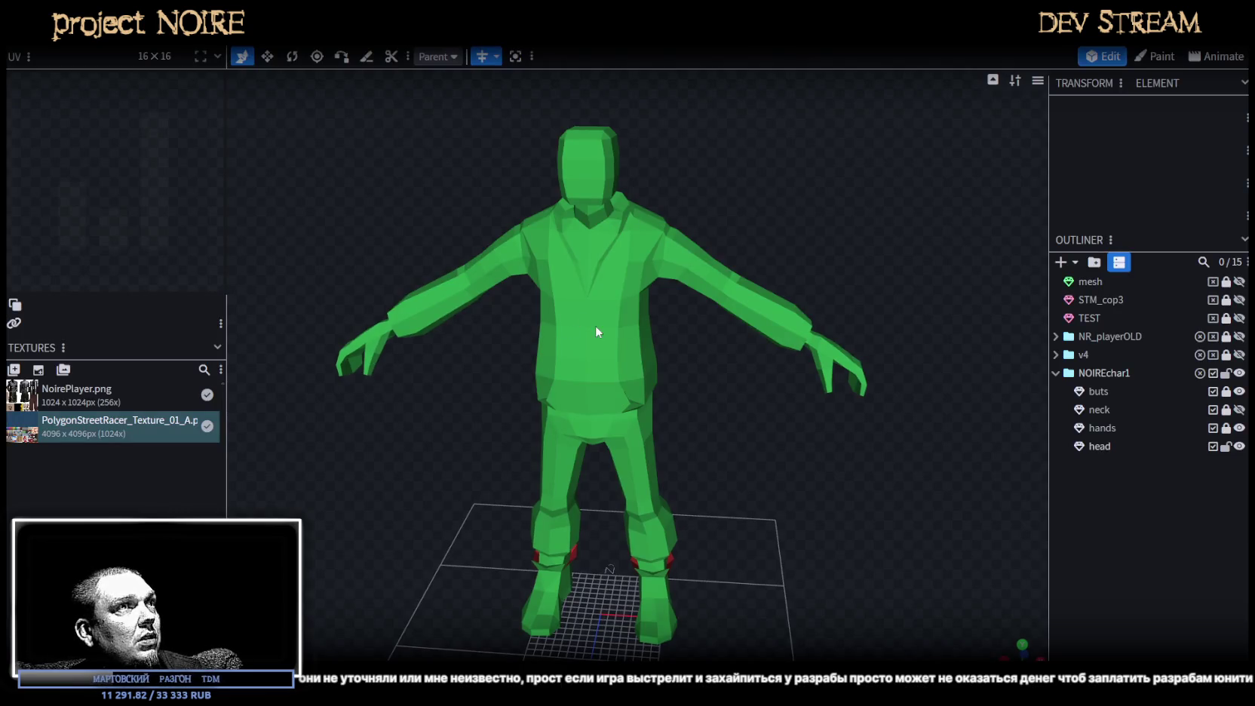
Set the texture's UV size to 512 × 512 and unlock the buts part.
{"action": "double_click", "coordinate": [115, 434]}
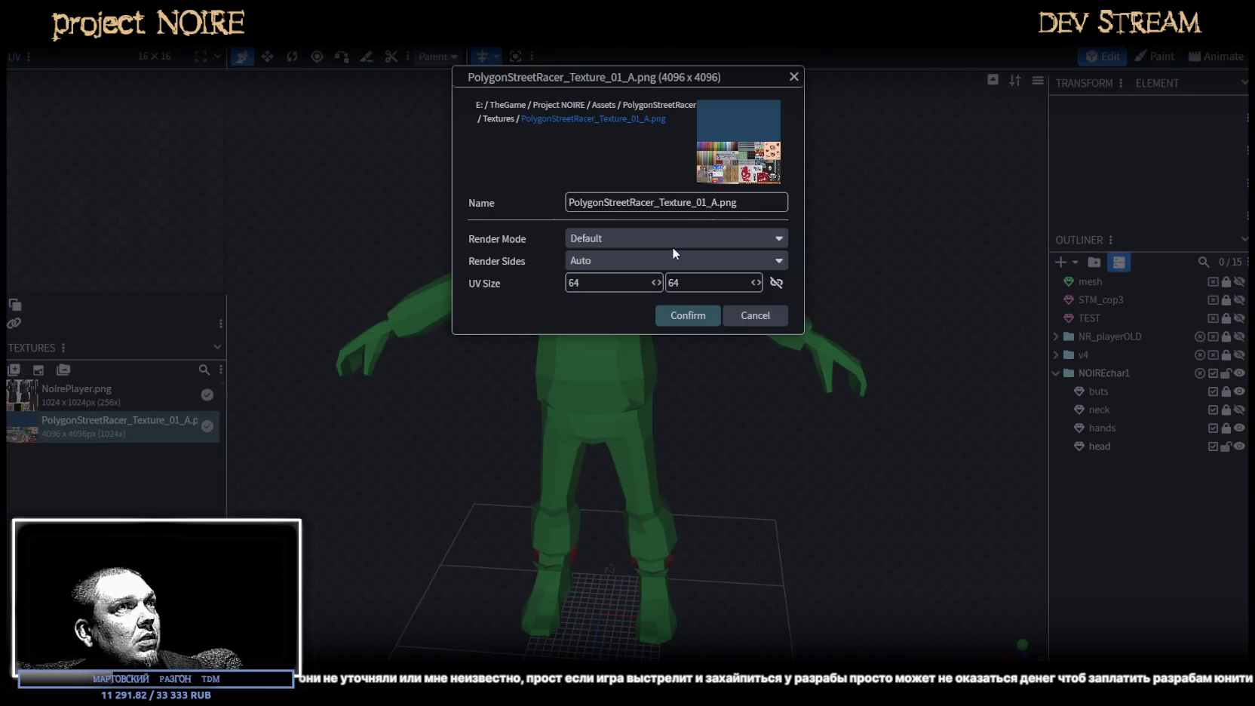
{"action": "left_click_drag", "start_coordinate": [613, 282], "coordinate": [443, 290]}
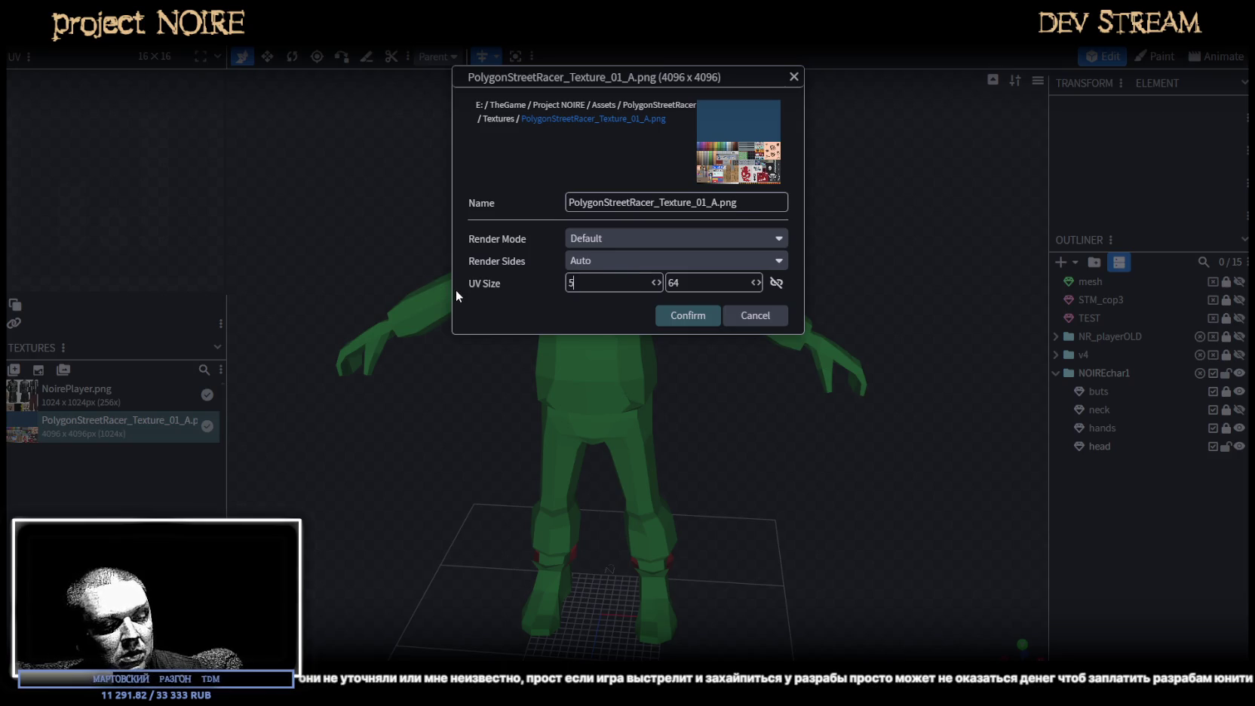
{"action": "type", "text": "512"}
{"action": "key", "text": "Tab"}
{"action": "type", "text": "2"}
{"action": "left_click", "coordinate": [681, 320]}
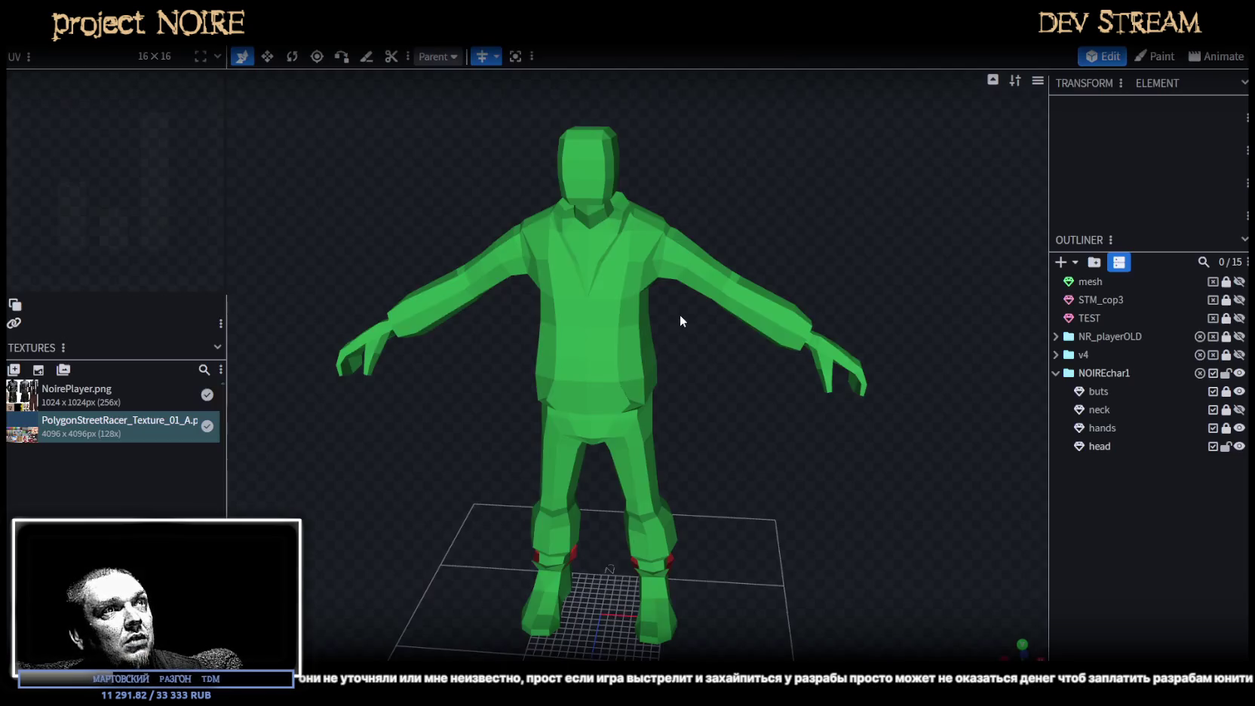
{"action": "scroll", "coordinate": [653, 348], "scroll_direction": "up", "scroll_amount": 1}
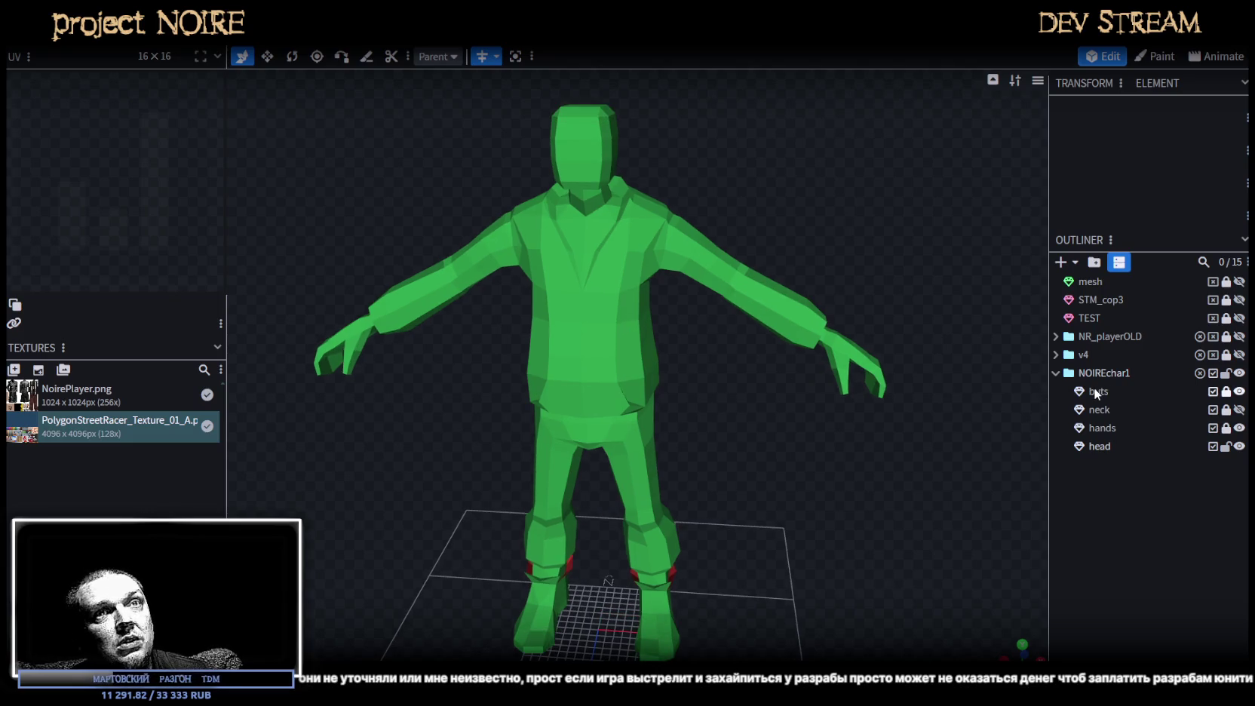
{"action": "left_click", "coordinate": [1226, 391]}
Unlock neck and hands, then assign PolygonStreetRacer_Texture_01_A.png to buts, neck, hands and head.
{"action": "left_click", "coordinate": [1227, 409]}
{"action": "left_click", "coordinate": [1226, 428]}
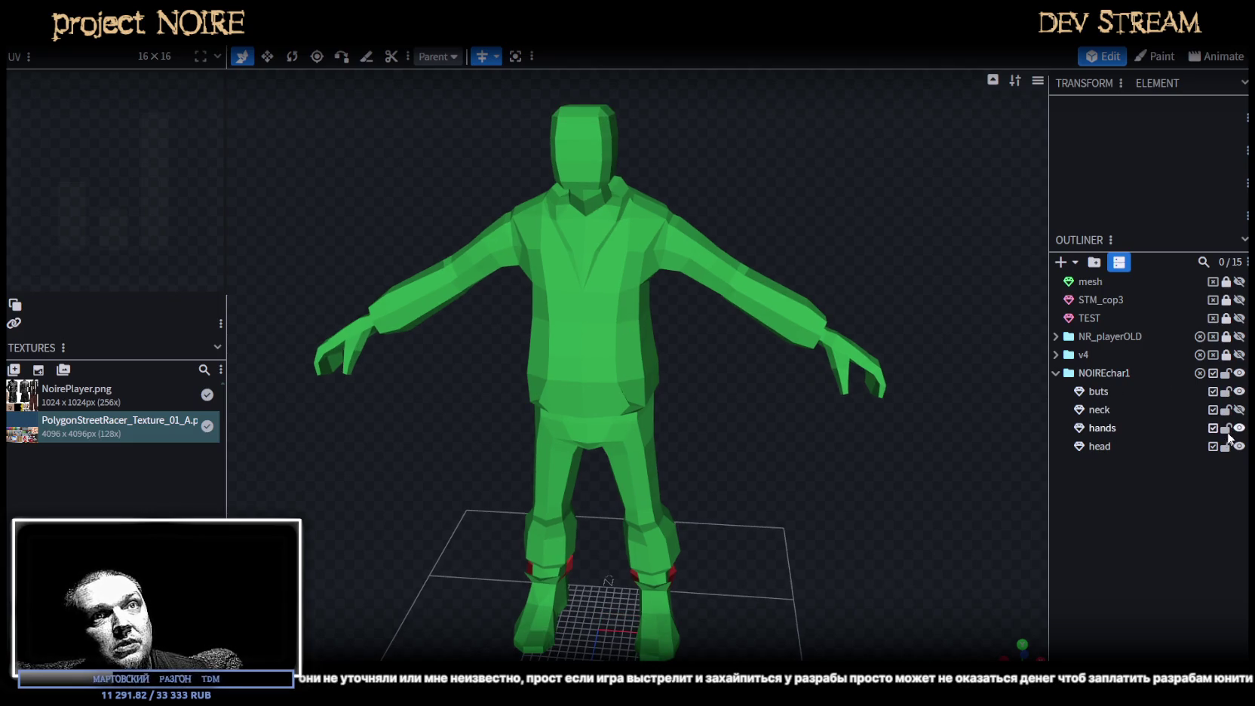
{"action": "left_click", "coordinate": [1097, 445]}
{"action": "left_click", "coordinate": [1098, 392]}
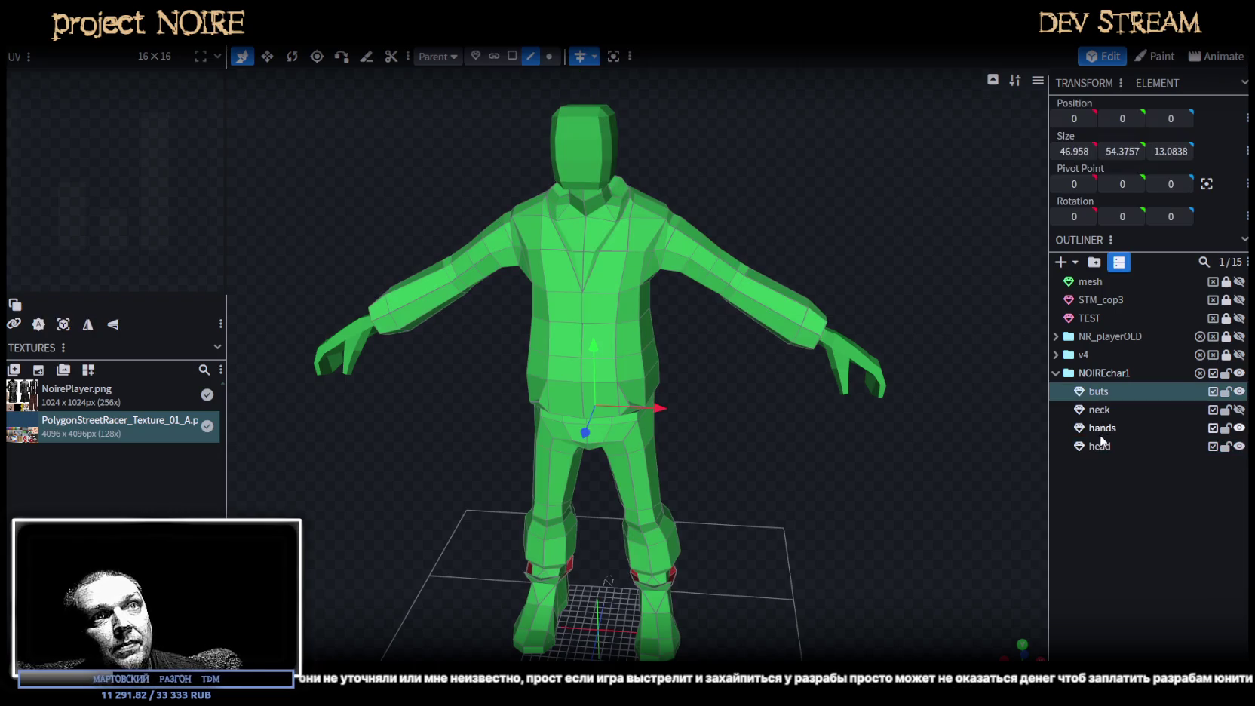
{"action": "left_click", "coordinate": [1103, 451], "text": "shift"}
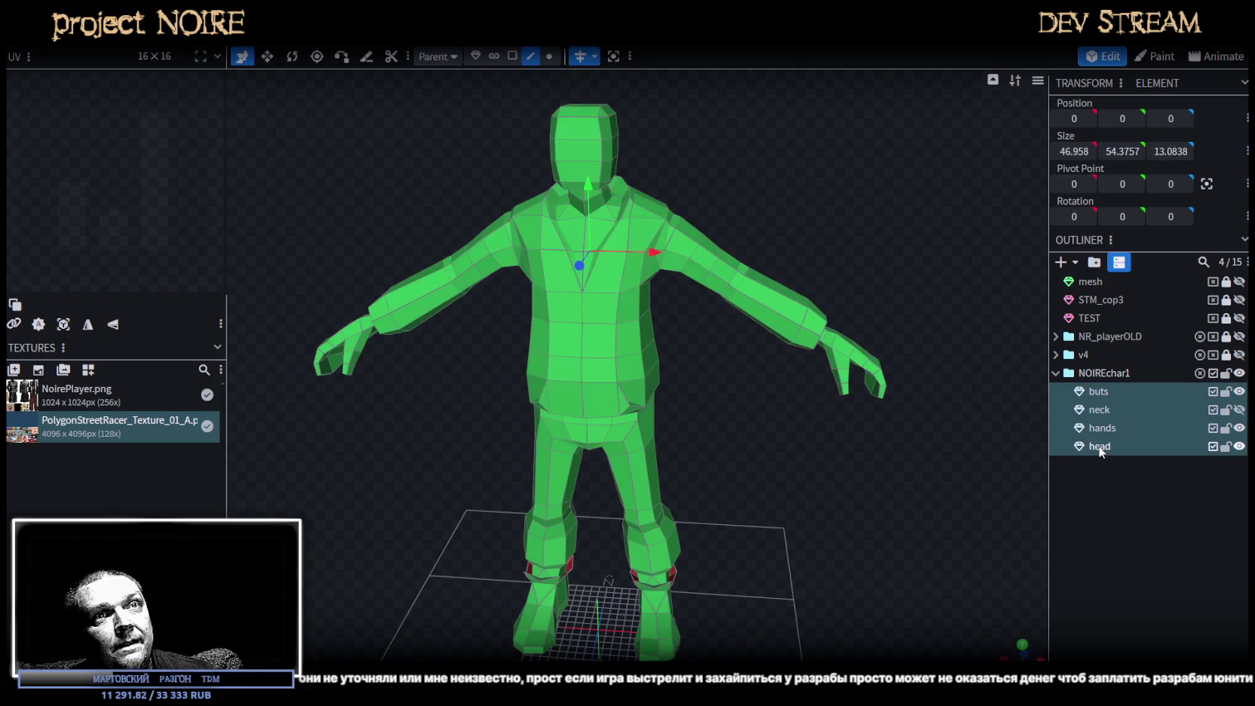
{"action": "right_click", "coordinate": [1100, 451]}
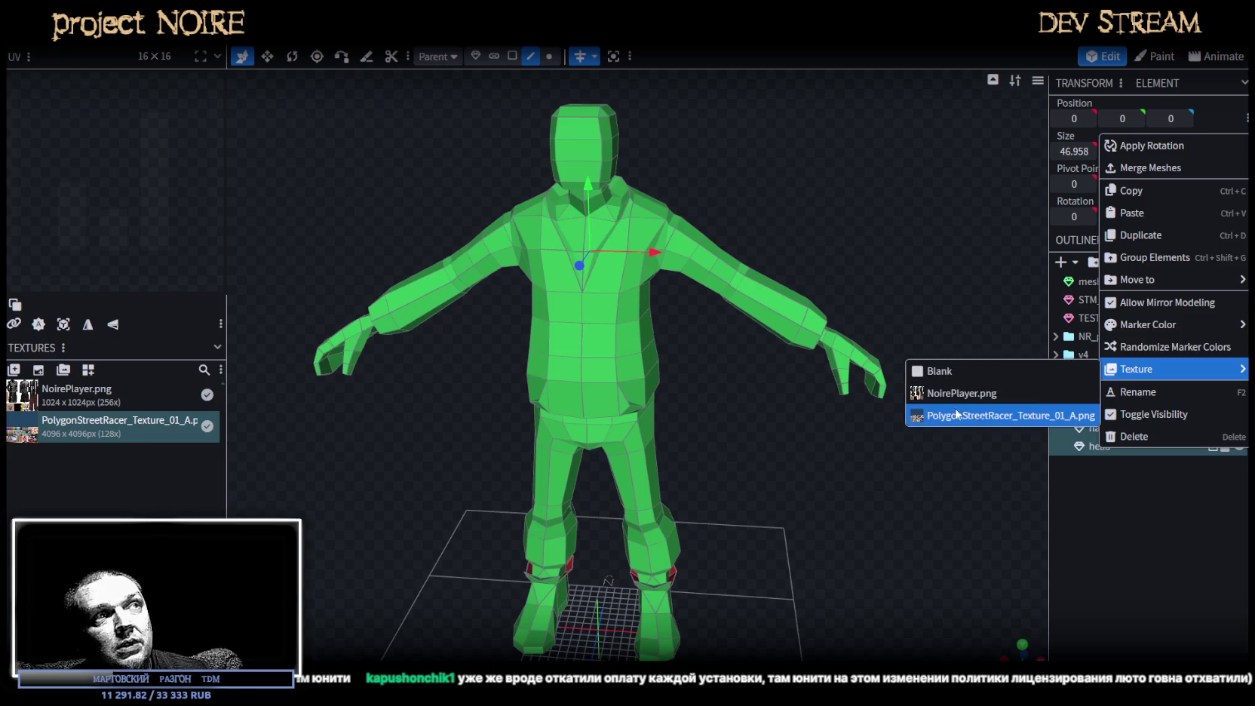
{"action": "left_click", "coordinate": [965, 416]}
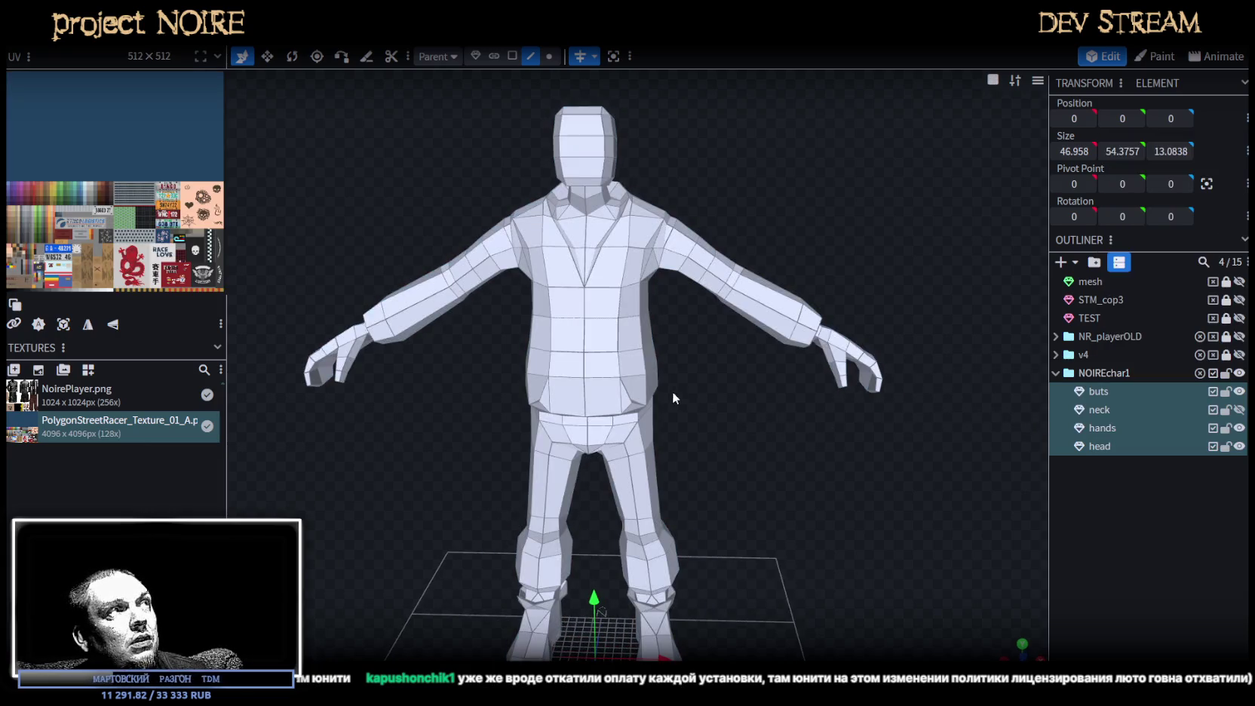
{"action": "left_click", "coordinate": [674, 398]}
{"action": "scroll", "coordinate": [423, 328], "scroll_direction": "down", "scroll_amount": 2}
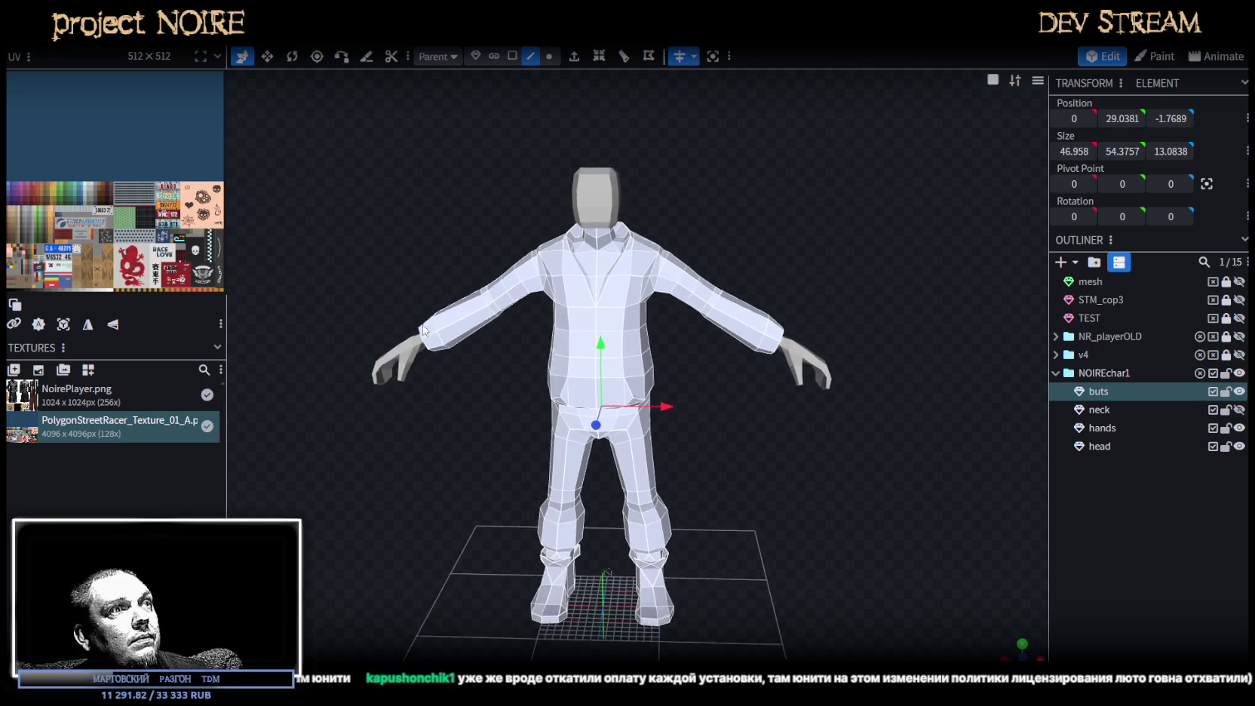
{"action": "left_click_drag", "start_coordinate": [424, 330], "coordinate": [675, 388]}
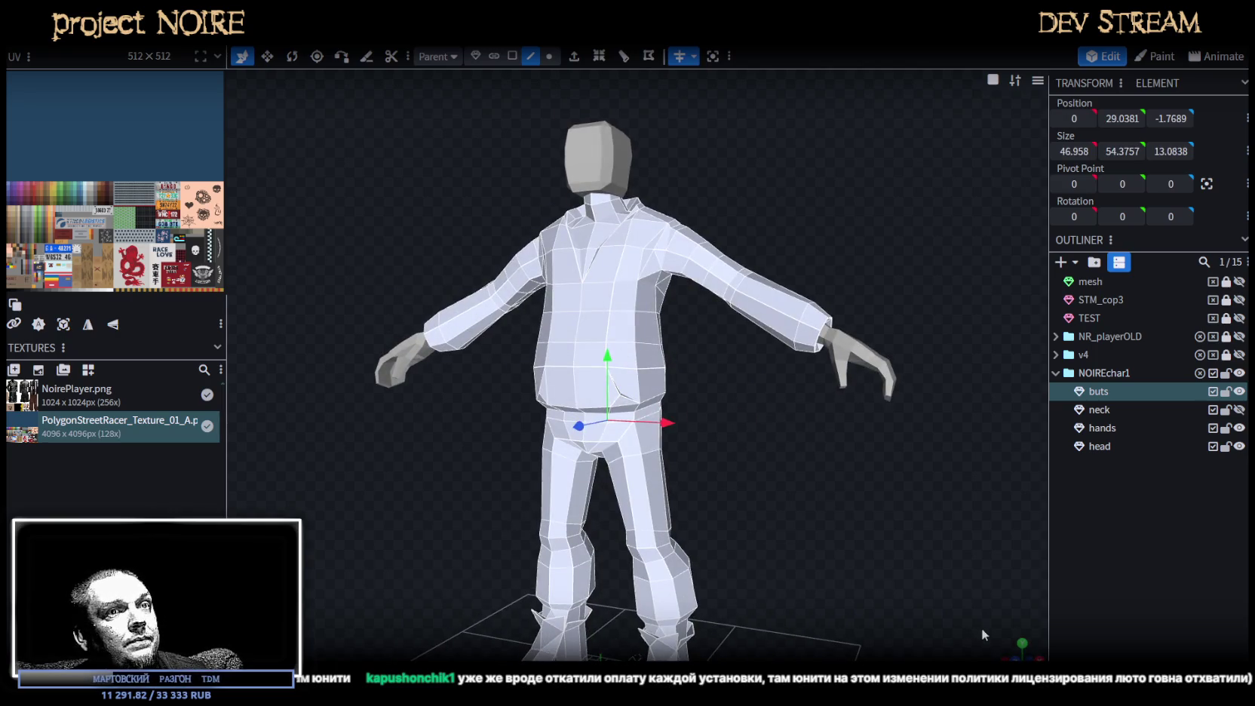
Re-project the buts faces' UVs in front ortho view and scale the UV island up.
{"action": "key", "text": "KP_1"}
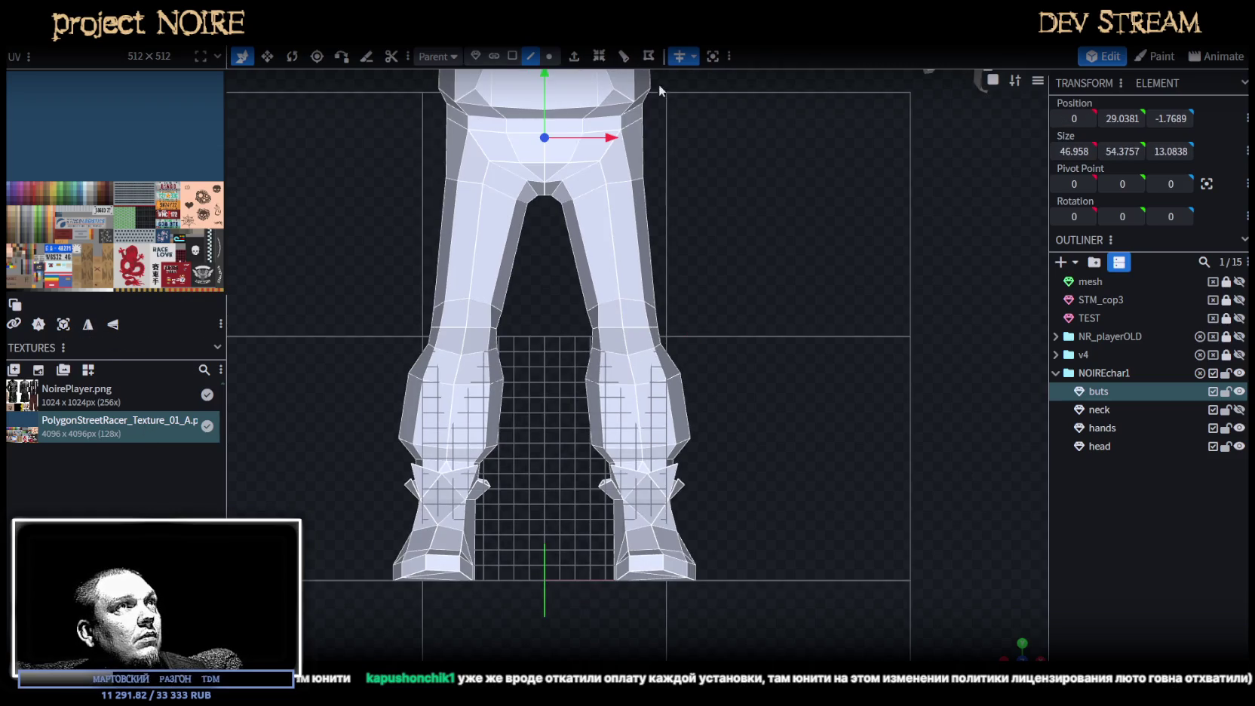
{"action": "left_click", "coordinate": [514, 57]}
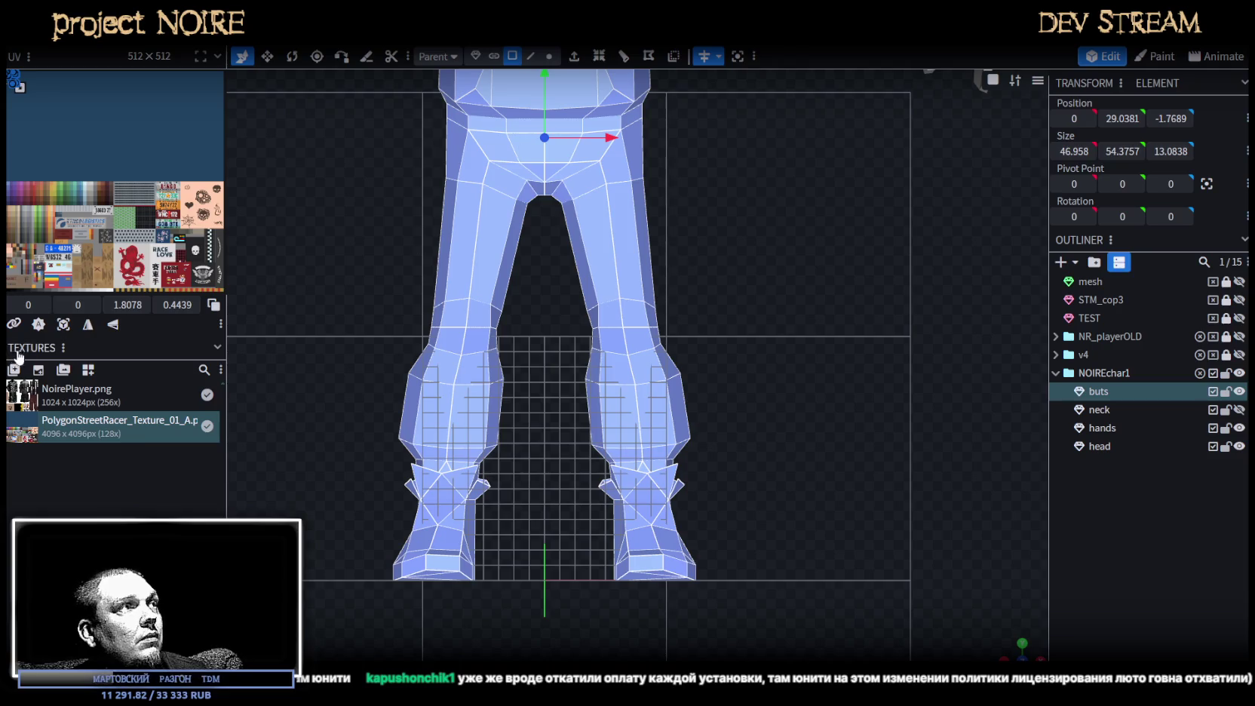
{"action": "left_click", "coordinate": [63, 324]}
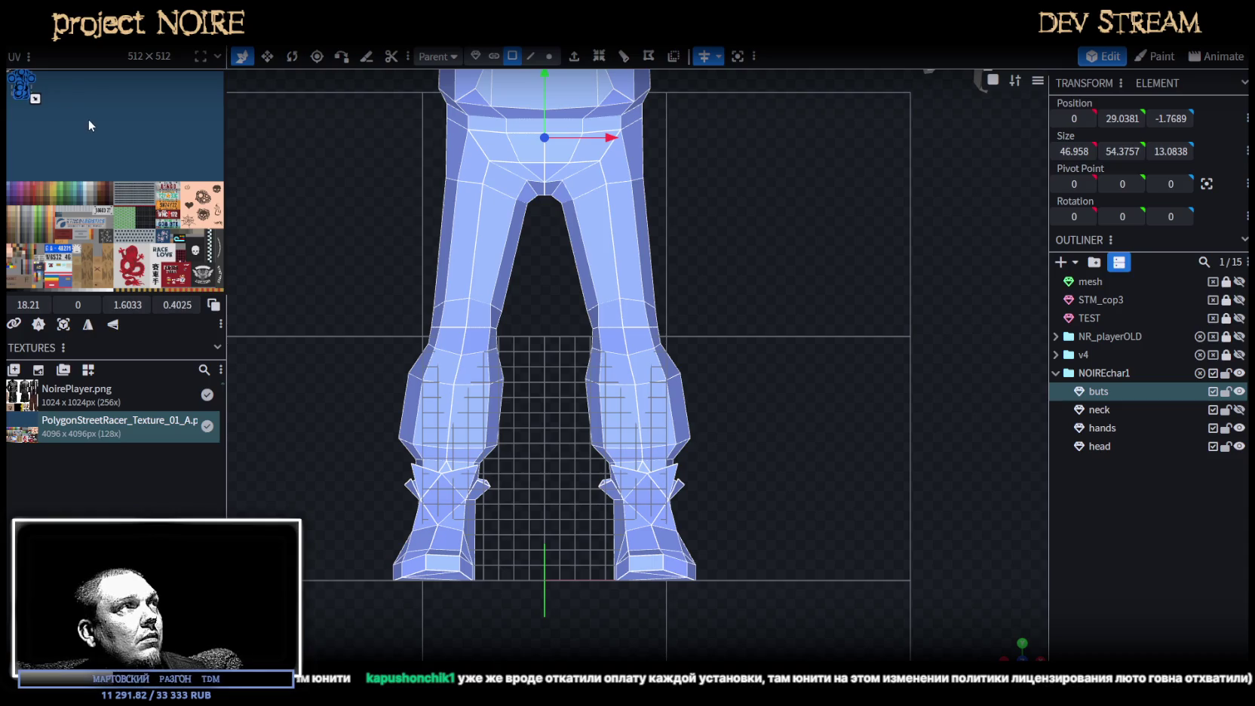
{"action": "left_click_drag", "start_coordinate": [35, 99], "coordinate": [104, 178]}
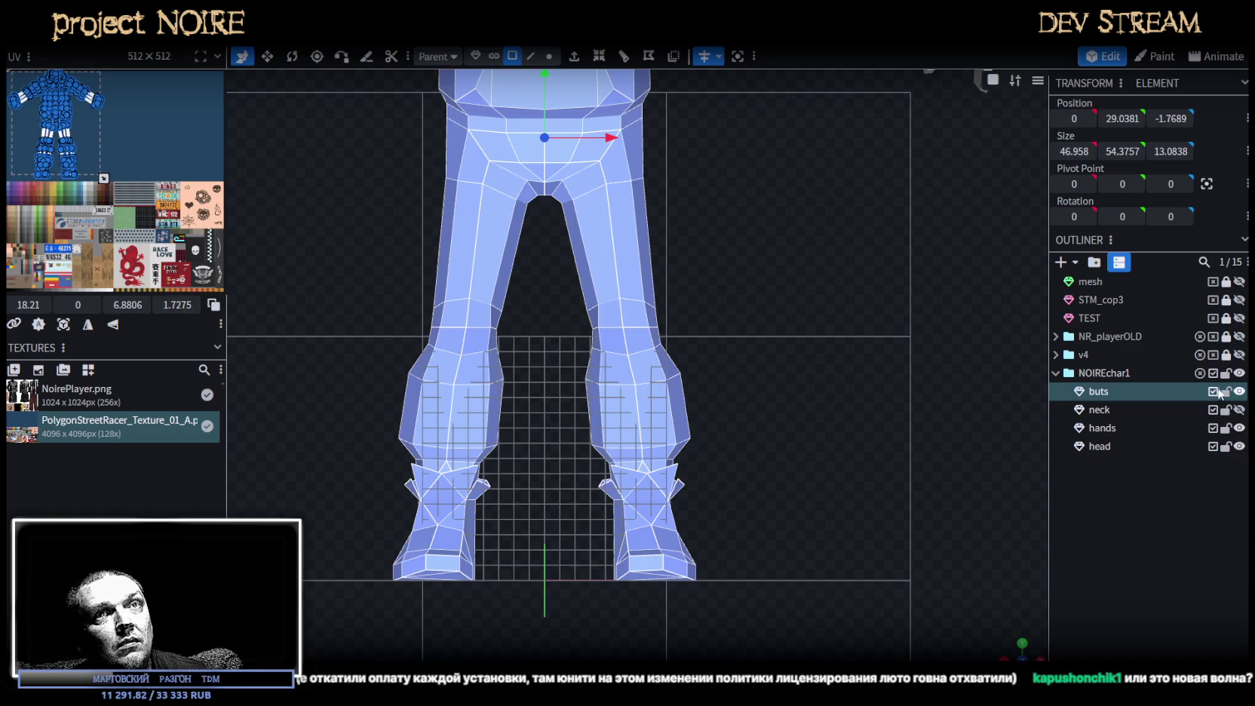
Lock the NOIREchar1 group, keeping only buts unlocked and selected.
{"action": "left_click", "coordinate": [1226, 373]}
{"action": "left_click", "coordinate": [1226, 391]}
{"action": "left_click", "coordinate": [1100, 392]}
{"action": "scroll", "coordinate": [755, 400], "scroll_direction": "down", "scroll_amount": 2}
{"action": "scroll", "coordinate": [744, 455], "scroll_direction": "down", "scroll_amount": 2}
{"action": "scroll", "coordinate": [730, 408], "scroll_direction": "up", "scroll_amount": 1}
{"action": "scroll", "coordinate": [679, 468], "scroll_direction": "up", "scroll_amount": 1}
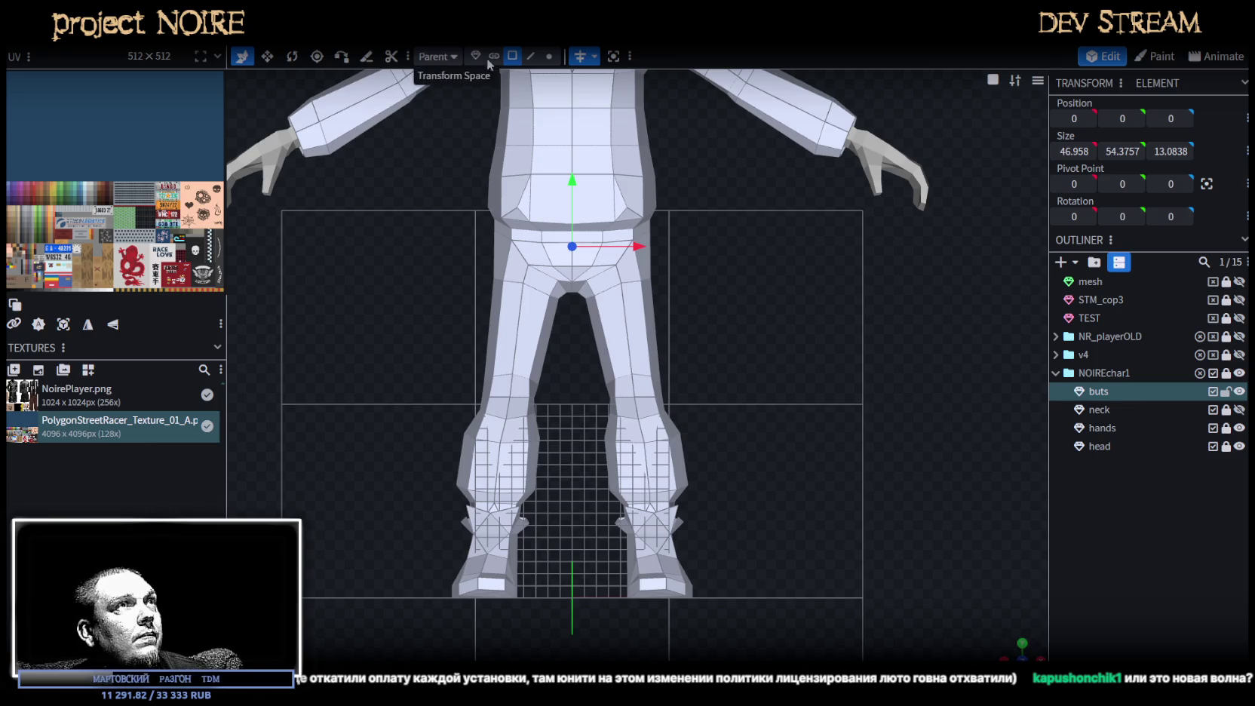
Box-select the faces of both legs on the buts mesh in the front view.
{"action": "left_click_drag", "start_coordinate": [505, 240], "coordinate": [755, 468]}
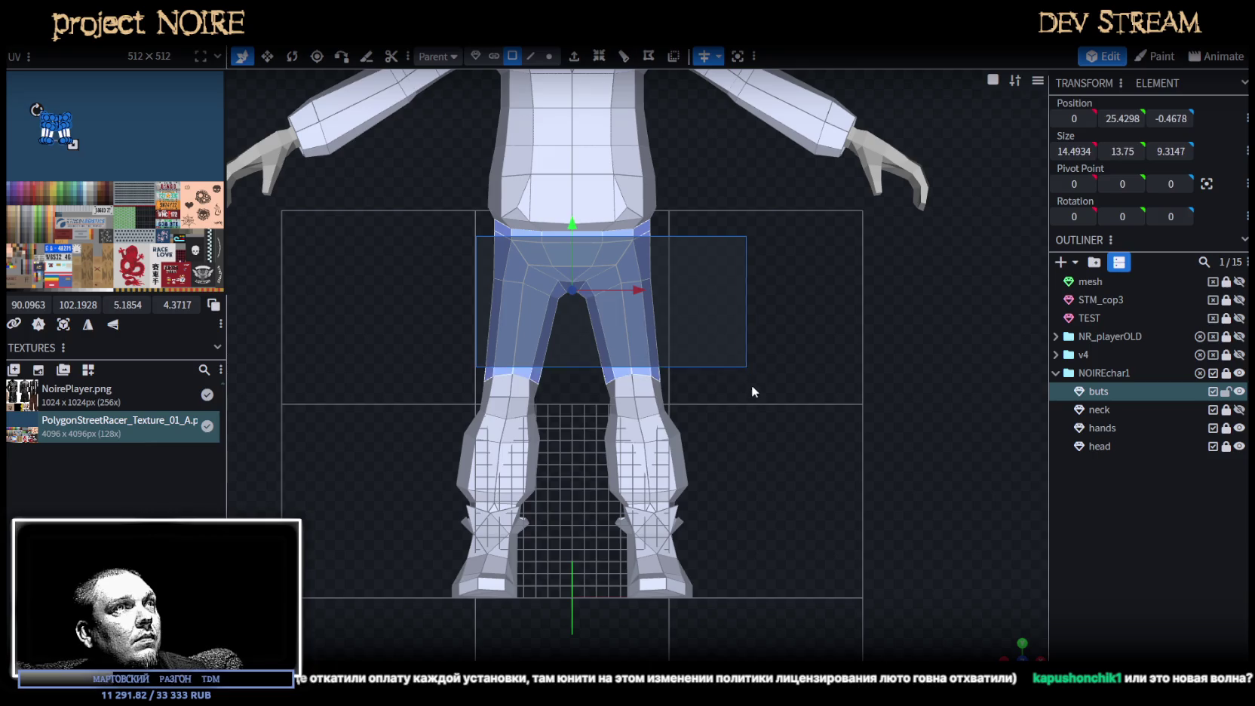
{"action": "left_click_drag", "start_coordinate": [408, 222], "coordinate": [742, 370]}
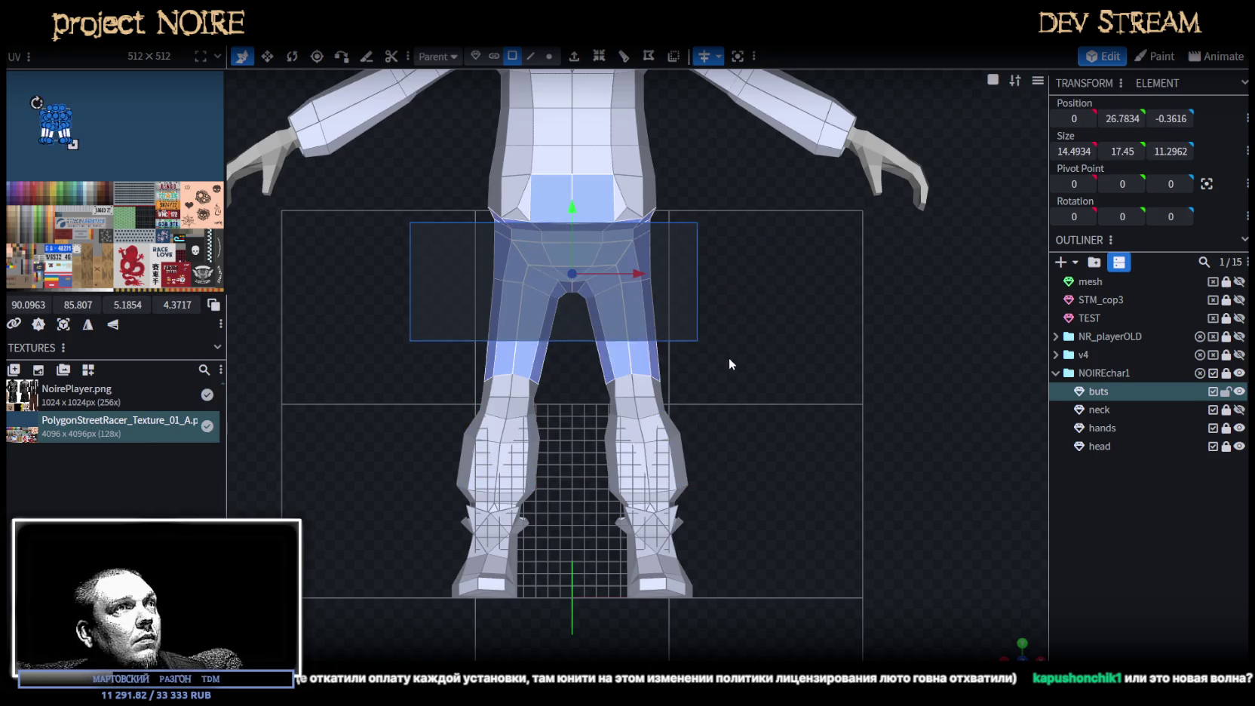
{"action": "left_click_drag", "start_coordinate": [412, 251], "coordinate": [653, 306]}
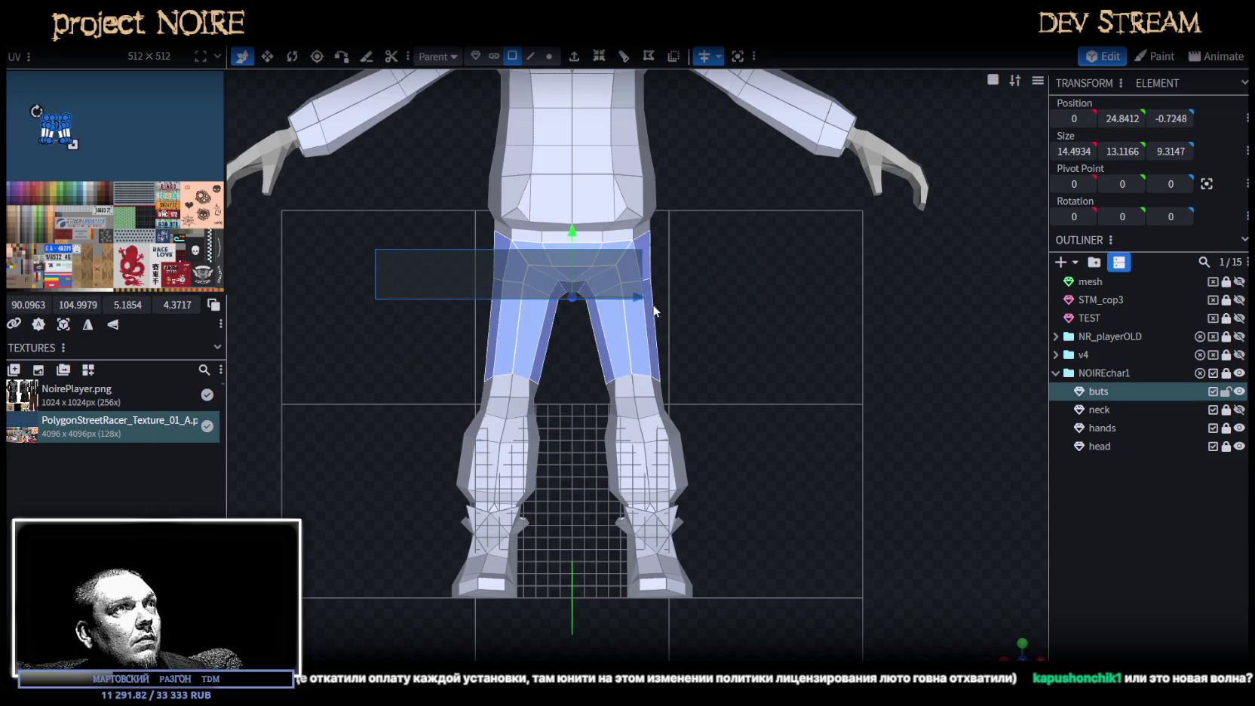
{"action": "left_click_drag", "start_coordinate": [400, 240], "coordinate": [772, 495]}
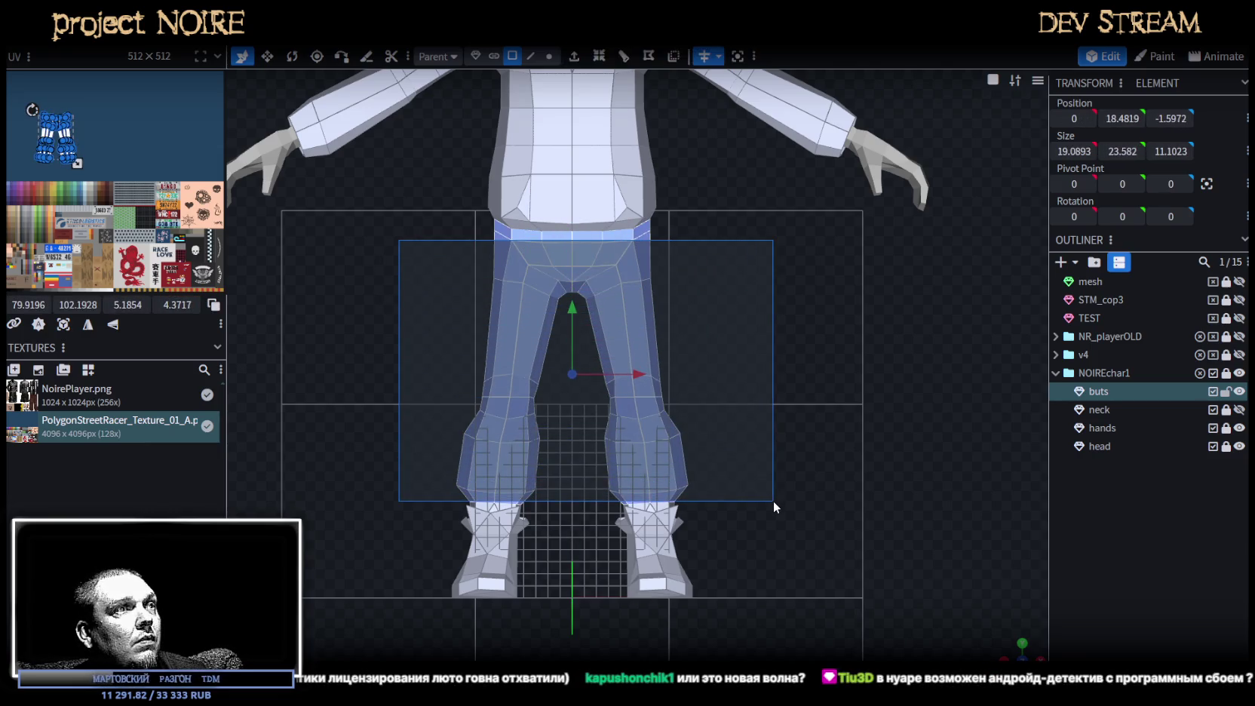
{"action": "left_click_drag", "start_coordinate": [772, 495], "coordinate": [772, 501]}
Add the first boot collar faces to the leg selection.
{"action": "middle_click_drag", "start_coordinate": [772, 501], "coordinate": [761, 487]}
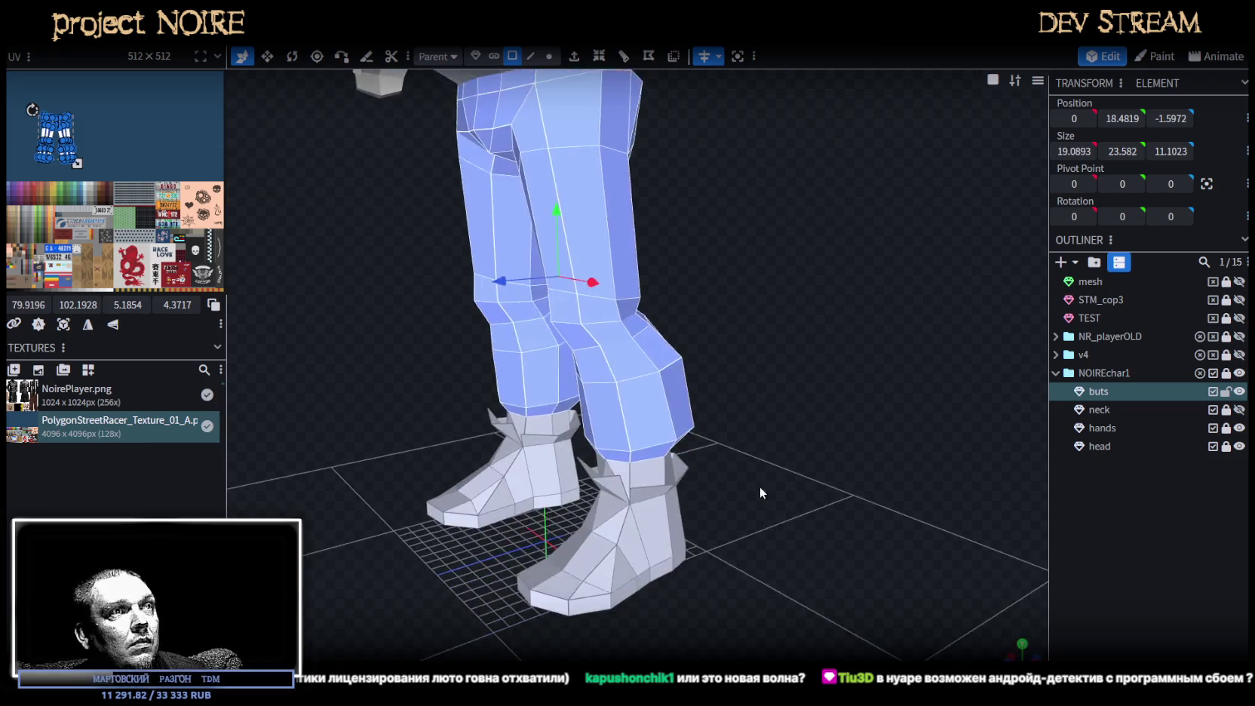
{"action": "scroll", "coordinate": [797, 470], "scroll_direction": "up", "scroll_amount": 3}
{"action": "left_click", "coordinate": [592, 512], "text": "shift"}
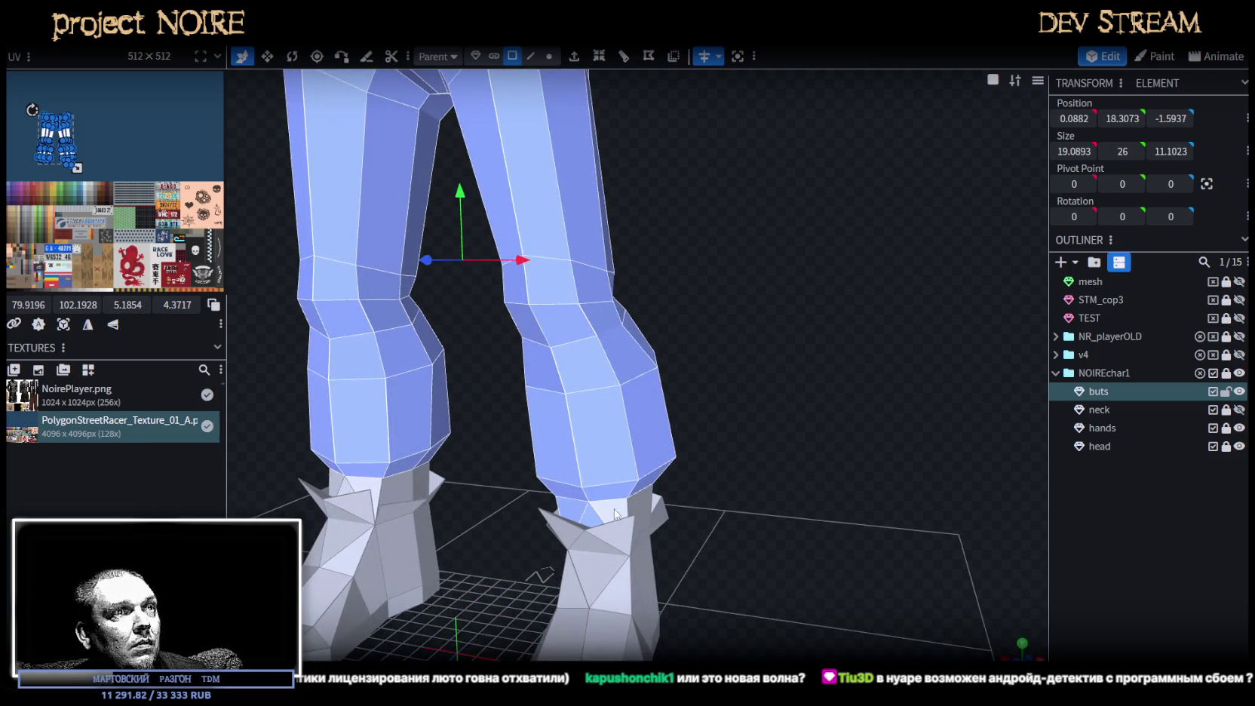
{"action": "middle_click_drag", "start_coordinate": [641, 503], "coordinate": [648, 507]}
{"action": "scroll", "coordinate": [649, 508], "scroll_direction": "down", "scroll_amount": 3}
{"action": "left_click", "coordinate": [690, 525], "text": "shift"}
{"action": "left_click", "coordinate": [719, 525], "text": "shift"}
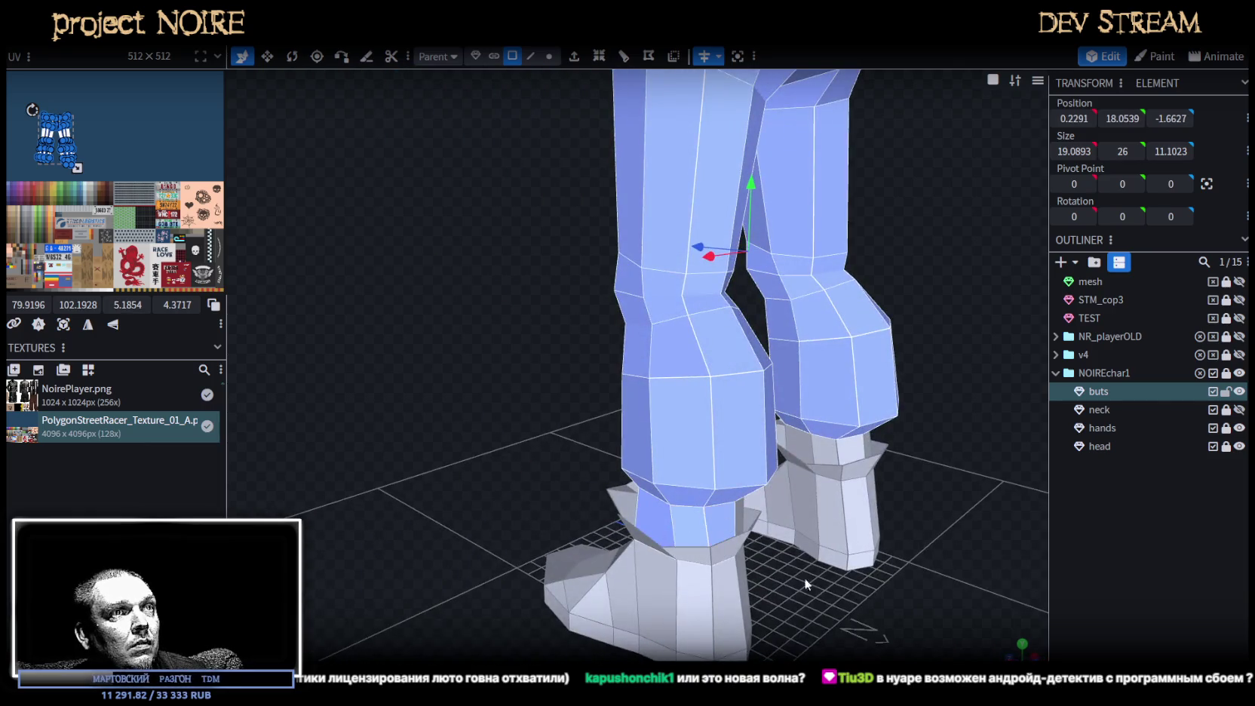
{"action": "scroll", "coordinate": [643, 562], "scroll_direction": "up", "scroll_amount": 5}
{"action": "left_click", "coordinate": [643, 562], "text": "shift"}
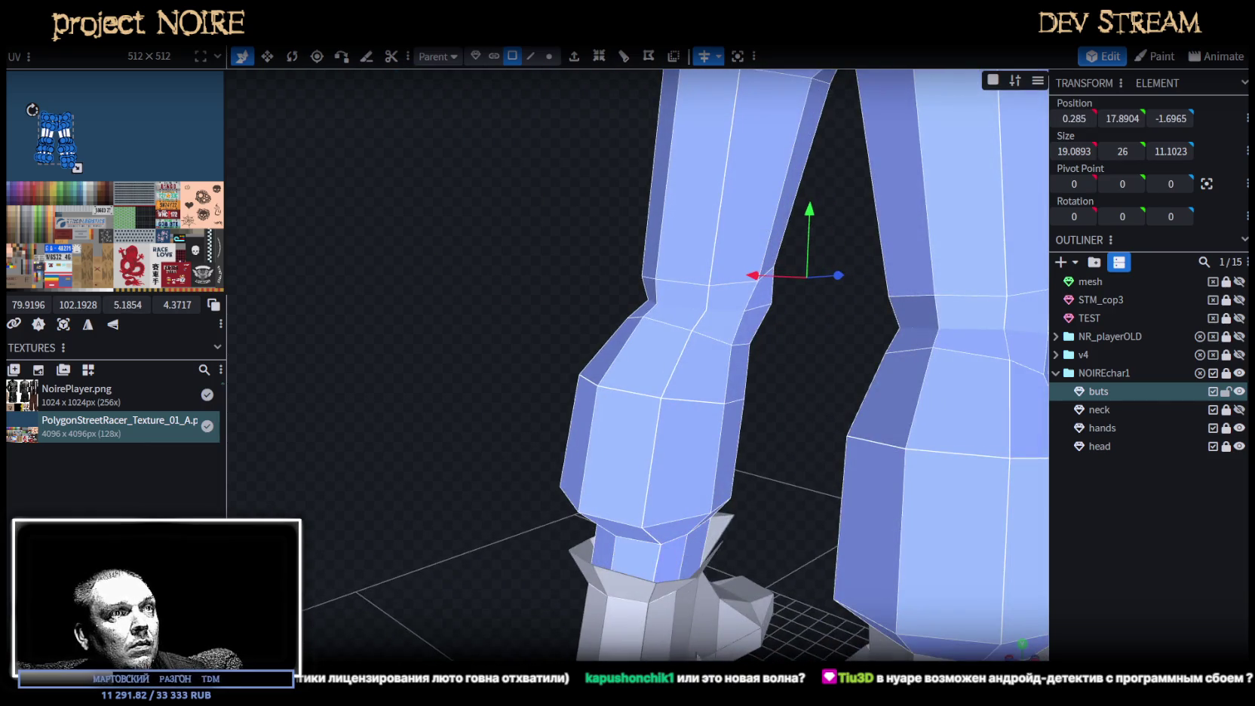
Add the remaining collar faces around both boots, then check the selection.
{"action": "scroll", "coordinate": [647, 456], "scroll_direction": "down", "scroll_amount": 3}
{"action": "mouse_move", "coordinate": [646, 455]}
{"action": "middle_mouse_down"}
{"action": "mouse_move", "coordinate": [539, 497]}
{"action": "mouse_move", "coordinate": [558, 517]}
{"action": "middle_mouse_up"}
{"action": "left_click", "coordinate": [671, 430], "text": "shift"}
{"action": "left_click", "coordinate": [720, 427], "text": "shift"}
{"action": "left_click", "coordinate": [751, 426], "text": "shift"}
{"action": "mouse_move", "coordinate": [751, 426]}
{"action": "middle_mouse_down"}
{"action": "mouse_move", "coordinate": [822, 429]}
{"action": "mouse_move", "coordinate": [721, 452]}
{"action": "middle_mouse_up"}
{"action": "scroll", "coordinate": [822, 432], "scroll_direction": "down", "scroll_amount": 3}
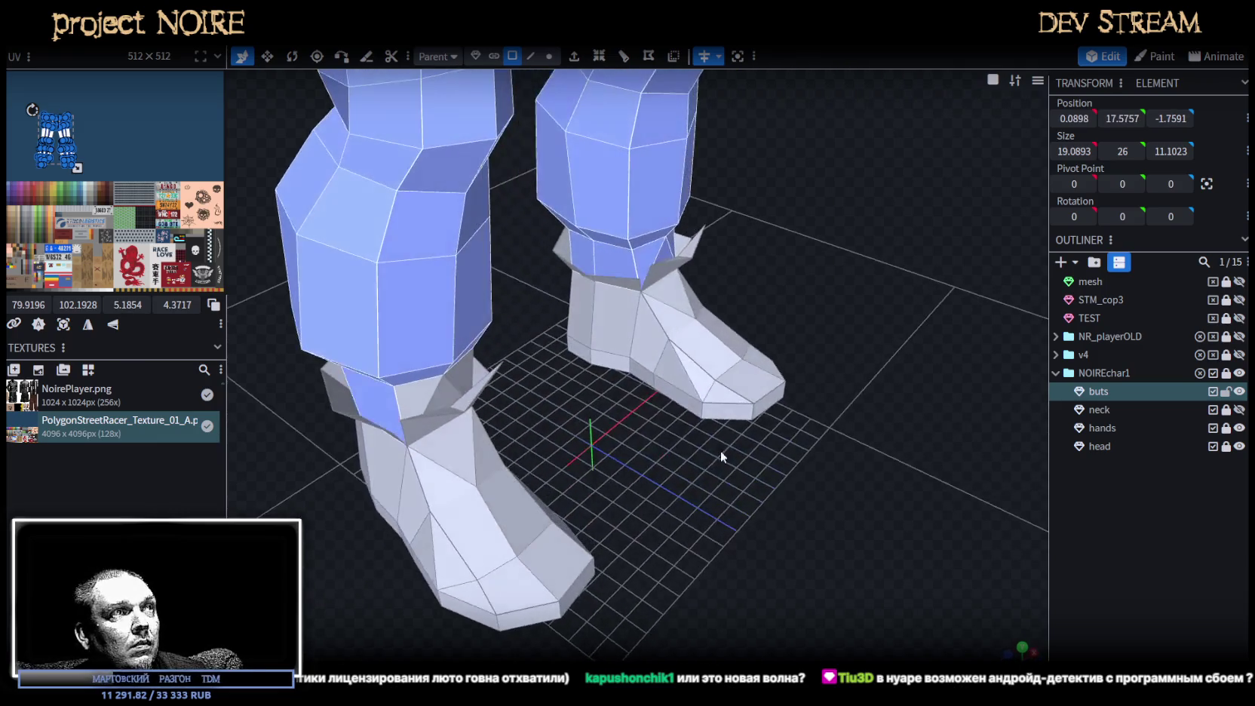
{"action": "left_click", "coordinate": [446, 393], "text": "shift"}
{"action": "mouse_move", "coordinate": [621, 457]}
{"action": "middle_mouse_down"}
{"action": "mouse_move", "coordinate": [441, 444]}
{"action": "mouse_move", "coordinate": [549, 458]}
{"action": "middle_mouse_up"}
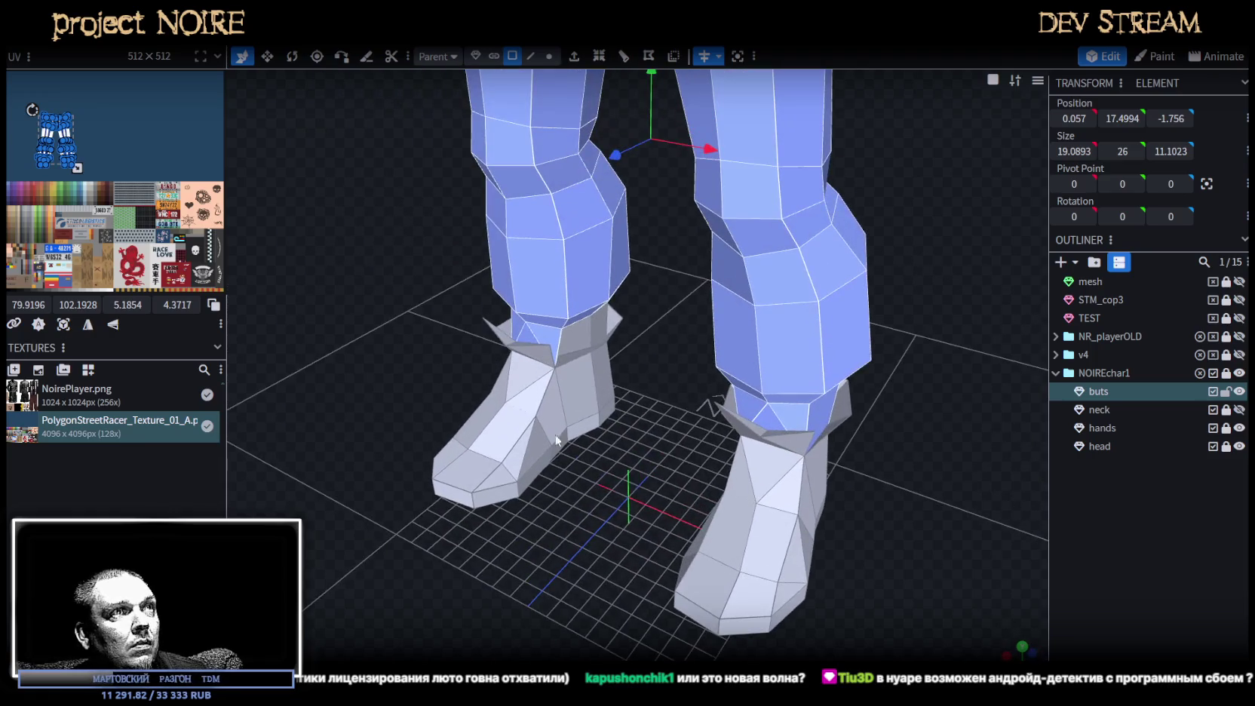
{"action": "left_click", "coordinate": [713, 452], "text": "shift"}
{"action": "mouse_move", "coordinate": [713, 452]}
{"action": "middle_mouse_down"}
{"action": "mouse_move", "coordinate": [562, 505]}
{"action": "mouse_move", "coordinate": [772, 520]}
{"action": "mouse_move", "coordinate": [436, 468]}
{"action": "mouse_move", "coordinate": [363, 484]}
{"action": "middle_mouse_up"}
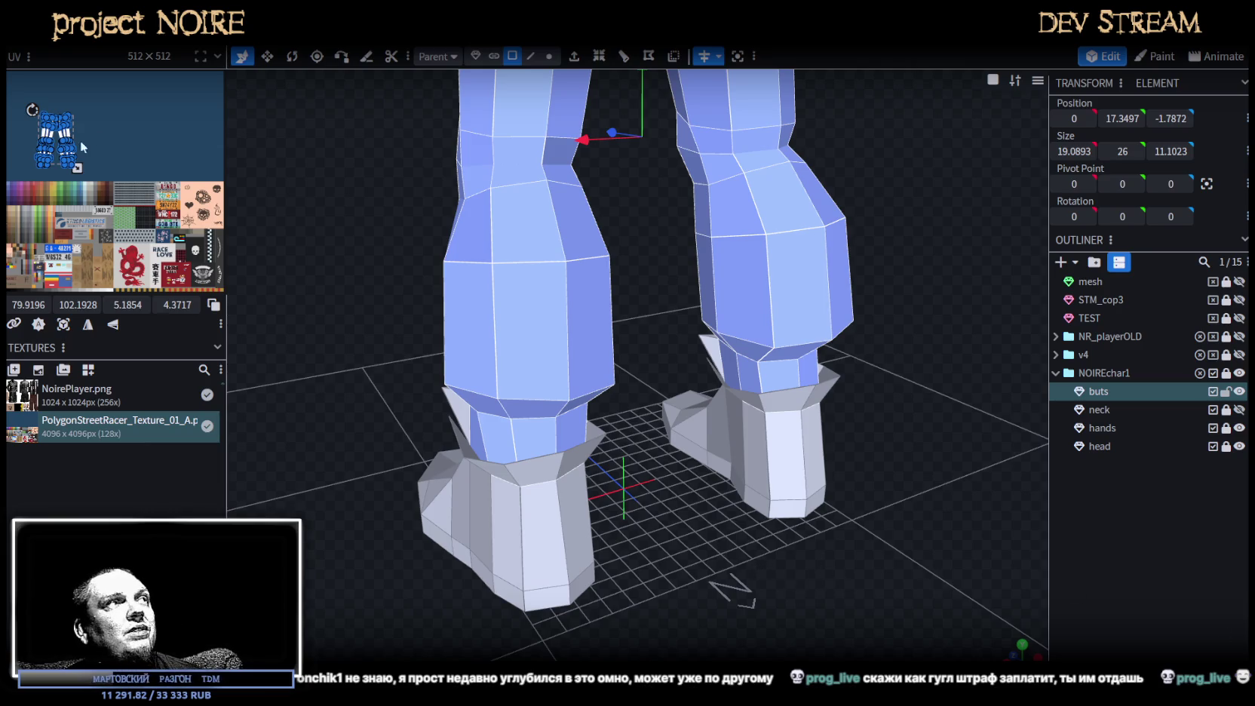
Add the waist row of faces so the trouser selection runs from waist to boot collars.
{"action": "scroll", "coordinate": [70, 143], "scroll_direction": "down", "scroll_amount": 2}
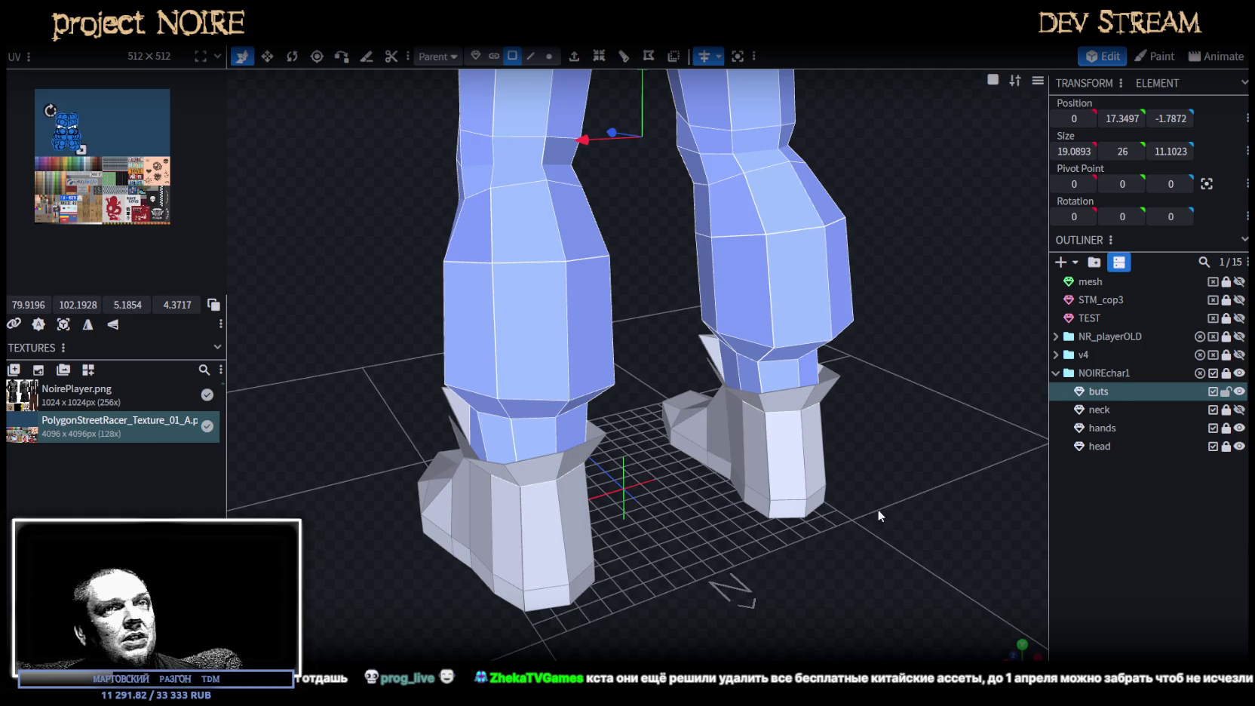
{"action": "scroll", "coordinate": [844, 442], "scroll_direction": "down", "scroll_amount": 3}
{"action": "mouse_move", "coordinate": [719, 554]}
{"action": "left_mouse_down"}
{"action": "mouse_move", "coordinate": [872, 522]}
{"action": "mouse_move", "coordinate": [728, 436]}
{"action": "left_mouse_up"}
{"action": "scroll", "coordinate": [873, 522], "scroll_direction": "up", "scroll_amount": 3}
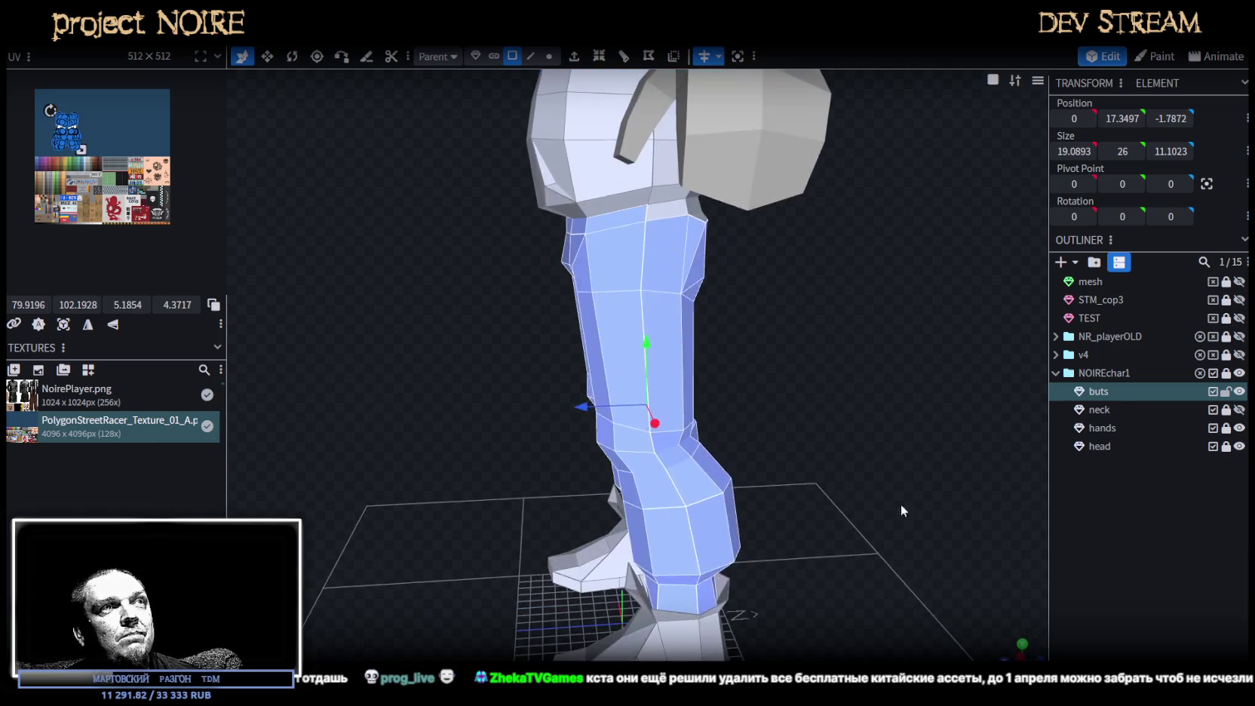
{"action": "scroll", "coordinate": [802, 424], "scroll_direction": "up", "scroll_amount": 1}
{"action": "scroll", "coordinate": [804, 424], "scroll_direction": "up", "scroll_amount": 2}
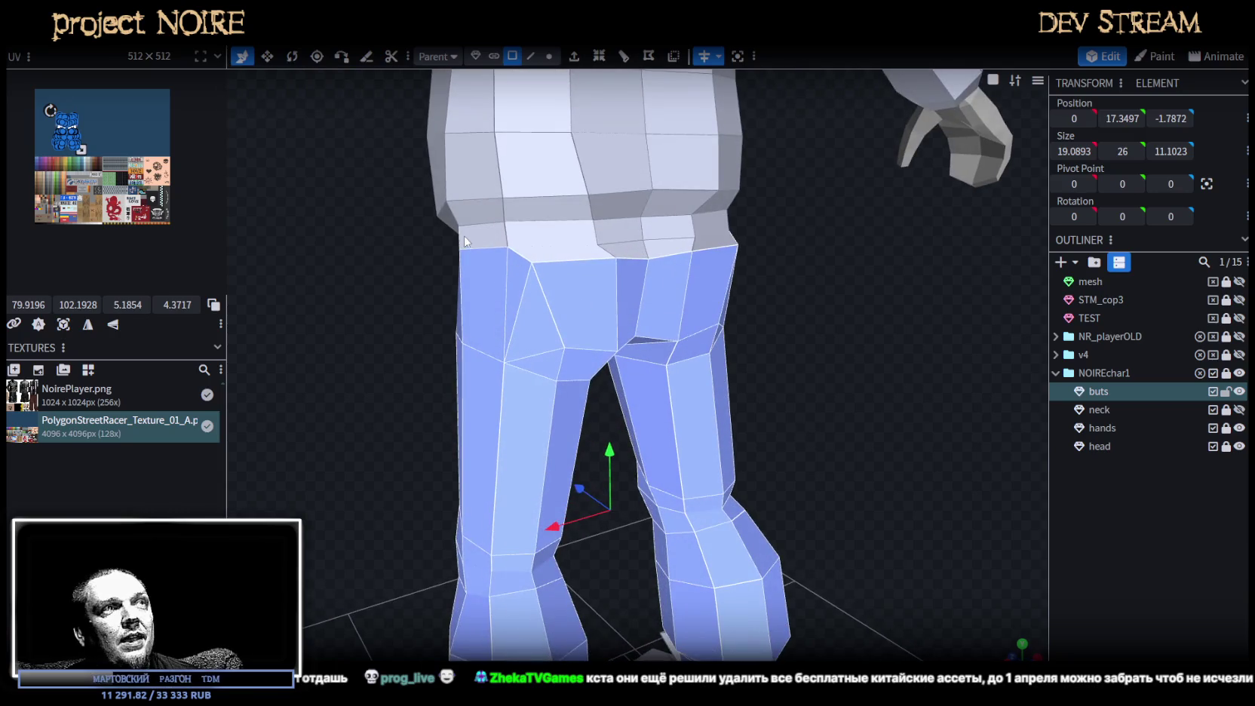
{"action": "mouse_move", "coordinate": [479, 238]}
{"action": "left_mouse_down"}
{"action": "mouse_move", "coordinate": [696, 228]}
{"action": "mouse_move", "coordinate": [798, 301]}
{"action": "mouse_move", "coordinate": [665, 255]}
{"action": "left_mouse_up"}
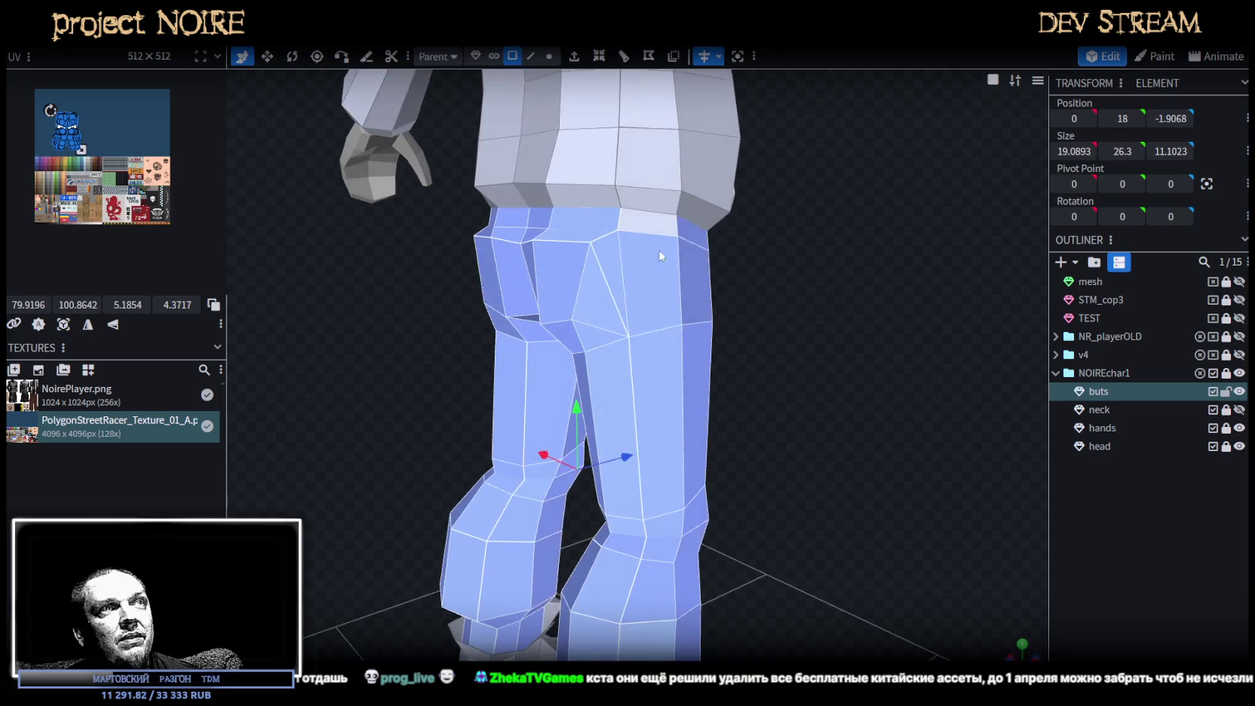
{"action": "mouse_move", "coordinate": [717, 326]}
{"action": "left_mouse_down"}
{"action": "mouse_move", "coordinate": [509, 383]}
{"action": "mouse_move", "coordinate": [794, 427]}
{"action": "mouse_move", "coordinate": [735, 439]}
{"action": "mouse_move", "coordinate": [887, 408]}
{"action": "mouse_move", "coordinate": [687, 463]}
{"action": "left_mouse_up"}
{"action": "right_click", "coordinate": [687, 463]}
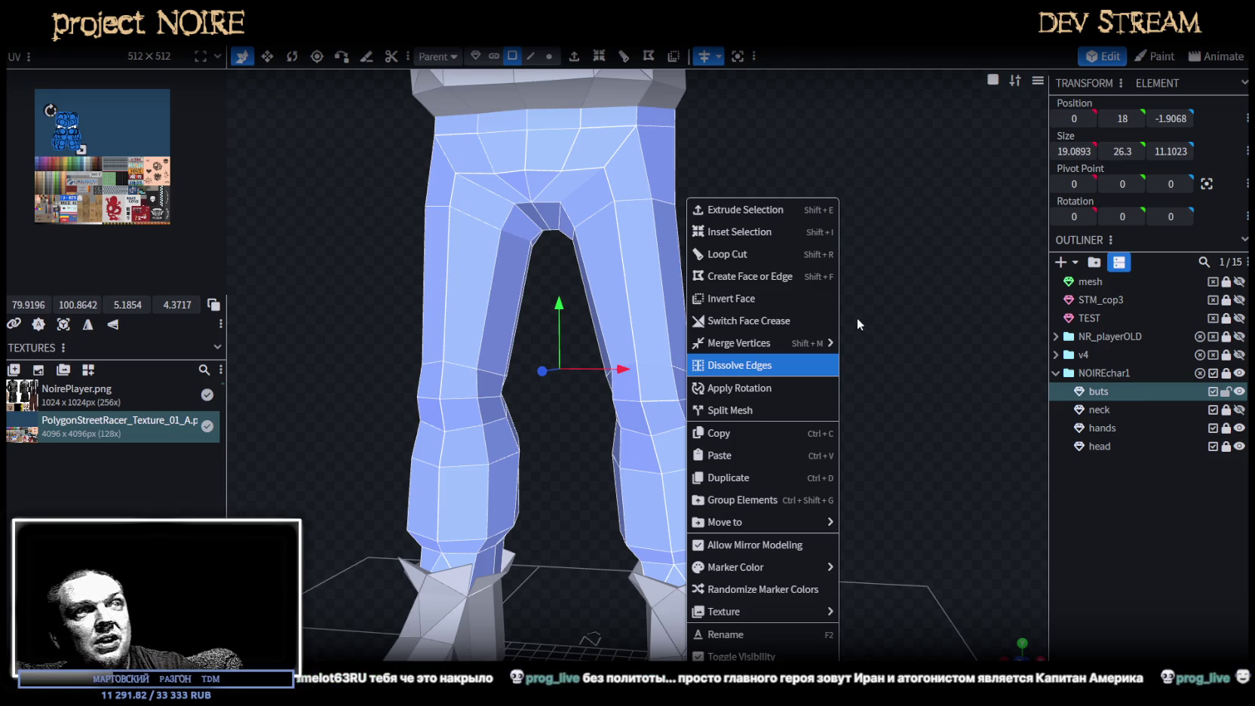
Split the selected trouser faces into a new mesh and rename it 'legs'.
{"action": "left_click", "coordinate": [768, 411]}
{"action": "double_click", "coordinate": [1118, 415]}
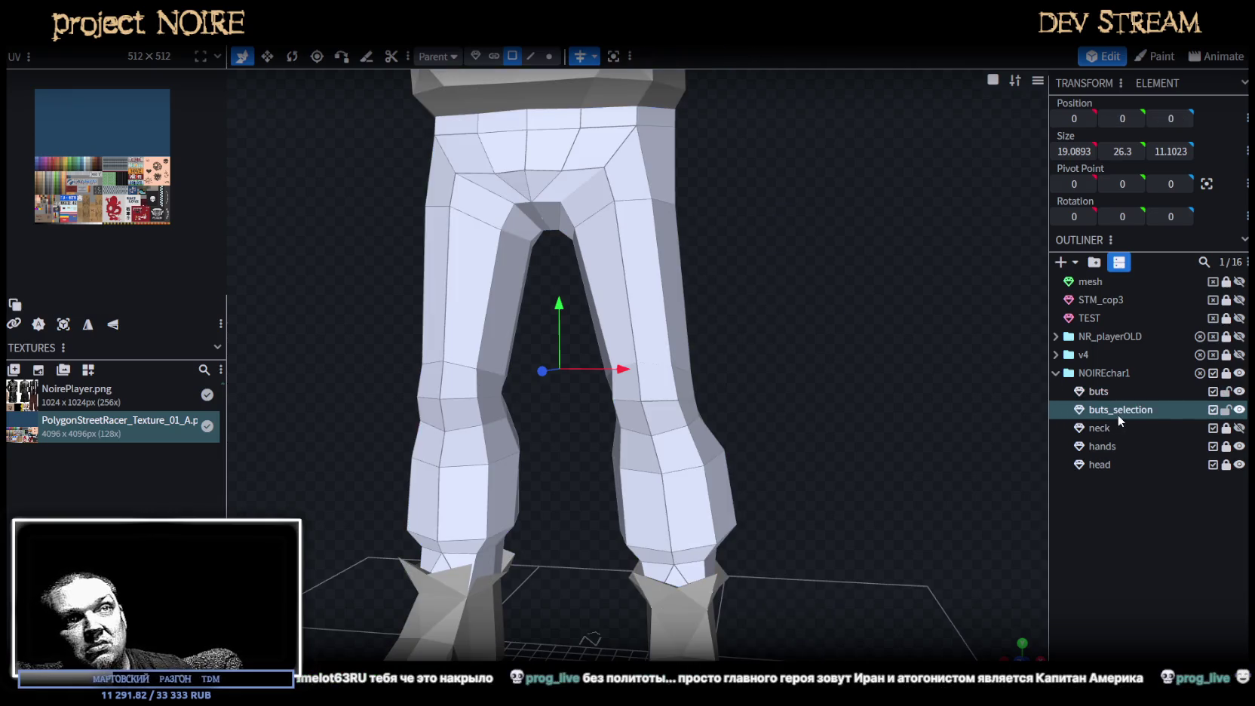
{"action": "type", "text": "Legs"}
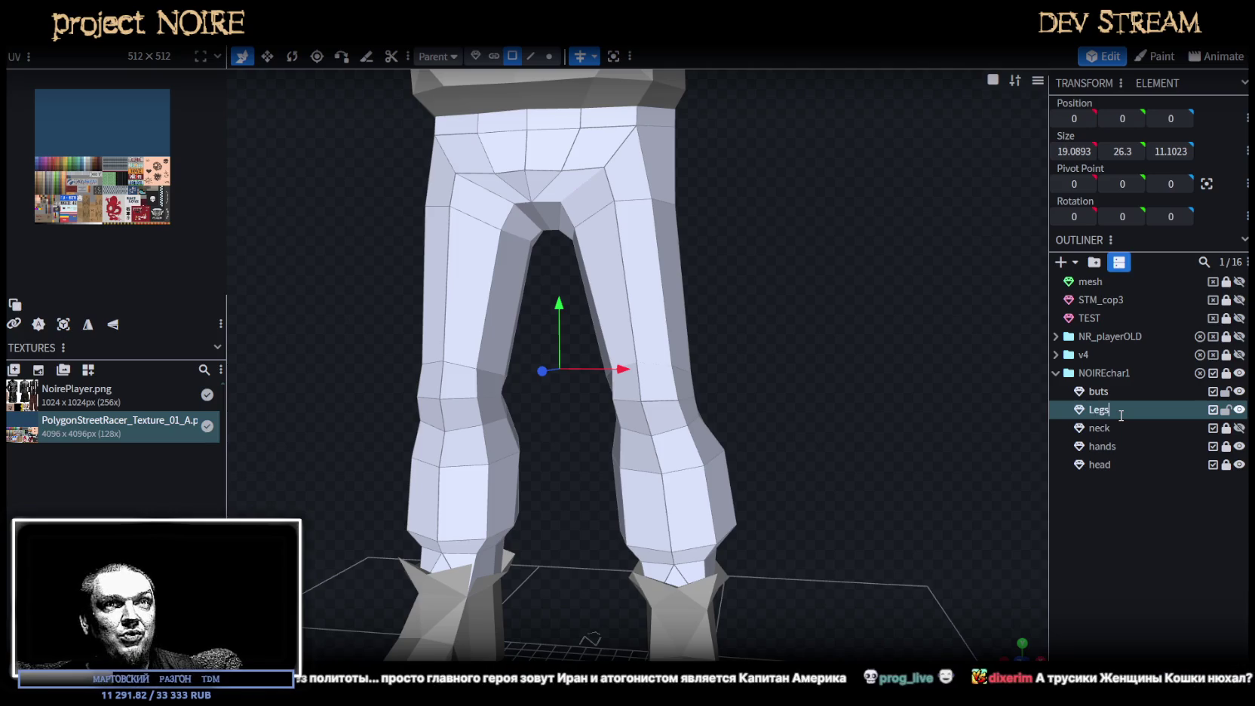
{"action": "key", "text": "Delete"}
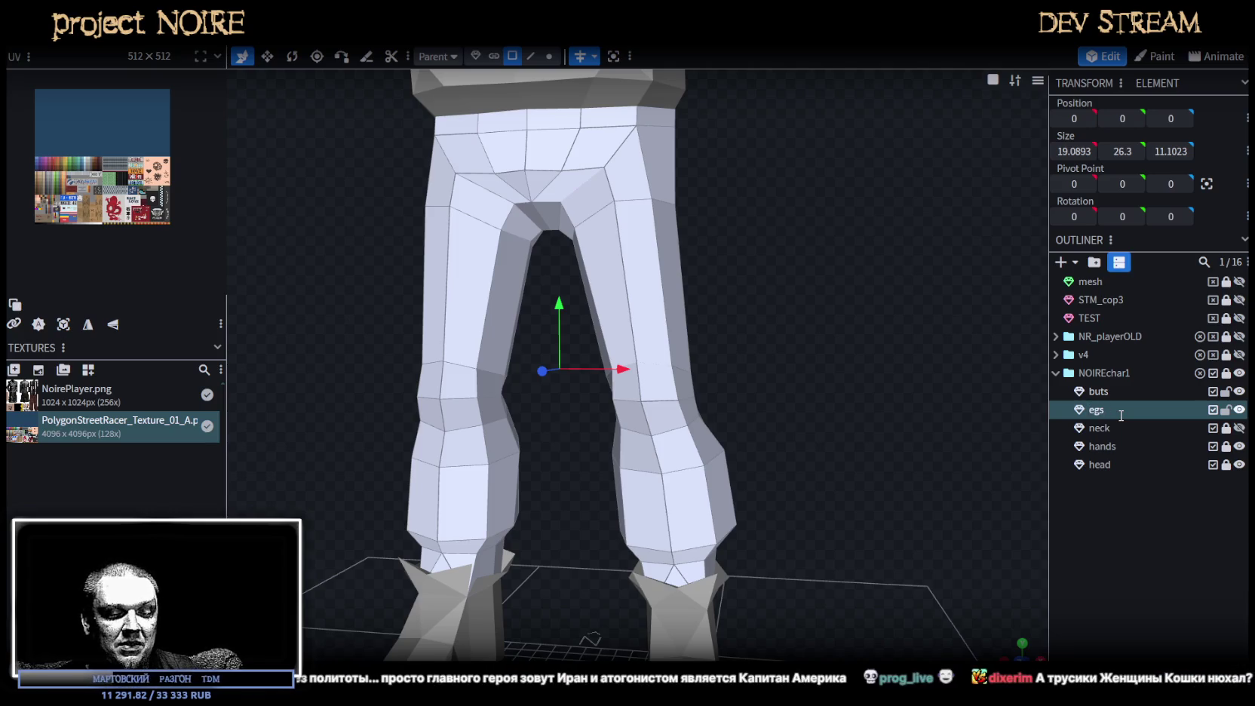
{"action": "type", "text": "l"}
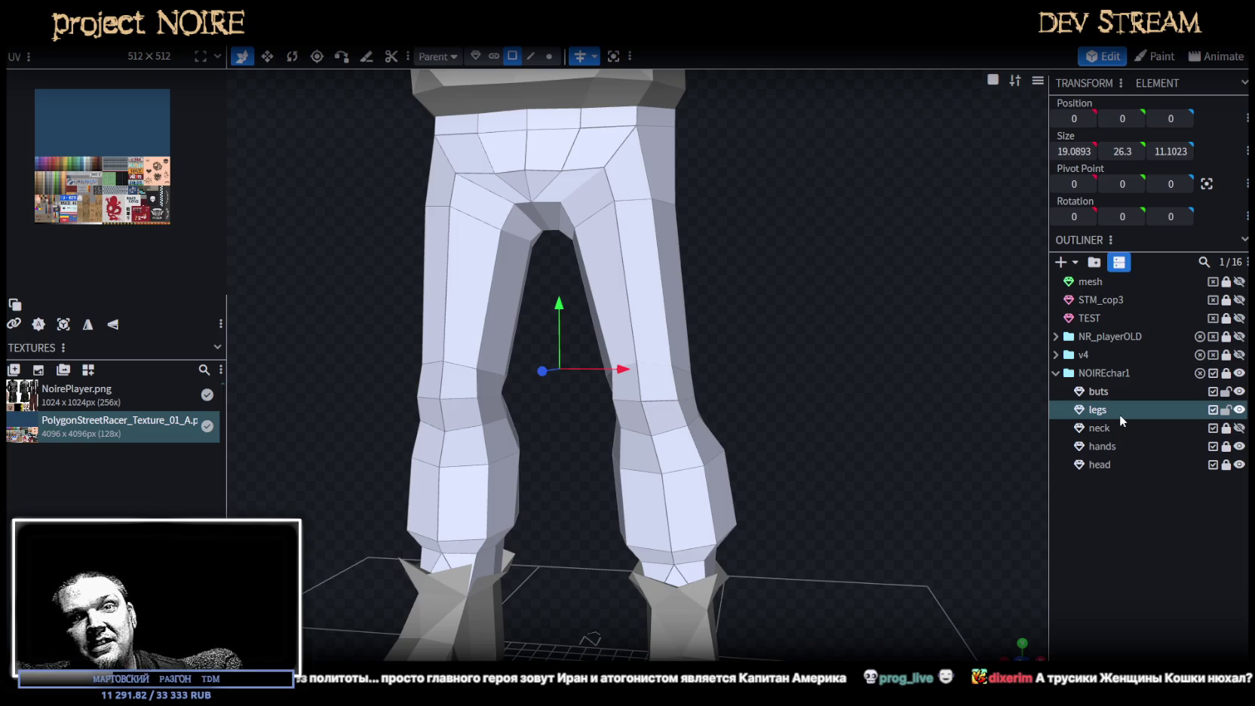
Save the project as NoireNPC.bbmodel.
{"action": "mouse_move", "coordinate": [943, 386]}
{"action": "left_mouse_down"}
{"action": "mouse_move", "coordinate": [880, 393]}
{"action": "mouse_move", "coordinate": [870, 372]}
{"action": "mouse_move", "coordinate": [528, 392]}
{"action": "left_mouse_up"}
{"action": "key", "text": "ctrl+s"}
{"action": "scroll", "coordinate": [826, 396], "scroll_direction": "down", "scroll_amount": 3}
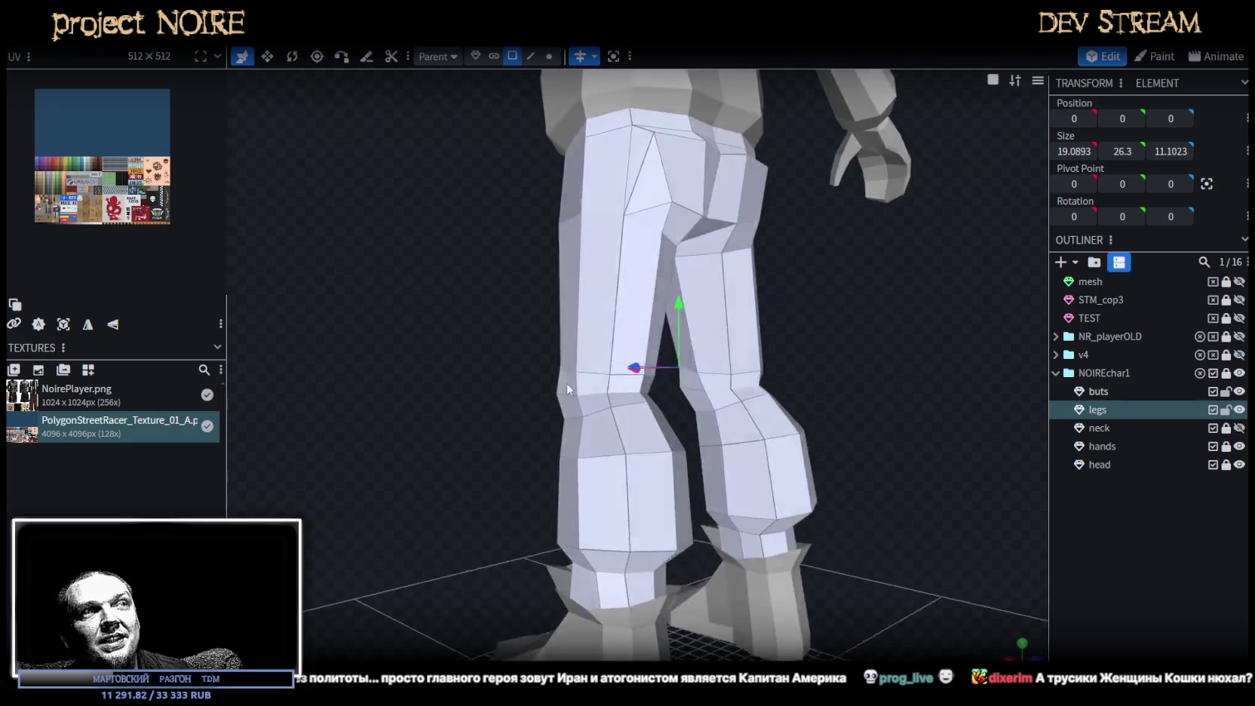
{"action": "scroll", "coordinate": [528, 392], "scroll_direction": "up", "scroll_amount": 3}
{"action": "scroll", "coordinate": [525, 393], "scroll_direction": "up", "scroll_amount": 4}
Inspect the left shin of the legs mesh, selecting a shin face and then a vertex.
{"action": "left_click", "coordinate": [577, 538]}
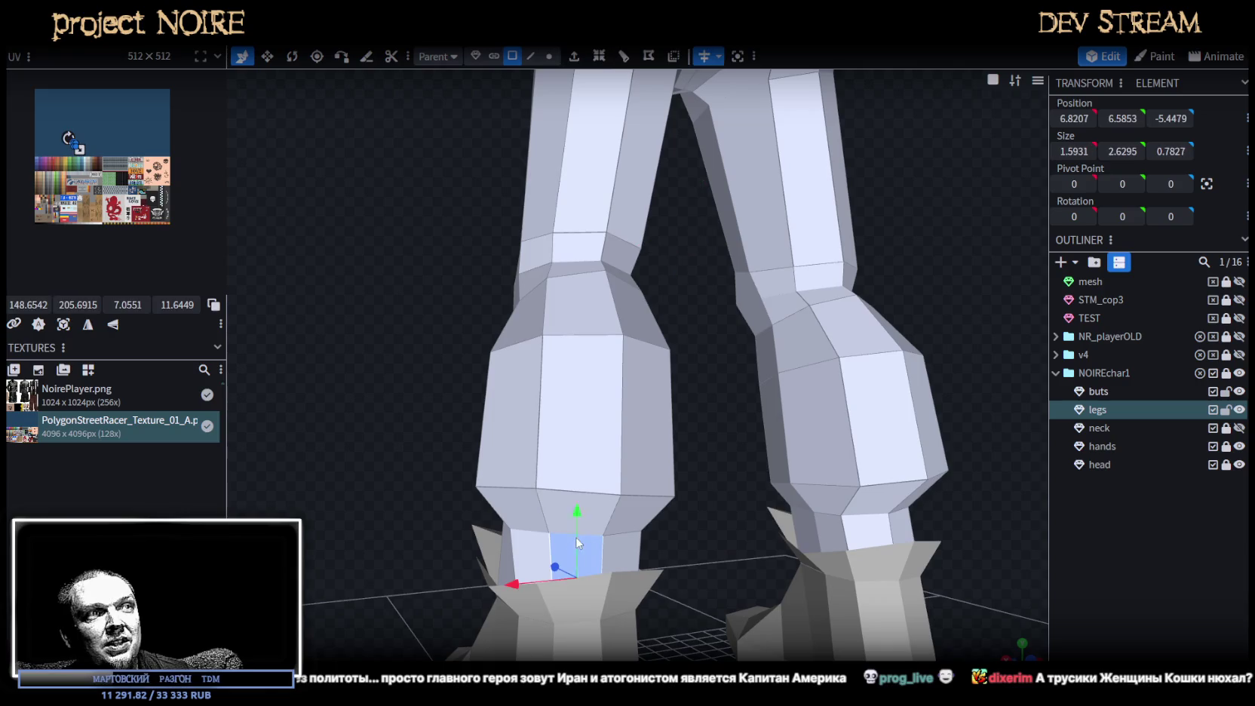
{"action": "left_click_drag", "start_coordinate": [684, 490], "coordinate": [645, 416]}
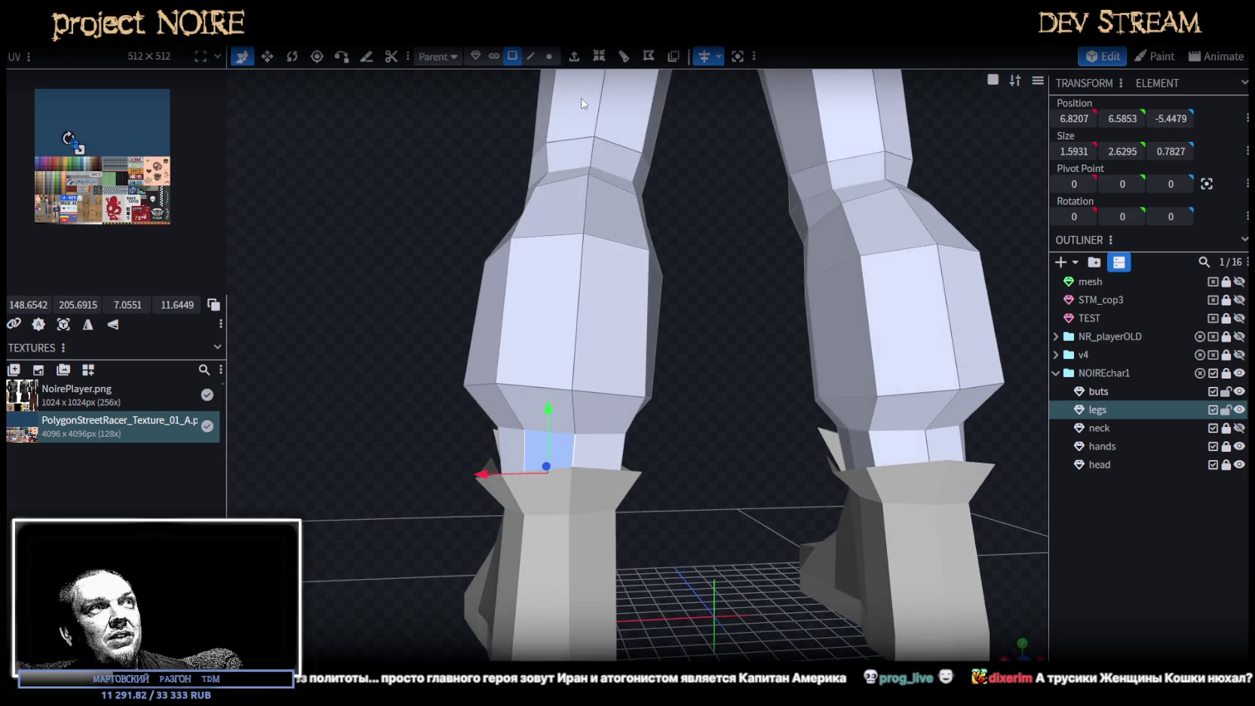
{"action": "left_click", "coordinate": [549, 56]}
{"action": "scroll", "coordinate": [498, 445], "scroll_direction": "up", "scroll_amount": 2}
{"action": "left_click", "coordinate": [491, 441]}
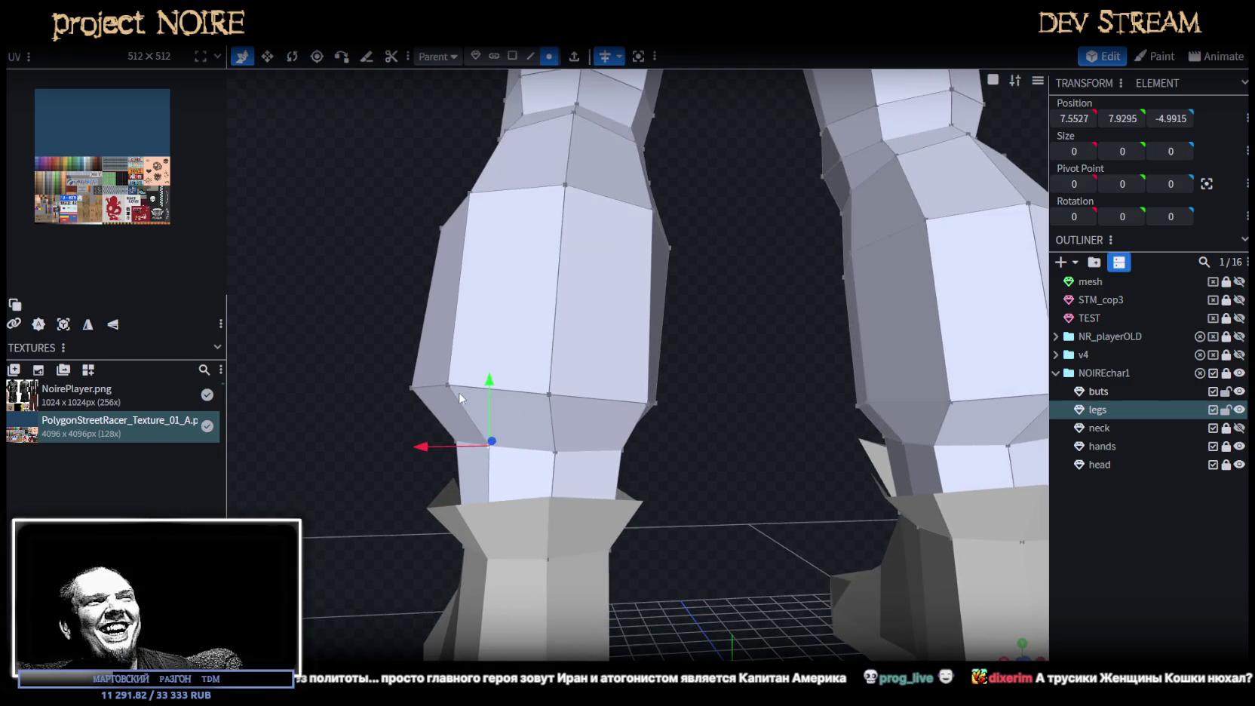
{"action": "scroll", "coordinate": [468, 374], "scroll_direction": "down", "scroll_amount": 3}
{"action": "mouse_move", "coordinate": [477, 351]}
{"action": "left_mouse_down"}
{"action": "mouse_move", "coordinate": [675, 305]}
{"action": "mouse_move", "coordinate": [389, 329]}
{"action": "mouse_move", "coordinate": [791, 338]}
{"action": "mouse_move", "coordinate": [809, 396]}
{"action": "mouse_move", "coordinate": [804, 358]}
{"action": "left_mouse_up"}
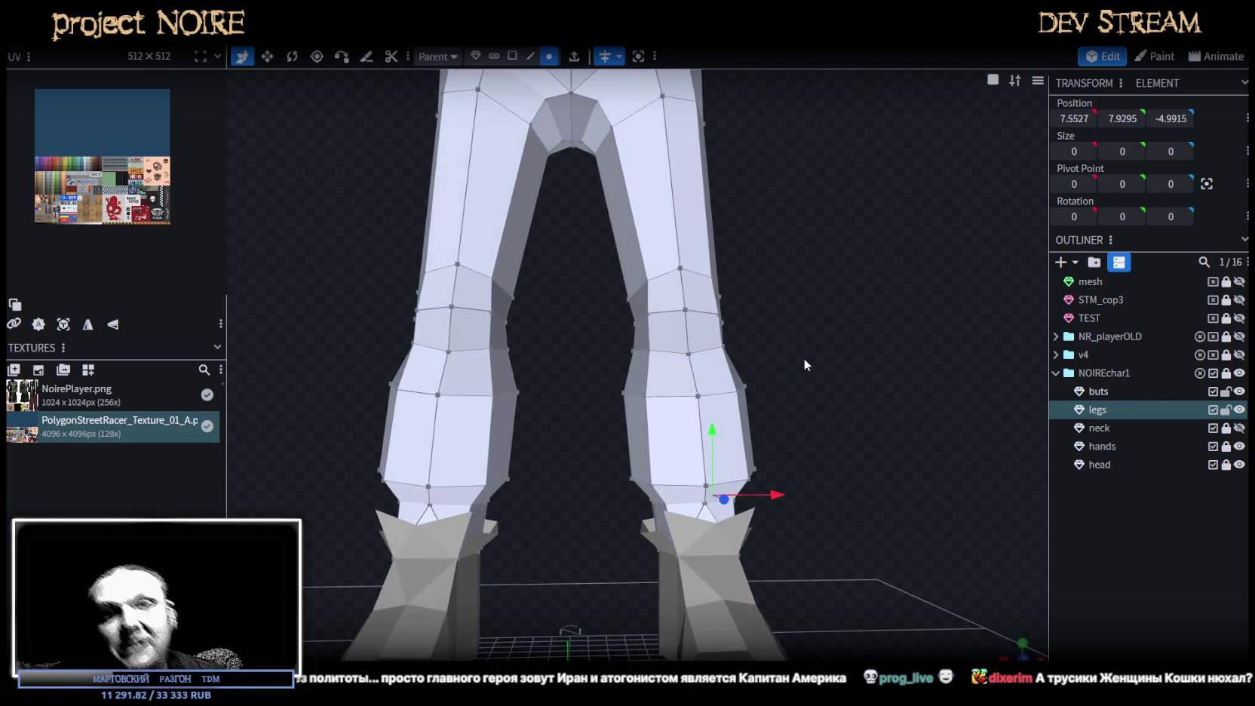
{"action": "mouse_move", "coordinate": [804, 358]}
{"action": "left_mouse_down"}
{"action": "mouse_move", "coordinate": [753, 395]}
{"action": "mouse_move", "coordinate": [402, 405]}
{"action": "mouse_move", "coordinate": [408, 422]}
{"action": "mouse_move", "coordinate": [760, 412]}
{"action": "mouse_move", "coordinate": [813, 625]}
{"action": "mouse_move", "coordinate": [847, 468]}
{"action": "mouse_move", "coordinate": [775, 478]}
{"action": "mouse_move", "coordinate": [784, 471]}
{"action": "left_mouse_up"}
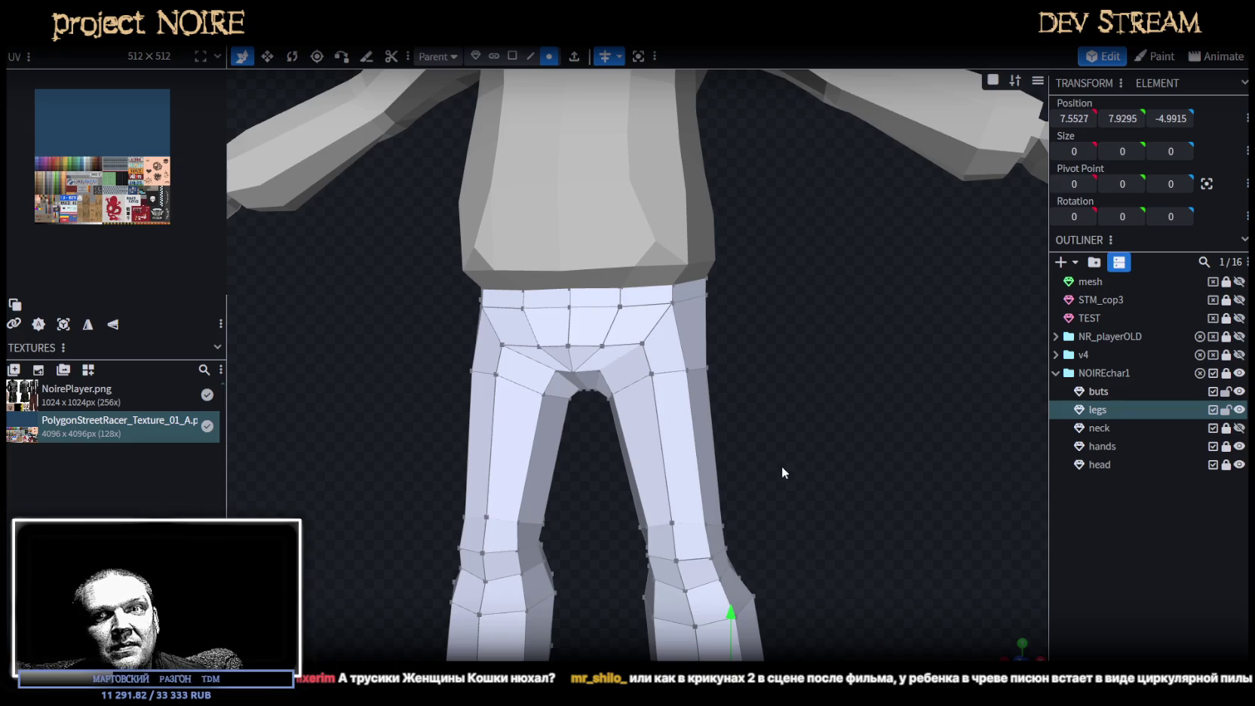
{"action": "mouse_move", "coordinate": [782, 470]}
{"action": "left_mouse_down"}
{"action": "mouse_move", "coordinate": [613, 414]}
{"action": "mouse_move", "coordinate": [477, 388]}
{"action": "mouse_move", "coordinate": [442, 403]}
{"action": "mouse_move", "coordinate": [454, 430]}
{"action": "mouse_move", "coordinate": [741, 420]}
{"action": "mouse_move", "coordinate": [814, 399]}
{"action": "mouse_move", "coordinate": [724, 280]}
{"action": "left_mouse_up"}
{"action": "scroll", "coordinate": [819, 287], "scroll_direction": "down", "scroll_amount": 5}
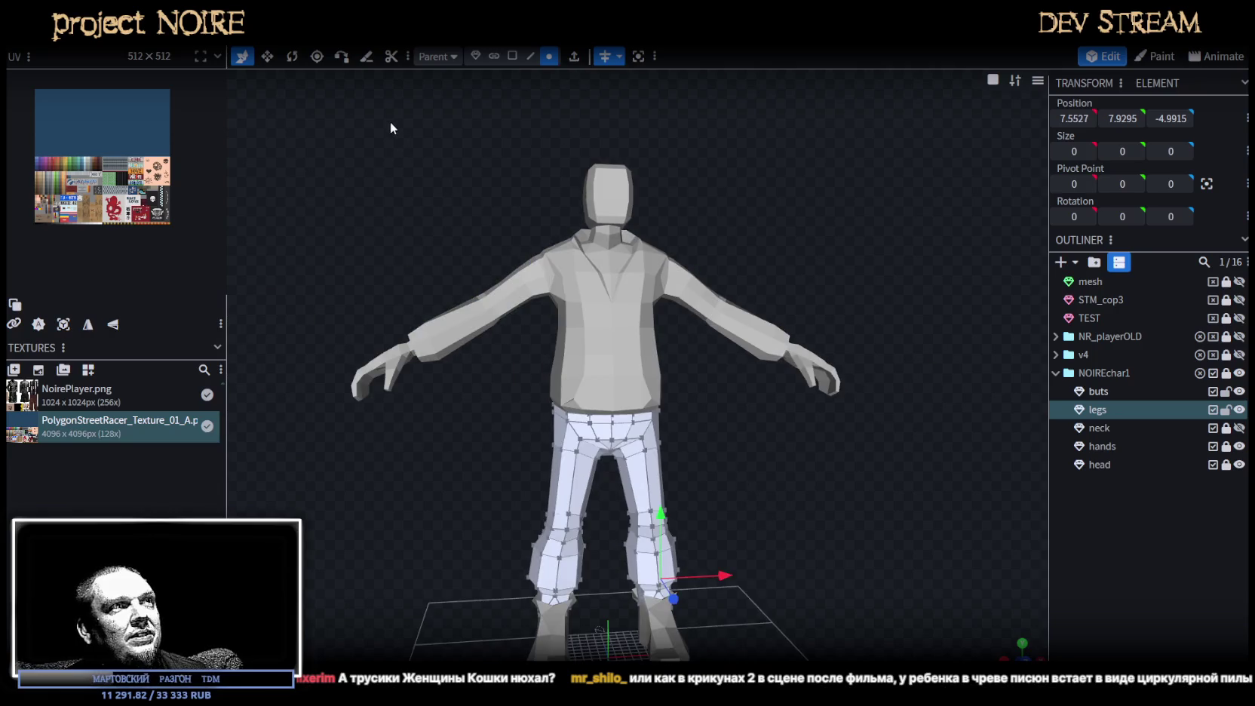
Select the buts mesh and box-select its jacket faces in face mode.
{"action": "left_click", "coordinate": [604, 324]}
{"action": "mouse_move", "coordinate": [343, 149]}
{"action": "left_mouse_down"}
{"action": "mouse_move", "coordinate": [377, 214]}
{"action": "mouse_move", "coordinate": [327, 186]}
{"action": "left_mouse_up"}
{"action": "left_click_drag", "start_coordinate": [323, 129], "coordinate": [530, 257]}
{"action": "left_click_drag", "start_coordinate": [649, 314], "coordinate": [908, 450]}
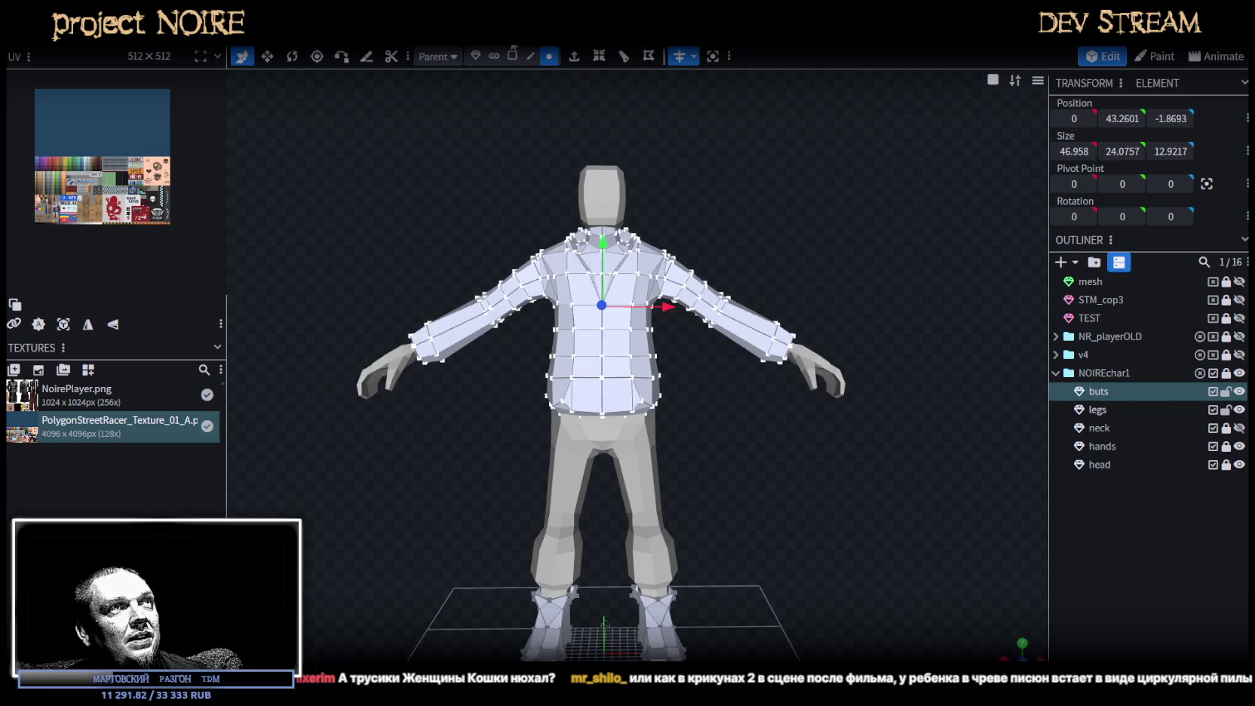
{"action": "left_click", "coordinate": [494, 56]}
{"action": "left_click_drag", "start_coordinate": [321, 112], "coordinate": [977, 485]}
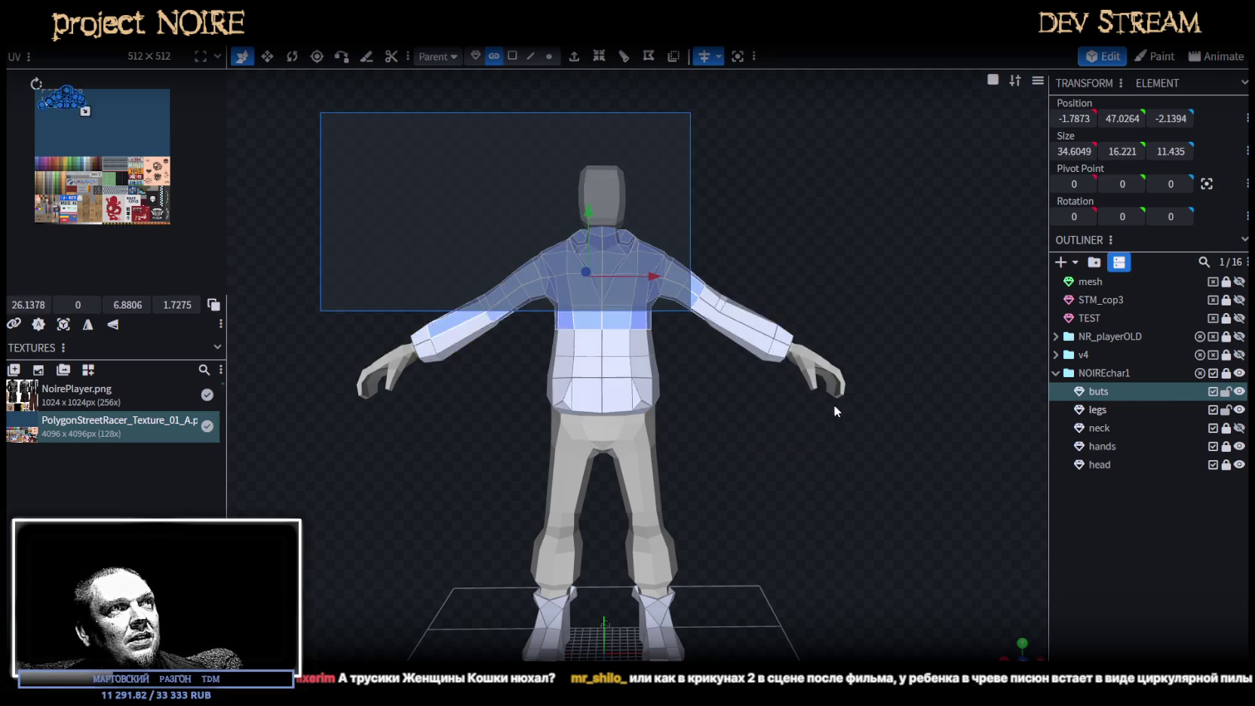
Split the jacket faces into their own mesh and name it 'jacet'.
{"action": "right_click", "coordinate": [619, 198]}
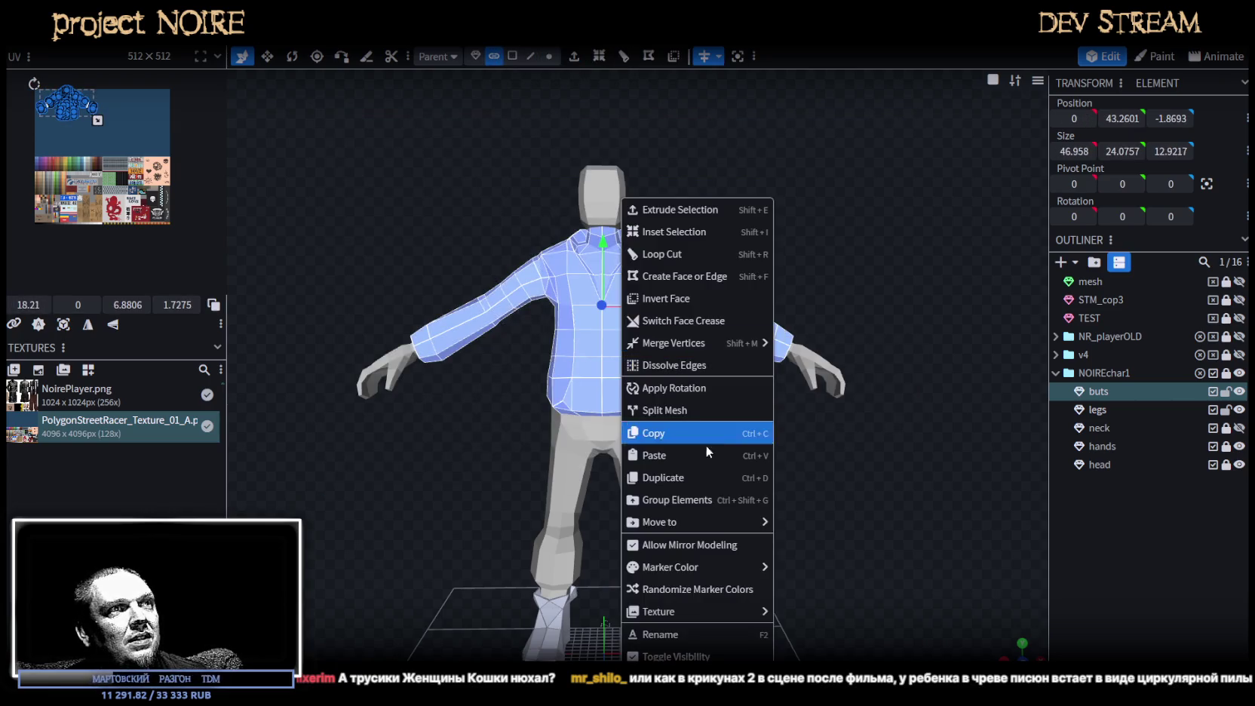
{"action": "left_click", "coordinate": [676, 409]}
{"action": "double_click", "coordinate": [1108, 408]}
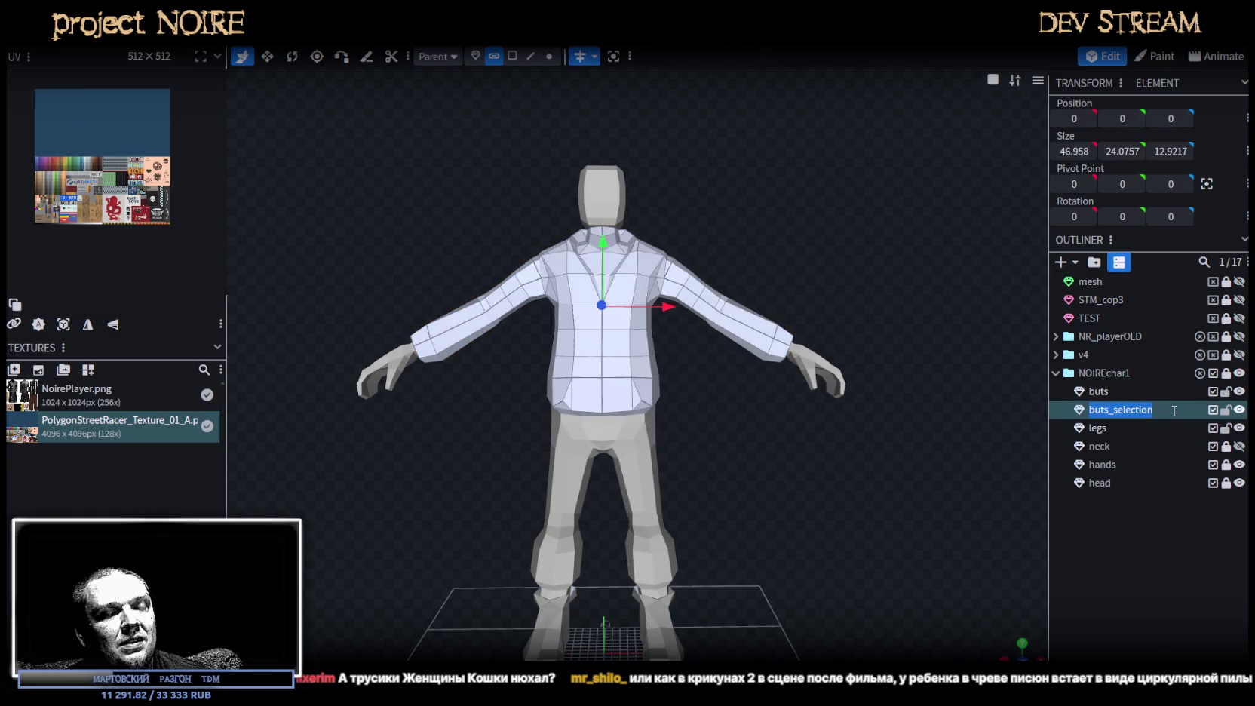
{"action": "type", "text": "ja"}
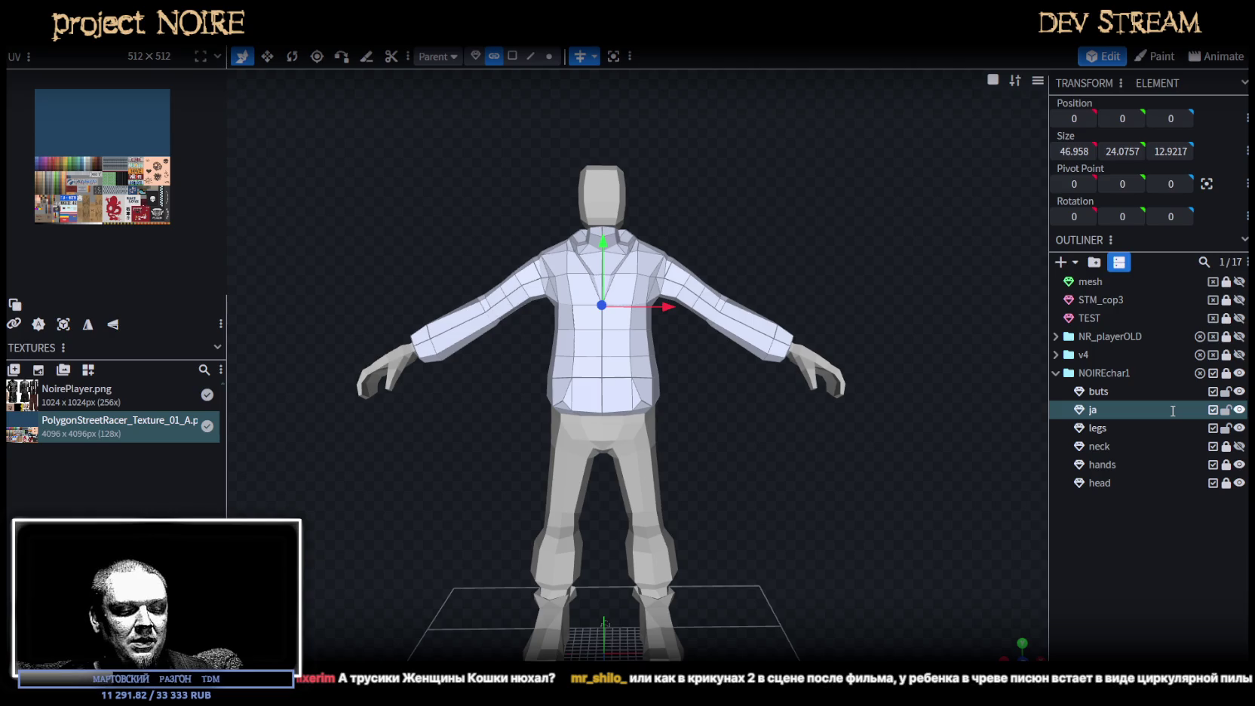
{"action": "type", "text": "ket"}
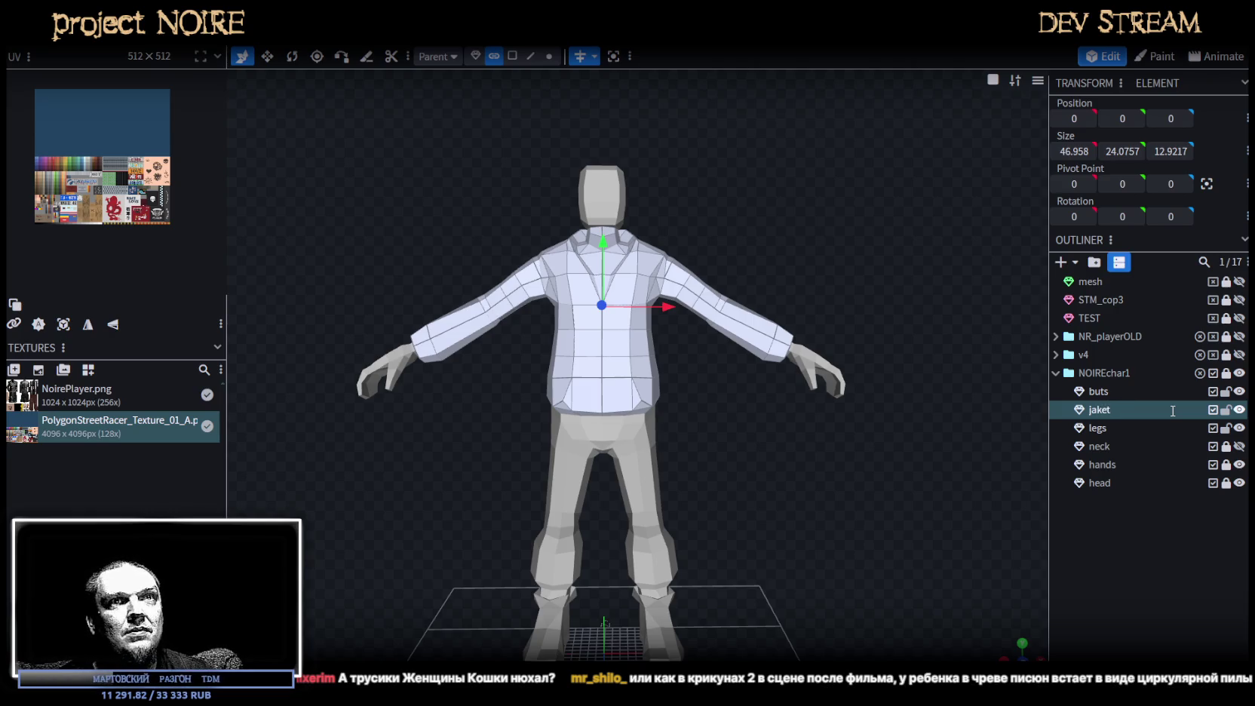
{"action": "key", "text": "BackSpace"}
{"action": "key", "text": "BackSpace"}
{"action": "key", "text": "BackSpace"}
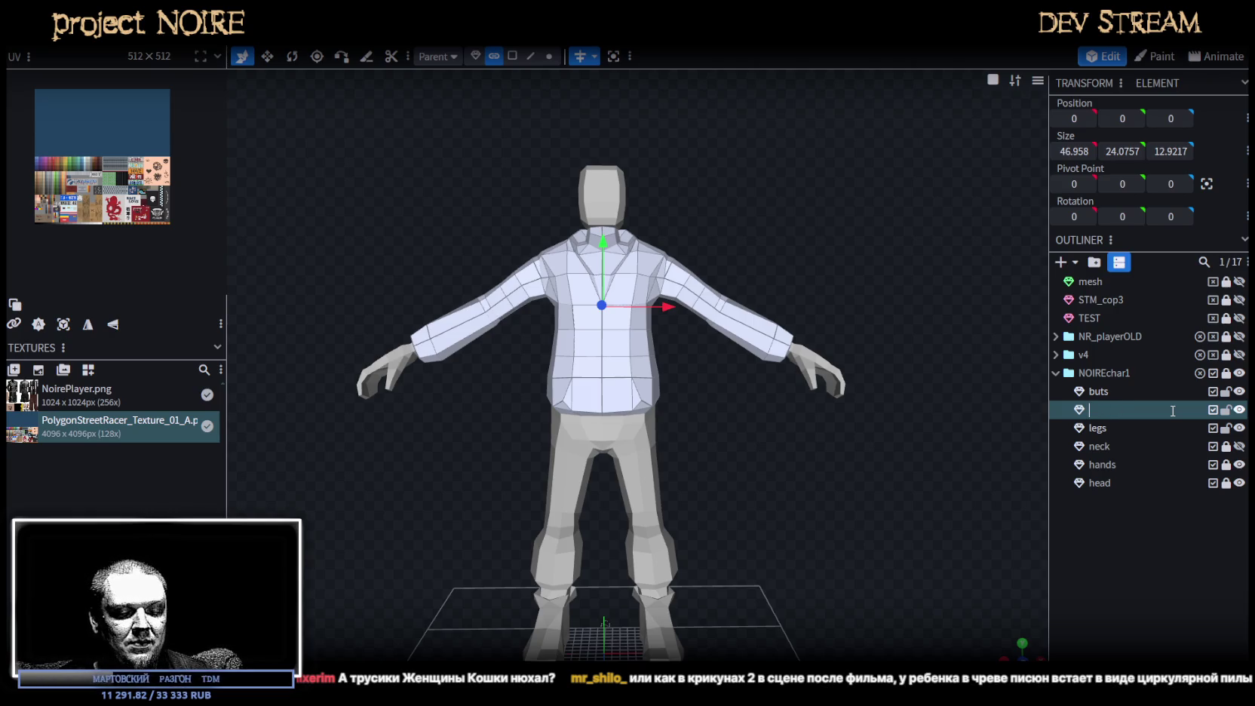
{"action": "type", "text": "jac"}
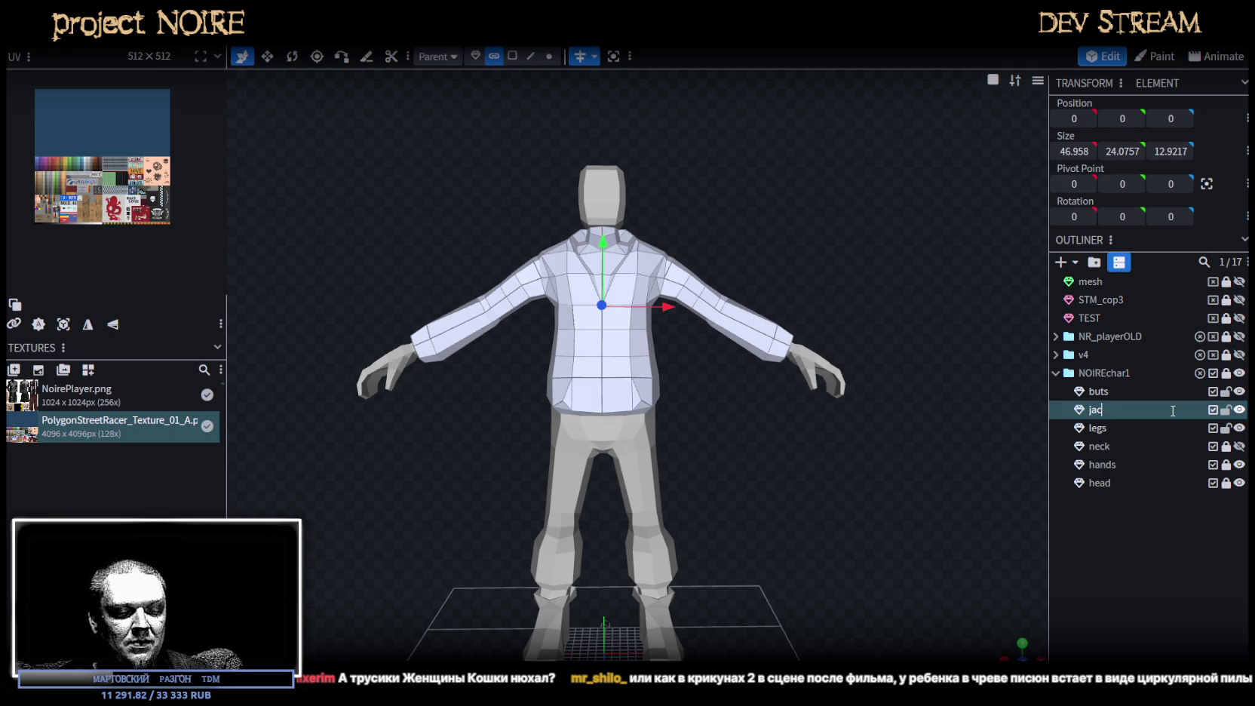